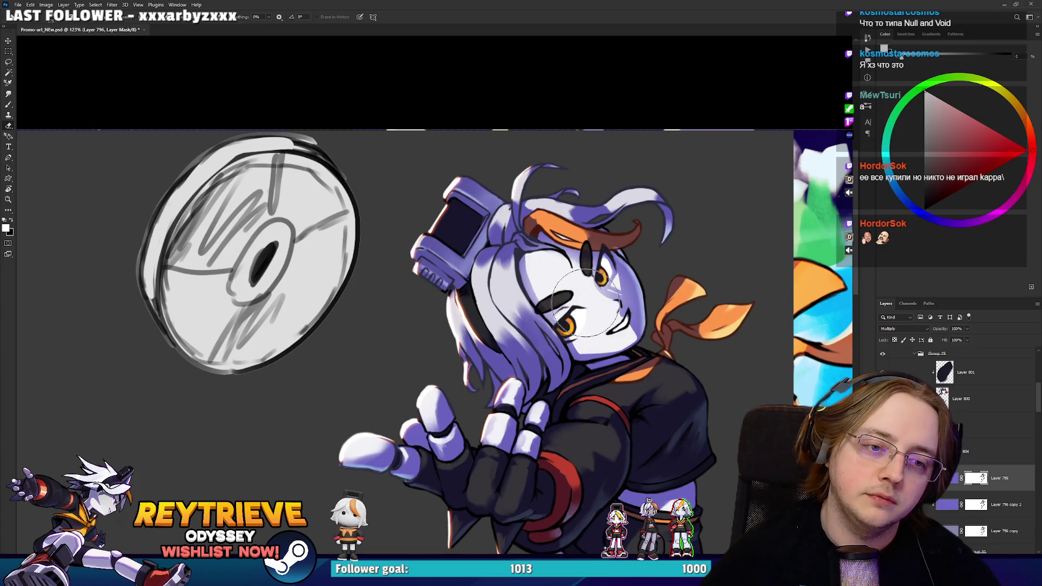
# Lighten the purple multiply shading on the hair beside the face on Layer 796's mask.
pyautogui.moveTo(504, 320)
pyautogui.mouseDown()
pyautogui.moveTo(467, 304)
pyautogui.moveTo(478, 326)
pyautogui.moveTo(525, 296)
pyautogui.mouseUp()
pyautogui.scroll(-5, 540, 244)
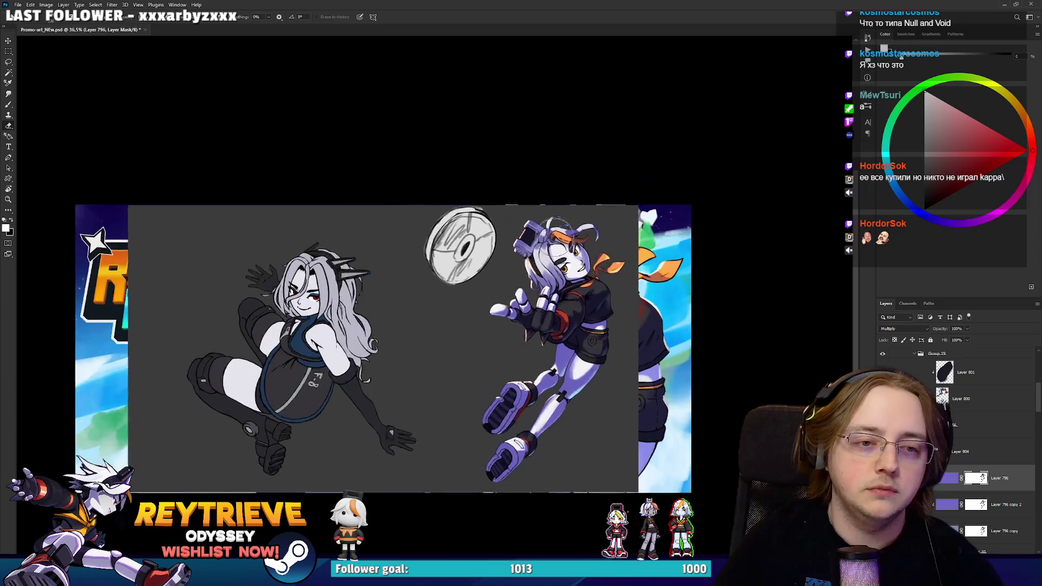
pyautogui.scroll(4, 541, 244)
pyautogui.moveTo(543, 244); pyautogui.dragTo(594, 155)
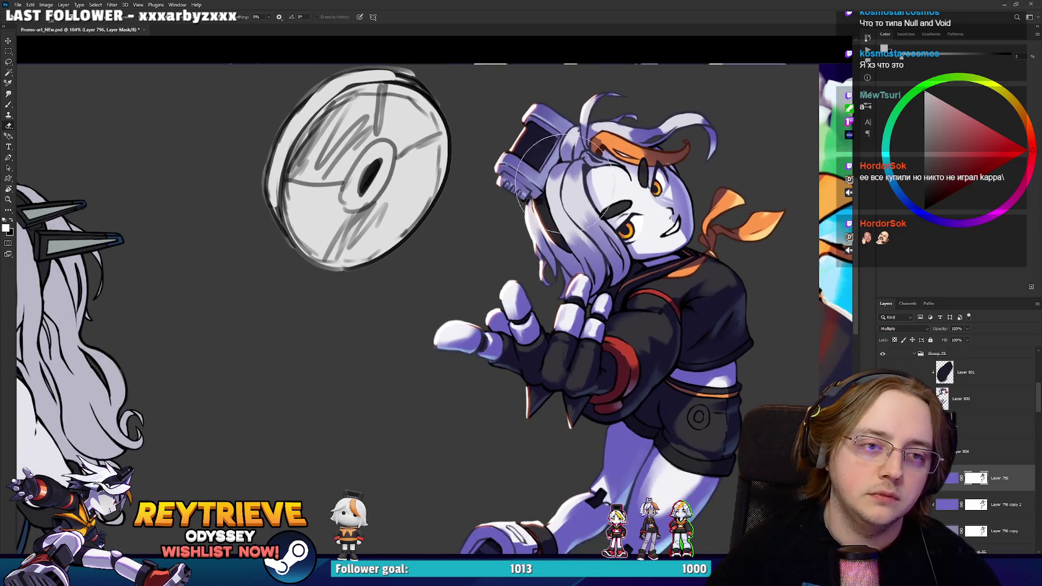
pyautogui.moveTo(578, 203); pyautogui.dragTo(561, 163)
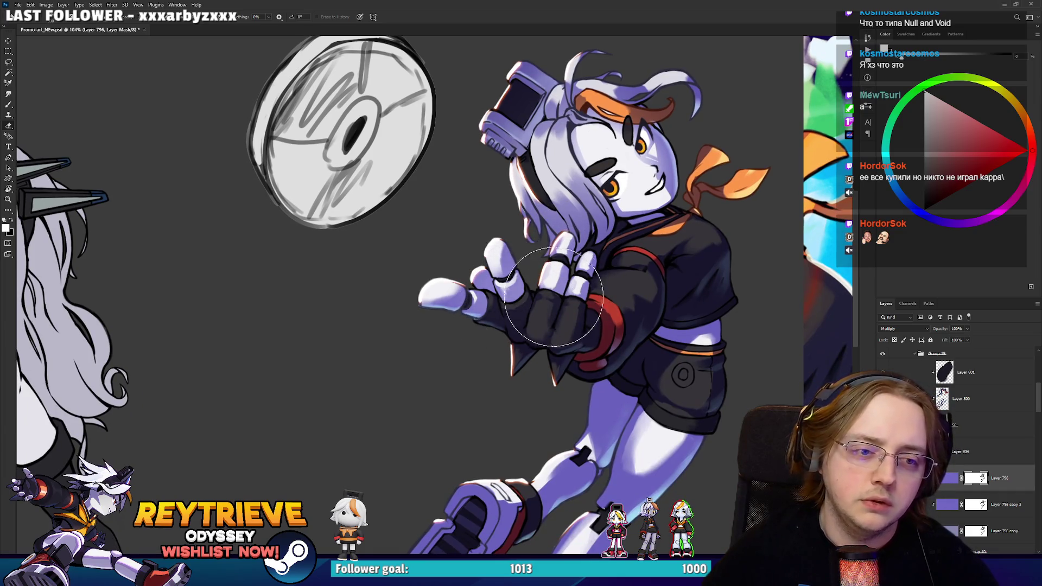
pyautogui.scroll(-2, 593, 207)
# Enlarge the brush, look over the legs, and add a new blank layer.
pyautogui.press(']')
pyautogui.press(']')
pyautogui.press(']')
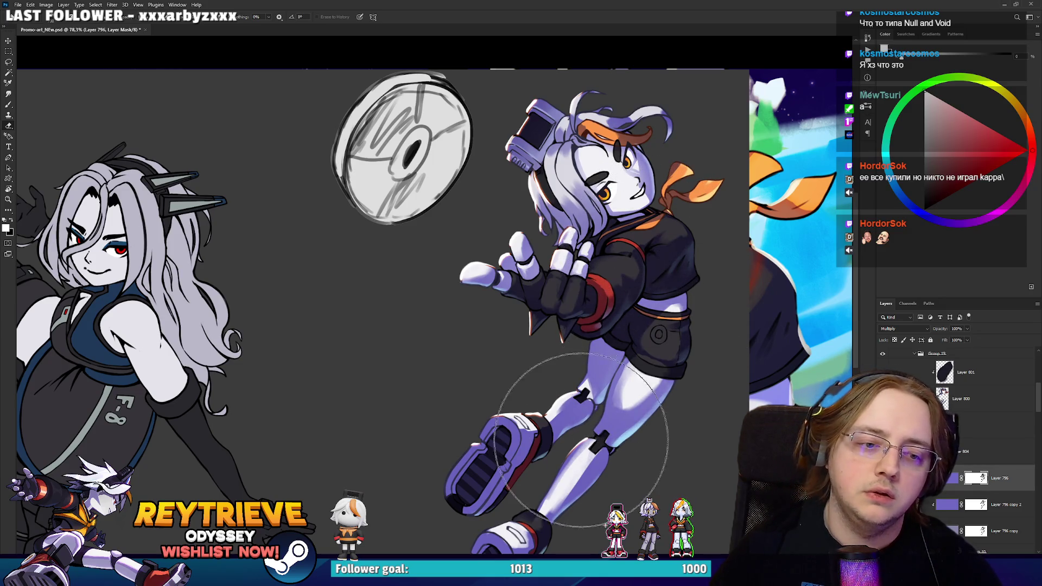
pyautogui.moveTo(601, 357); pyautogui.dragTo(603, 323)
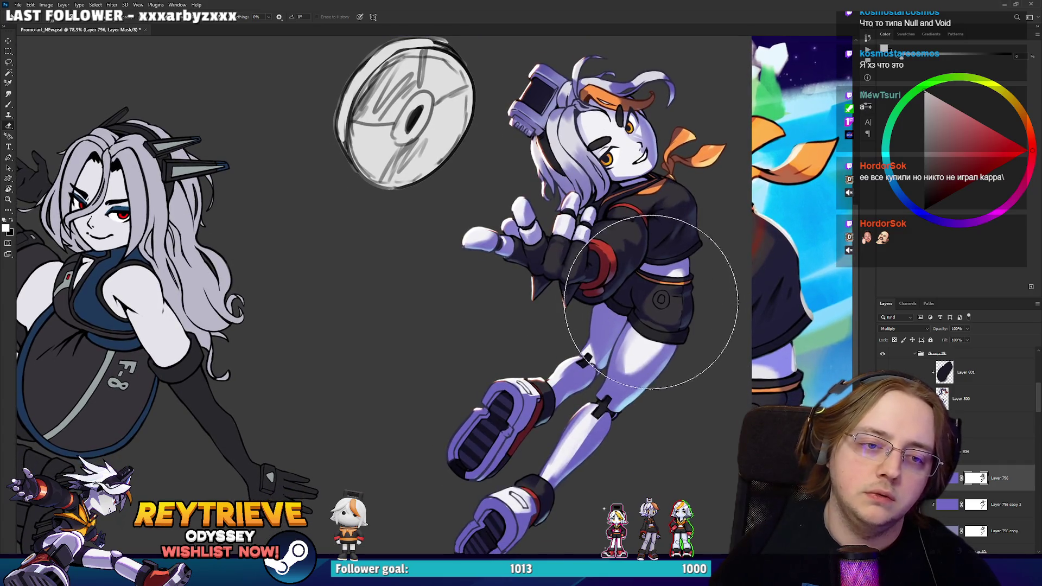
pyautogui.scroll(-5, 649, 279)
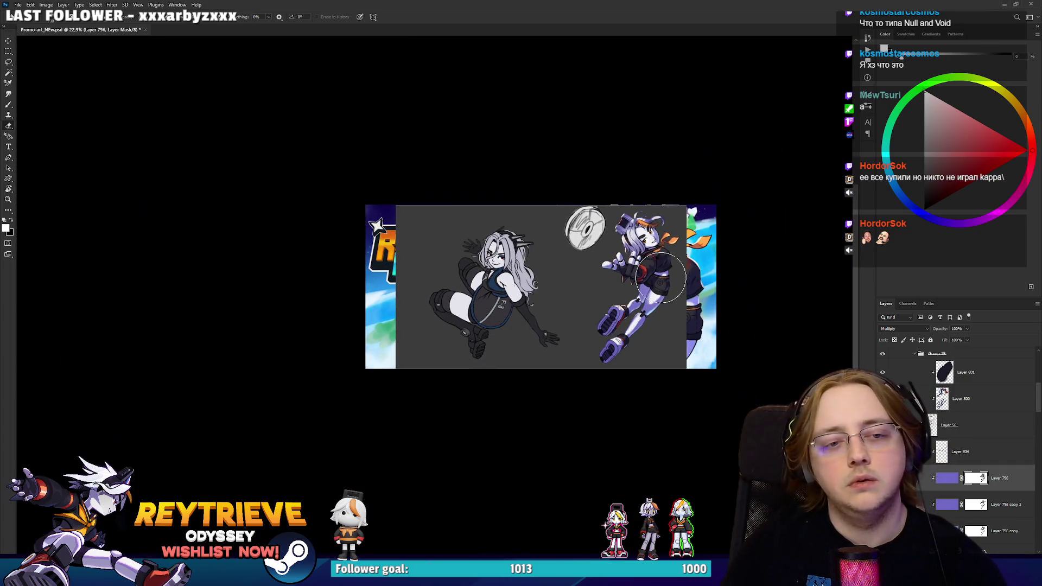
pyautogui.scroll(6, 661, 278)
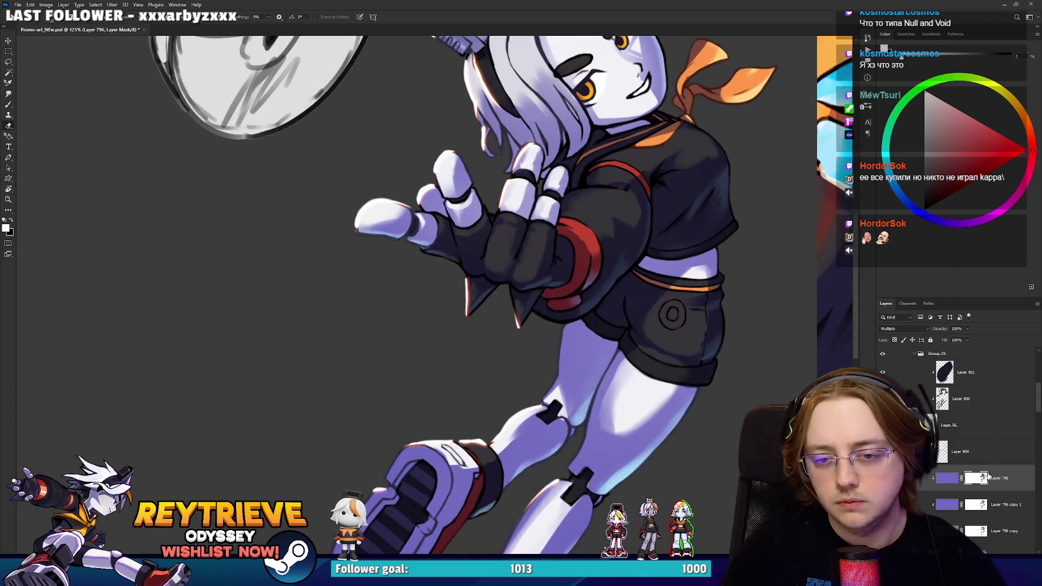
pyautogui.hotkey('ctrl', 'shift', 'alt', 'n')
# Sample the dark shorts colour with the brush and switch to Layer 804.
pyautogui.press('b')
pyautogui.scroll(3, 600, 290)
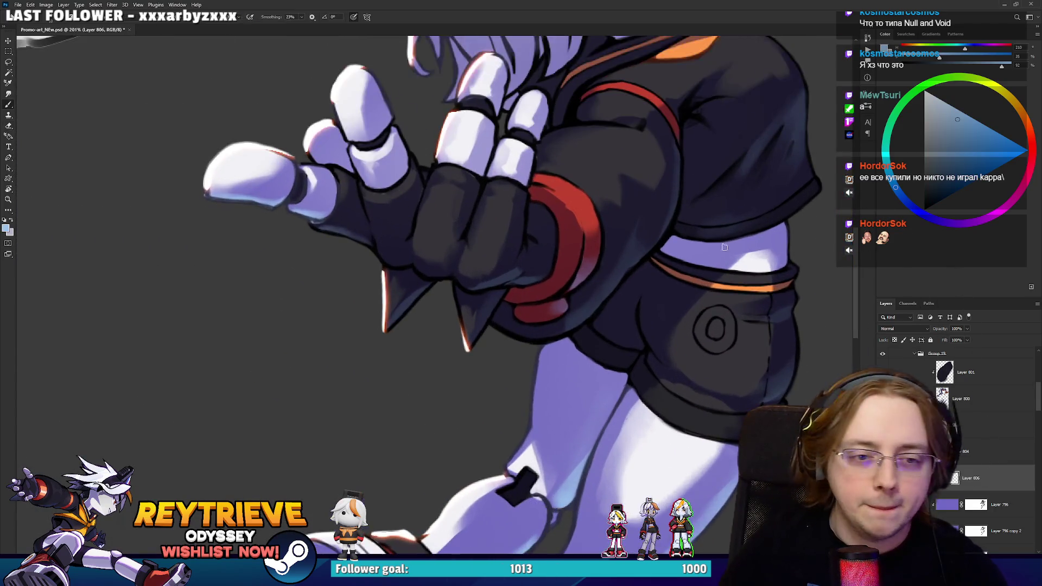
pyautogui.moveTo(682, 250); pyautogui.dragTo(655, 243)
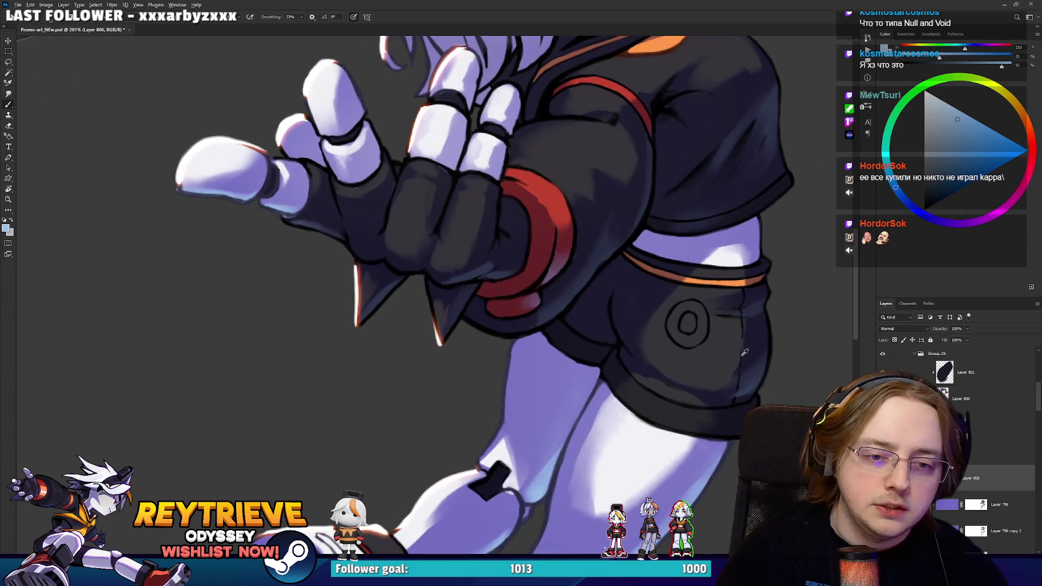
pyautogui.keyDown('alt'); pyautogui.click(754, 380); pyautogui.keyUp('alt')
pyautogui.keyDown('ctrl'); pyautogui.click(731, 382); pyautogui.keyUp('ctrl')
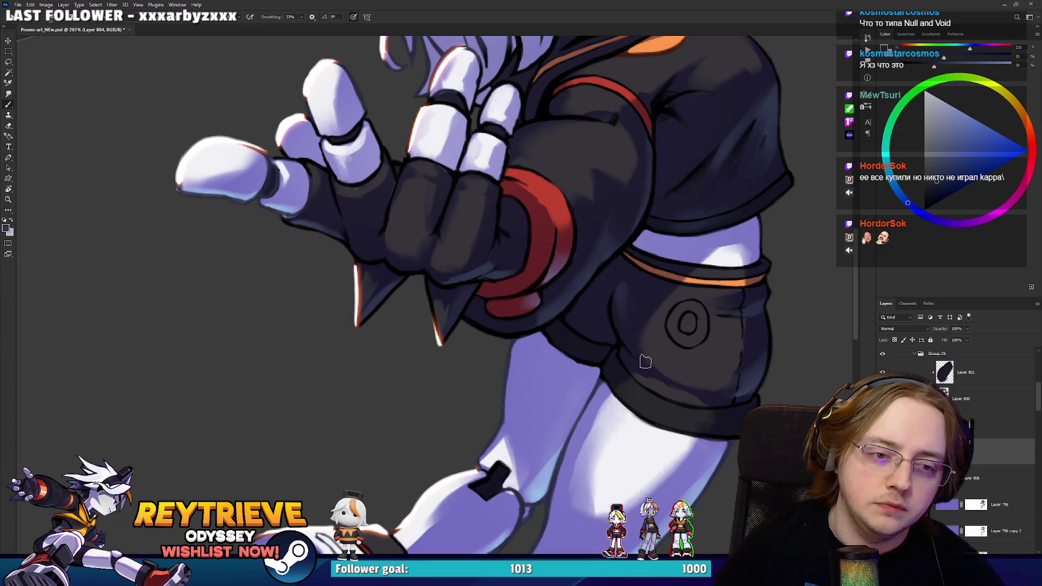
# Alternate eraser and brush with a smaller tip, and pick a near-white colour.
pyautogui.press('e')
pyautogui.press('[')
pyautogui.press('[')
pyautogui.press('[')
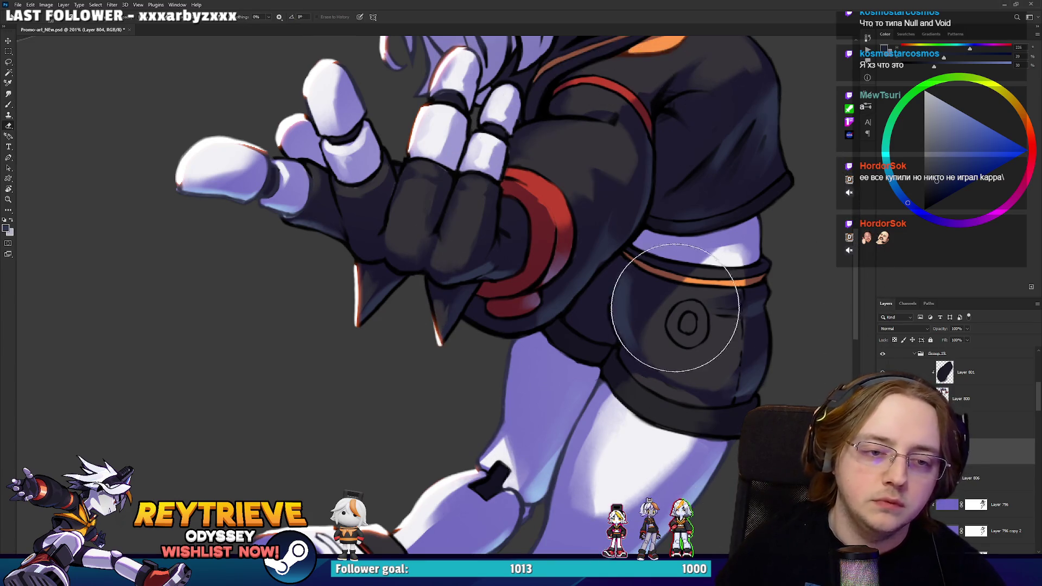
pyautogui.press('b')
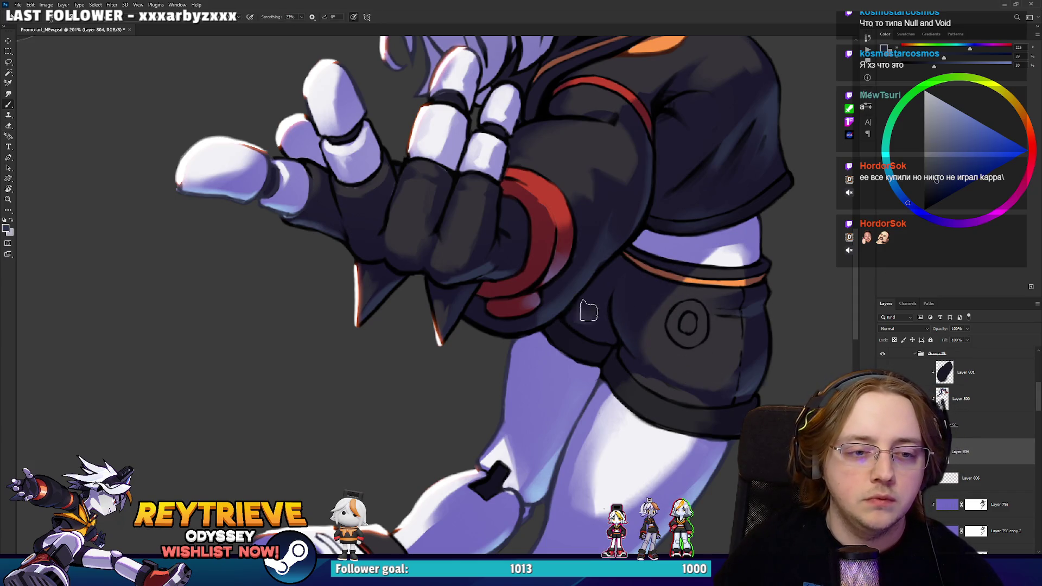
pyautogui.press('e')
pyautogui.press('b')
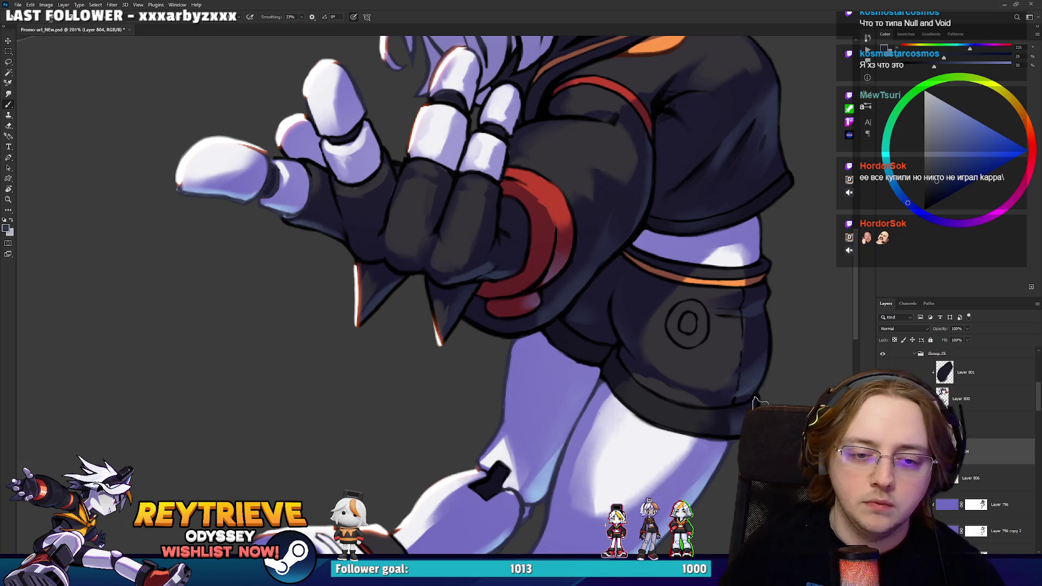
pyautogui.keyDown('alt'); pyautogui.click(643, 428); pyautogui.keyUp('alt')
pyautogui.press('e')
# Add new Layer 807 above Layer 804 and sample a dark purple from Layer 56.
pyautogui.hotkey('ctrl', 'shift', 'alt', 'n')
pyautogui.press('b')
pyautogui.keyDown('ctrl'); pyautogui.click(634, 149); pyautogui.keyUp('ctrl')
pyautogui.keyDown('alt'); pyautogui.click(634, 149); pyautogui.keyUp('alt')
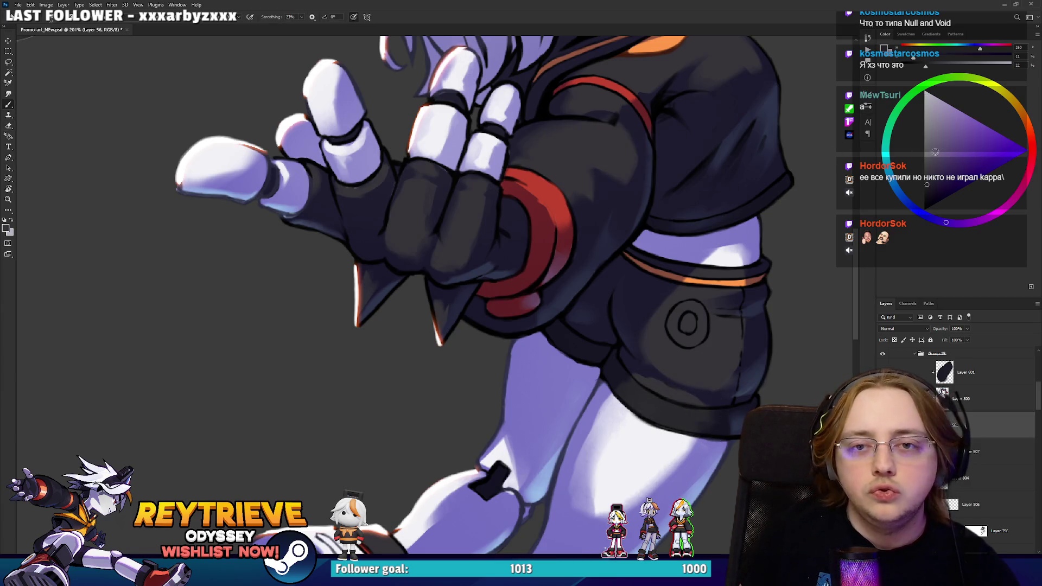
# Erase with a soft tip along the shorts' lower hem to soften its shading.
pyautogui.moveTo(689, 365); pyautogui.dragTo(667, 216)
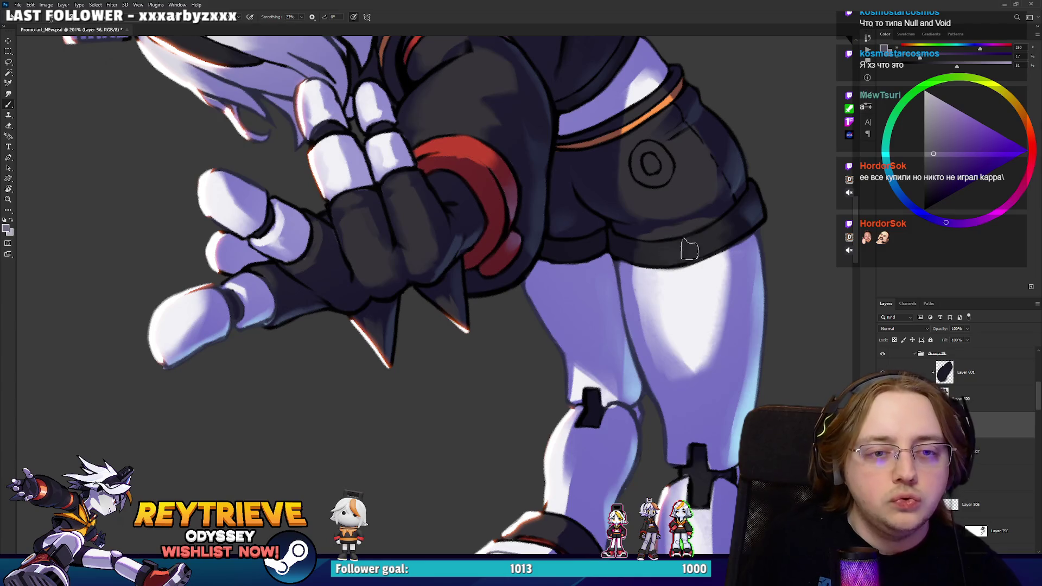
pyautogui.press('e')
pyautogui.rightClick(676, 207)
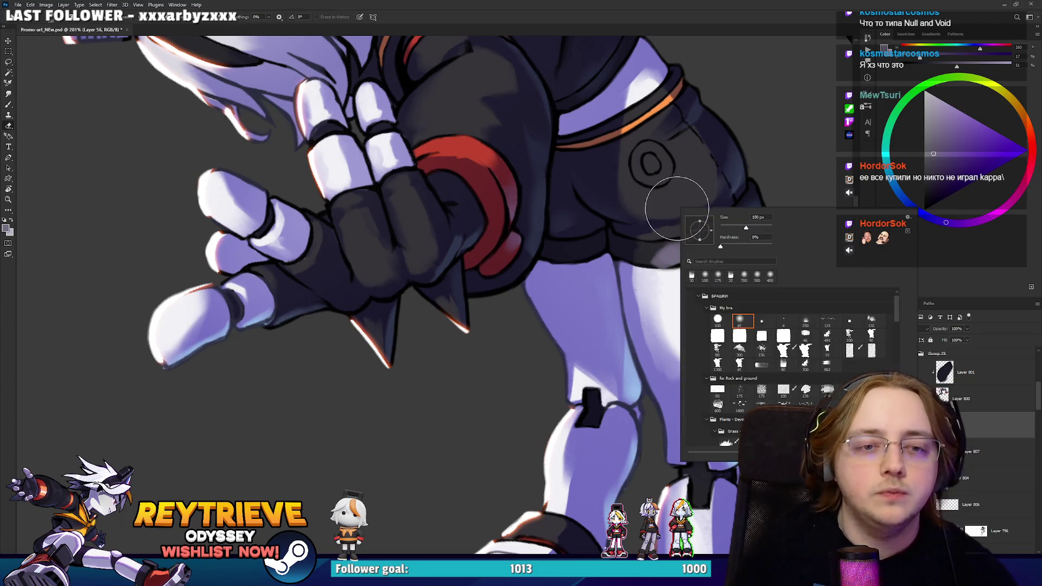
pyautogui.click(583, 290)
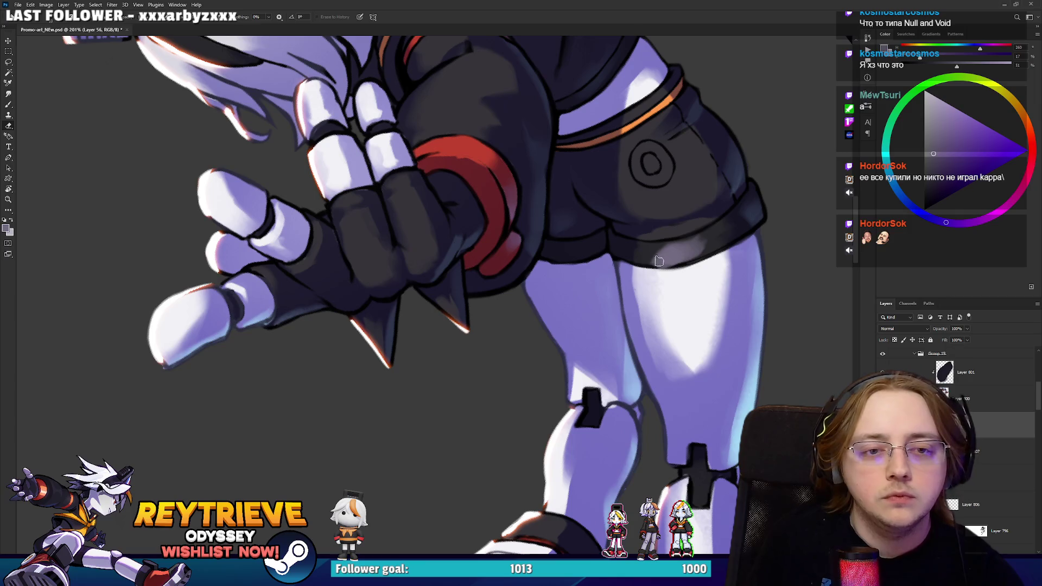
pyautogui.moveTo(657, 258)
pyautogui.mouseDown()
pyautogui.moveTo(703, 244)
pyautogui.moveTo(650, 270)
pyautogui.moveTo(557, 419)
pyautogui.moveTo(483, 415)
pyautogui.mouseUp()
# Lighten the left edge of the shorts and add another layer above Layer 804.
pyautogui.press('r')
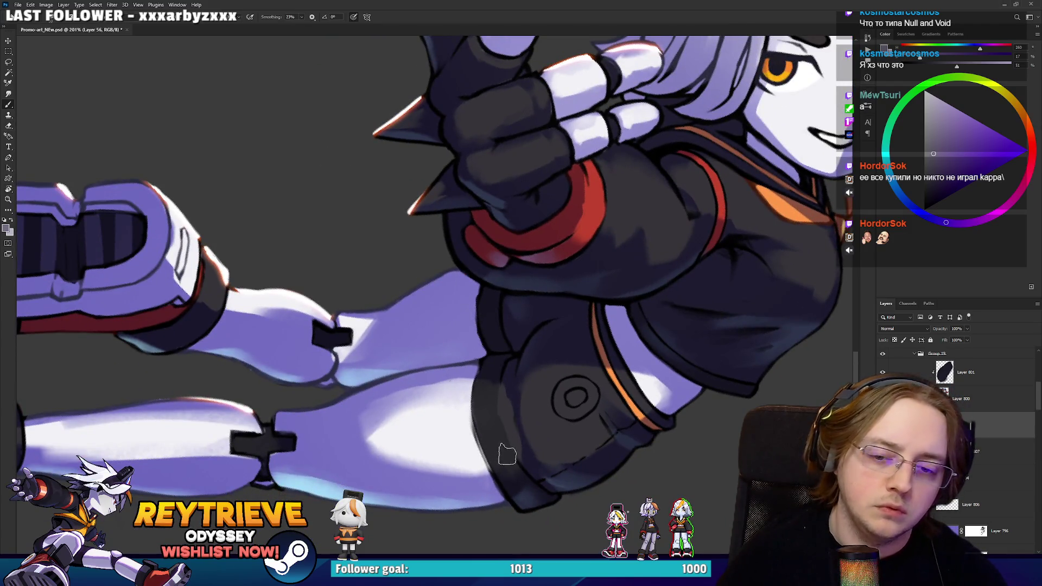
pyautogui.moveTo(480, 415)
pyautogui.mouseDown()
pyautogui.moveTo(476, 436)
pyautogui.moveTo(496, 456)
pyautogui.mouseUp()
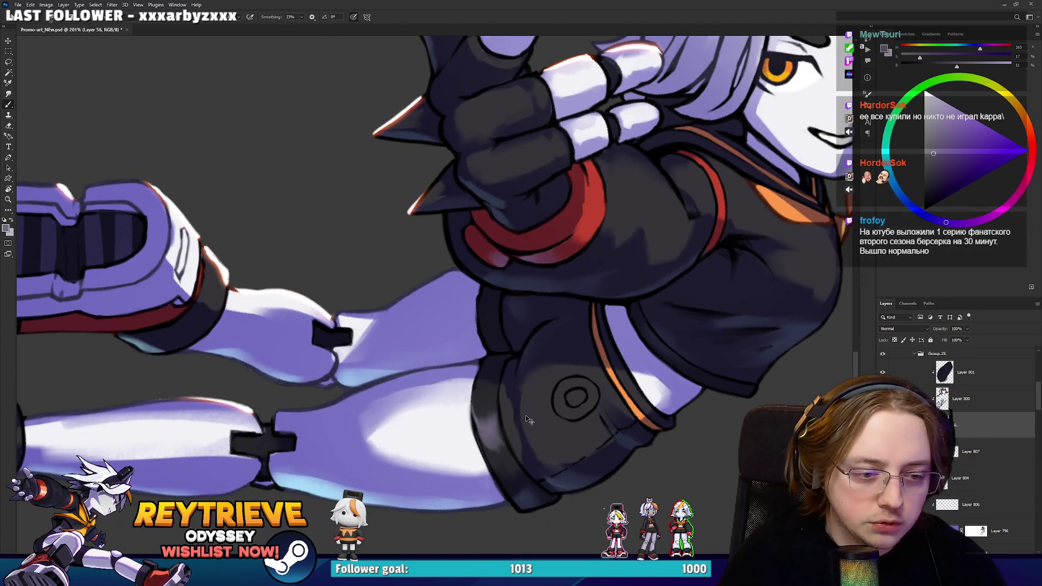
pyautogui.moveTo(606, 422)
pyautogui.mouseDown()
pyautogui.moveTo(594, 466)
pyautogui.moveTo(666, 363)
pyautogui.mouseUp()
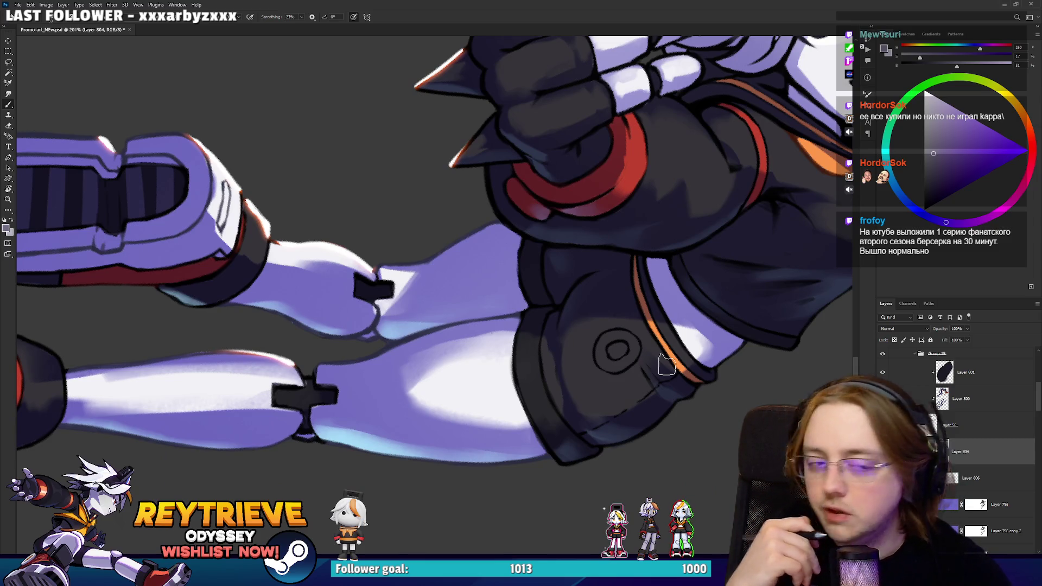
pyautogui.hotkey('ctrl', 'shift', 'alt', 'n')
pyautogui.moveTo(560, 351)
pyautogui.mouseDown()
pyautogui.moveTo(592, 369)
pyautogui.moveTo(614, 288)
pyautogui.mouseUp()
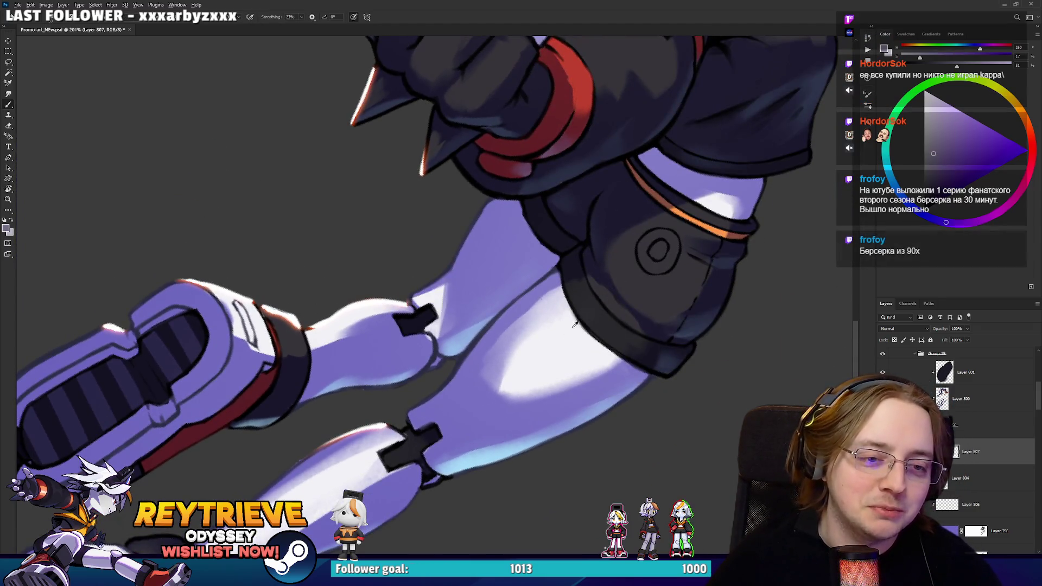
# Sample the jacket's dark navy, pick a desaturated dark purple, and fit the banner in view.
pyautogui.moveTo(673, 206); pyautogui.dragTo(633, 344)
pyautogui.keyDown('alt'); pyautogui.click(772, 227); pyautogui.keyUp('alt')
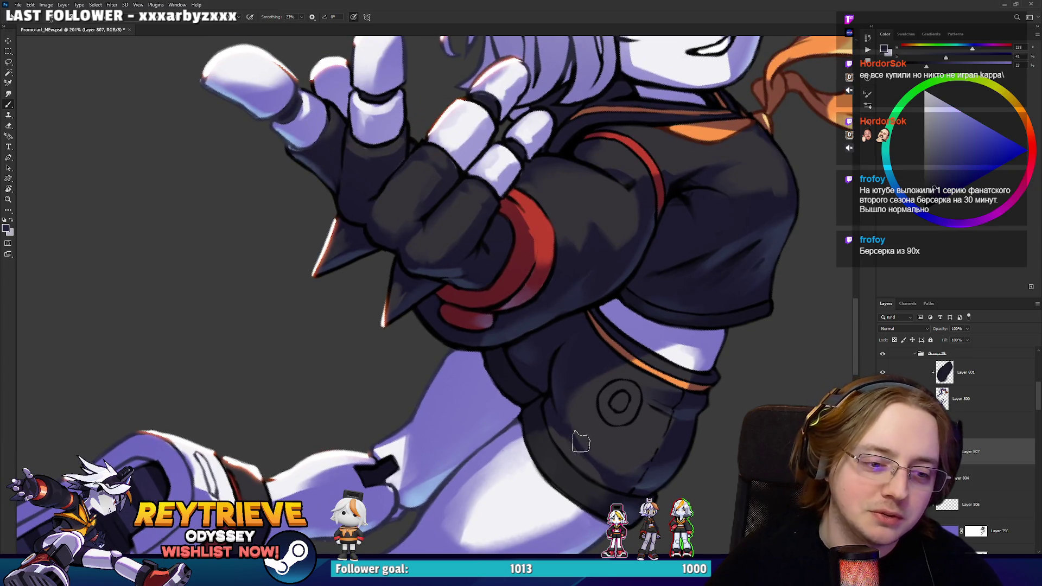
pyautogui.keyDown('alt'); pyautogui.click(580, 202); pyautogui.keyUp('alt')
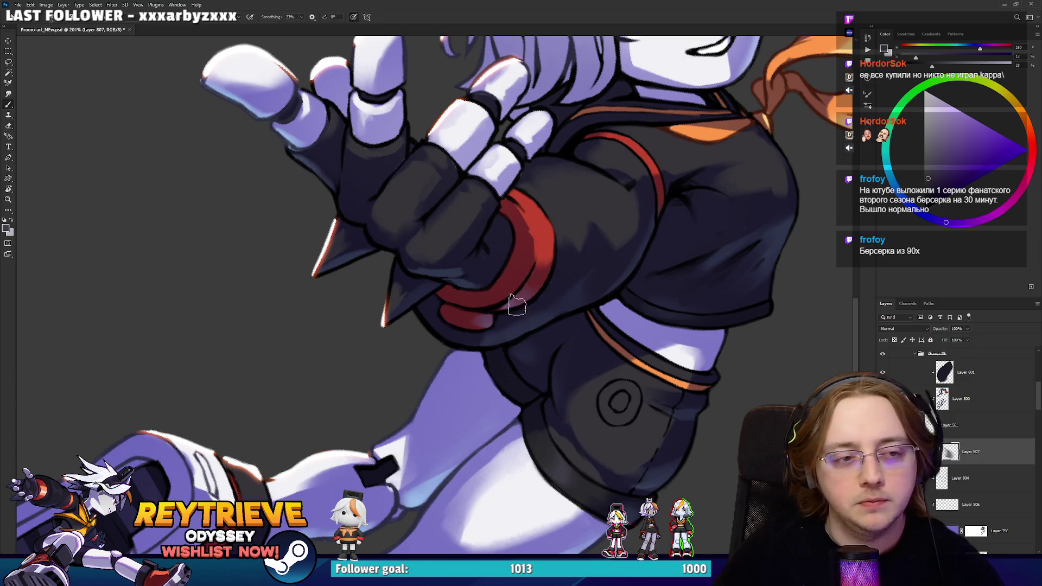
pyautogui.press('e')
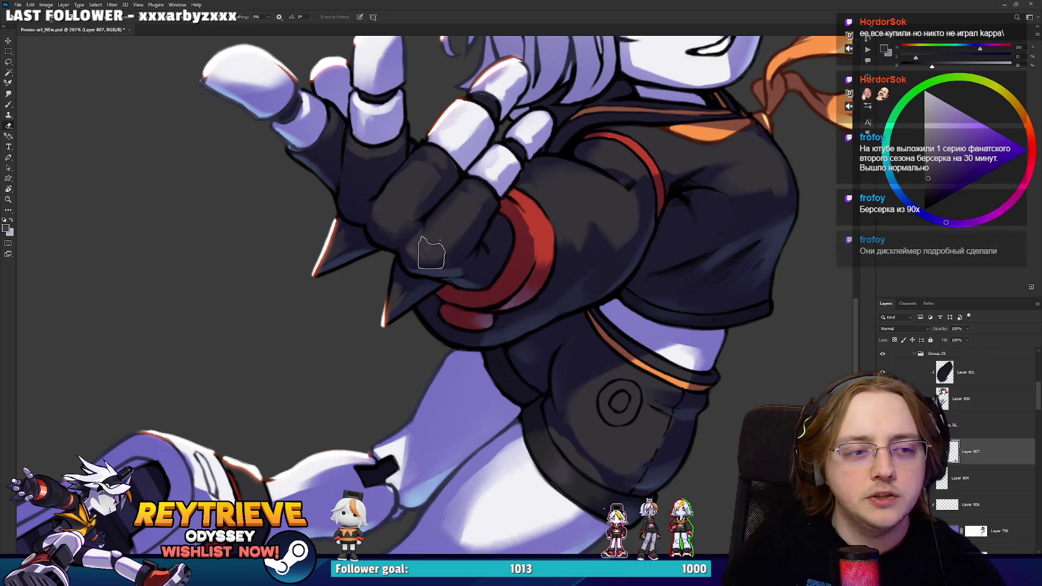
pyautogui.moveTo(617, 341); pyautogui.dragTo(601, 222)
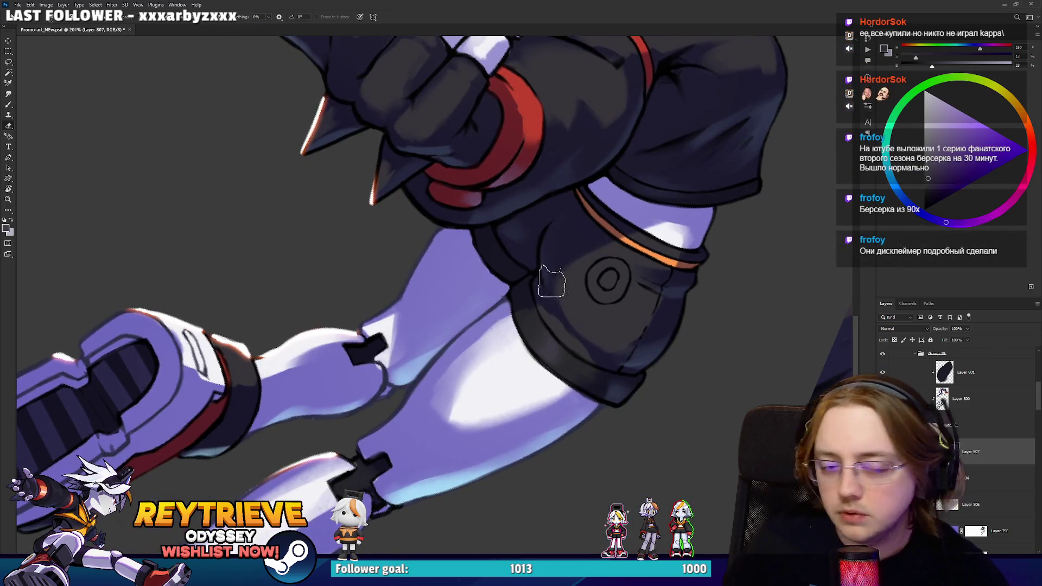
pyautogui.scroll(4, 565, 374)
pyautogui.moveTo(561, 388); pyautogui.dragTo(605, 214)
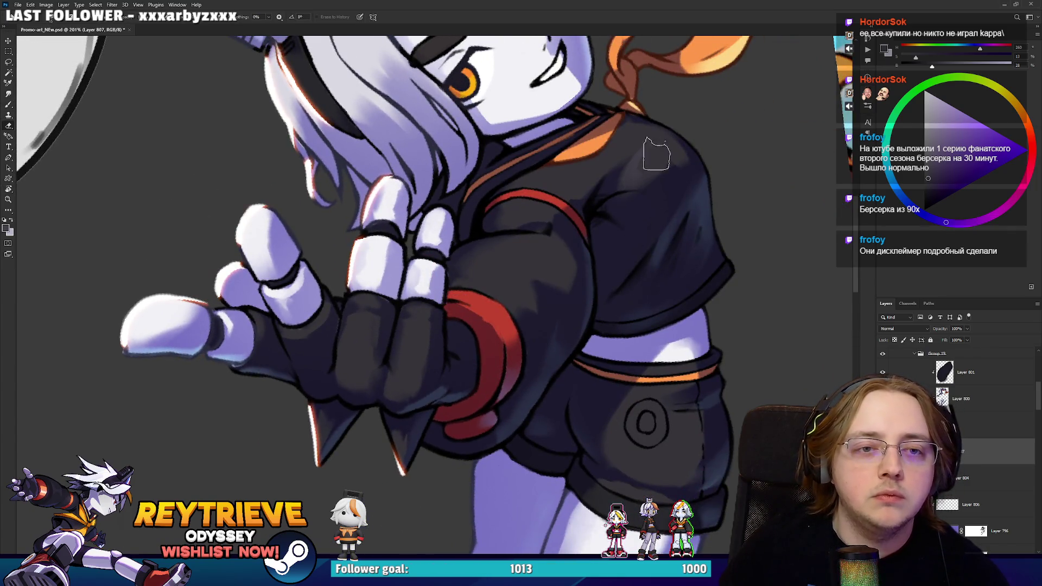
pyautogui.press('b')
pyautogui.press('e')
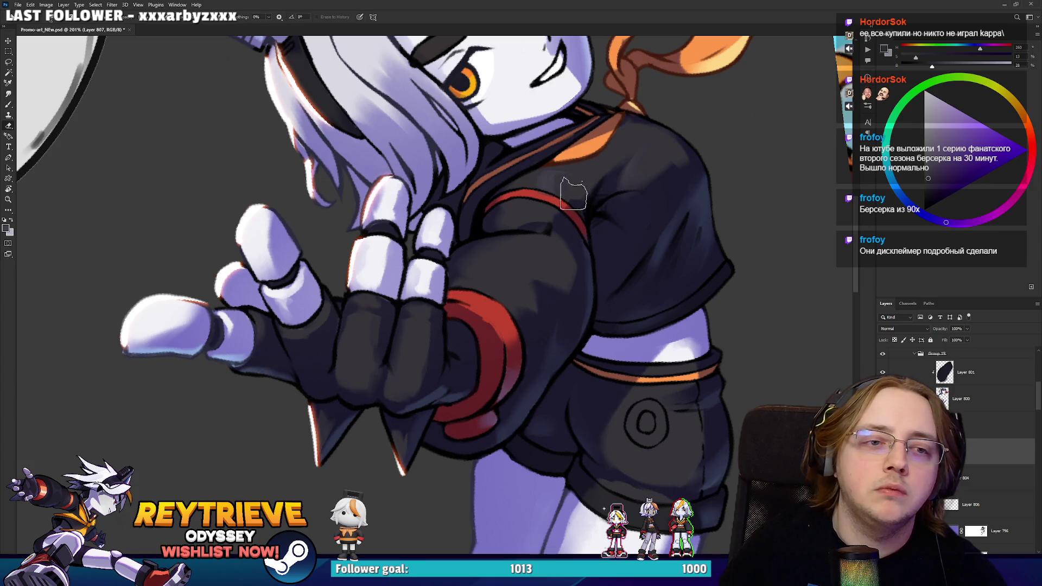
pyautogui.hotkey('ctrl', '0')
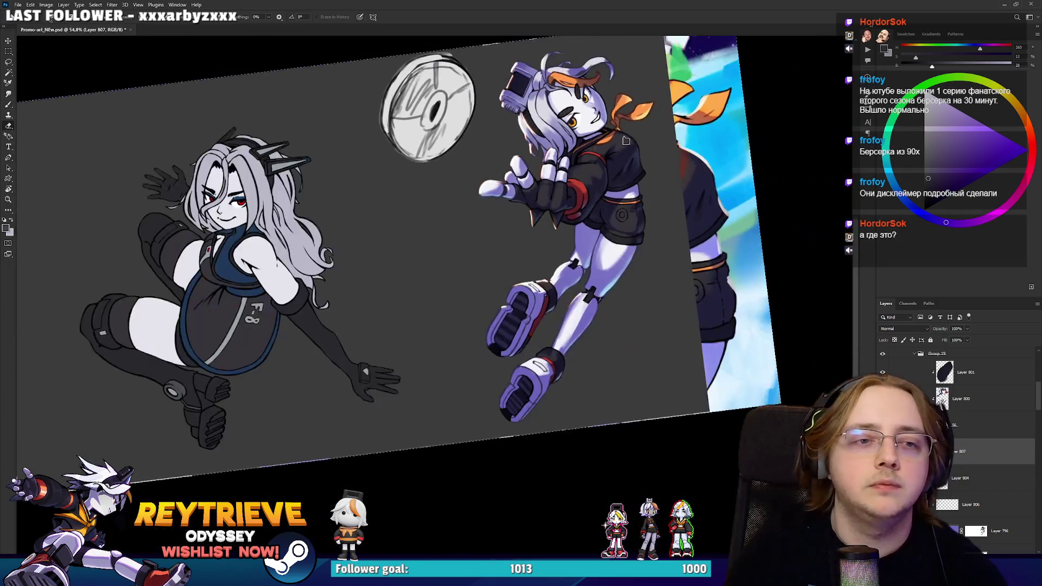
# Reset the canvas rotation and add blank Layer 808 above Layer 807 with the Brush active.
pyautogui.press('r')
pyautogui.press('Escape')
pyautogui.scroll(3, 611, 134)
pyautogui.scroll(3, 610, 134)
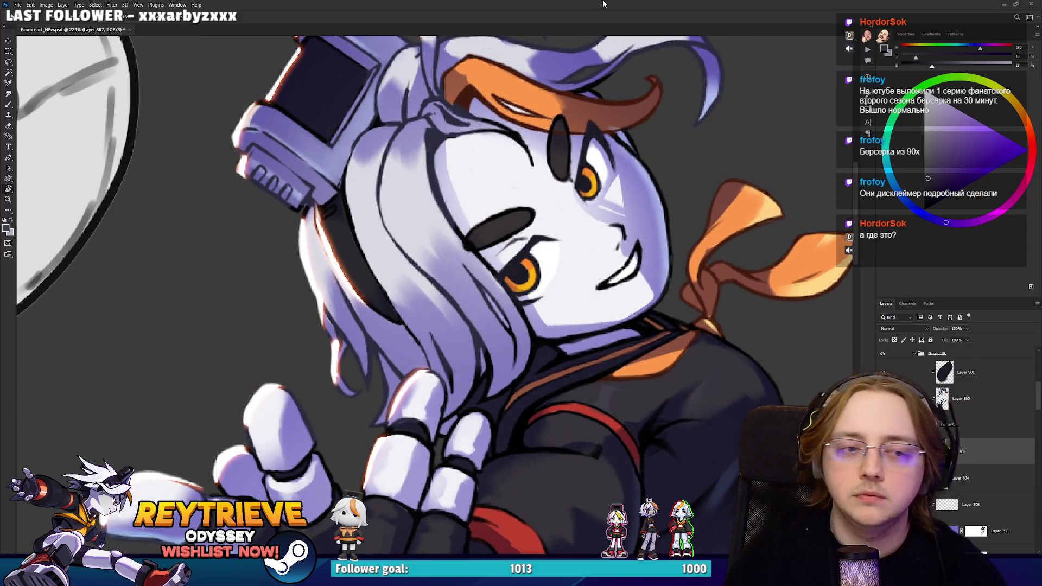
pyautogui.hotkey('ctrl', 'shift', 'alt', 'n')
pyautogui.press('b')
pyautogui.moveTo(628, 287); pyautogui.dragTo(596, 218)
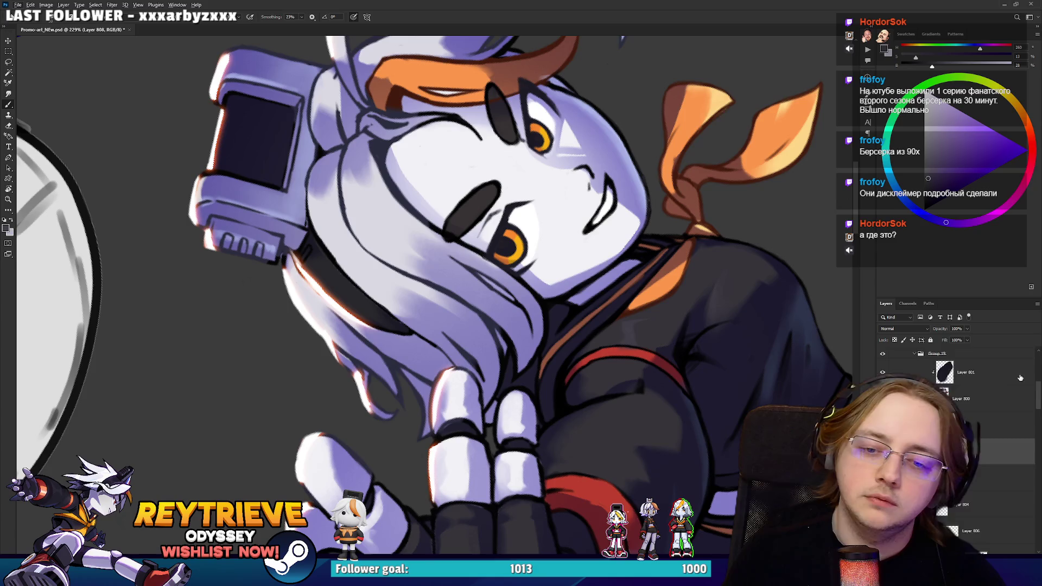
pyautogui.scroll(3, 1016, 372)
pyautogui.click(1009, 440)
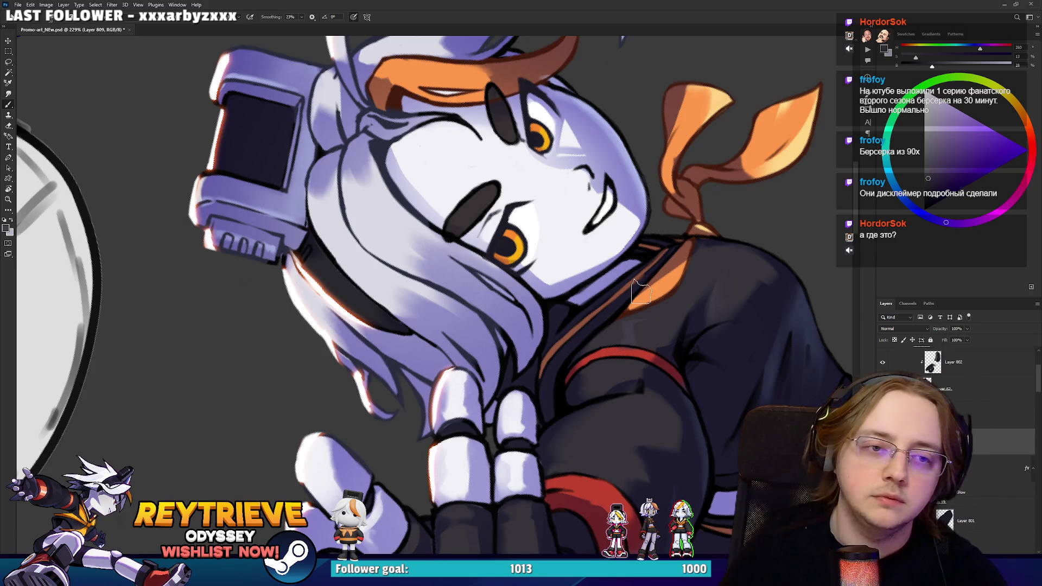
pyautogui.keyDown('alt'); pyautogui.click(578, 269); pyautogui.keyUp('alt')
pyautogui.moveTo(578, 269)
pyautogui.mouseDown()
pyautogui.moveTo(593, 198)
pyautogui.moveTo(595, 257)
pyautogui.mouseUp()
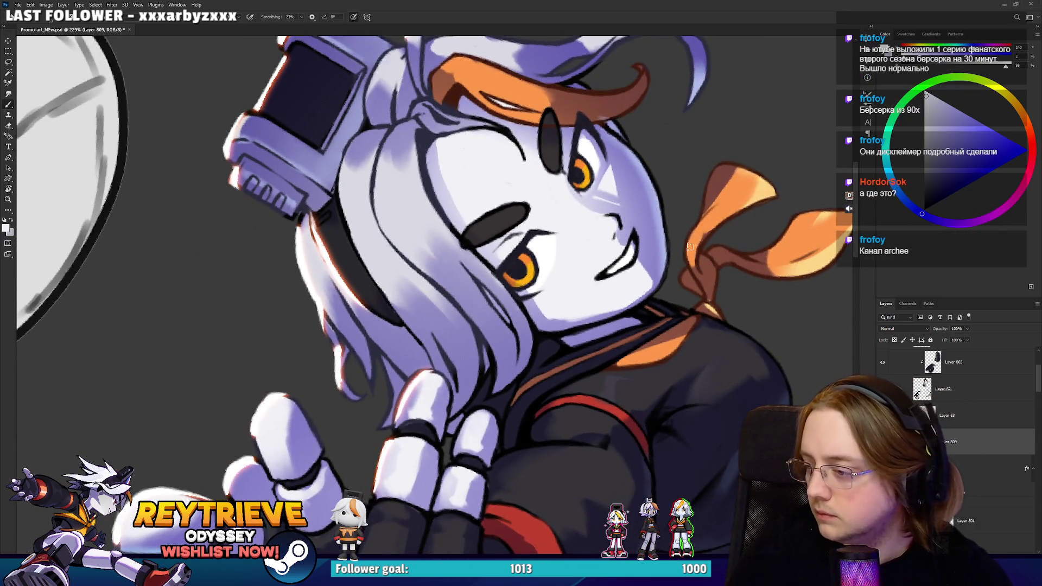
pyautogui.scroll(-1, 955, 412)
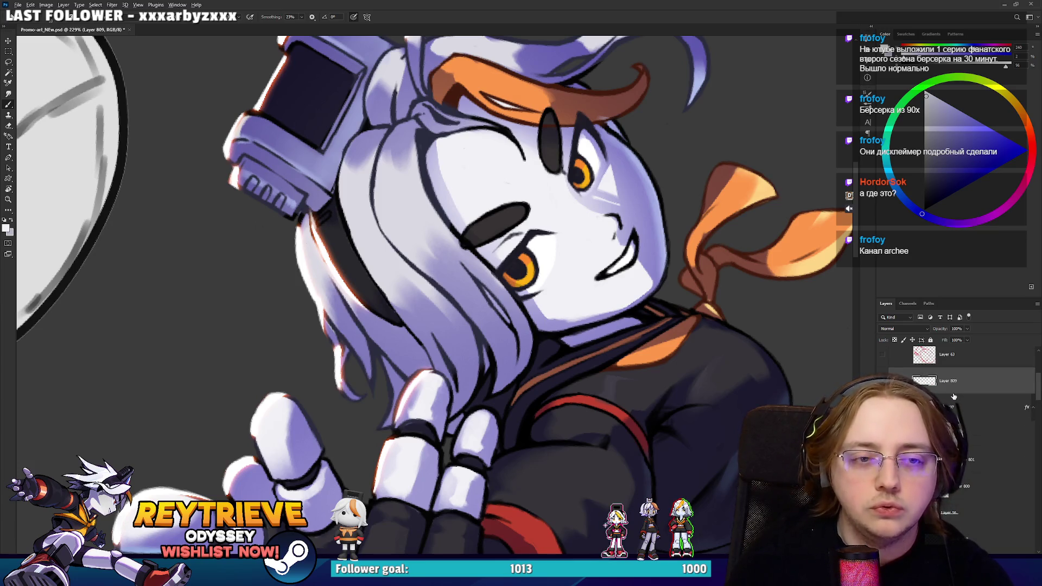
pyautogui.keyDown('alt'); pyautogui.click(616, 255); pyautogui.keyUp('alt')
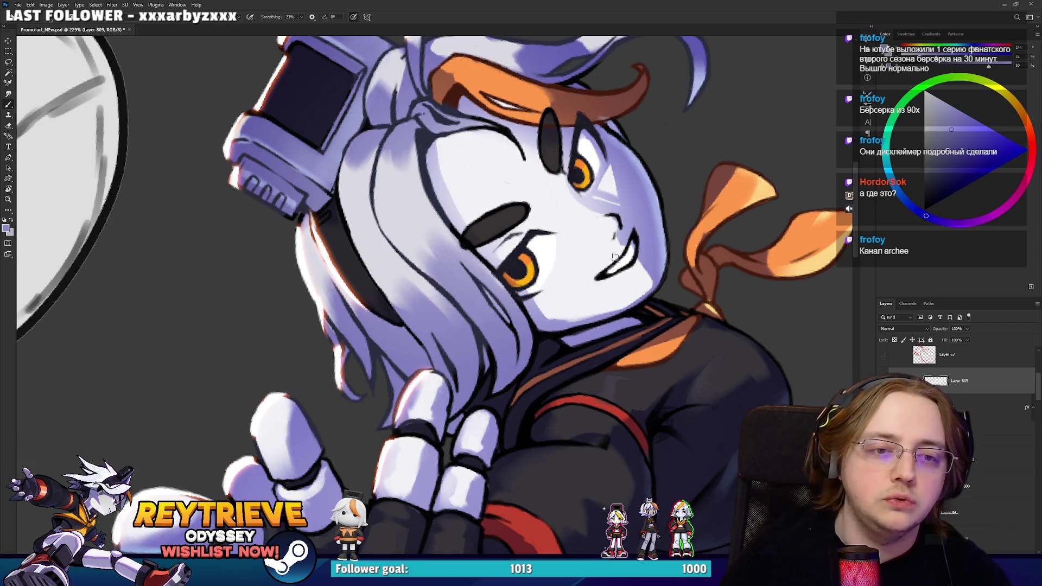
pyautogui.moveTo(595, 279); pyautogui.dragTo(631, 247)
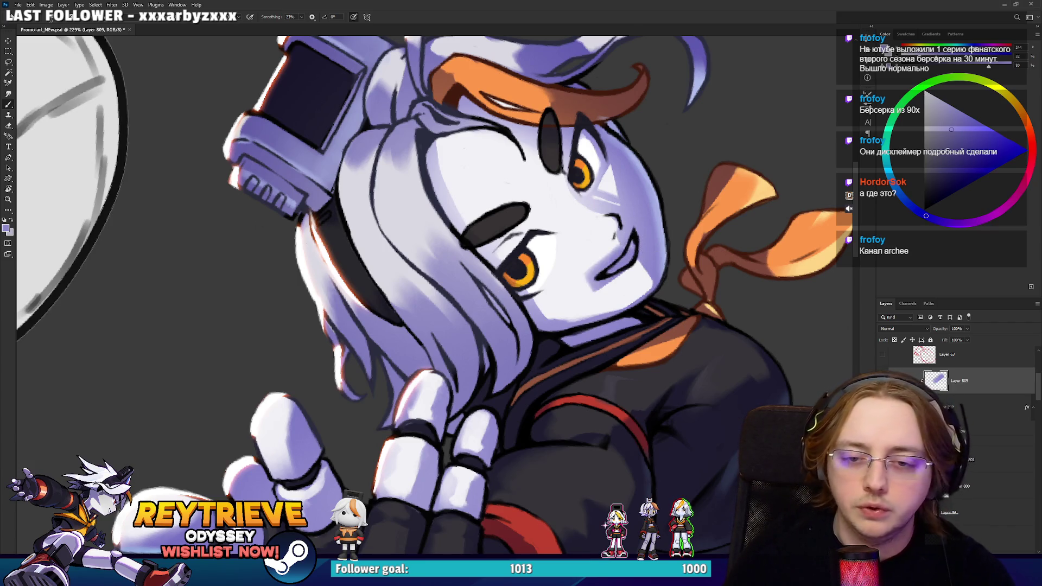
pyautogui.hotkey('ctrl', 'z')
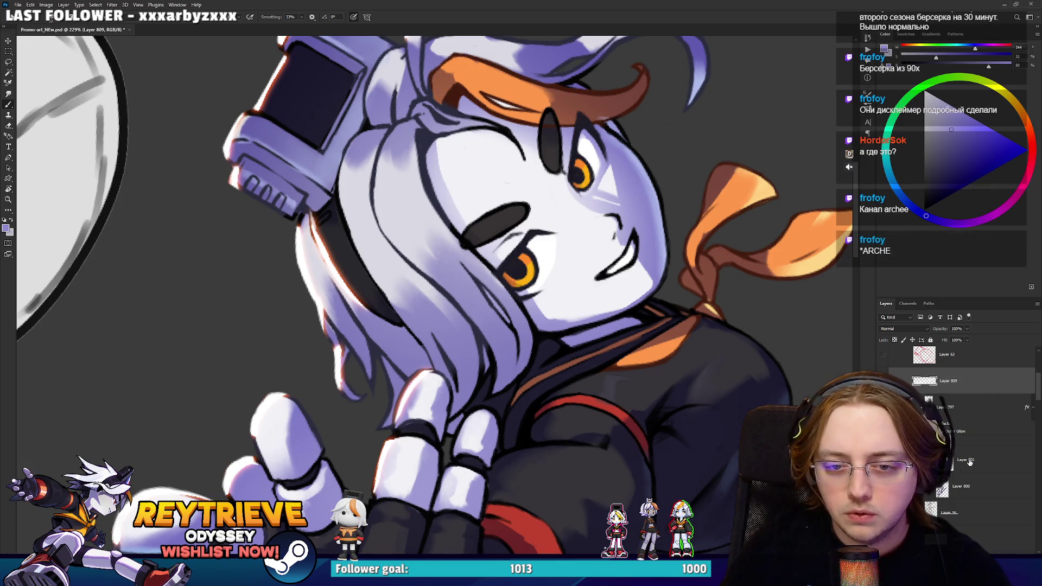
pyautogui.press('Delete')
pyautogui.click(970, 432)
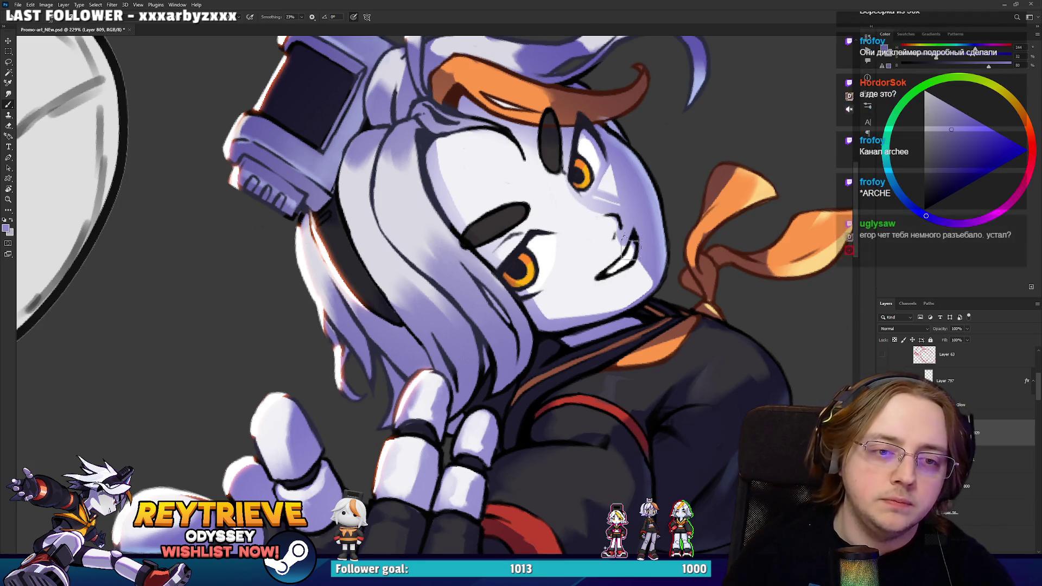
pyautogui.scroll(-2, 797, 350)
pyautogui.scroll(5, 949, 428)
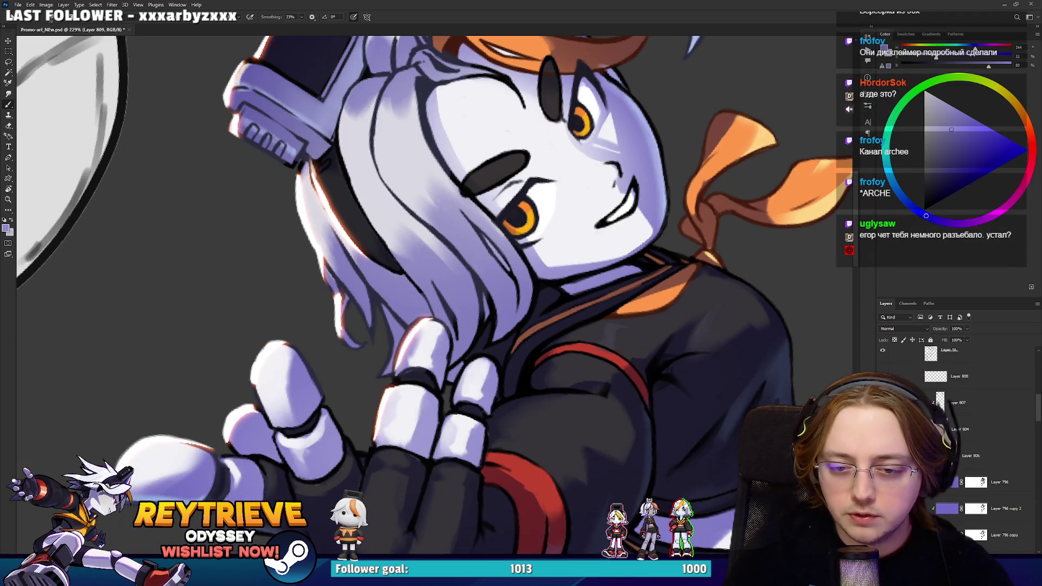
# On new Layer 810, cover the old mouth lines in lavender and draw a dark smile line.
pyautogui.hotkey('ctrl', 'shift', 'alt', 'n')
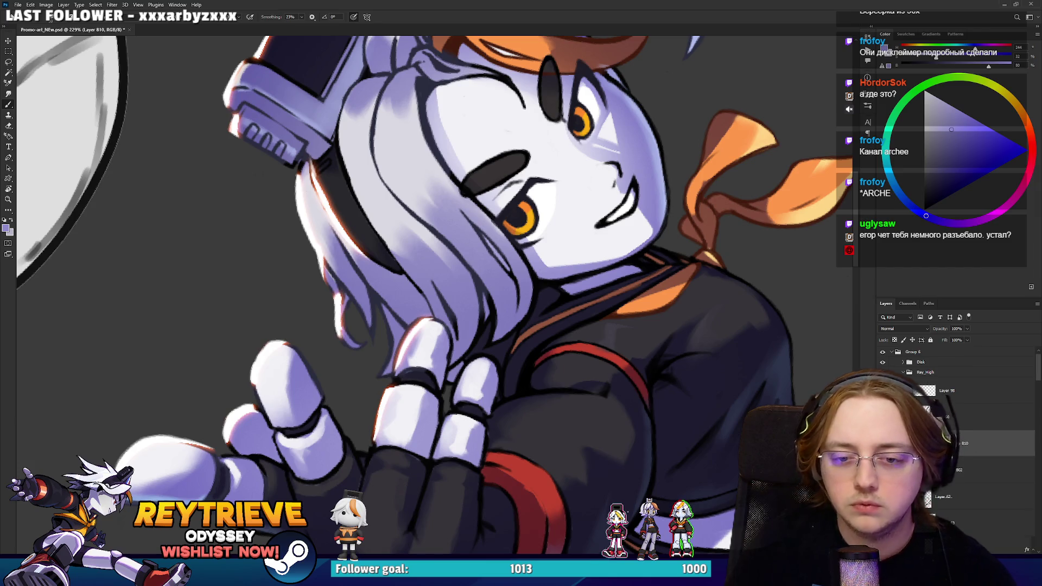
pyautogui.moveTo(601, 241); pyautogui.dragTo(635, 187)
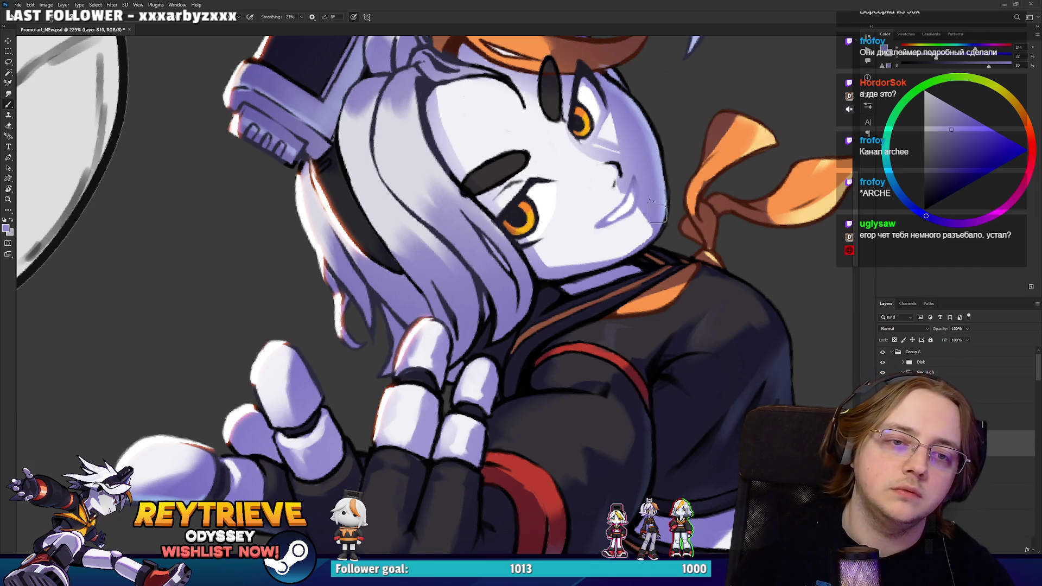
pyautogui.click(941, 162)
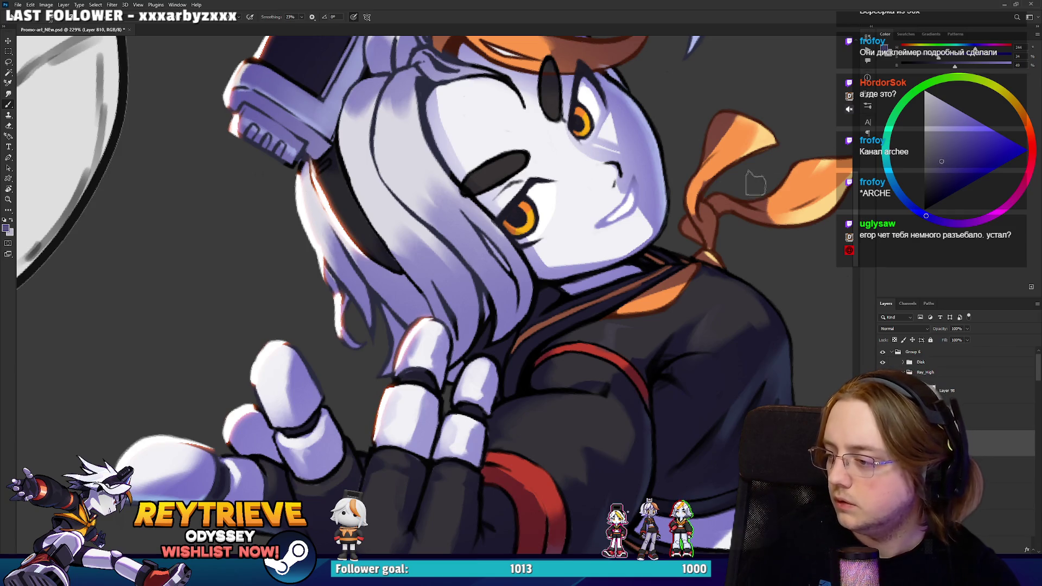
pyautogui.moveTo(596, 226); pyautogui.dragTo(631, 191)
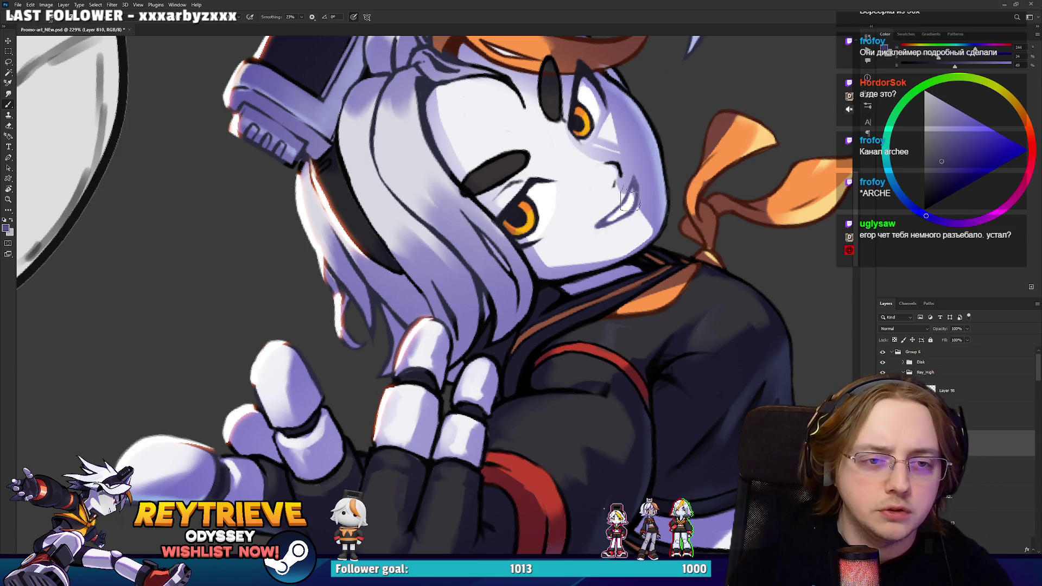
pyautogui.click(942, 178)
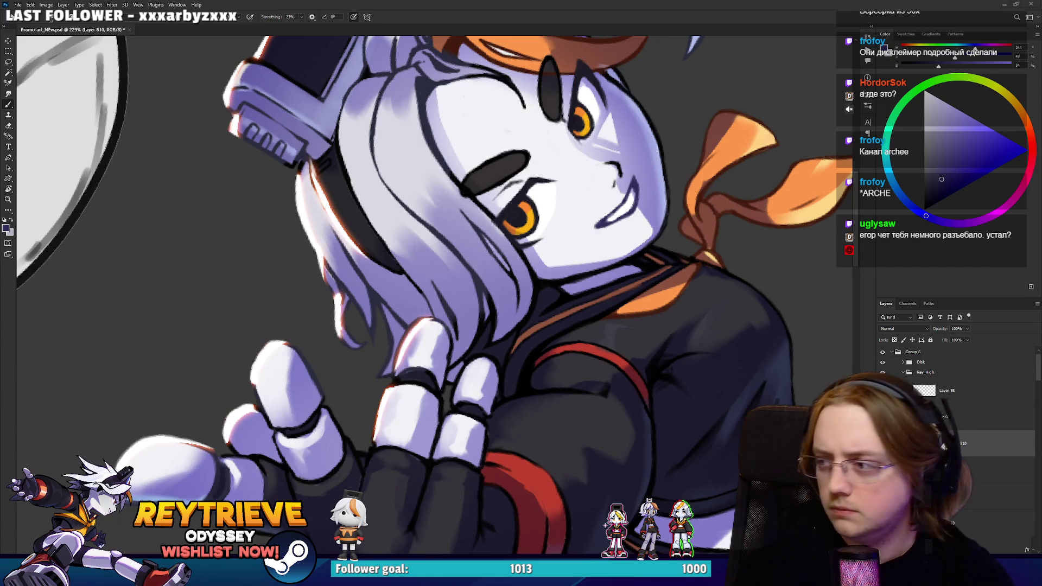
# Turn the face nearly upright and choose a darker purple painting colour.
pyautogui.moveTo(648, 197)
pyautogui.mouseDown()
pyautogui.moveTo(623, 279)
pyautogui.moveTo(543, 380)
pyautogui.moveTo(443, 442)
pyautogui.mouseUp()
pyautogui.press('e')
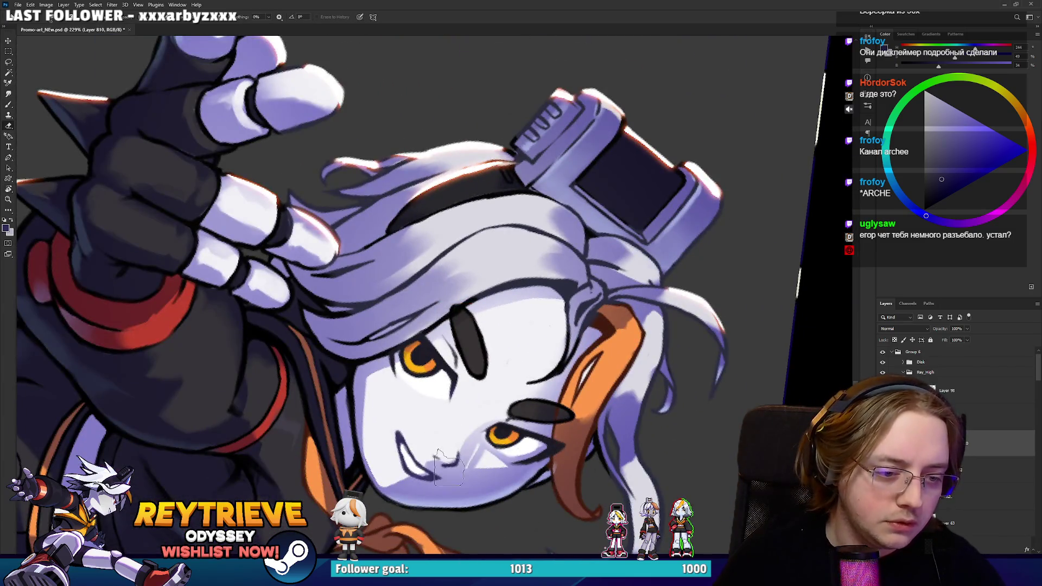
pyautogui.moveTo(434, 480); pyautogui.dragTo(618, 223)
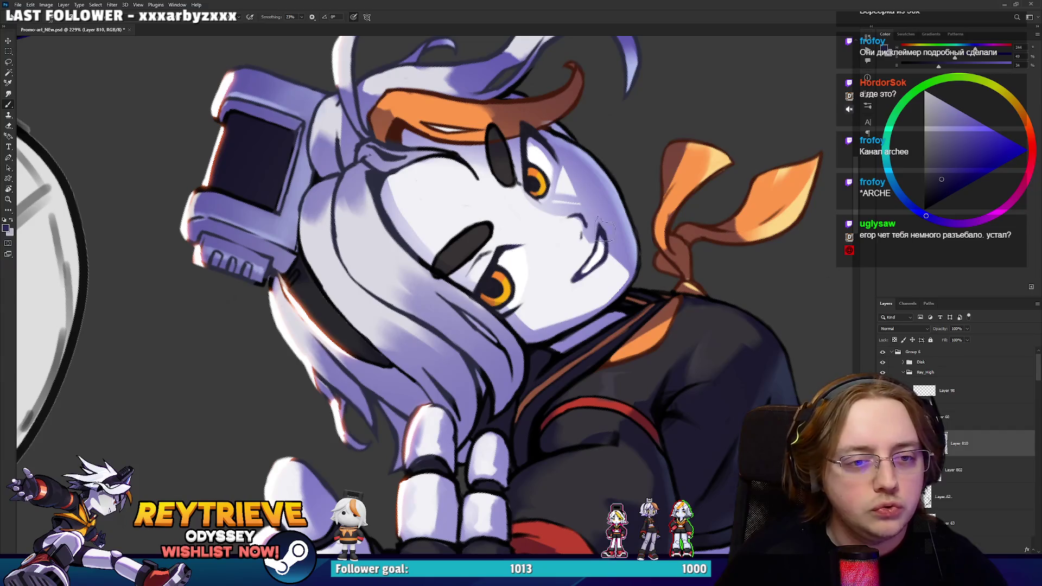
pyautogui.press('b')
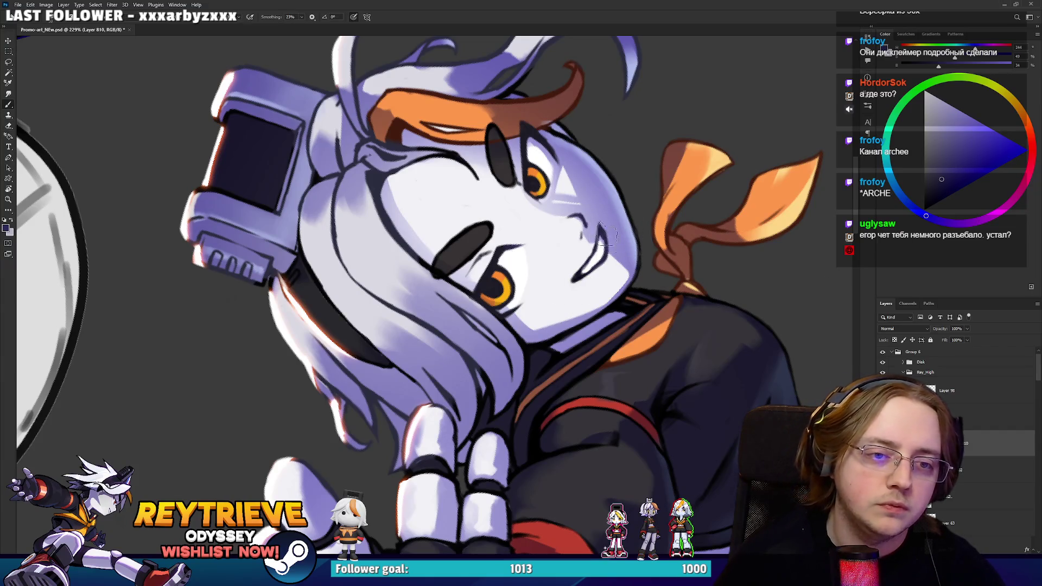
pyautogui.moveTo(632, 236); pyautogui.dragTo(651, 325)
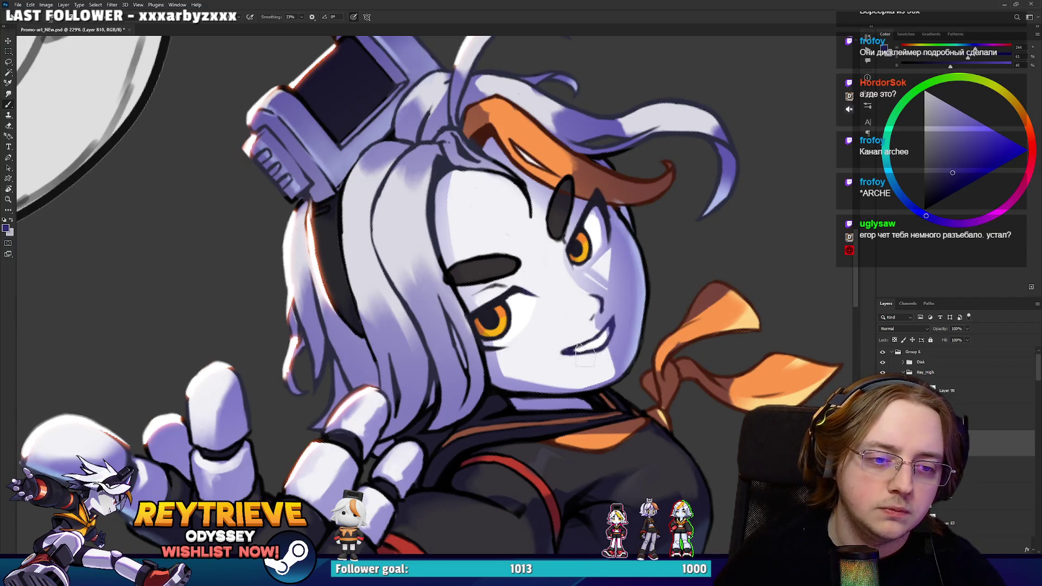
pyautogui.moveTo(618, 344); pyautogui.dragTo(499, 274)
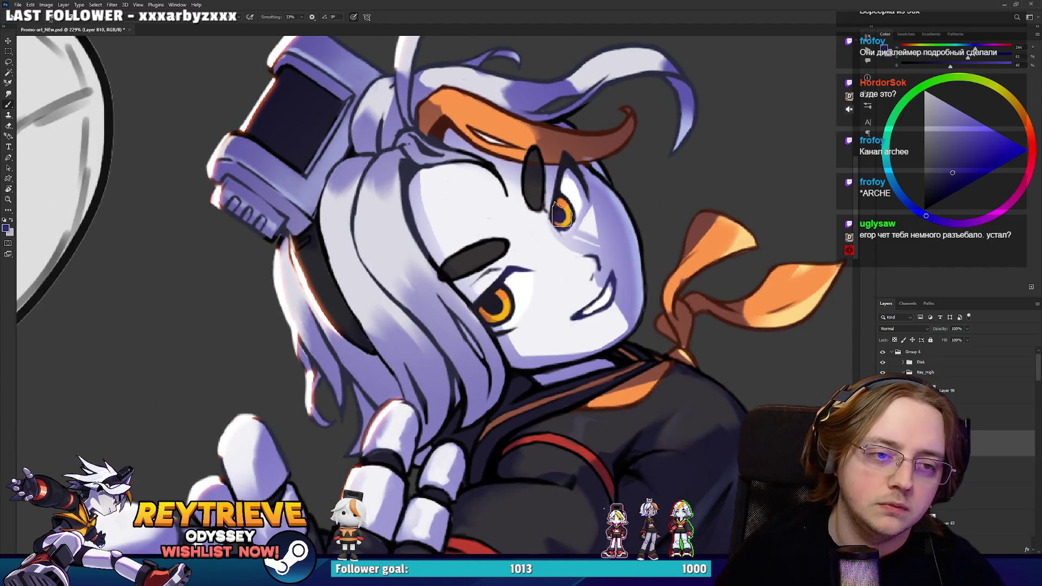
pyautogui.moveTo(927, 195); pyautogui.dragTo(893, 194)
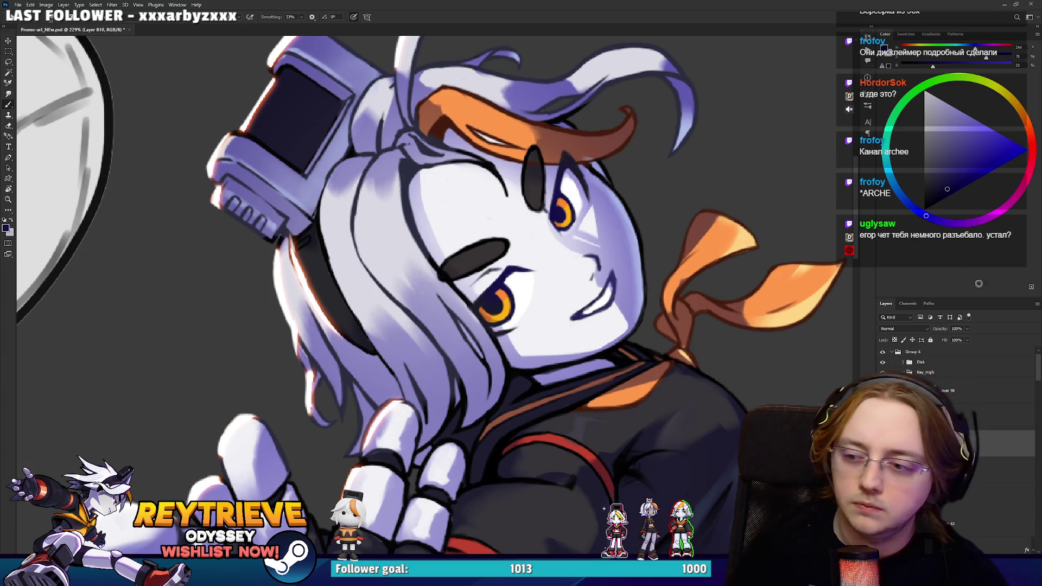
# Undo and redo the eyebrows to compare, then check the whole banner composition.
pyautogui.hotkey('ctrl', 'z')
pyautogui.hotkey('ctrl', 'shift', 'z')
pyautogui.hotkey('ctrl', '0')
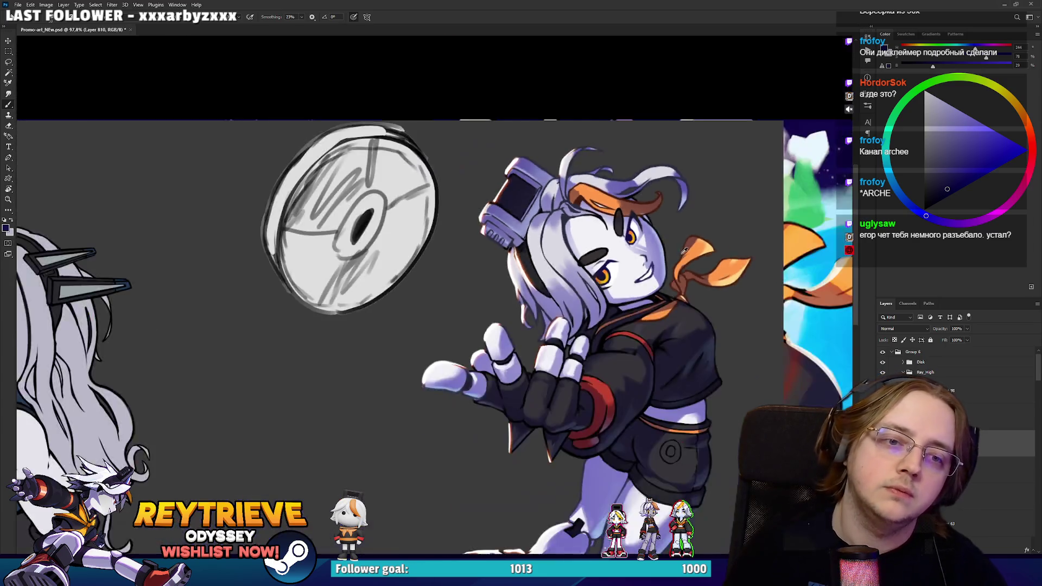
pyautogui.hotkey('ctrl', 'Tab')
pyautogui.hotkey('ctrl', 'Tab')
pyautogui.scroll(5, 666, 255)
pyautogui.press('e')
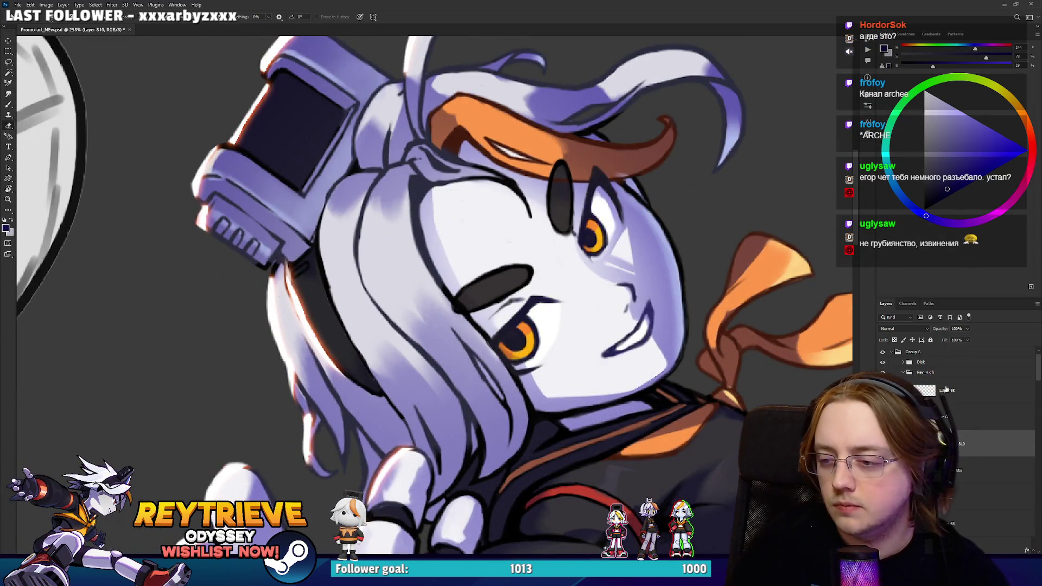
pyautogui.scroll(-1, 955, 434)
pyautogui.click(960, 438)
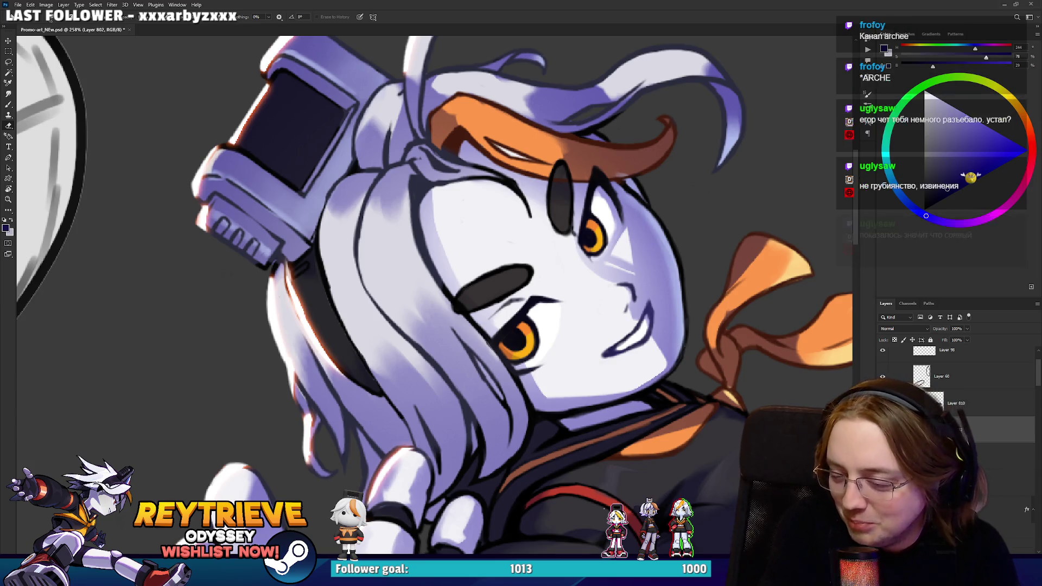
pyautogui.moveTo(667, 282); pyautogui.dragTo(646, 342)
pyautogui.moveTo(640, 323)
pyautogui.mouseDown()
pyautogui.moveTo(664, 407)
pyautogui.moveTo(672, 282)
pyautogui.mouseUp()
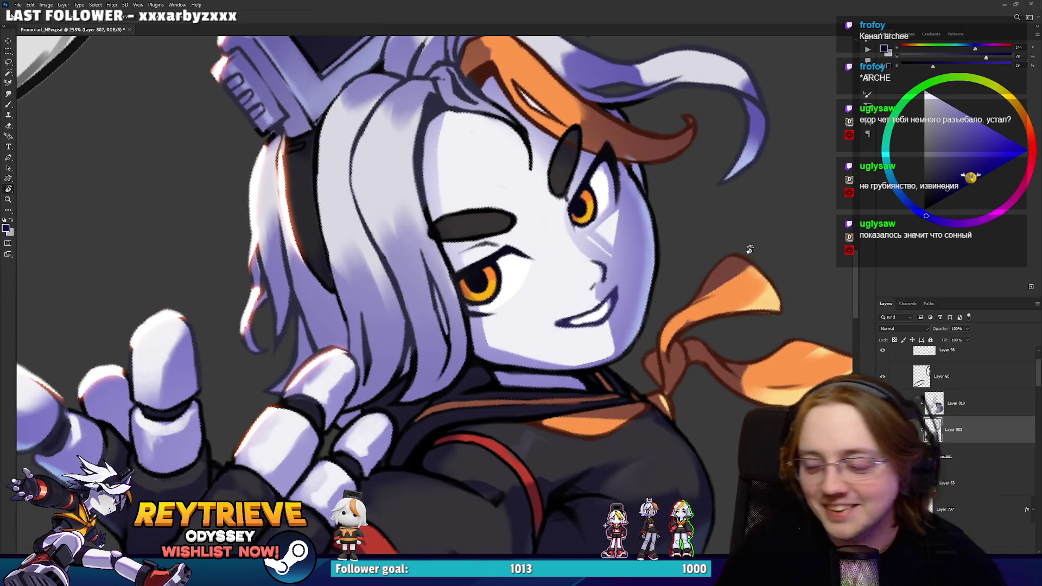
pyautogui.moveTo(576, 333); pyautogui.dragTo(544, 327)
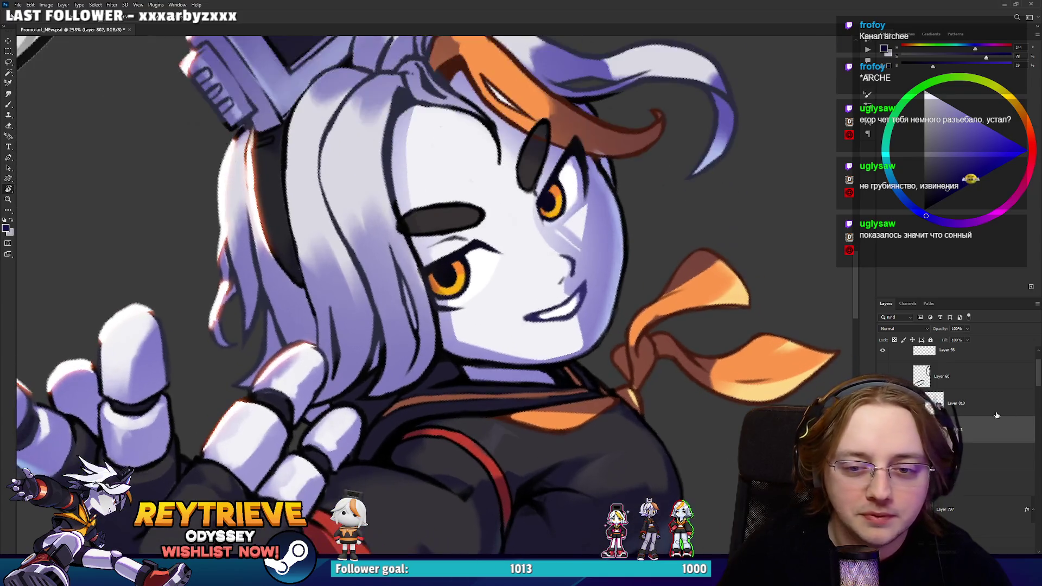
pyautogui.click(1011, 414)
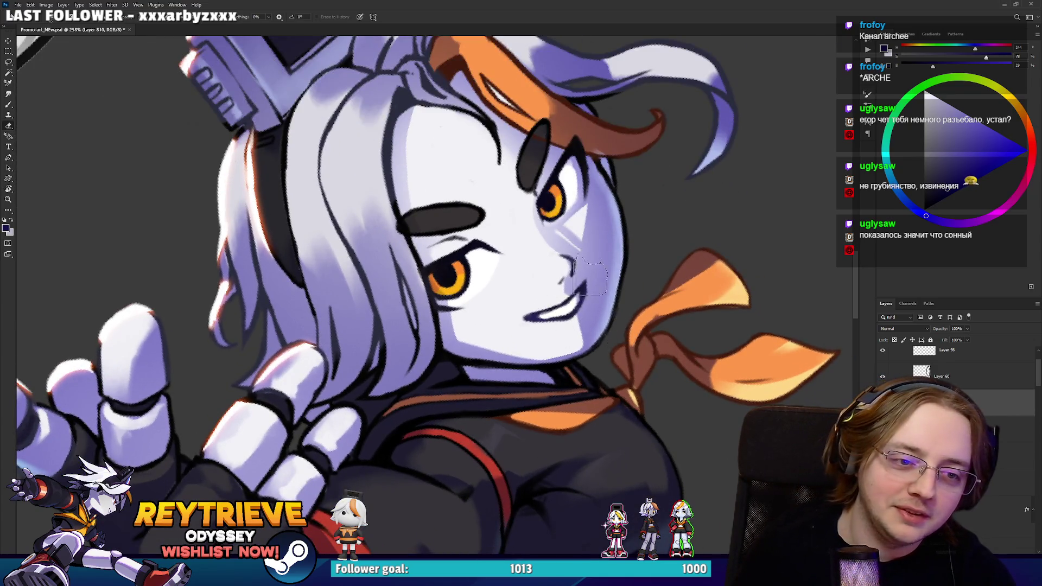
pyautogui.scroll(-3, 434, 293)
pyautogui.scroll(3, 434, 293)
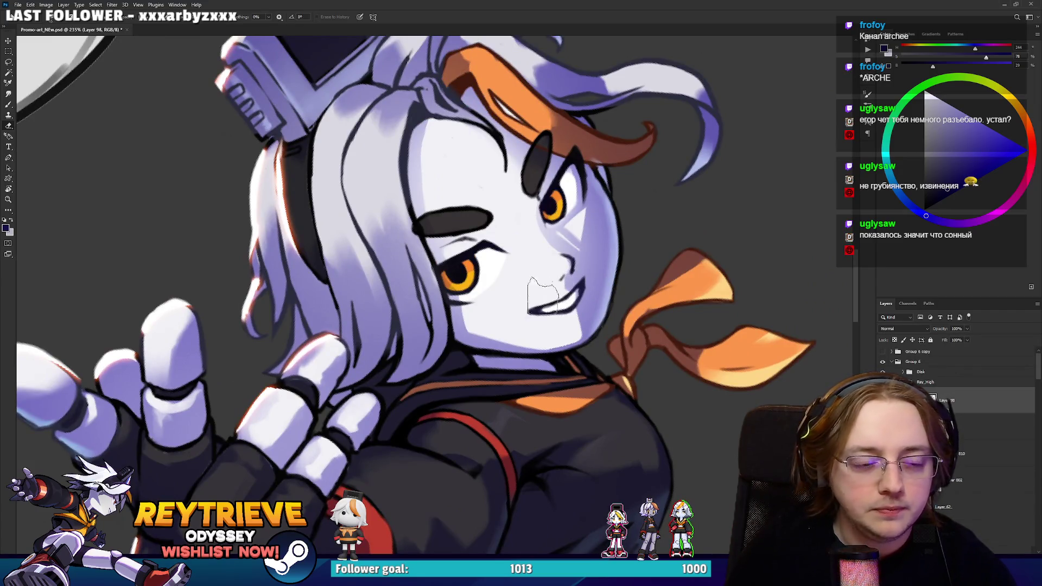
pyautogui.scroll(2, 543, 293)
# Sample light lavender near the mouth and lighten the cheek below the left eye.
pyautogui.scroll(2, 488, 380)
pyautogui.press('b')
pyautogui.keyDown('alt'); pyautogui.click(474, 419); pyautogui.keyUp('alt')
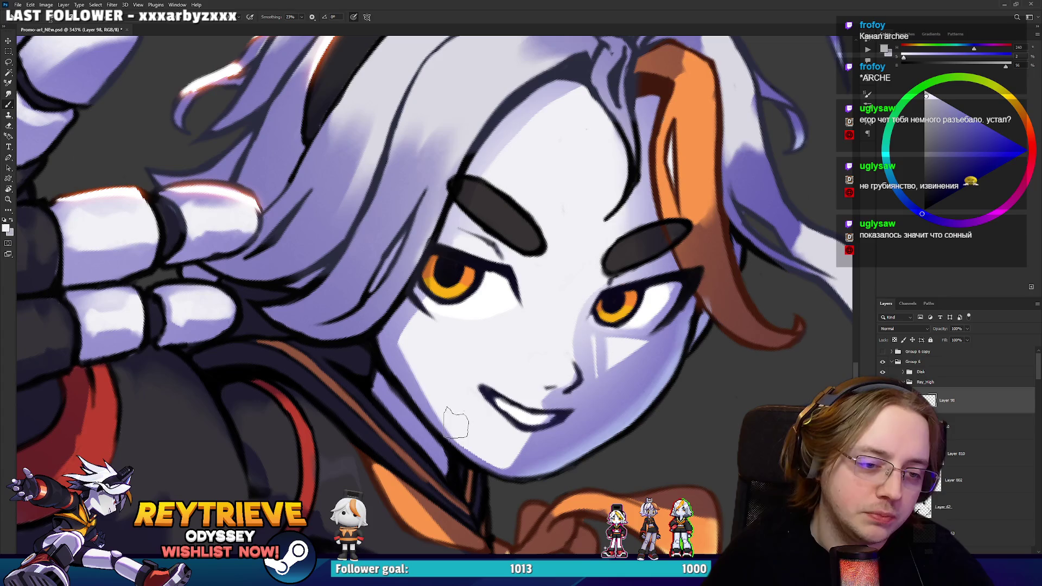
pyautogui.moveTo(405, 349); pyautogui.dragTo(413, 355)
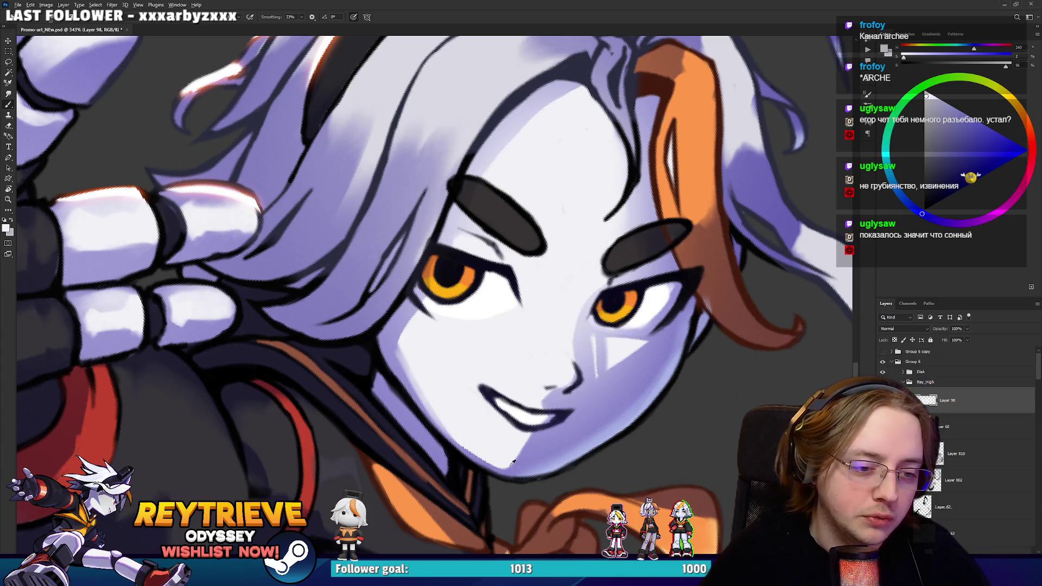
pyautogui.moveTo(407, 354); pyautogui.dragTo(477, 293)
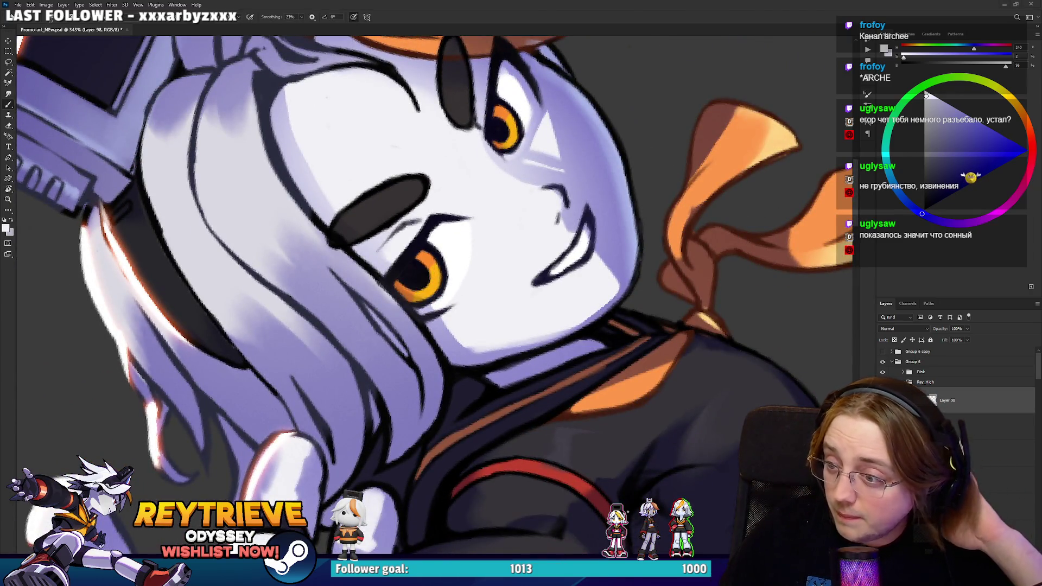
pyautogui.moveTo(552, 193)
pyautogui.mouseDown()
pyautogui.moveTo(535, 228)
pyautogui.moveTo(523, 222)
pyautogui.moveTo(656, 287)
pyautogui.moveTo(596, 285)
pyautogui.moveTo(597, 255)
pyautogui.moveTo(629, 217)
pyautogui.moveTo(640, 223)
pyautogui.moveTo(634, 231)
pyautogui.moveTo(616, 190)
pyautogui.mouseUp()
pyautogui.press('r')
pyautogui.press('r')
pyautogui.moveTo(361, 267)
pyautogui.mouseDown()
pyautogui.moveTo(652, 224)
pyautogui.moveTo(554, 264)
pyautogui.mouseUp()
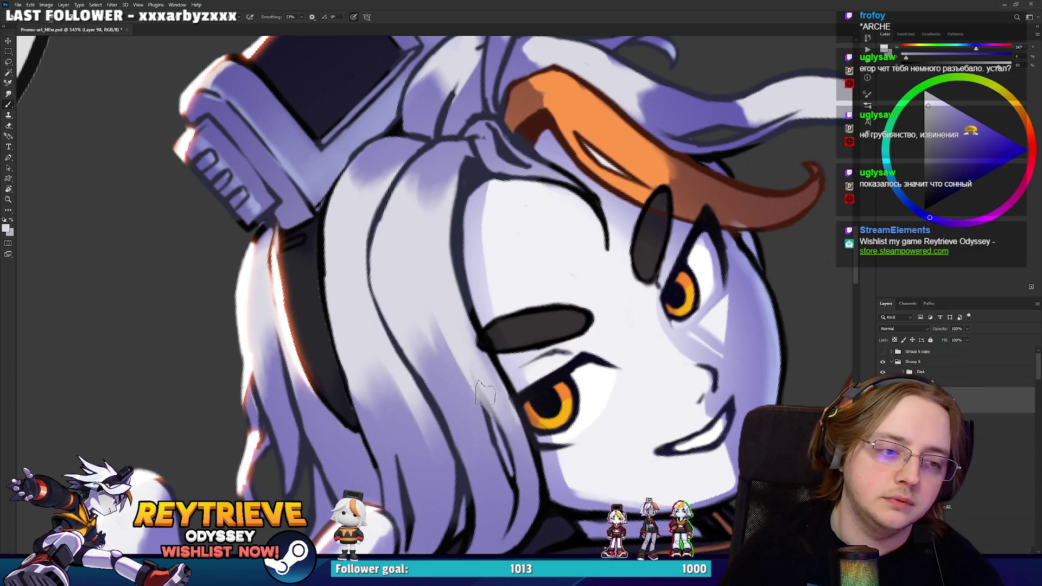
# Pick a lighter lavender and brush highlights along the hair strands beside the face.
pyautogui.keyDown('alt'); pyautogui.click(436, 347); pyautogui.keyUp('alt')
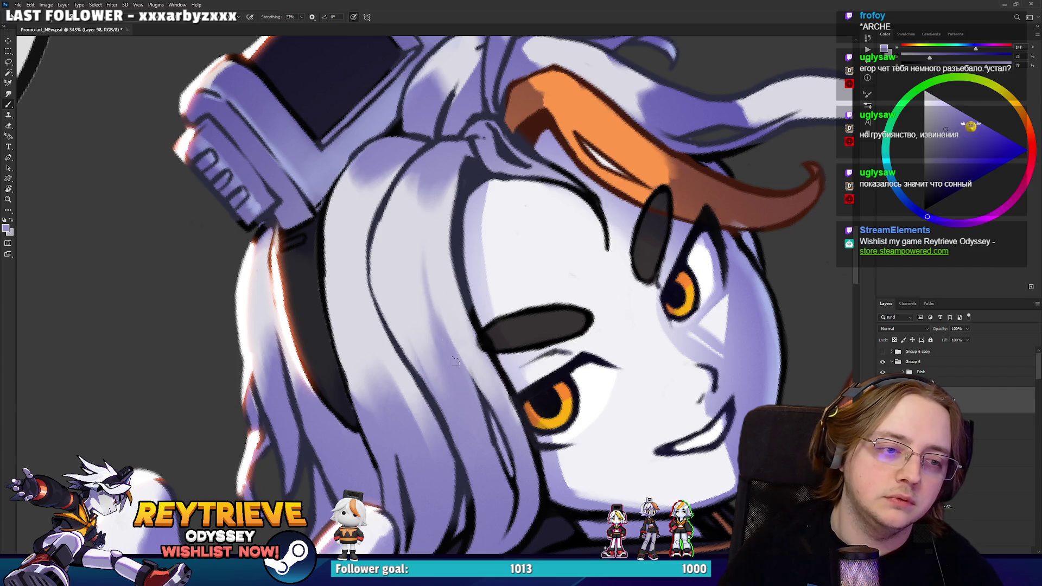
pyautogui.keyDown('alt'); pyautogui.click(411, 242); pyautogui.keyUp('alt')
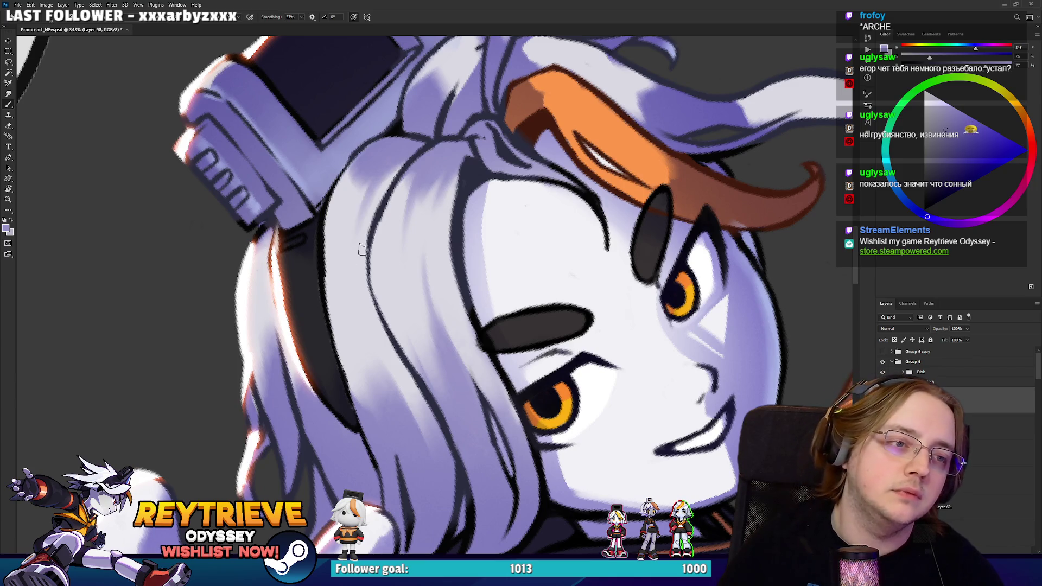
pyautogui.moveTo(351, 227); pyautogui.dragTo(364, 161)
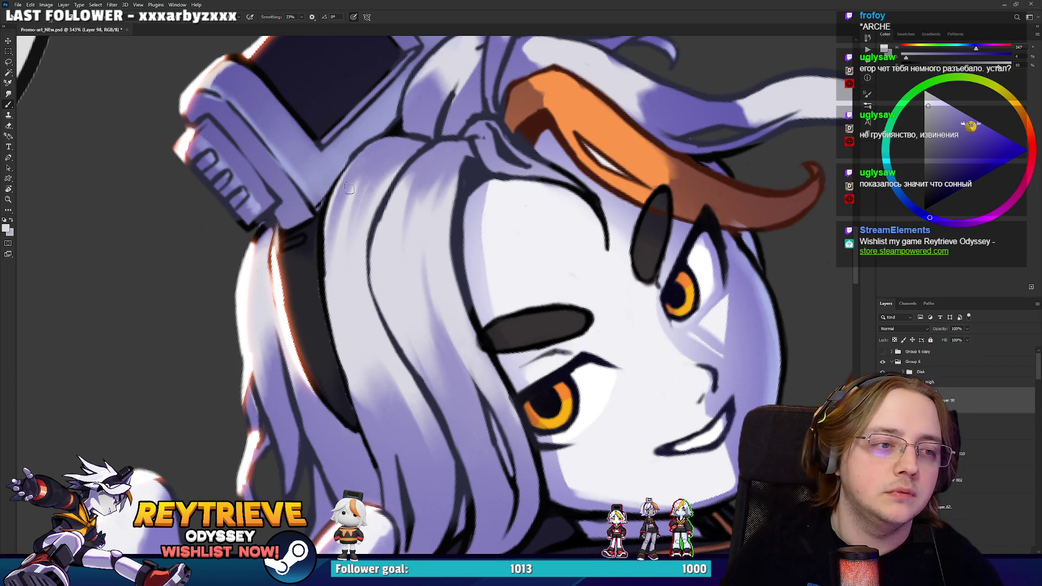
pyautogui.moveTo(264, 280); pyautogui.dragTo(291, 389)
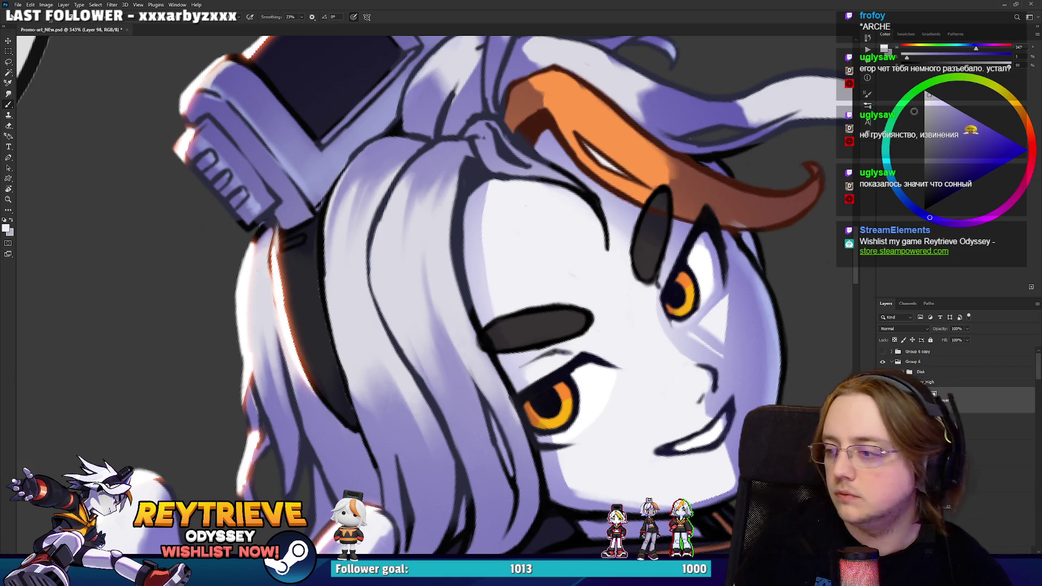
pyautogui.moveTo(389, 308); pyautogui.dragTo(436, 237)
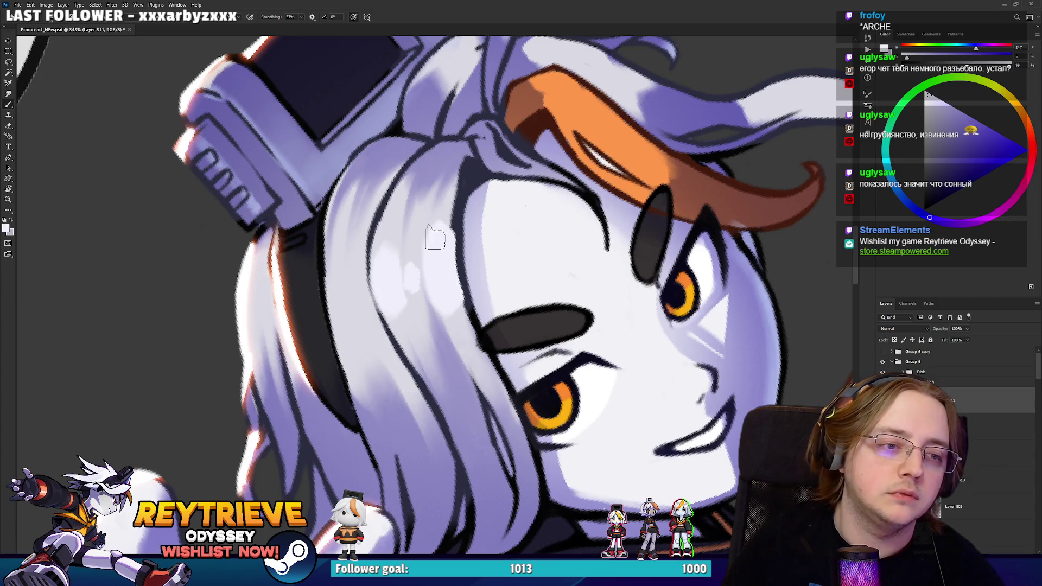
# Erase back part of the bright lavender hair strand highlight.
pyautogui.press('e')
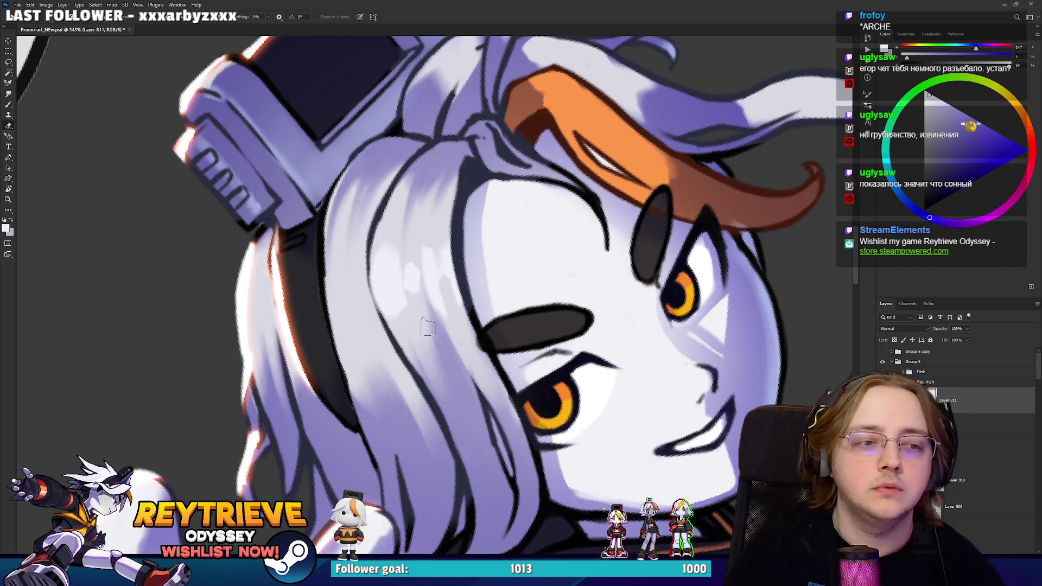
pyautogui.moveTo(372, 293); pyautogui.dragTo(355, 230)
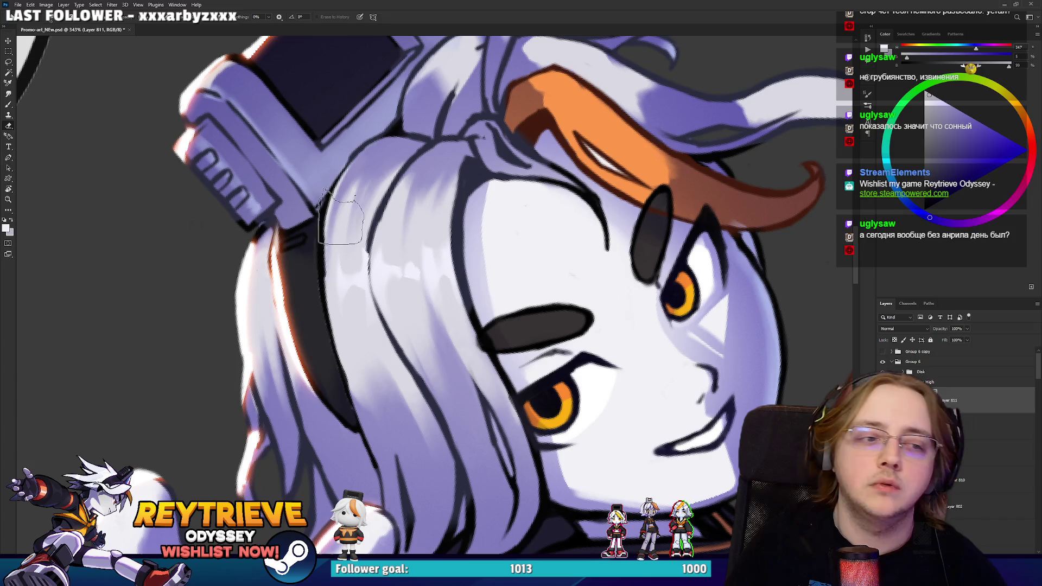
pyautogui.press('r')
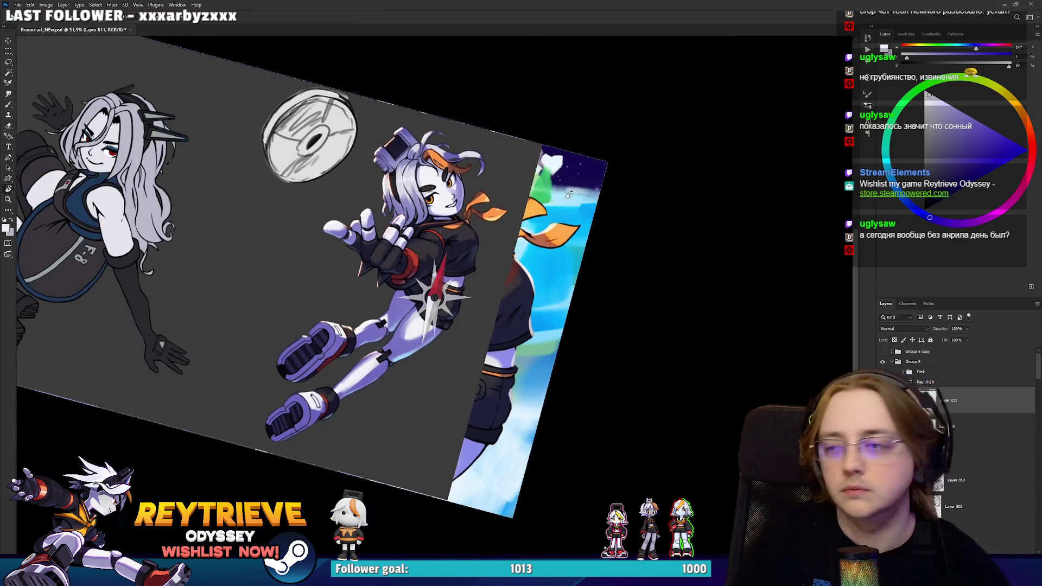
pyautogui.press('Escape')
pyautogui.scroll(8, 492, 162)
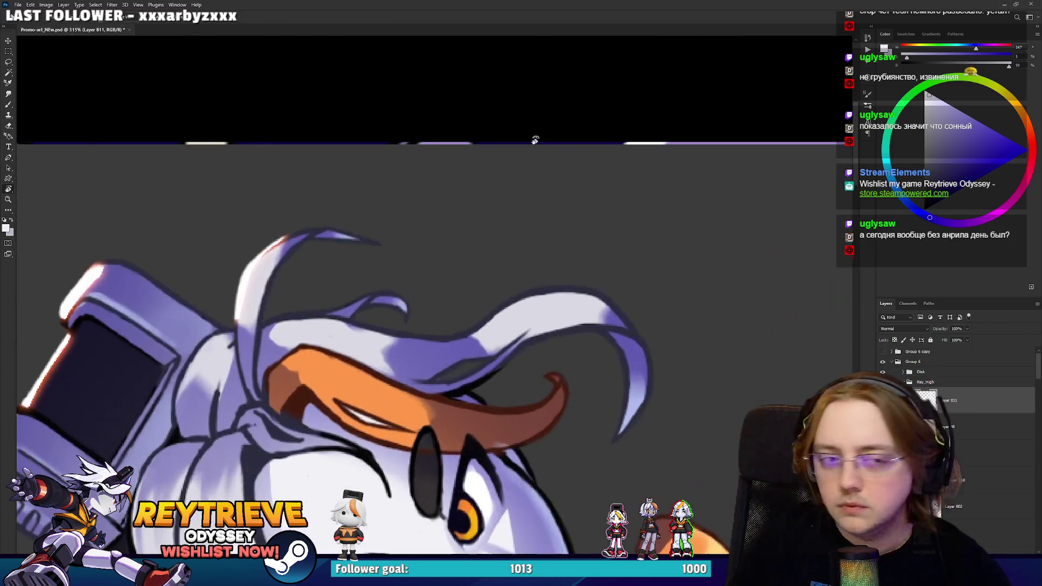
pyautogui.moveTo(507, 288); pyautogui.dragTo(531, 196)
pyautogui.press('b')
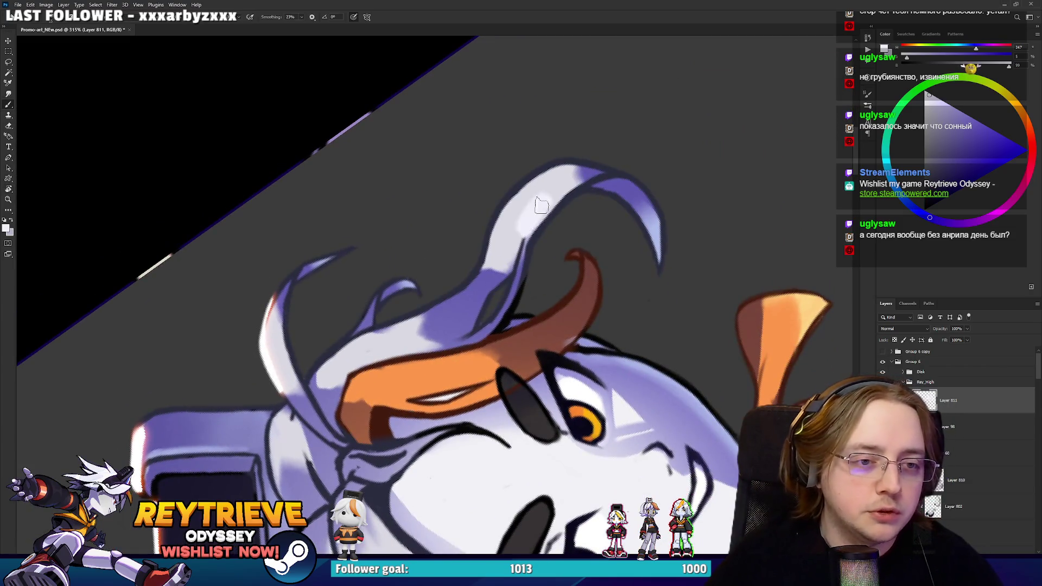
pyautogui.press('e')
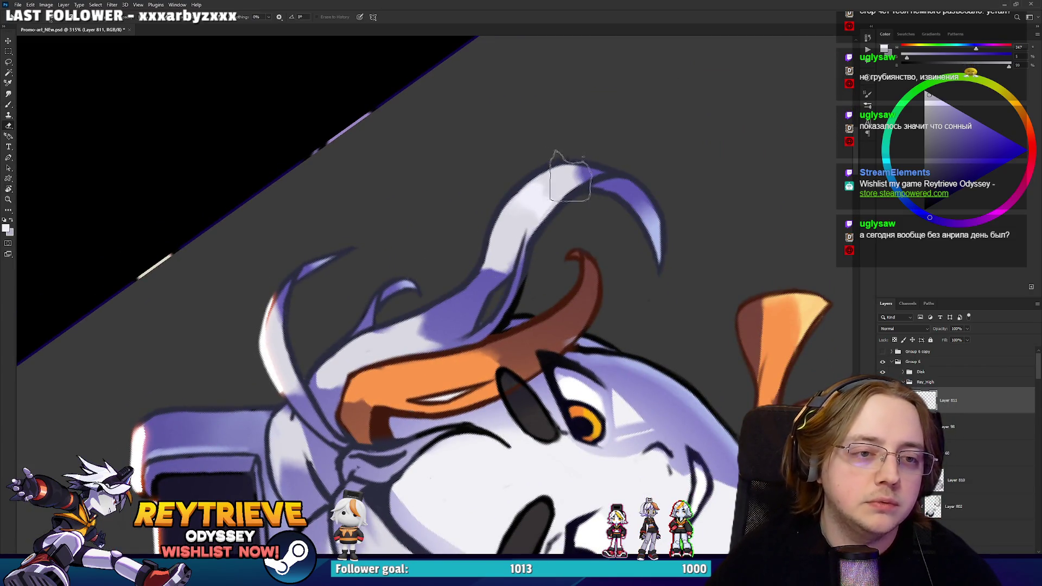
pyautogui.moveTo(532, 272); pyautogui.dragTo(640, 145)
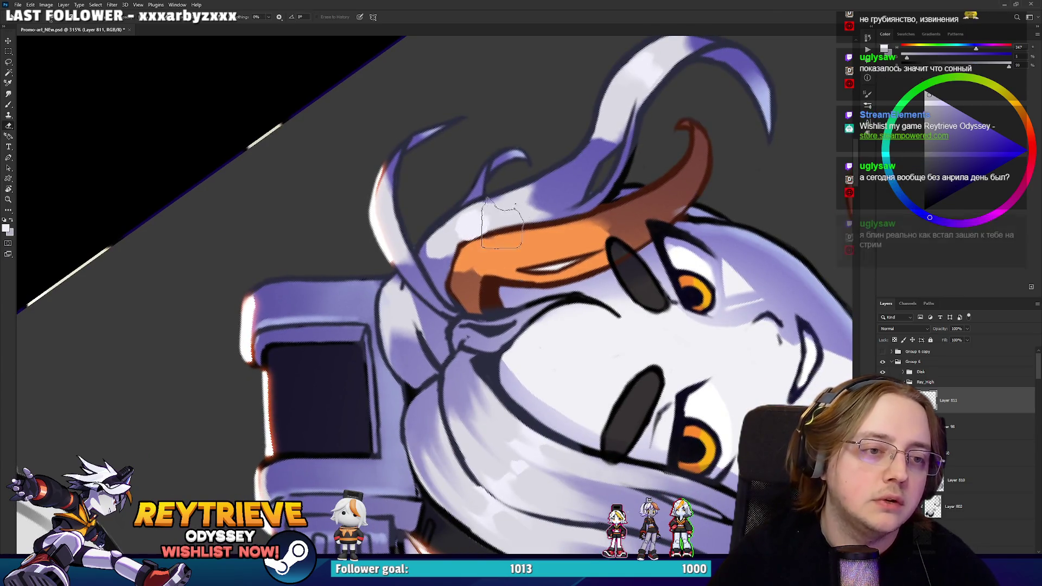
pyautogui.press('b')
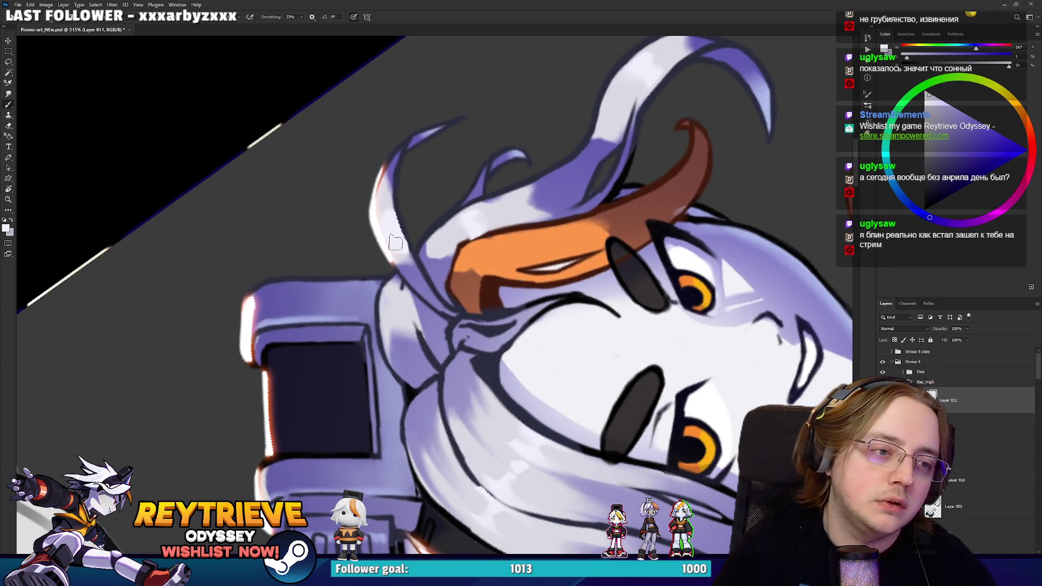
# Sample darker lavender and near-white from the face, then reset the view upright.
pyautogui.moveTo(385, 199); pyautogui.dragTo(594, 259)
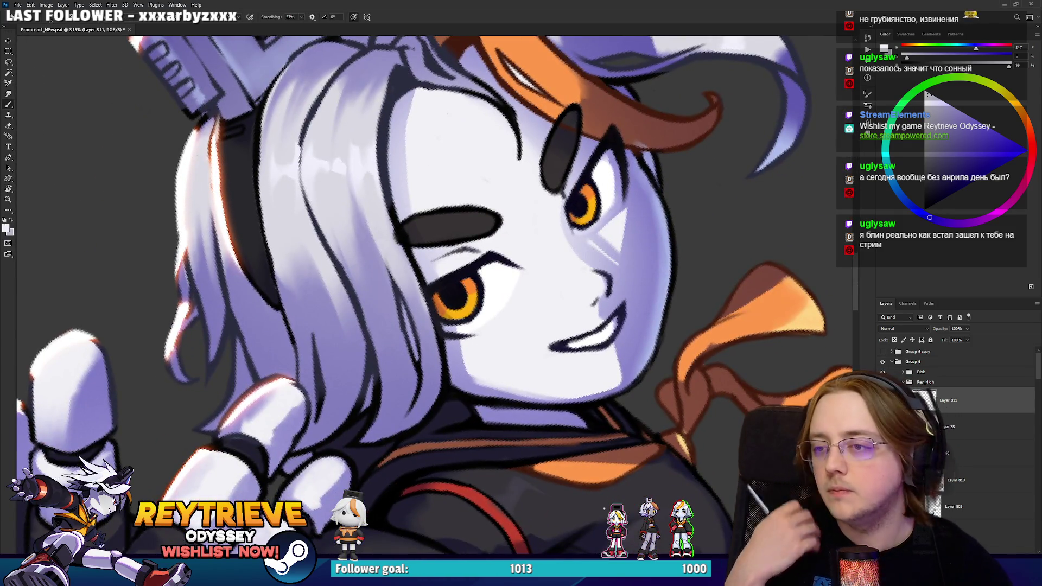
pyautogui.keyDown('alt'); pyautogui.click(598, 293); pyautogui.keyUp('alt')
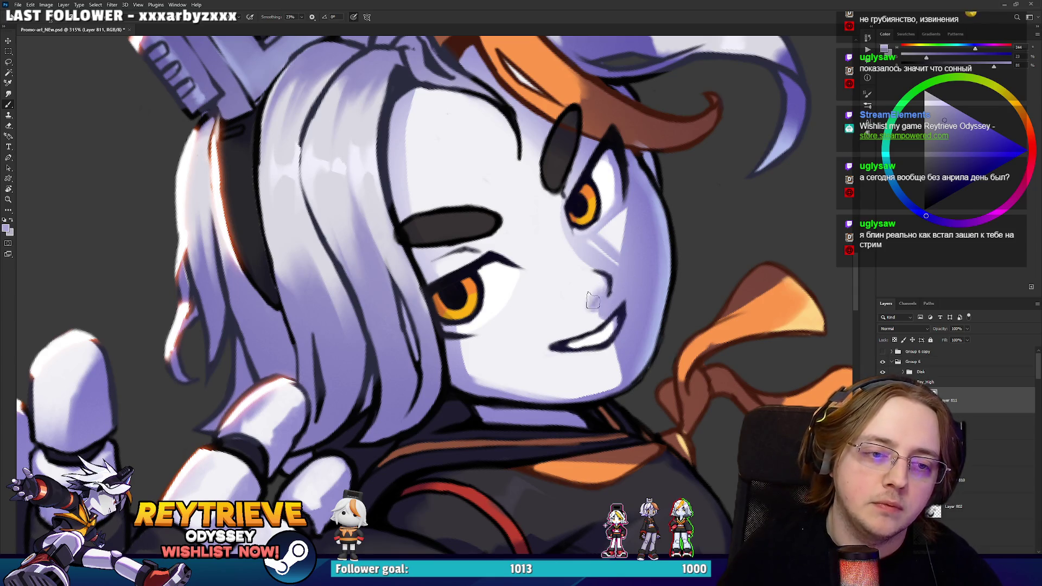
pyautogui.keyDown('alt'); pyautogui.click(590, 302); pyautogui.keyUp('alt')
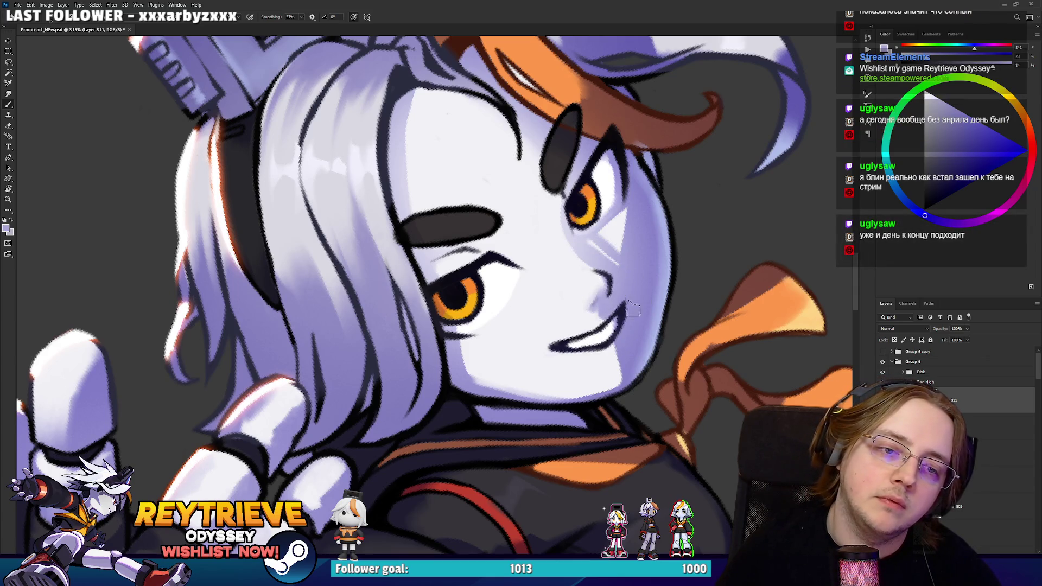
pyautogui.press('r')
pyautogui.moveTo(629, 310); pyautogui.dragTo(649, 263)
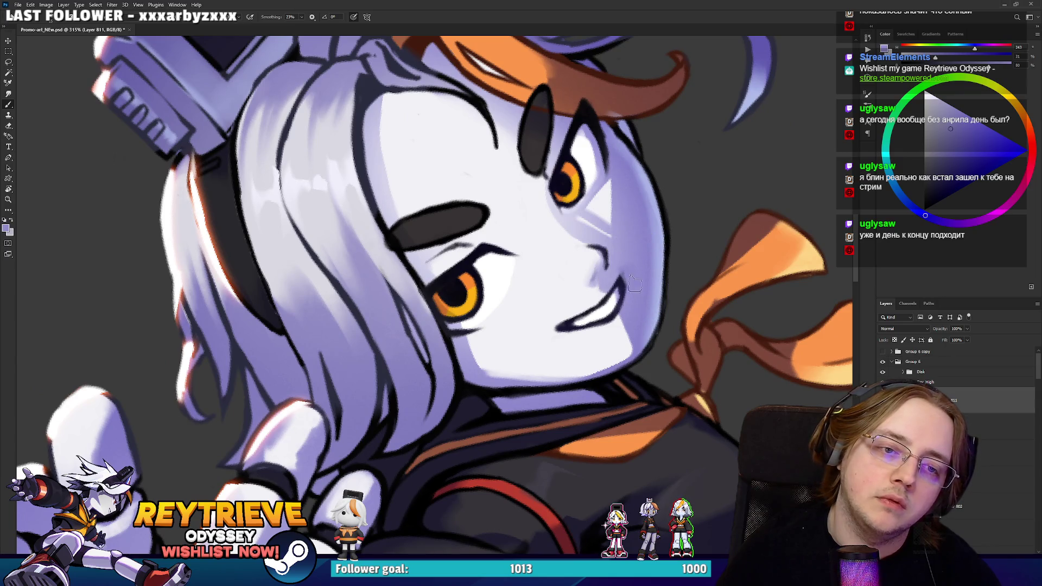
pyautogui.scroll(-2, 635, 279)
pyautogui.moveTo(651, 270)
pyautogui.mouseDown()
pyautogui.moveTo(635, 255)
pyautogui.moveTo(665, 304)
pyautogui.mouseUp()
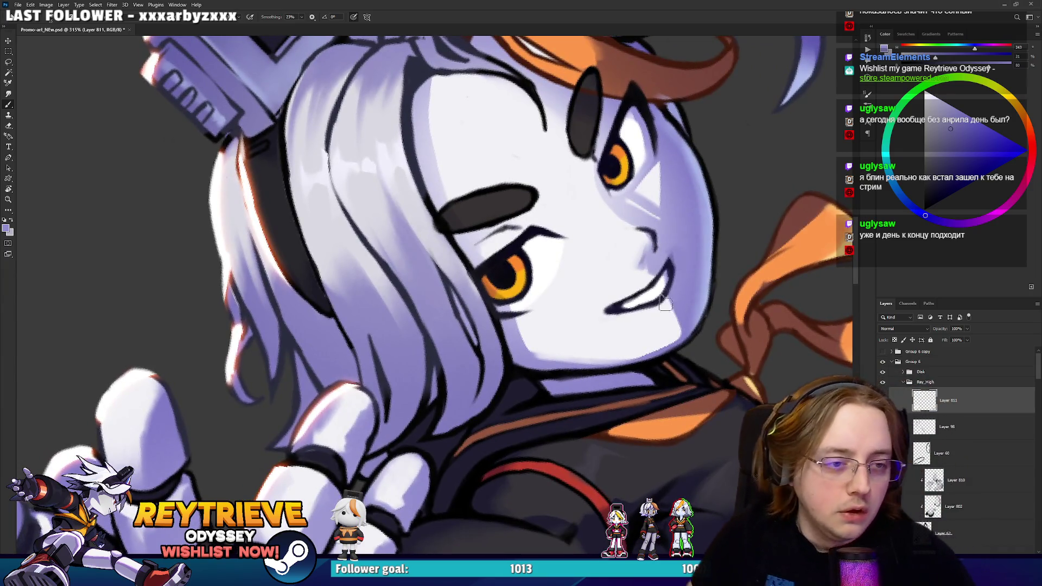
pyautogui.scroll(5, 665, 304)
pyautogui.scroll(-10, 677, 314)
pyautogui.press('Escape')
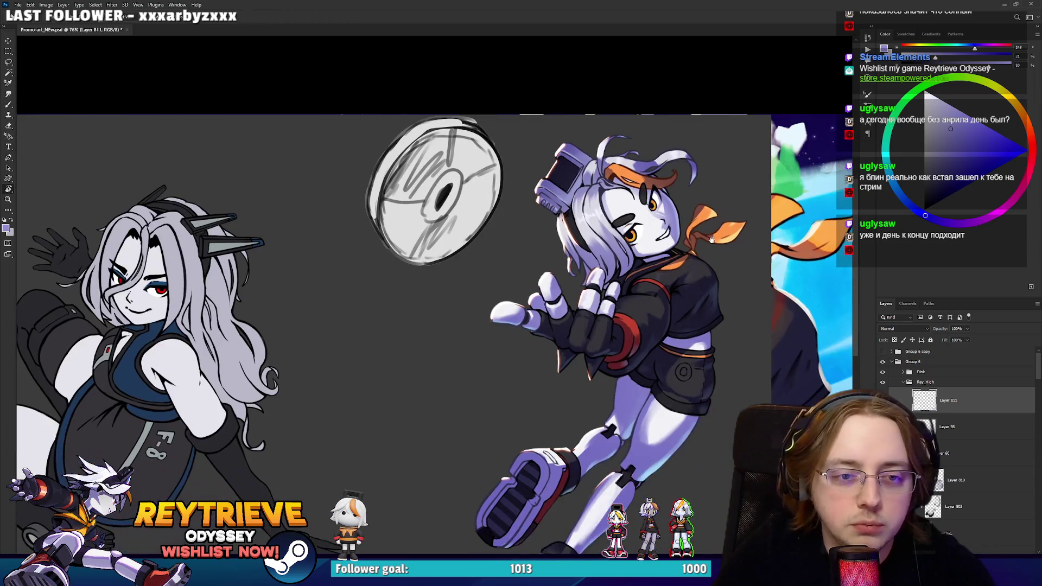
pyautogui.scroll(2, 711, 239)
pyautogui.scroll(1, 713, 255)
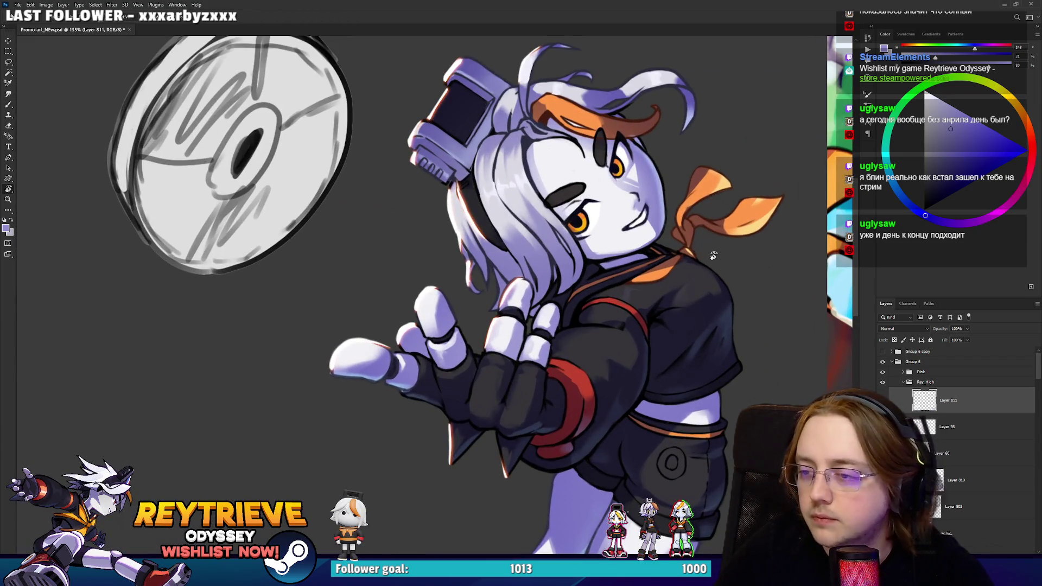
pyautogui.scroll(1, 715, 259)
pyautogui.scroll(1, 715, 259)
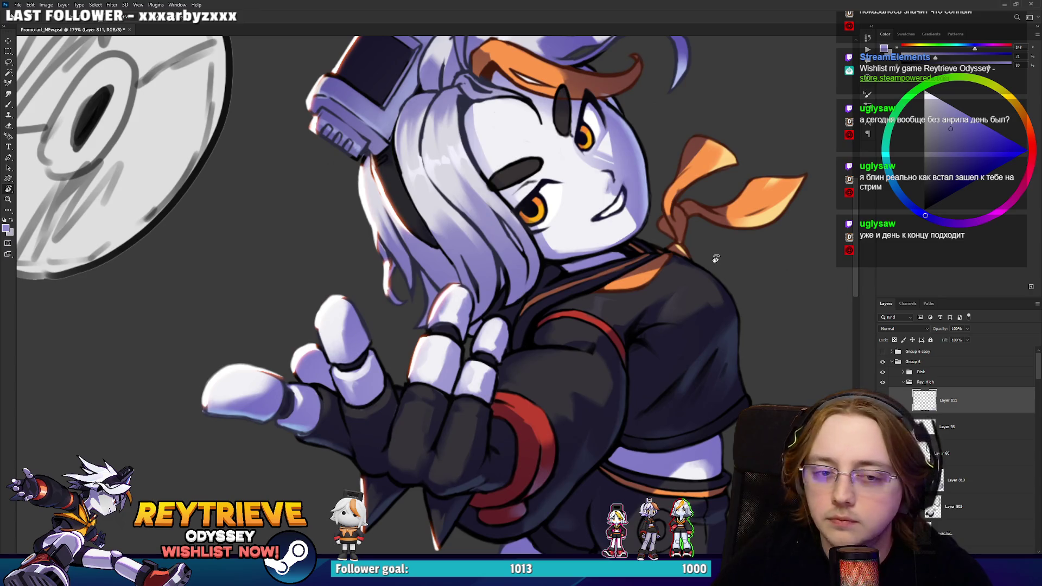
pyautogui.scroll(-5, 715, 259)
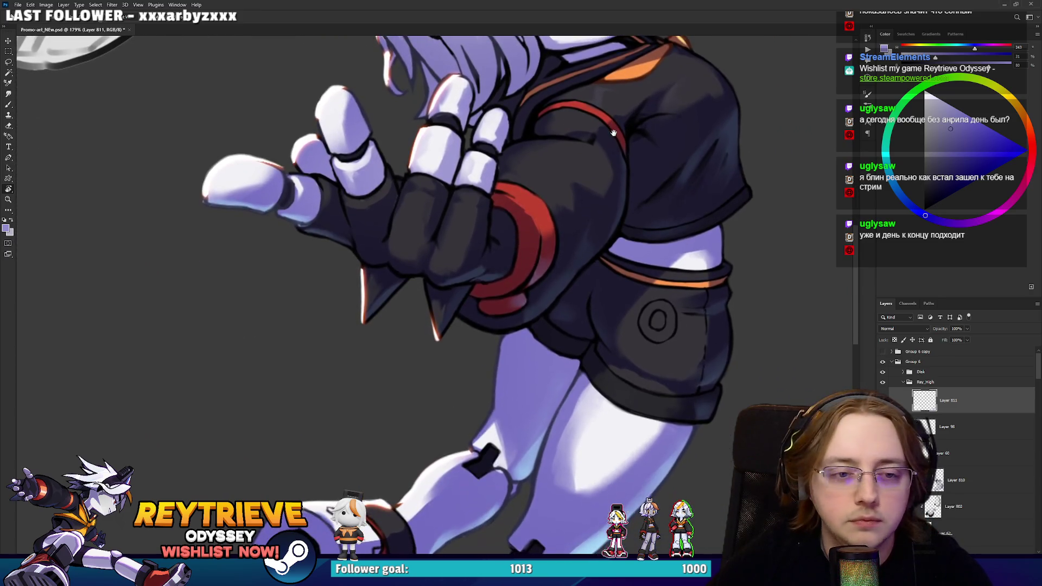
pyautogui.moveTo(640, 254); pyautogui.dragTo(647, 354)
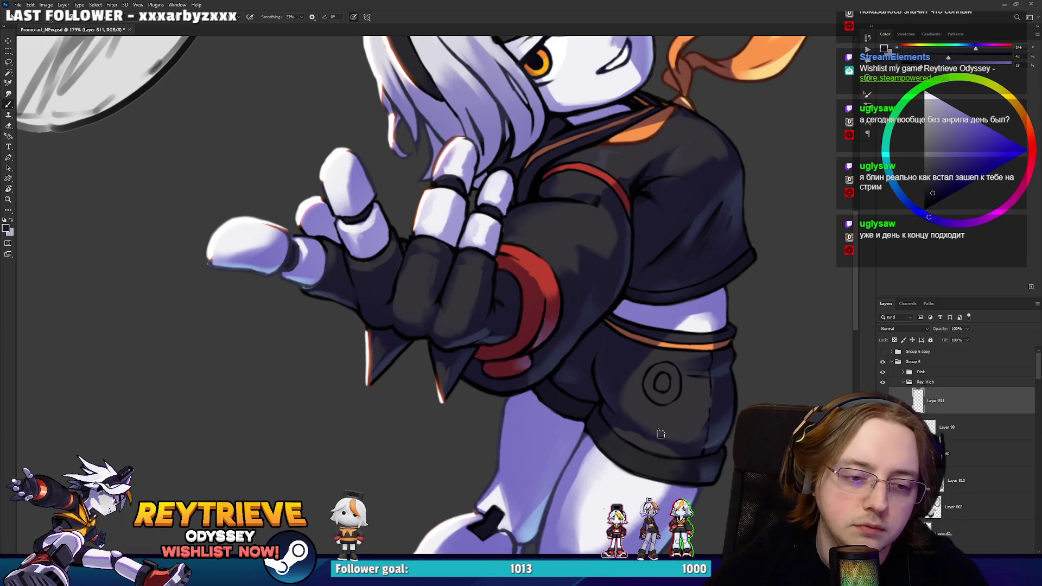
pyautogui.scroll(-1, 767, 280)
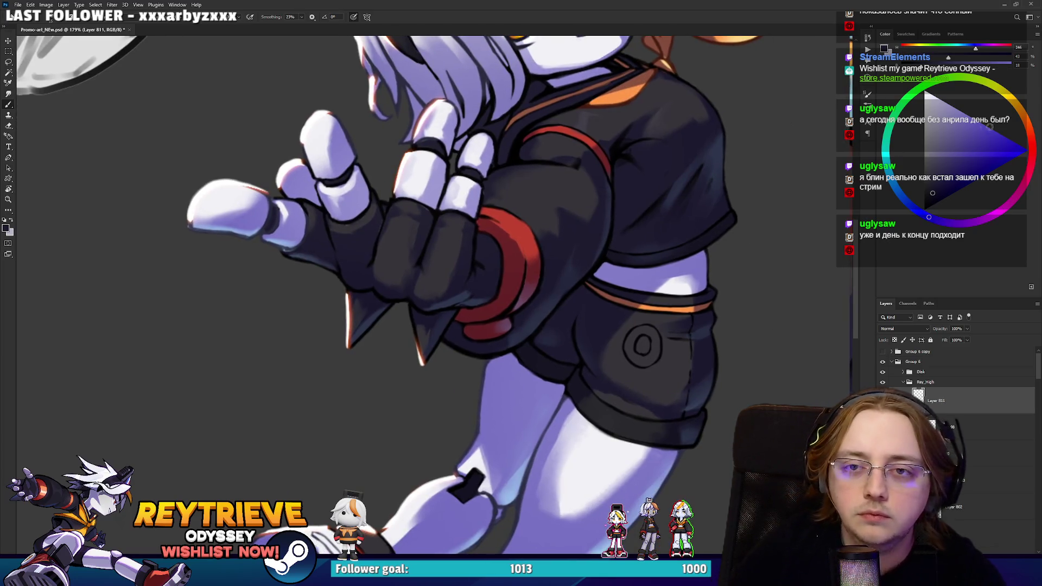
pyautogui.click(1028, 126)
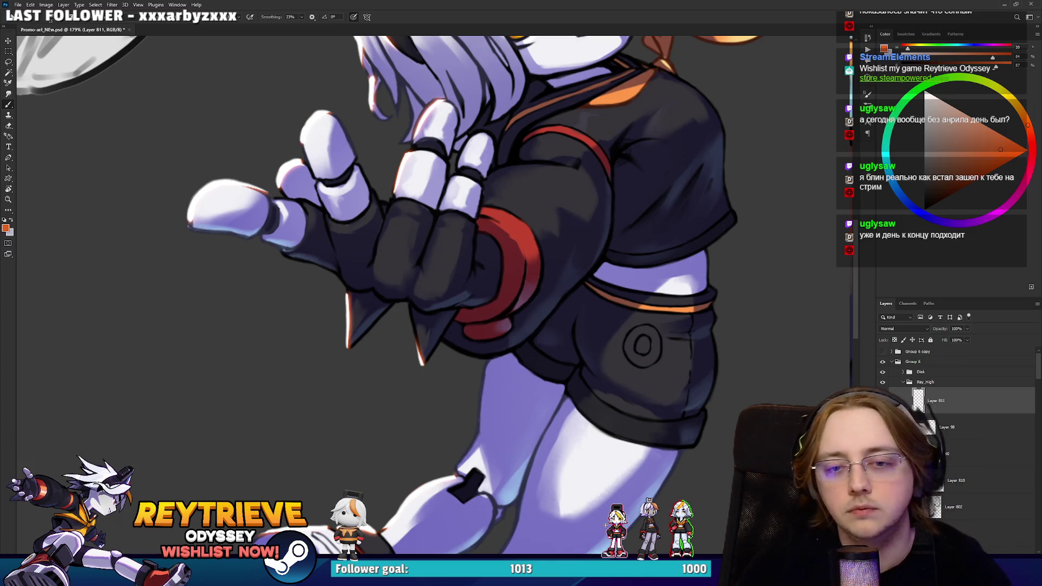
pyautogui.scroll(-4, 905, 375)
pyautogui.scroll(-2, 719, 353)
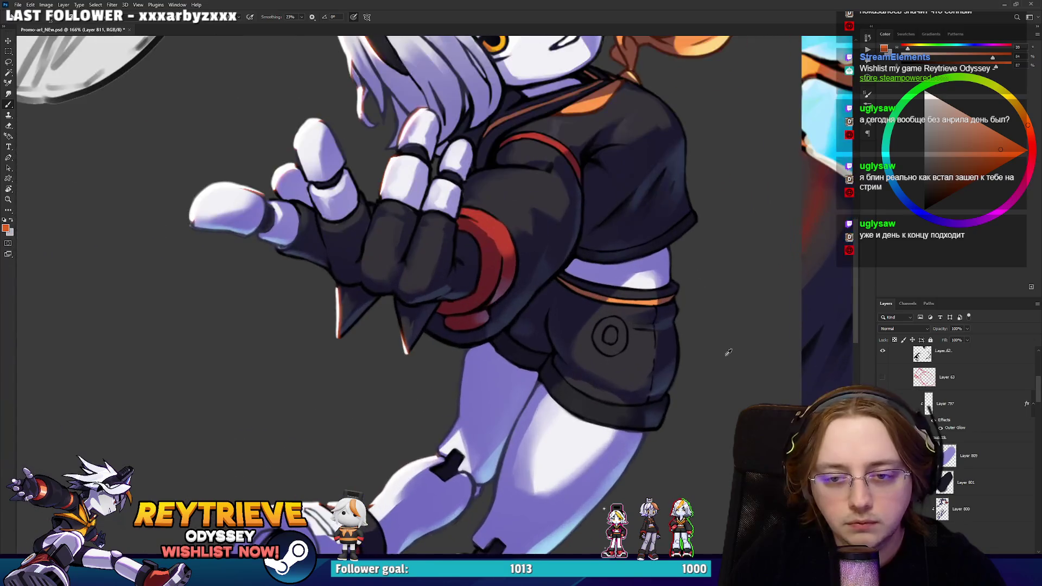
pyautogui.scroll(3, 955, 434)
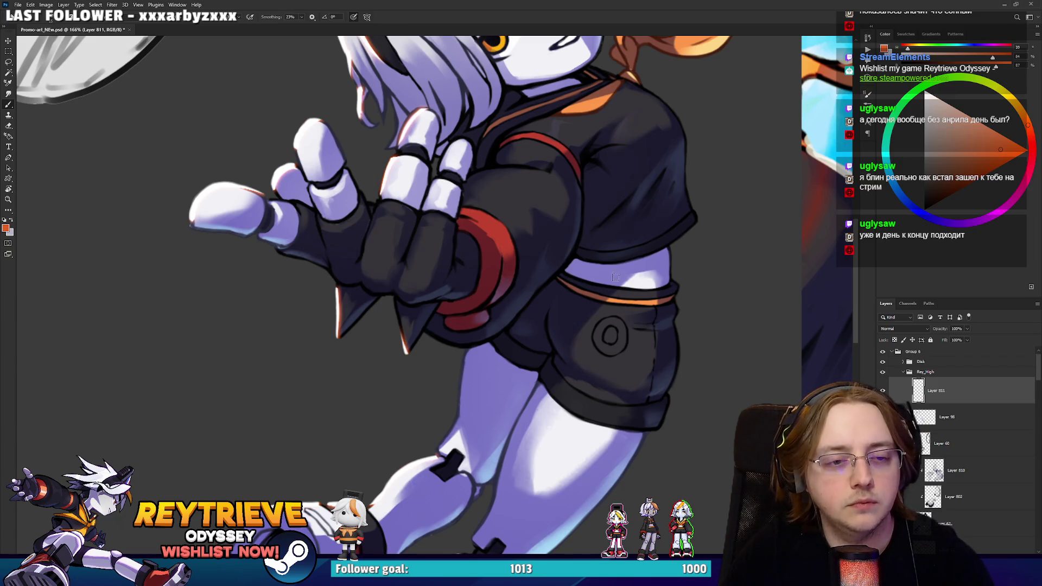
pyautogui.scroll(-3, 615, 285)
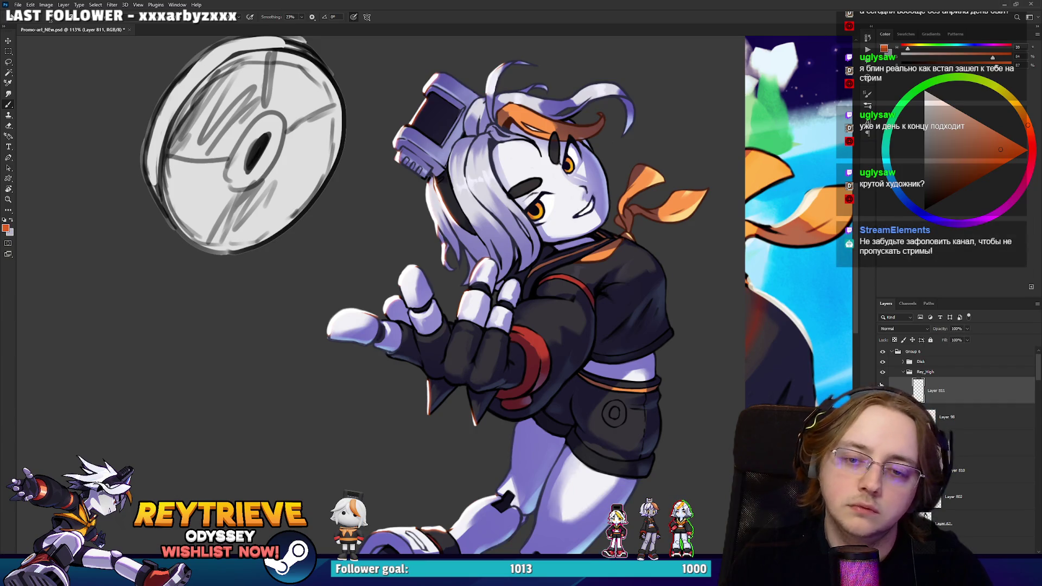
pyautogui.moveTo(700, 369); pyautogui.dragTo(724, 333)
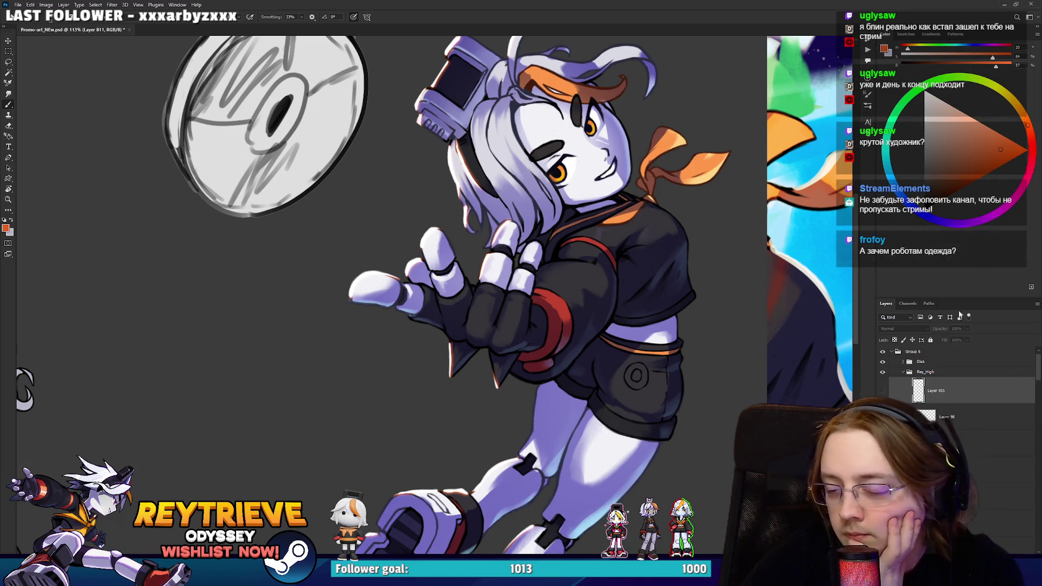
pyautogui.scroll(-3, 955, 380)
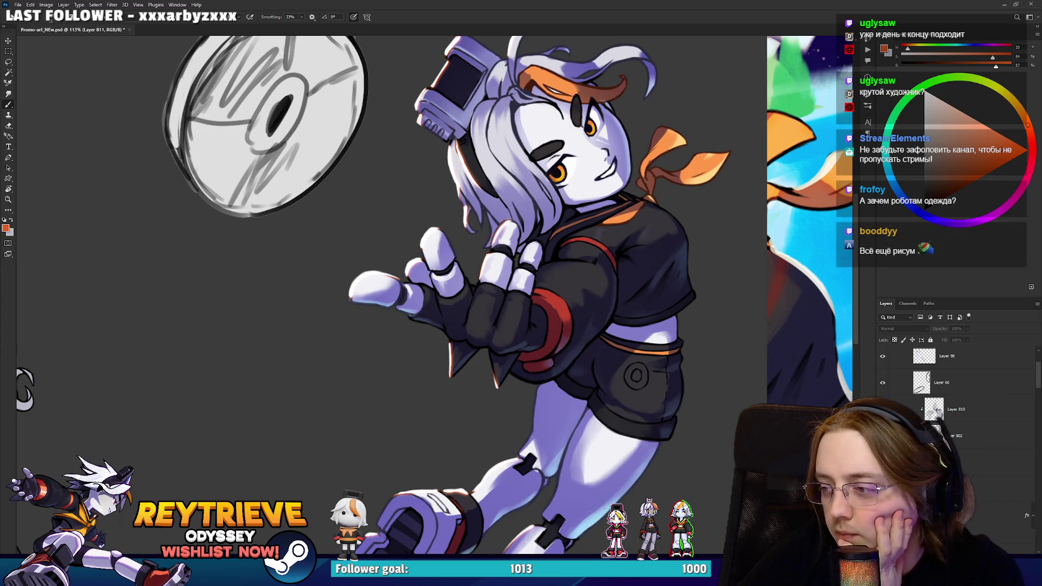
pyautogui.scroll(-5, 954, 380)
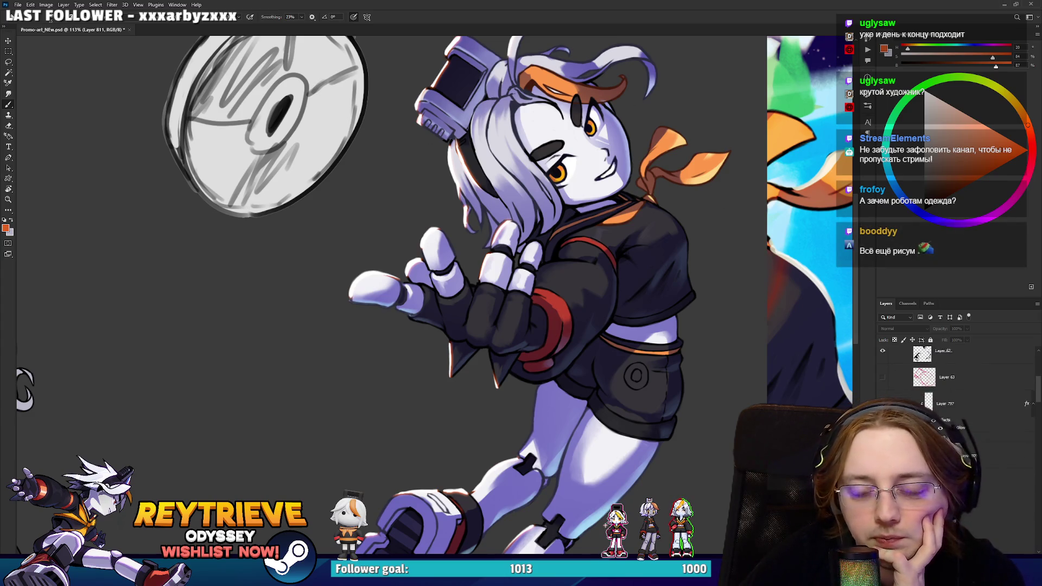
pyautogui.scroll(-3, 955, 407)
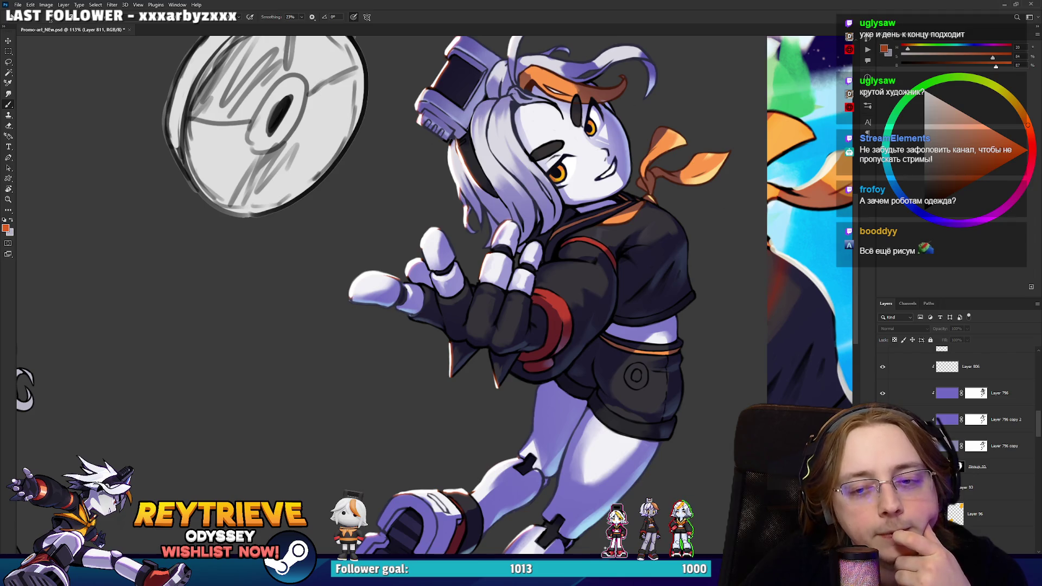
pyautogui.scroll(-5, 955, 423)
pyautogui.scroll(-1, 955, 423)
pyautogui.scroll(5, 975, 443)
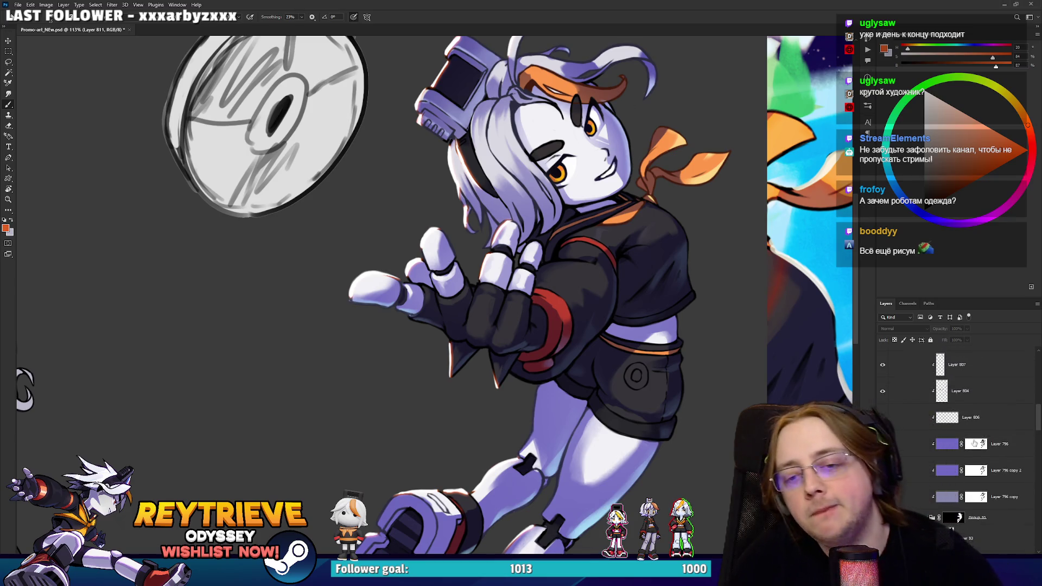
pyautogui.keyDown('ctrl'); pyautogui.click(981, 446); pyautogui.keyUp('ctrl')
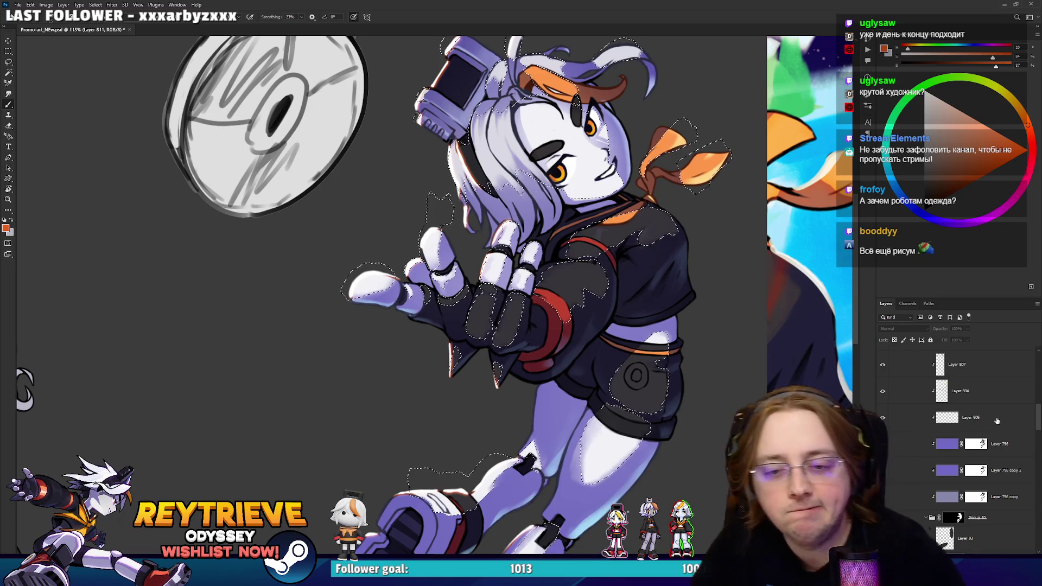
# Add a new empty glow layer and contract the loaded selection slightly.
pyautogui.scroll(1, 994, 451)
pyautogui.hotkey('ctrl', 'shift', 'alt', 'n')
pyautogui.click(96, 4)
pyautogui.moveTo(136, 127)
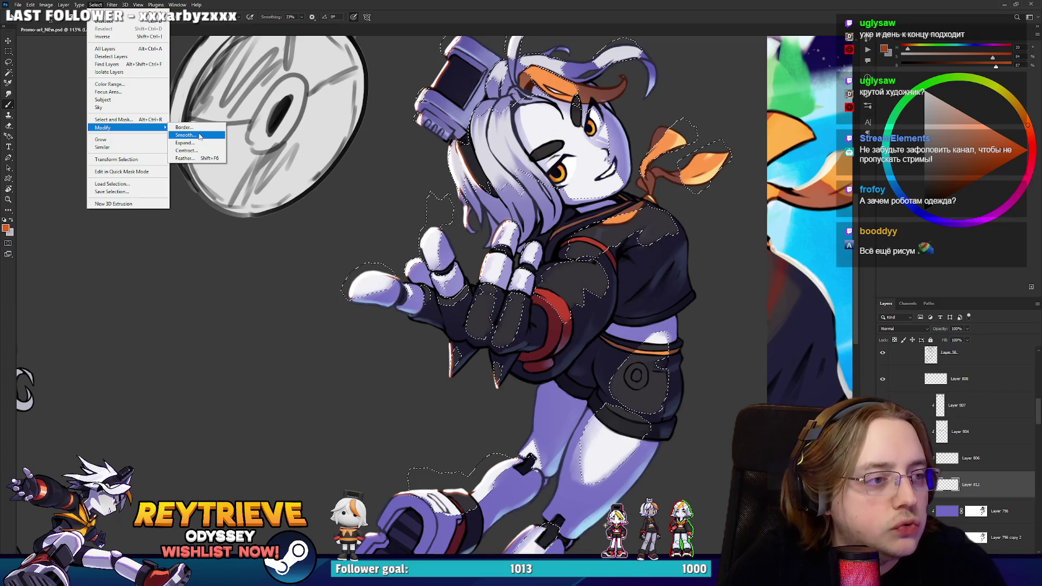
pyautogui.click(195, 150)
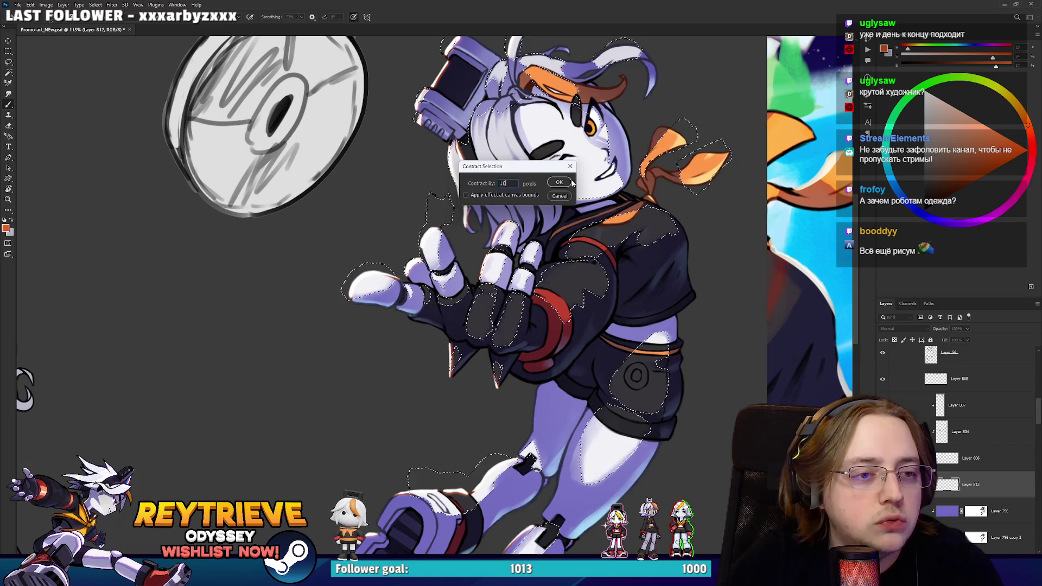
pyautogui.click(568, 181)
# Turn the contracted selection into a thin border band.
pyautogui.click(96, 4)
pyautogui.moveTo(131, 131)
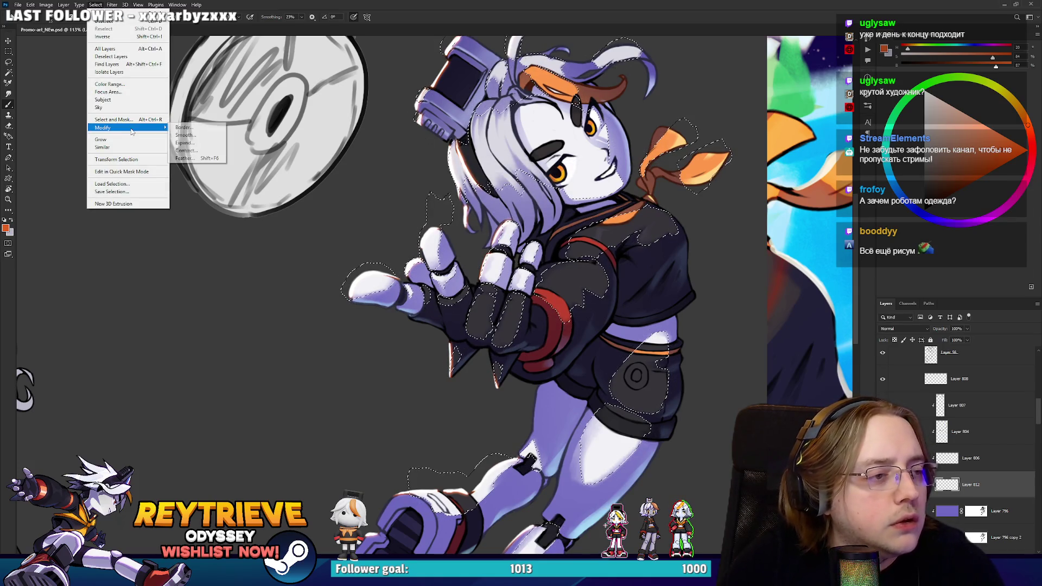
pyautogui.click(184, 127)
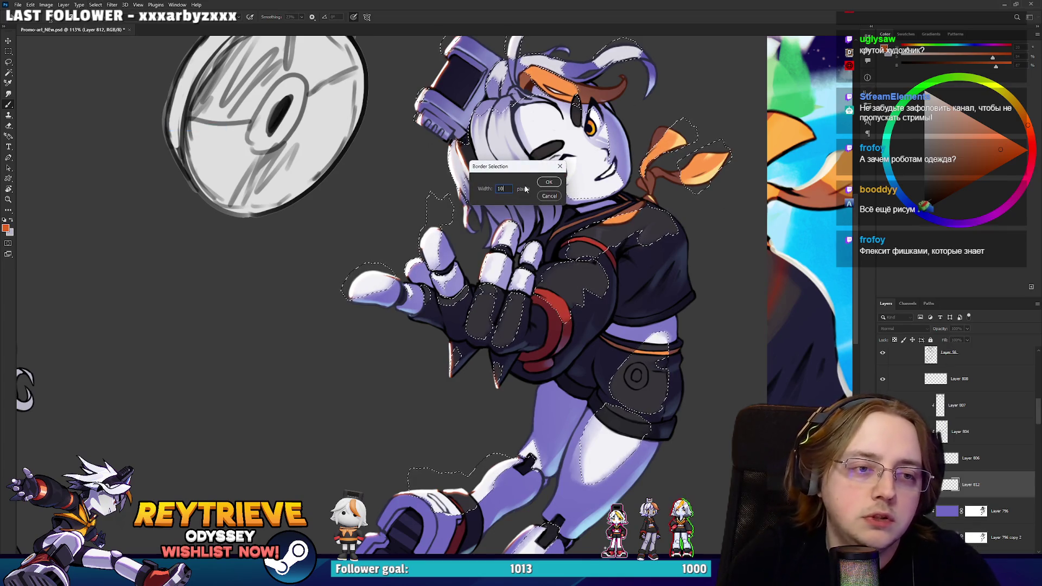
pyautogui.click(548, 182)
pyautogui.scroll(5, 597, 308)
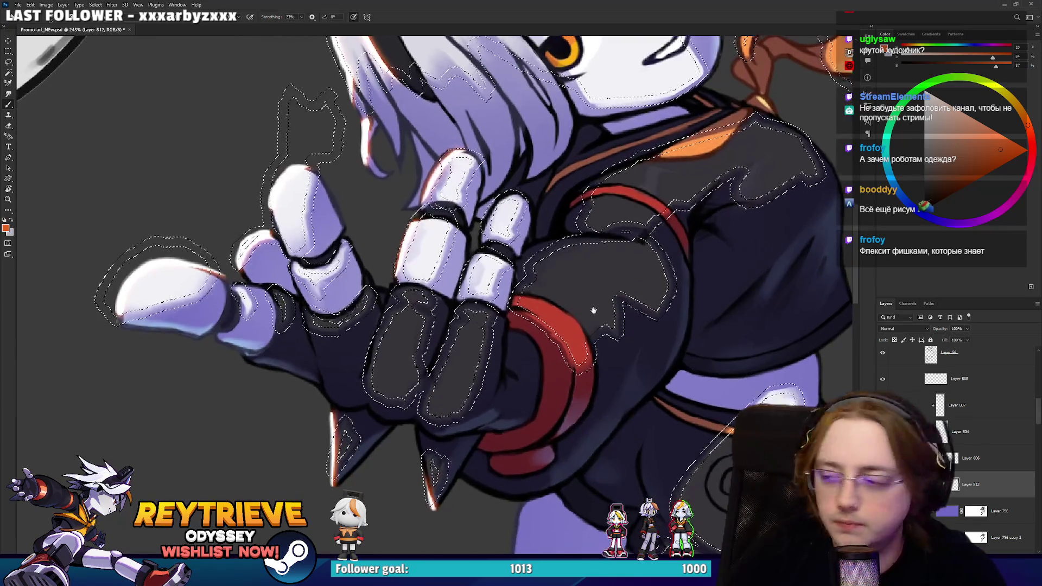
pyautogui.moveTo(596, 308); pyautogui.dragTo(610, 320)
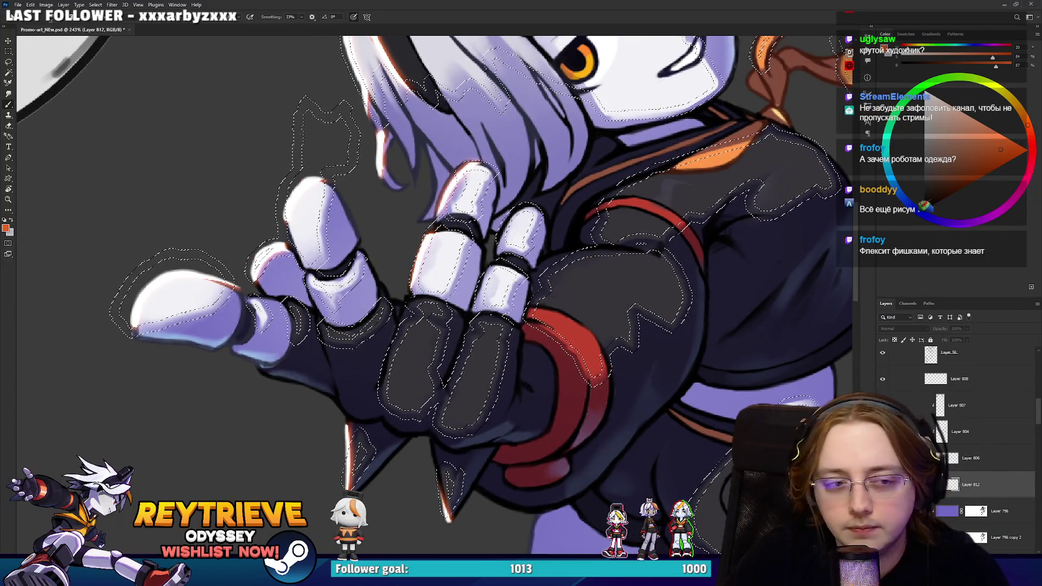
# Move the new layer above Layer 807, mask it to the border, and fill it orange.
pyautogui.hotkey('ctrl', ']')
pyautogui.hotkey('ctrl', ']')
pyautogui.hotkey('ctrl', ']')
pyautogui.hotkey('ctrl', 'alt', 'm')
pyautogui.scroll(-5, 434, 293)
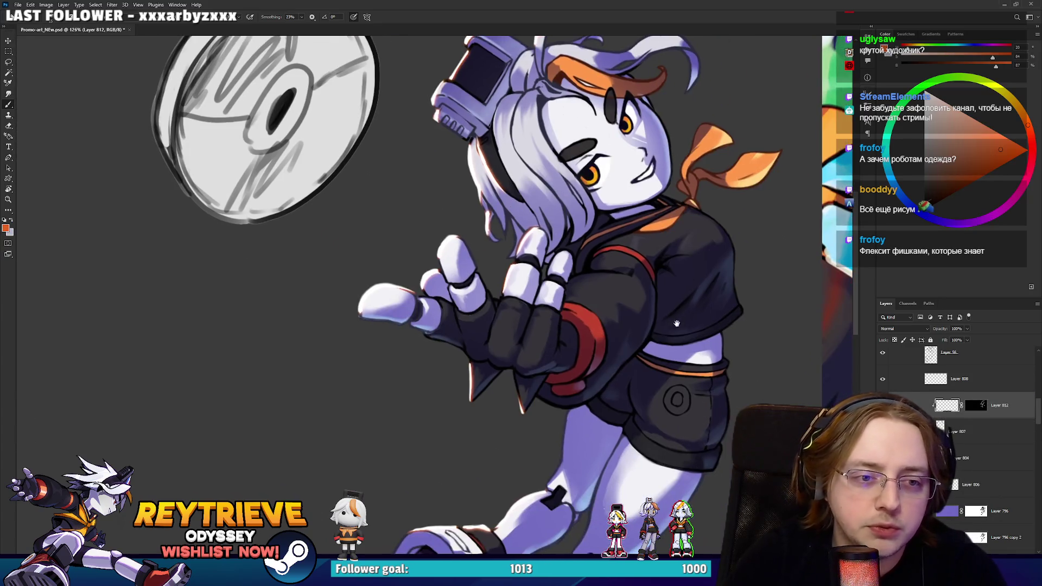
pyautogui.hotkey('alt', 'BackSpace')
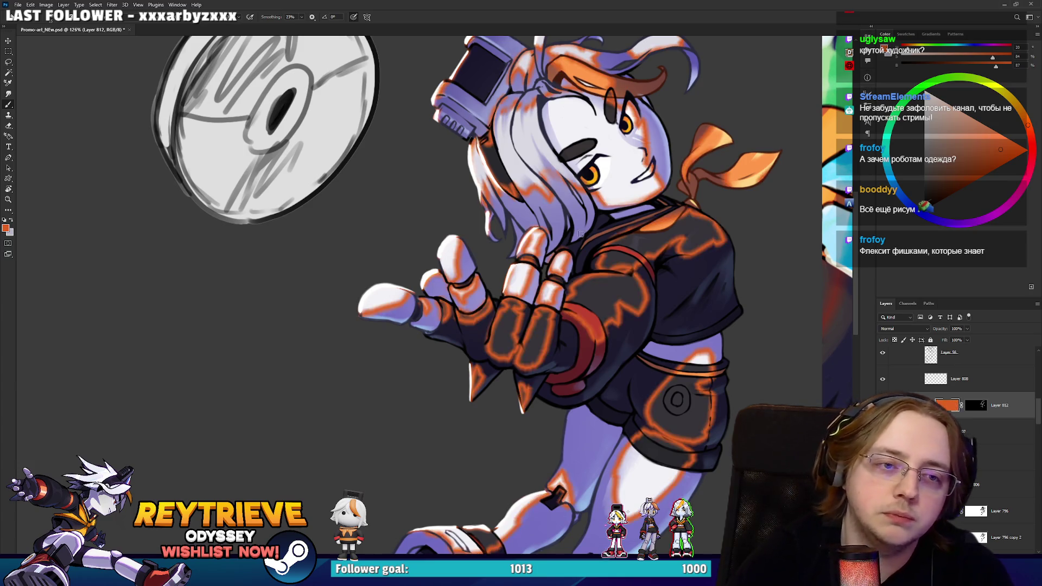
pyautogui.scroll(-3, 583, 230)
pyautogui.scroll(2, 584, 230)
pyautogui.click(903, 328)
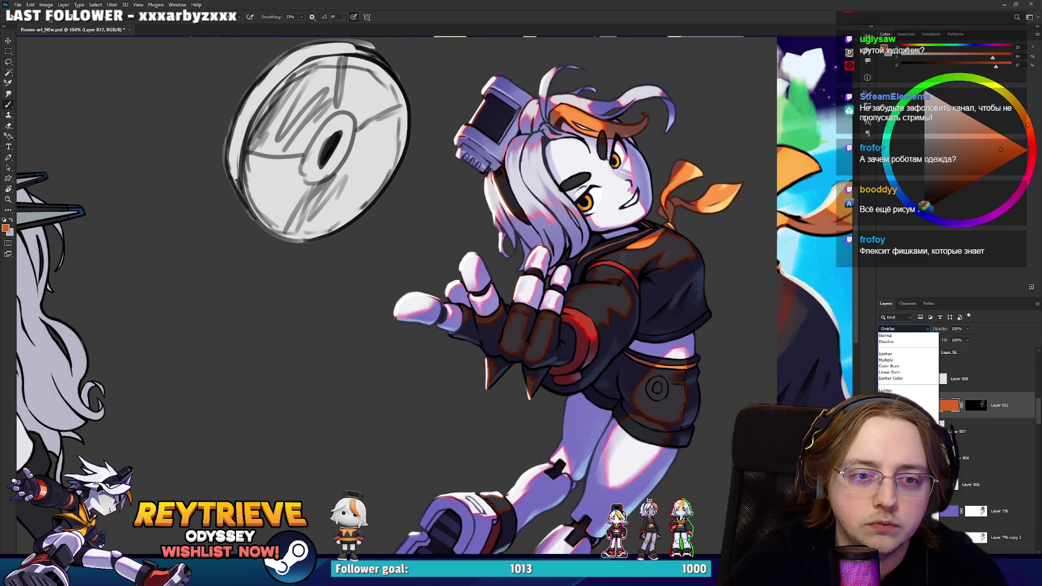
# Set Layer 812 to Overlay and raise its Hue/Saturation lightness to +30.
pyautogui.press('Return')
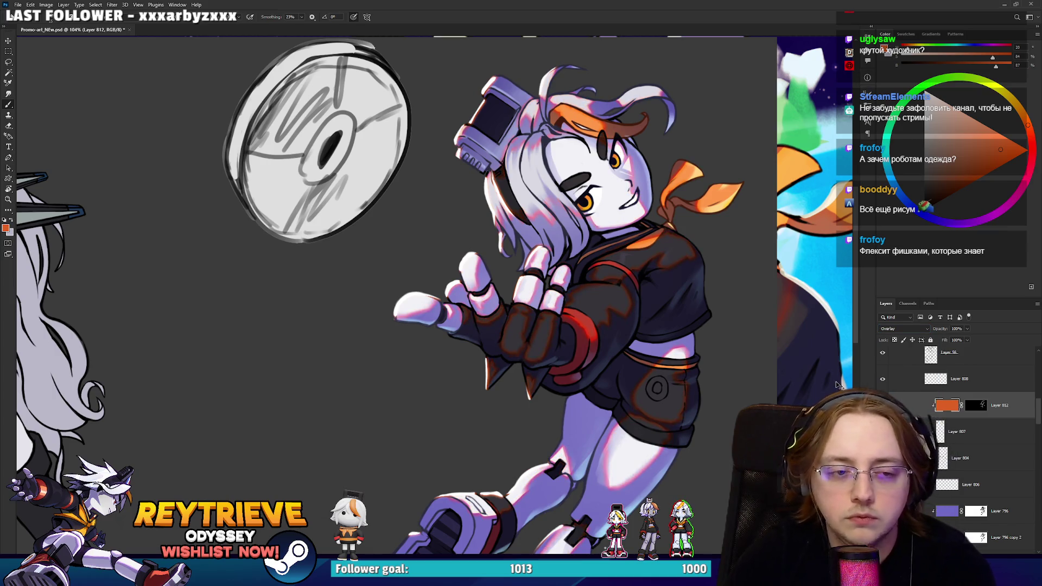
pyautogui.hotkey('ctrl', 'u')
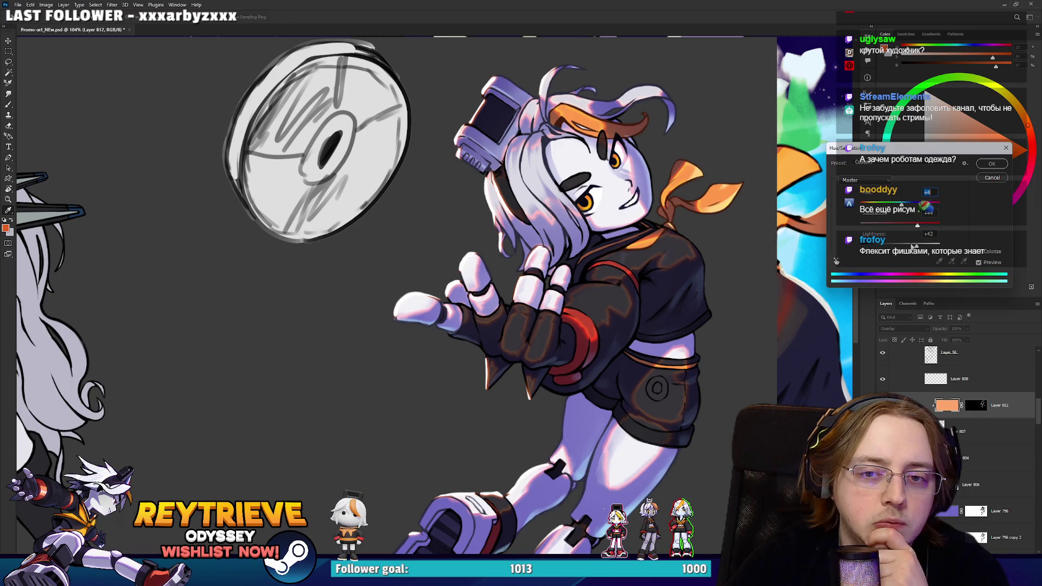
pyautogui.press('Tab')
pyautogui.write('30')
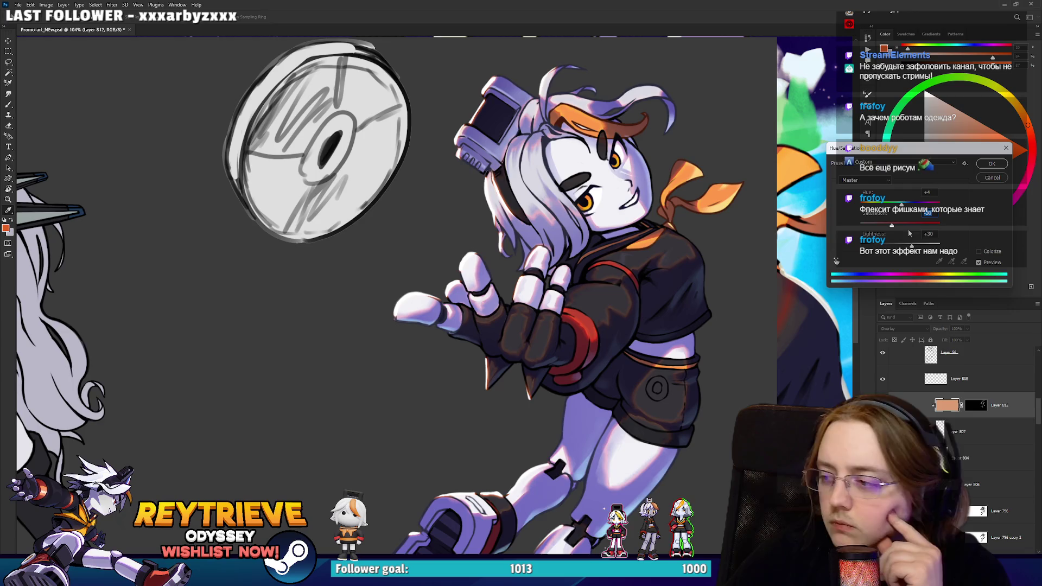
pyautogui.press('Return')
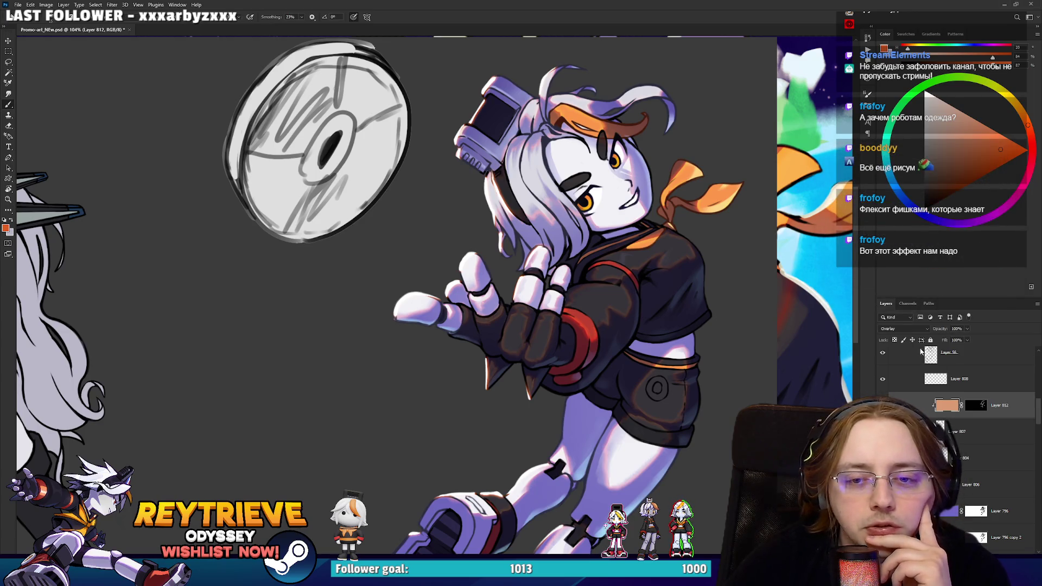
# Compare Darken, Darker Color and Soft Light blend modes, then return to Overlay.
pyautogui.click(902, 329)
pyautogui.click(903, 353)
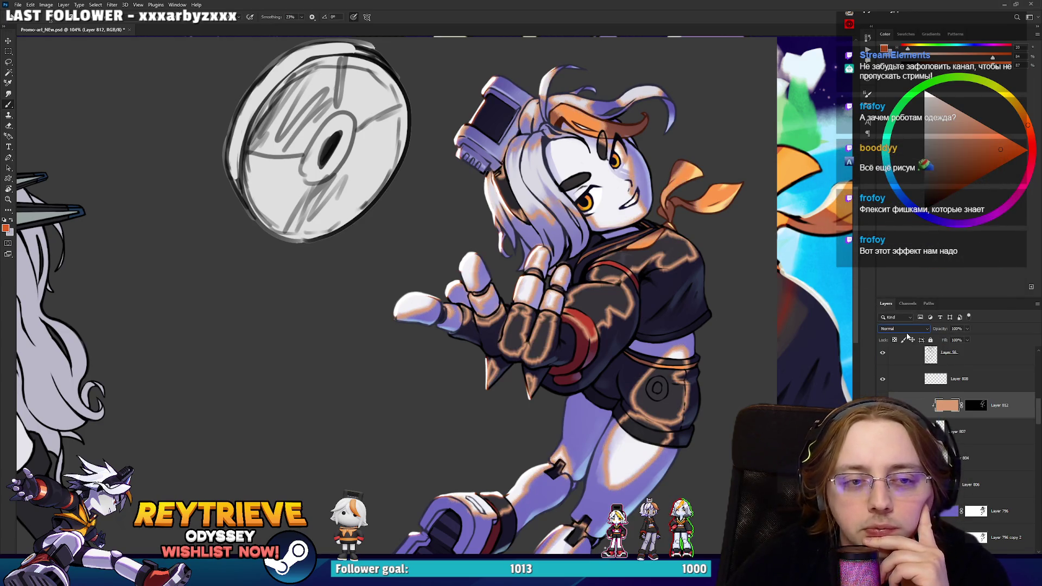
pyautogui.press('Down')
pyautogui.press('Down')
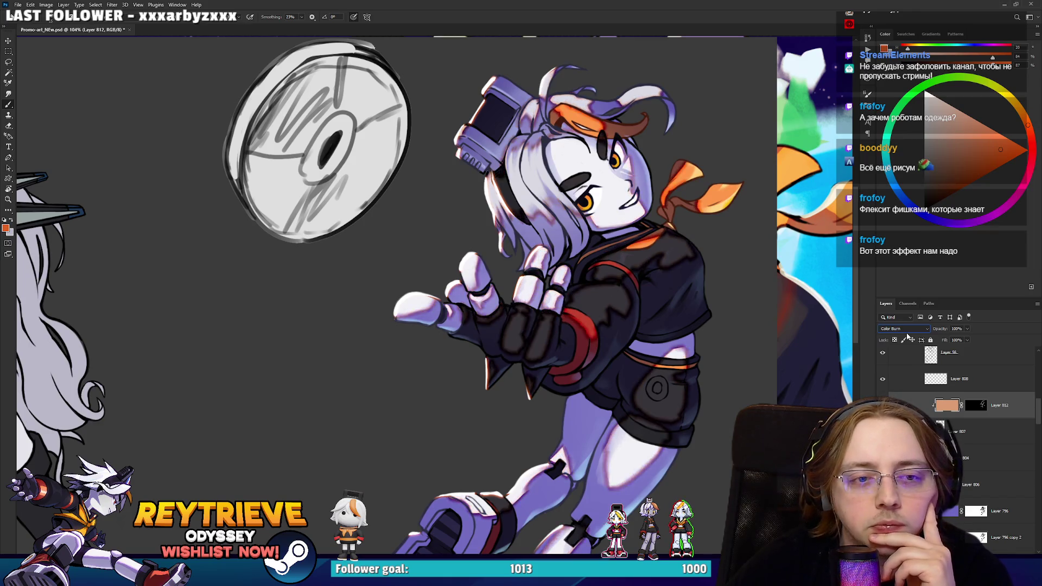
pyautogui.press('Down')
pyautogui.press('Down')
pyautogui.press('Down')
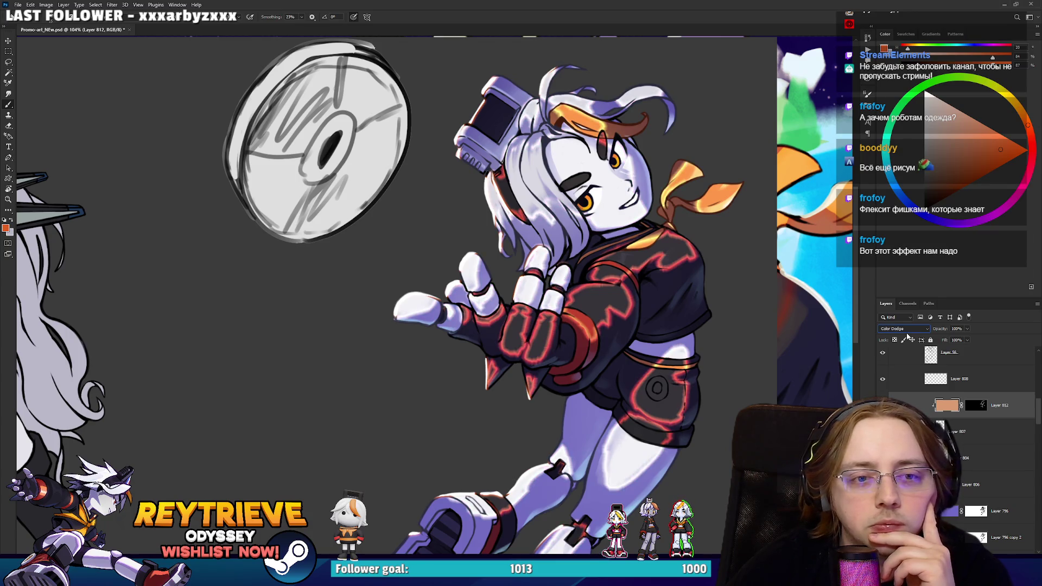
pyautogui.press('Down')
pyautogui.press('Down')
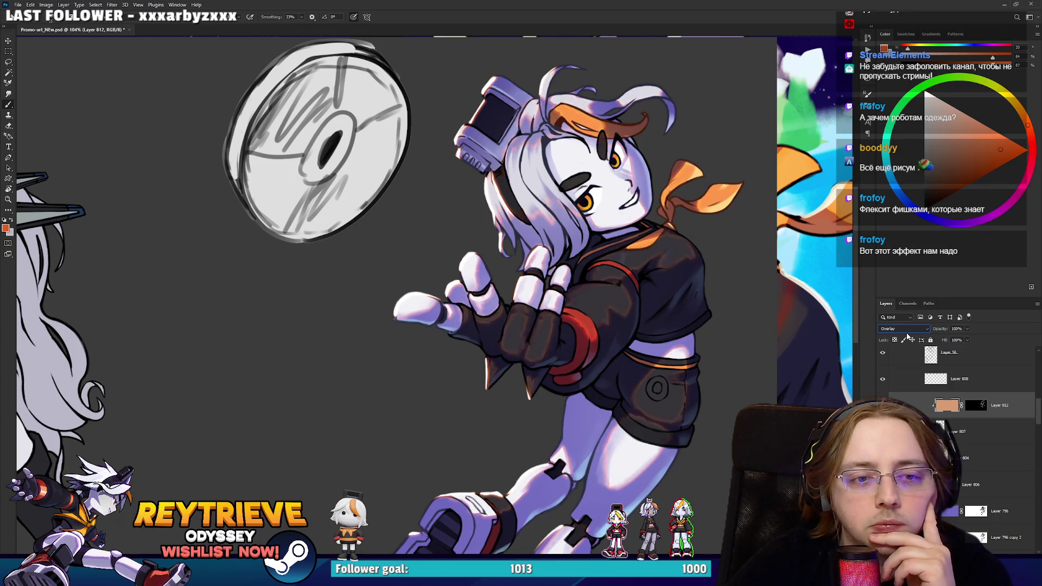
pyautogui.press('Down')
pyautogui.press('Up')
pyautogui.press('Up')
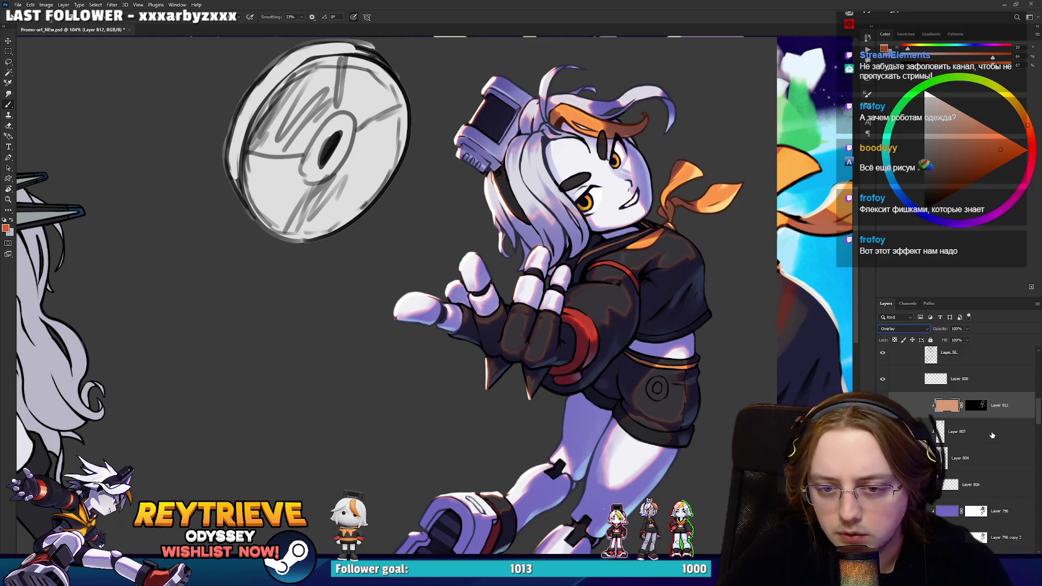
# Move the orange glow Layer 812 into Group 20.
pyautogui.scroll(-2, 992, 418)
pyautogui.scroll(1, 990, 429)
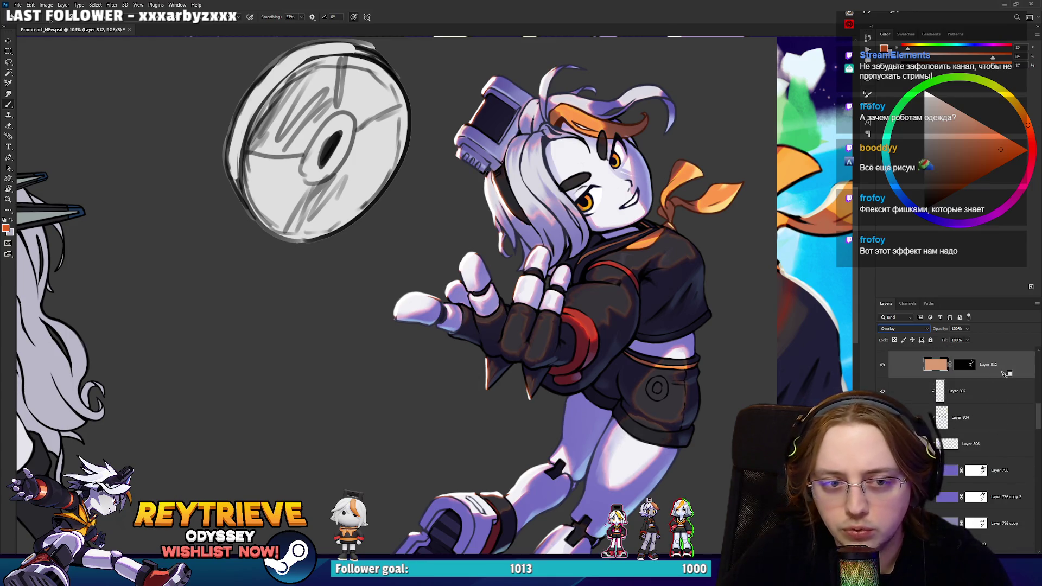
pyautogui.scroll(-2, 997, 407)
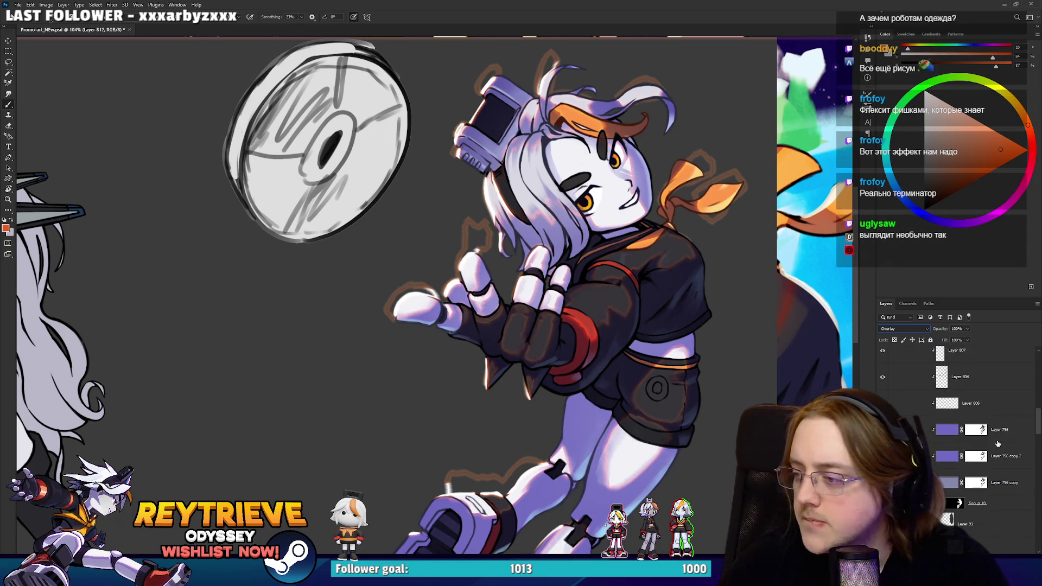
pyautogui.scroll(2, 964, 435)
pyautogui.scroll(3, 963, 435)
pyautogui.moveTo(971, 411); pyautogui.dragTo(992, 391)
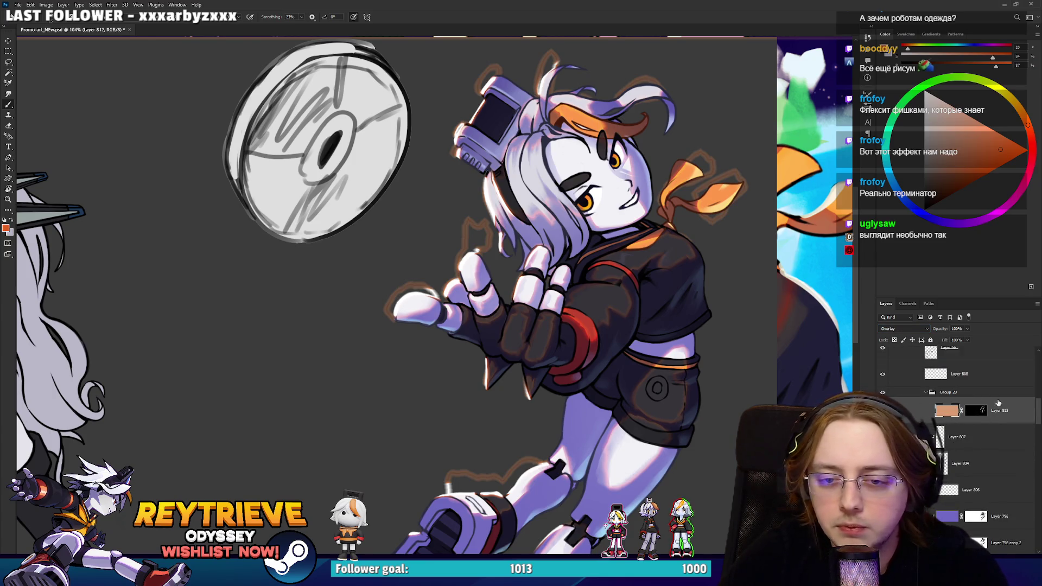
pyautogui.click(992, 390)
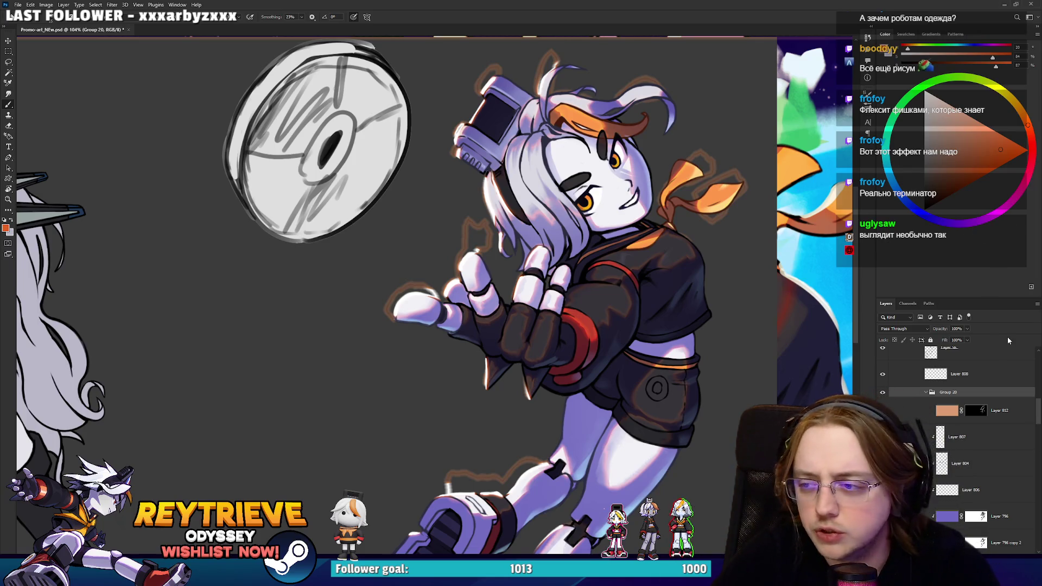
# Copy Layer 796's mask onto Group 20 and invert it.
pyautogui.scroll(-2, 971, 438)
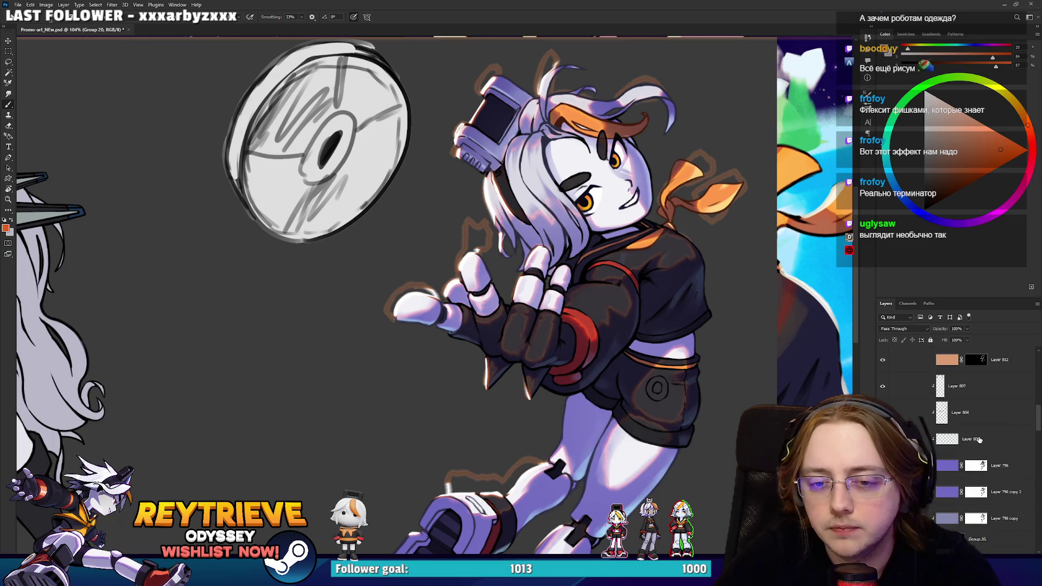
pyautogui.click(938, 468)
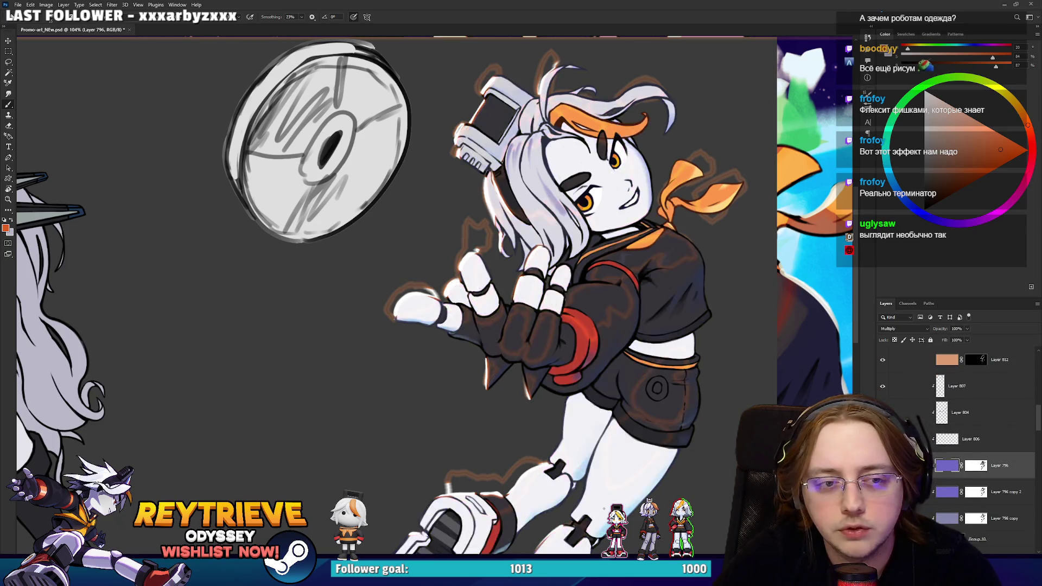
pyautogui.hotkey('ctrl', 'g')
pyautogui.moveTo(979, 520); pyautogui.dragTo(979, 407)
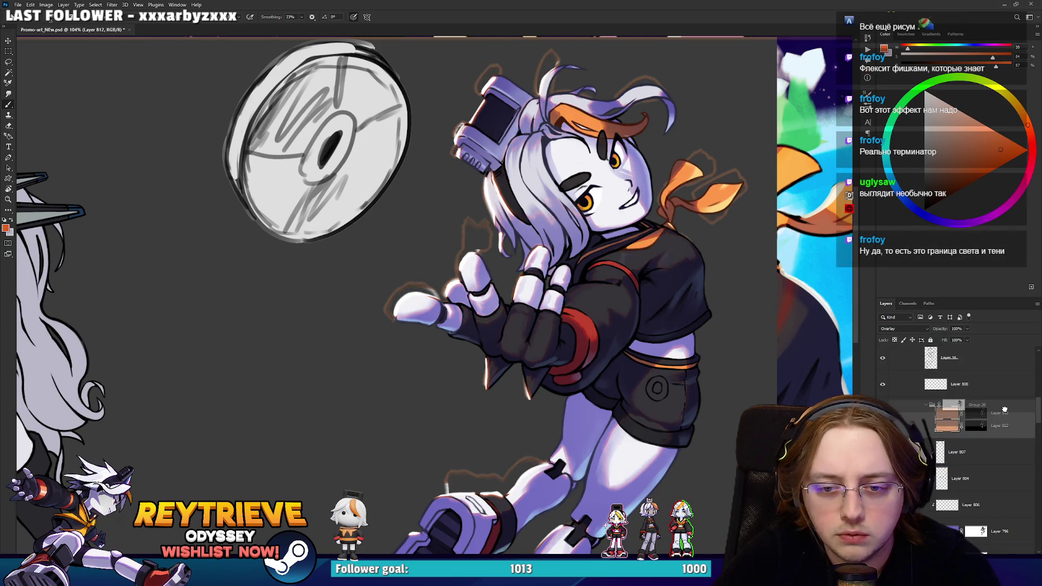
pyautogui.click(958, 405)
pyautogui.hotkey('ctrl', 'i')
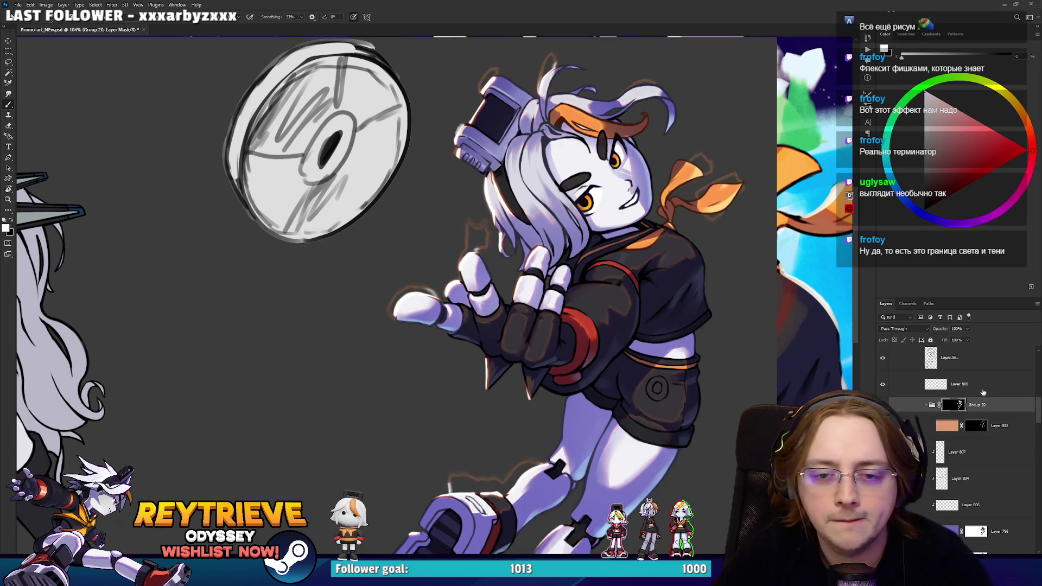
# Load the character's outline as a selection and wrap Group 20 in masked Group 21.
pyautogui.scroll(-5, 984, 414)
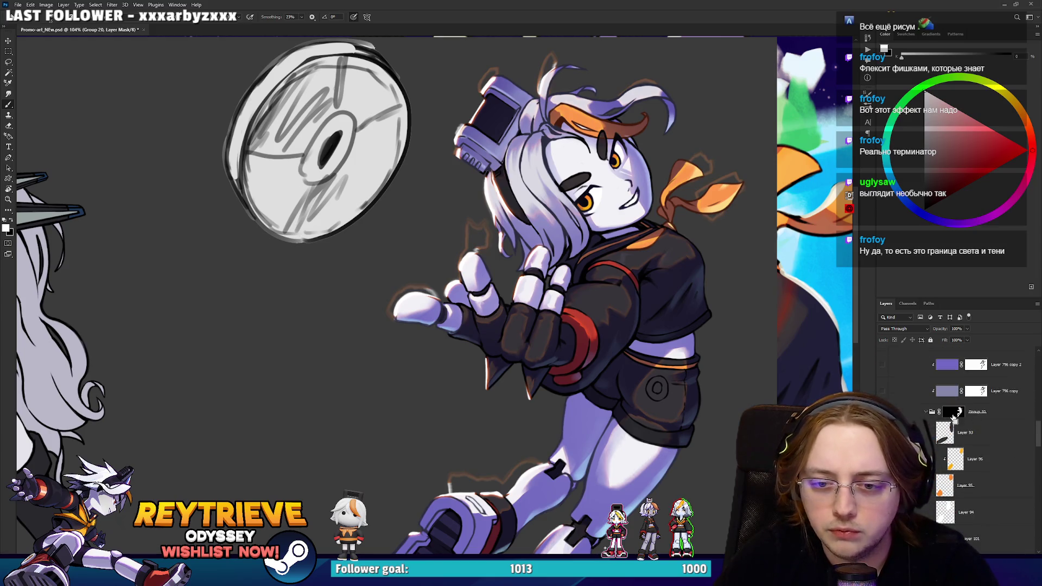
pyautogui.keyDown('ctrl'); pyautogui.click(954, 416); pyautogui.keyUp('ctrl')
pyautogui.scroll(5, 954, 415)
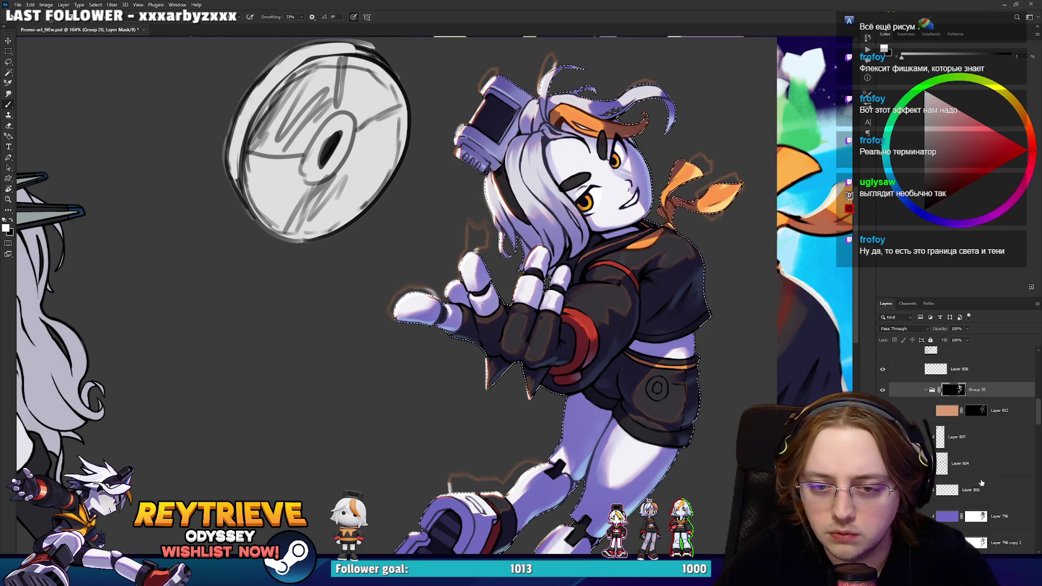
pyautogui.hotkey('ctrl', 'g')
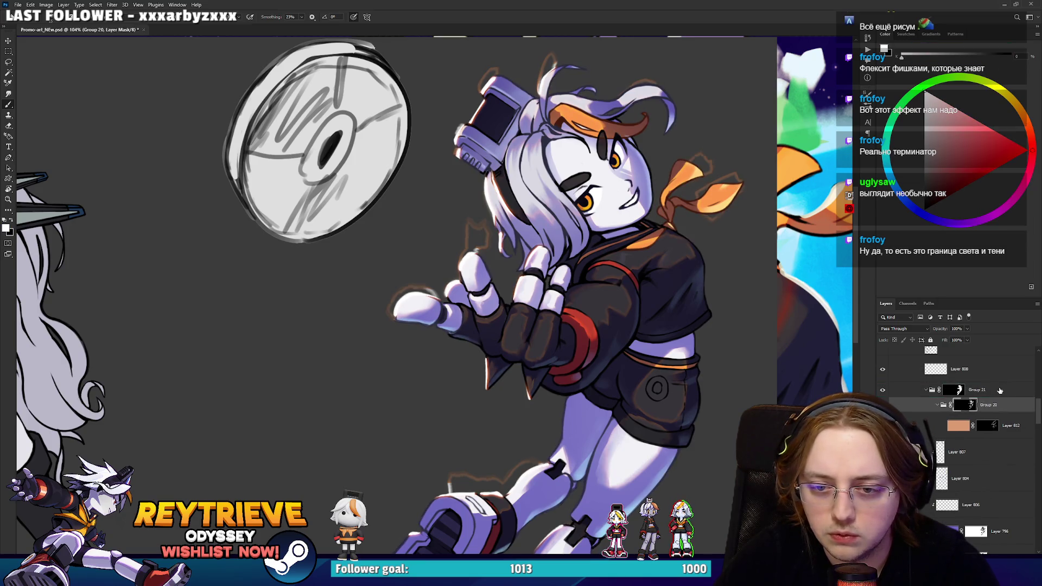
# Select the Overlay lighting Layer 812 and set the painting colour to red.
pyautogui.scroll(-3, 621, 329)
pyautogui.scroll(1, 619, 325)
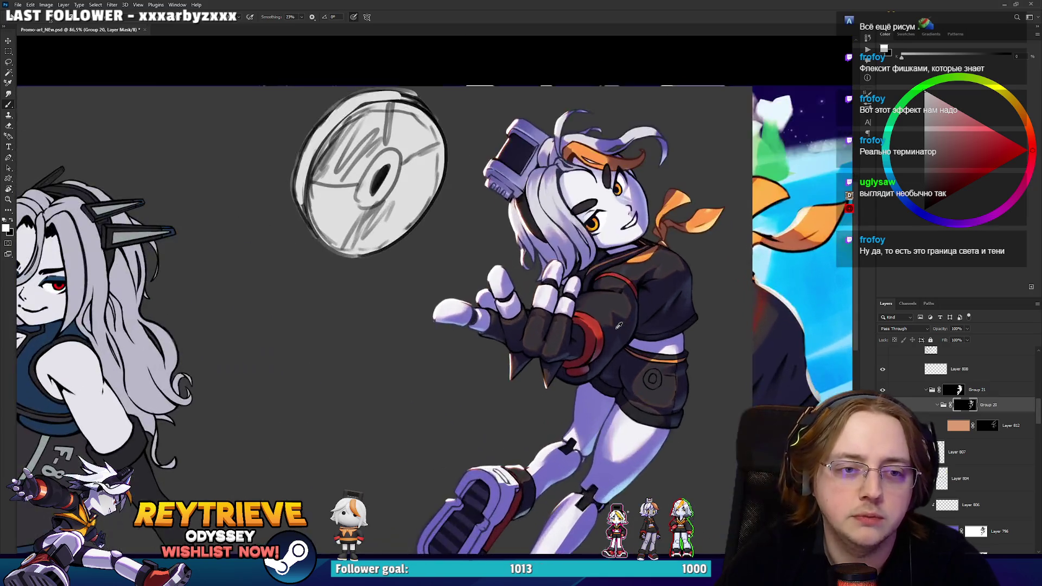
pyautogui.moveTo(619, 325); pyautogui.dragTo(647, 332)
pyautogui.scroll(2, 646, 321)
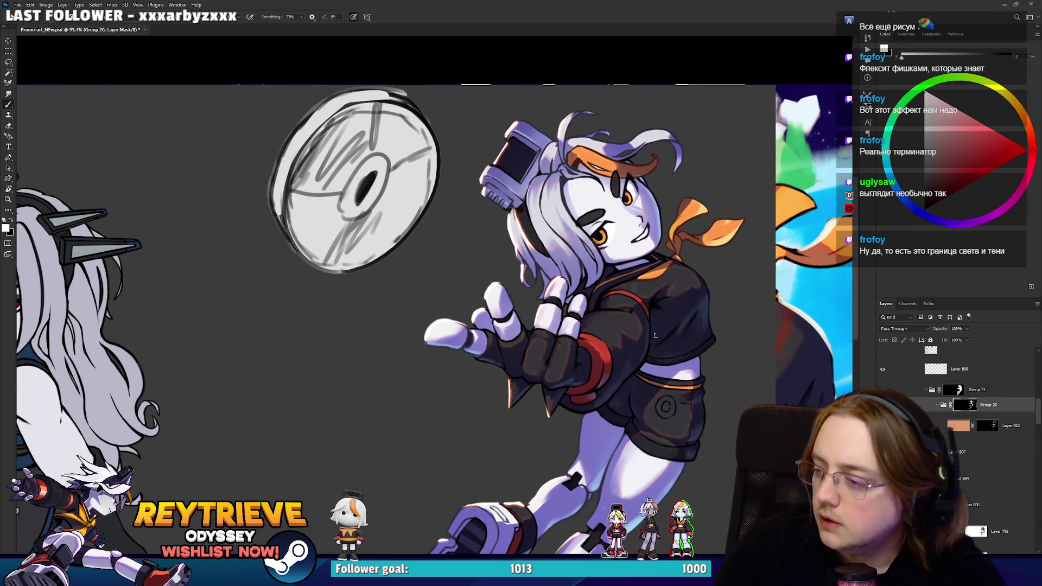
pyautogui.scroll(5, 651, 335)
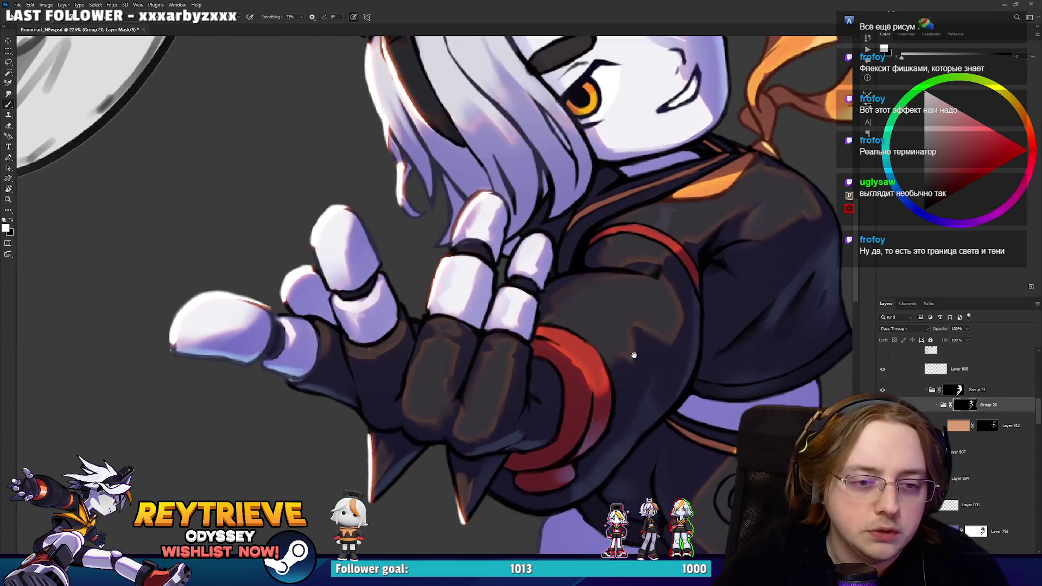
pyautogui.scroll(-5, 638, 336)
pyautogui.scroll(2, 649, 372)
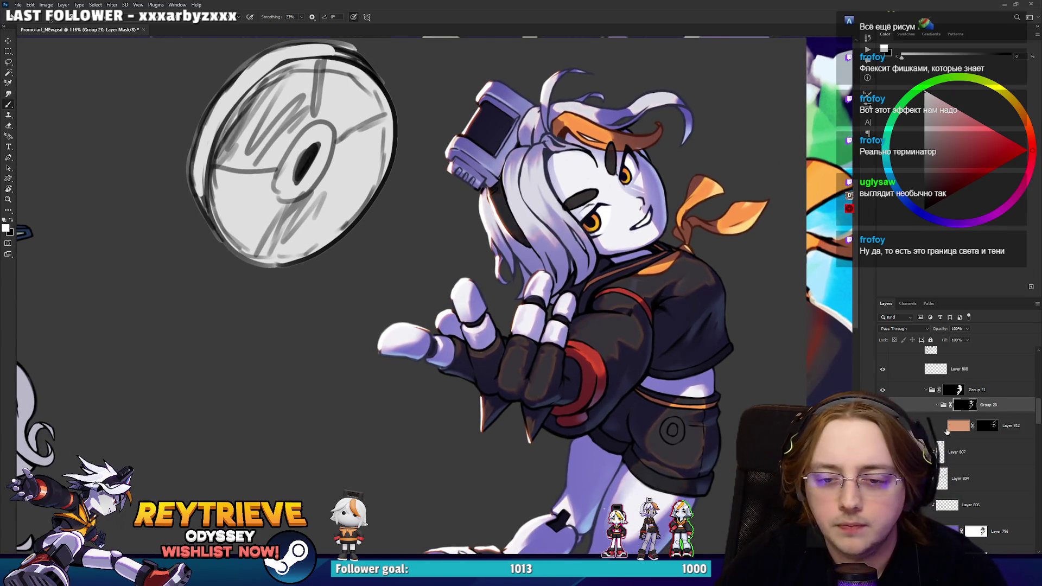
pyautogui.click(946, 428)
pyautogui.click(1032, 142)
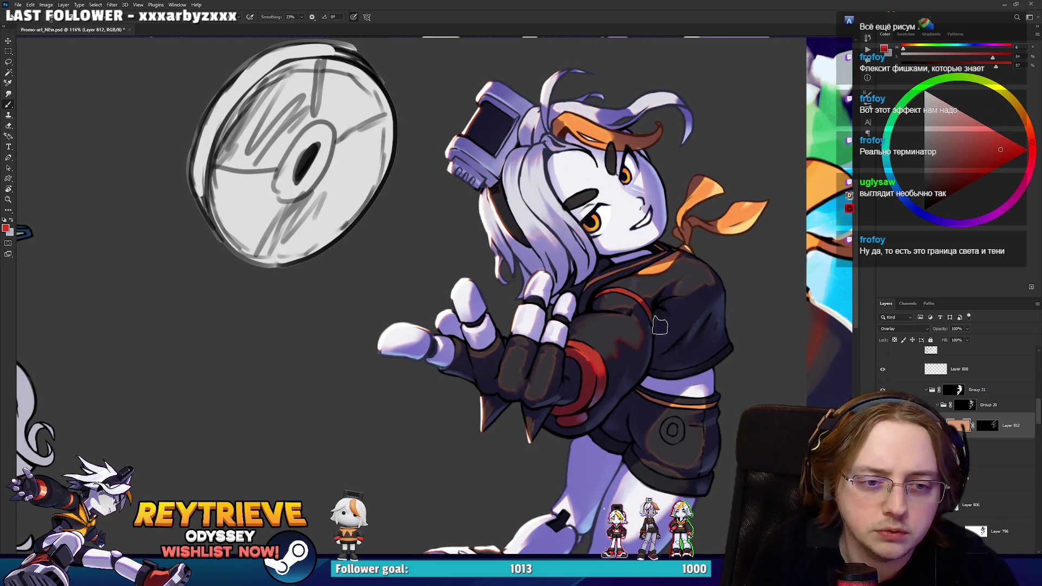
# Try several painting colours, ending on a darker, less saturated pink-magenta.
pyautogui.click(974, 137)
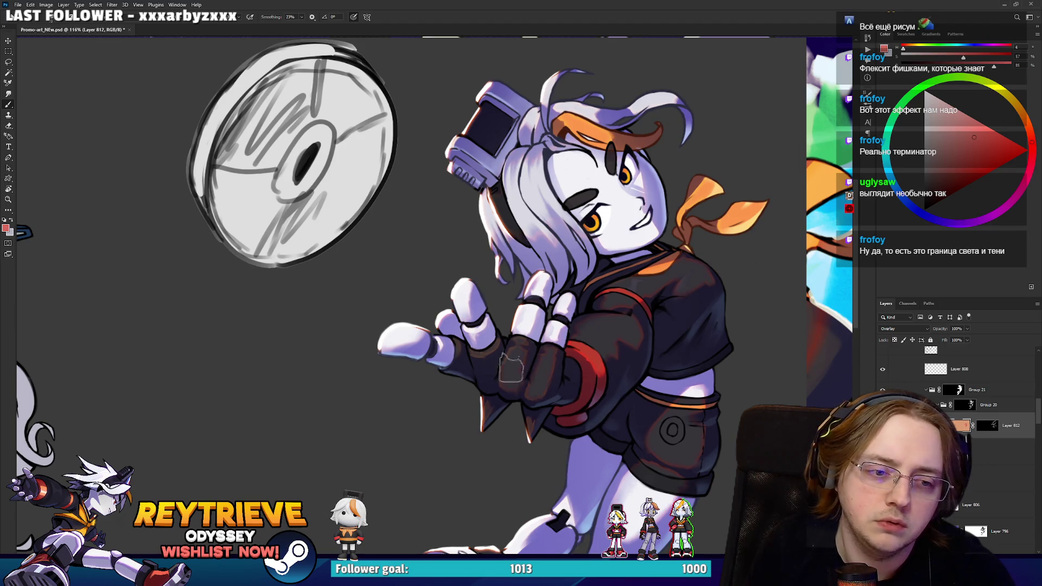
pyautogui.scroll(-3, 597, 347)
pyautogui.scroll(-3, 574, 448)
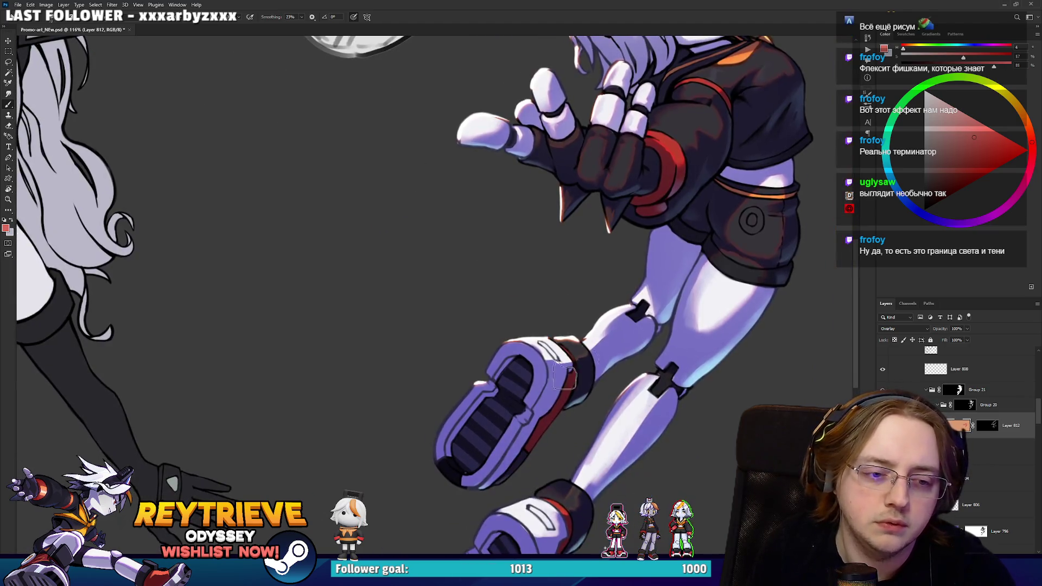
pyautogui.scroll(4, 574, 448)
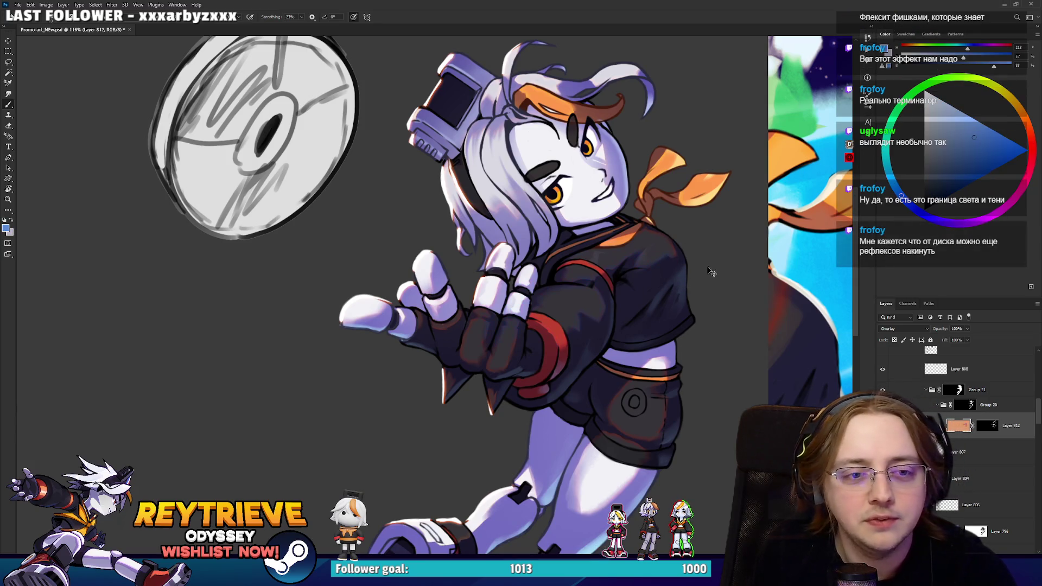
pyautogui.moveTo(997, 154); pyautogui.dragTo(1014, 148)
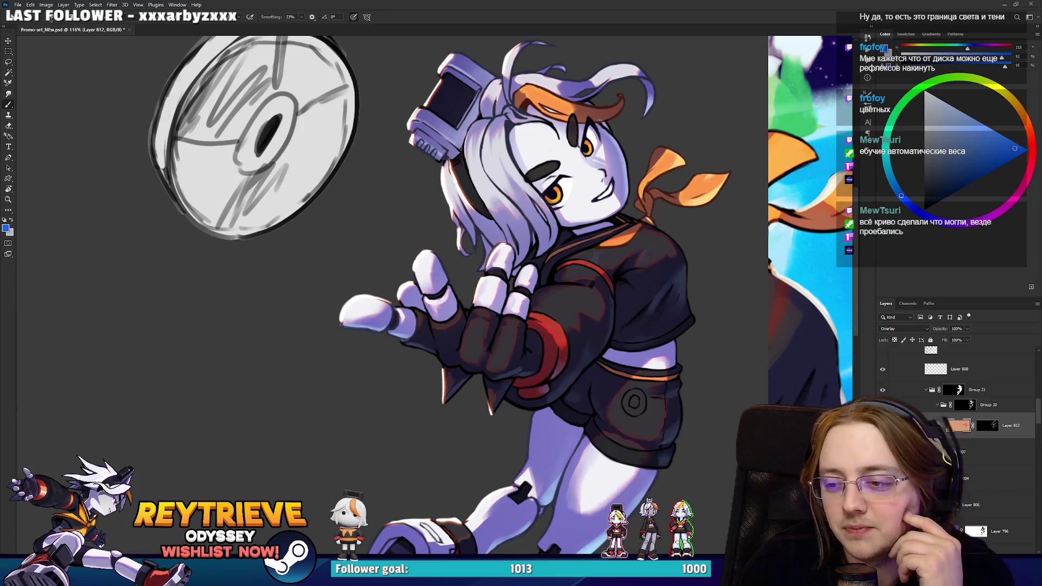
pyautogui.click(1025, 130)
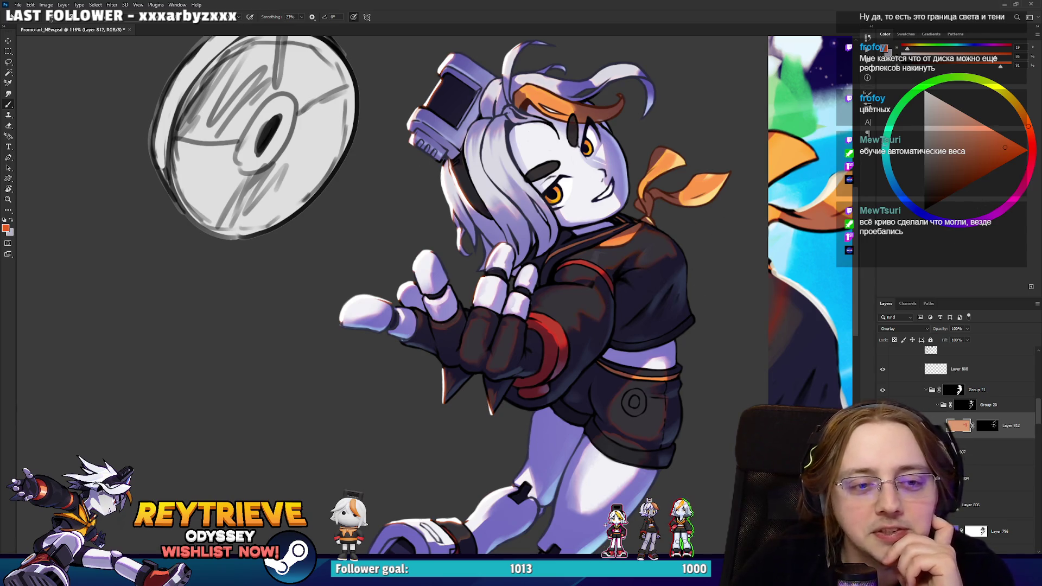
pyautogui.click(1027, 177)
pyautogui.moveTo(1005, 147); pyautogui.dragTo(968, 144)
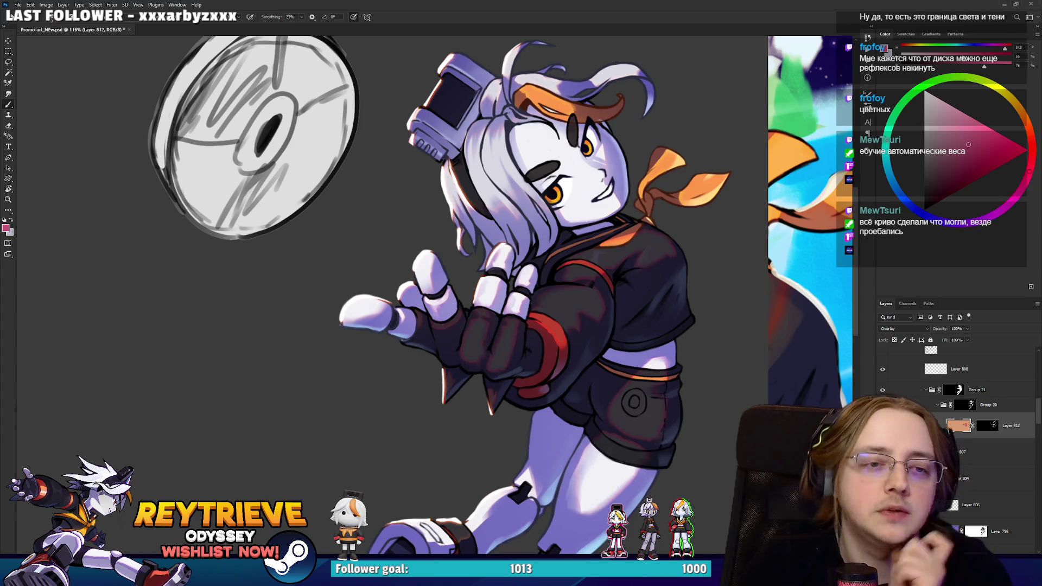
# Mirror the Rey_High character horizontally and move her right beside the disc.
pyautogui.scroll(-3, 606, 317)
pyautogui.scroll(5, 578, 424)
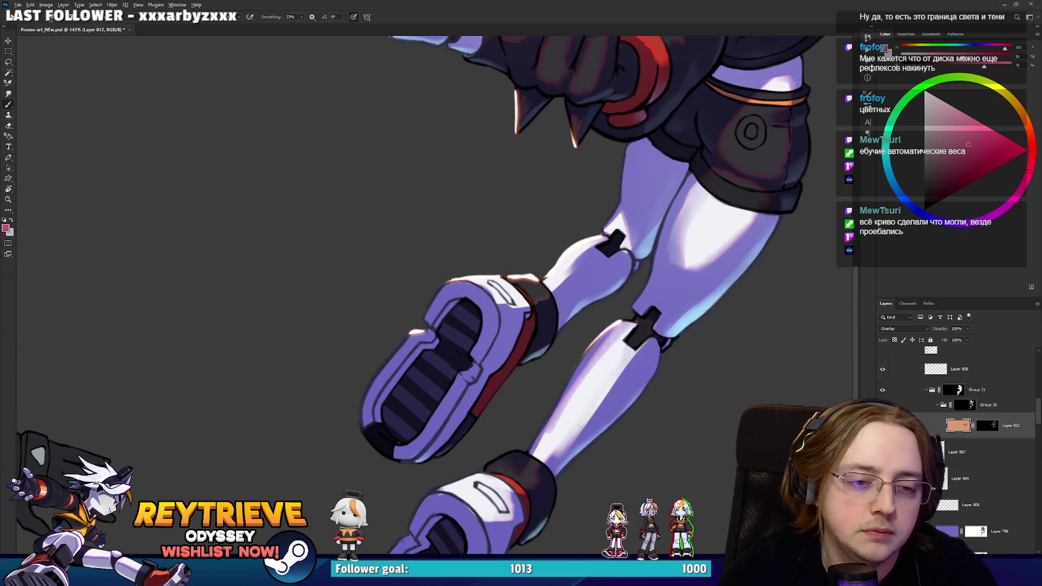
pyautogui.scroll(-6, 437, 293)
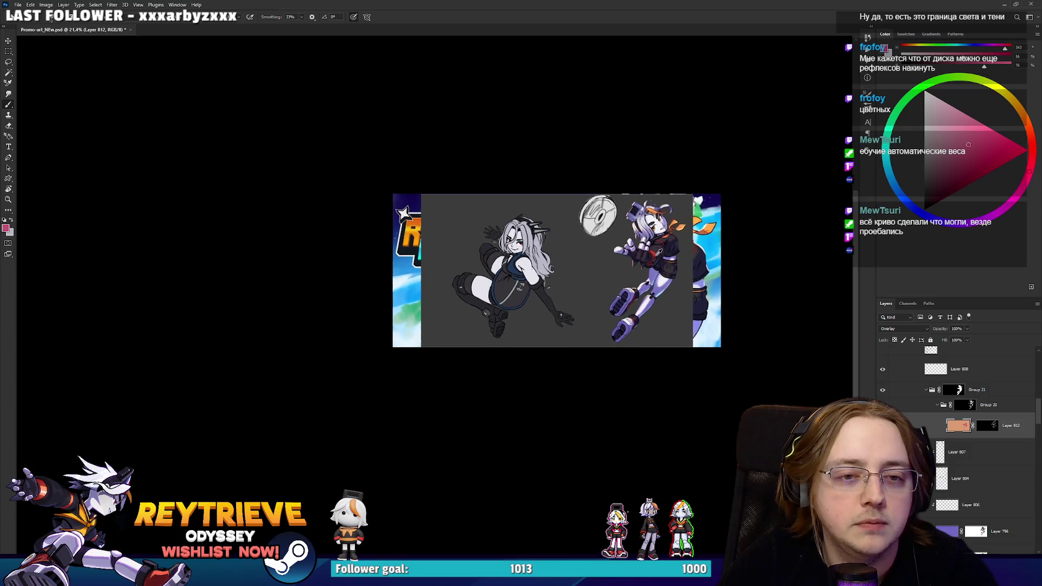
pyautogui.scroll(4, 643, 239)
pyautogui.scroll(3, 992, 408)
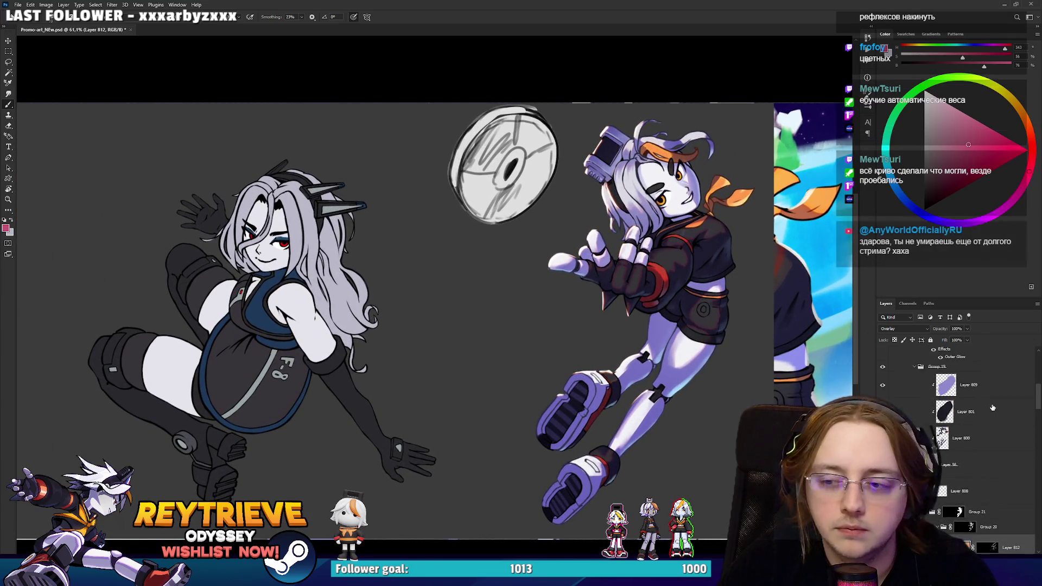
pyautogui.scroll(2, 993, 408)
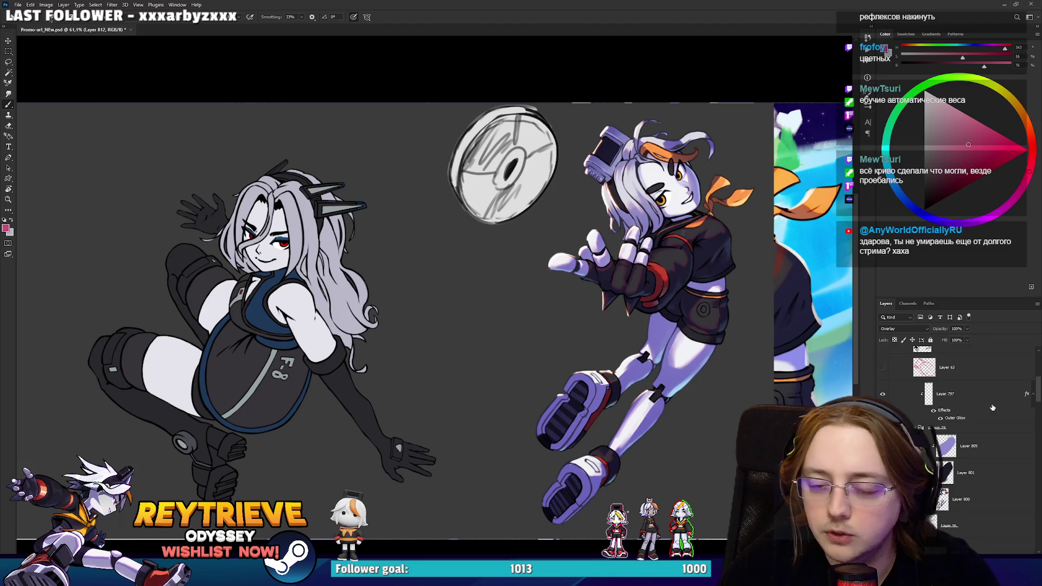
pyautogui.scroll(2, 992, 408)
pyautogui.scroll(3, 904, 383)
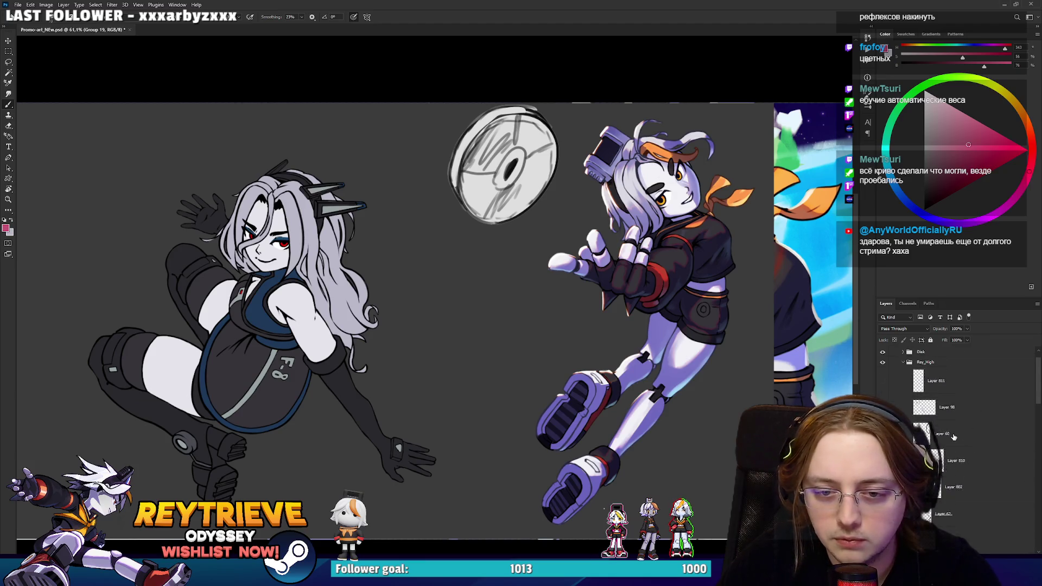
pyautogui.click(904, 383)
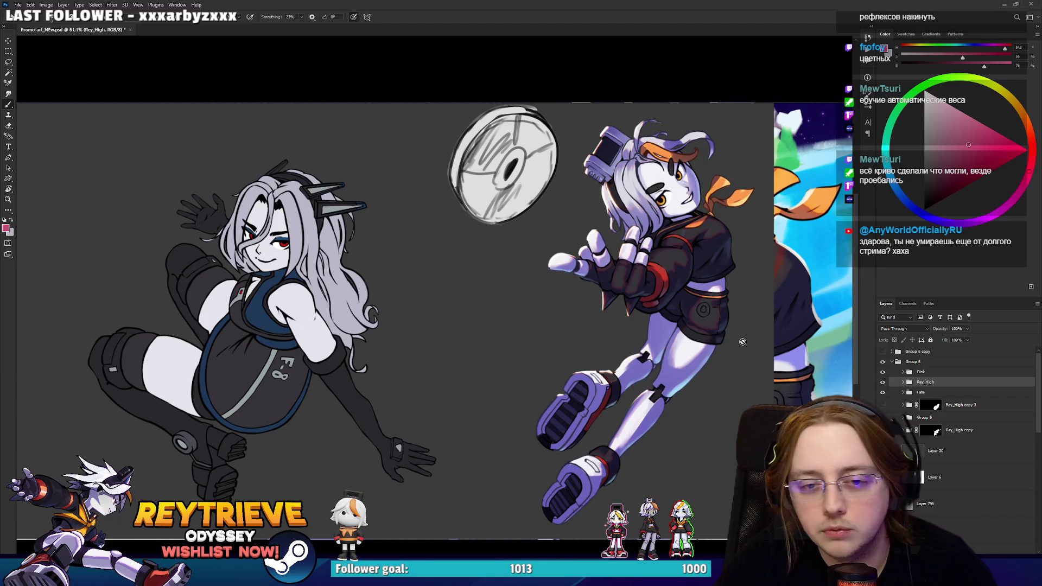
pyautogui.hotkey('ctrl', 'shift', 'h')
pyautogui.press('v')
pyautogui.moveTo(367, 313)
pyautogui.mouseDown()
pyautogui.moveTo(649, 298)
pyautogui.moveTo(574, 317)
pyautogui.moveTo(595, 292)
pyautogui.moveTo(722, 293)
pyautogui.mouseUp()
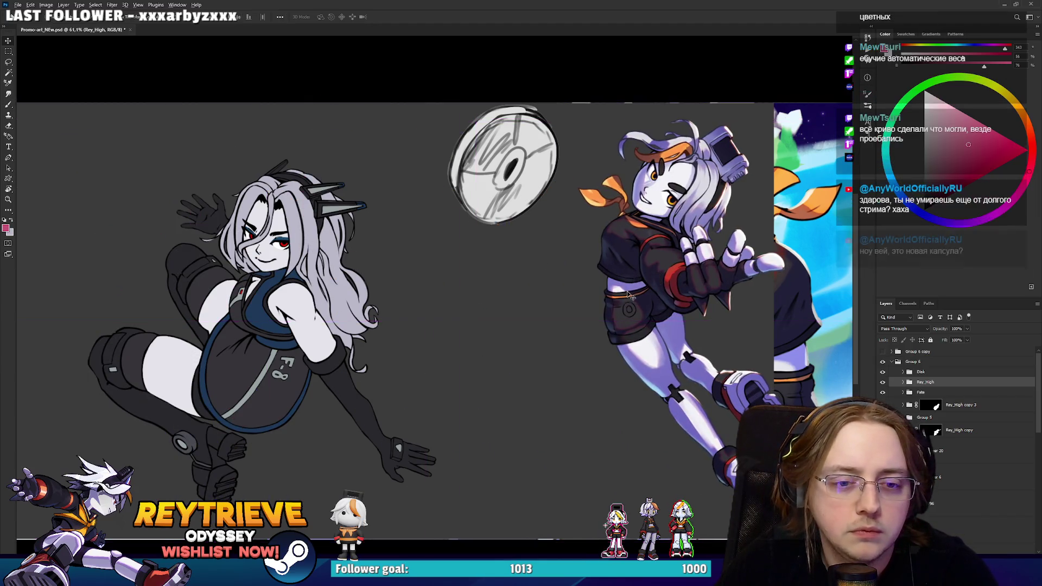
# Flip the Rey_High character horizontally back again.
pyautogui.scroll(2, 681, 318)
pyautogui.scroll(3, 681, 317)
pyautogui.scroll(-3, 695, 315)
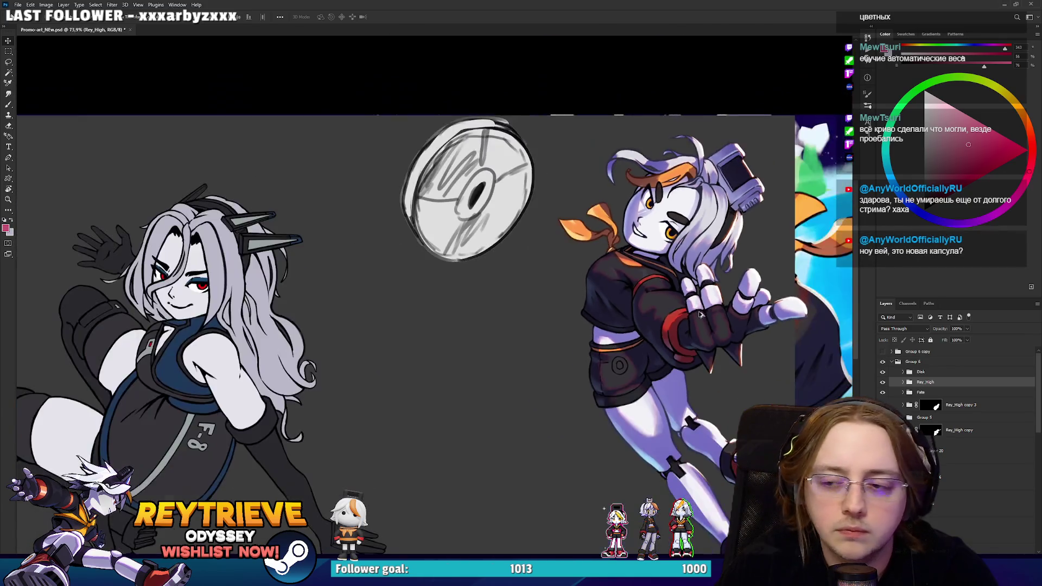
pyautogui.scroll(2, 716, 323)
pyautogui.scroll(1, 727, 324)
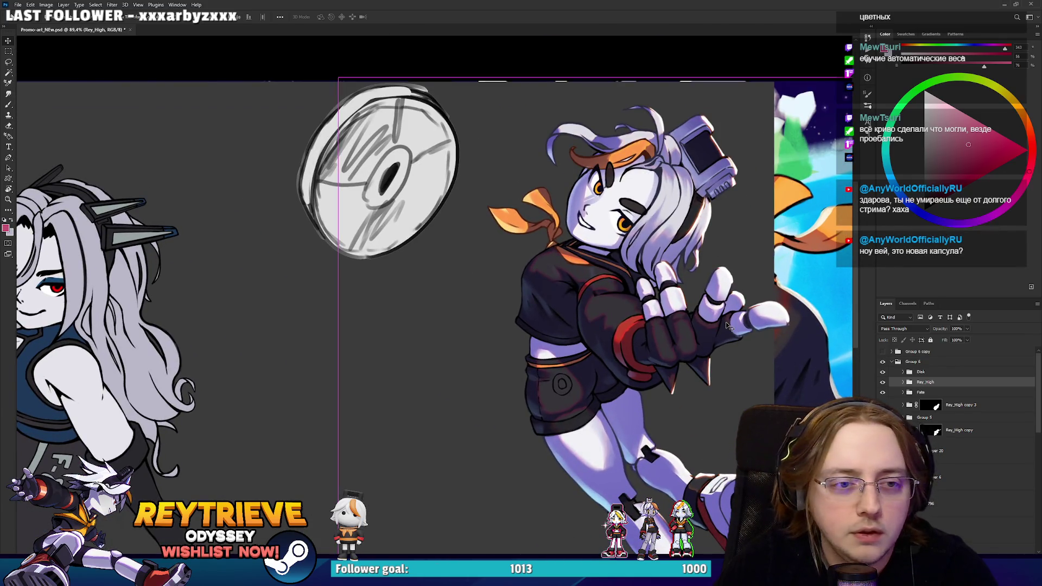
pyautogui.hotkey('ctrl', 'shift', 'h')
# Hide and collapse the grey sketch group, then switch to the Miro board.
pyautogui.scroll(-3, 713, 321)
pyautogui.scroll(4, 705, 323)
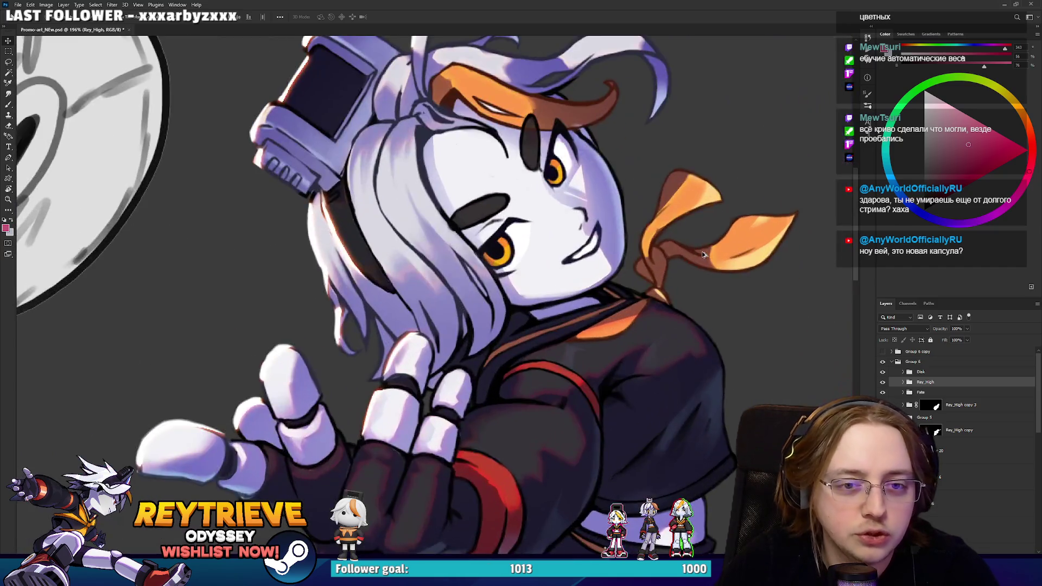
pyautogui.scroll(-5, 694, 326)
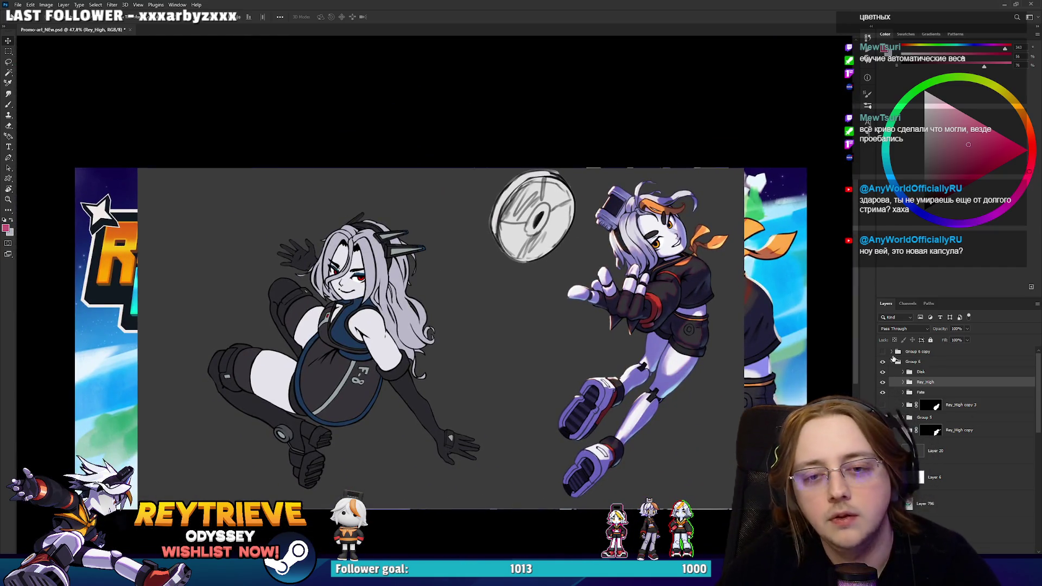
pyautogui.click(891, 362)
pyautogui.click(882, 362)
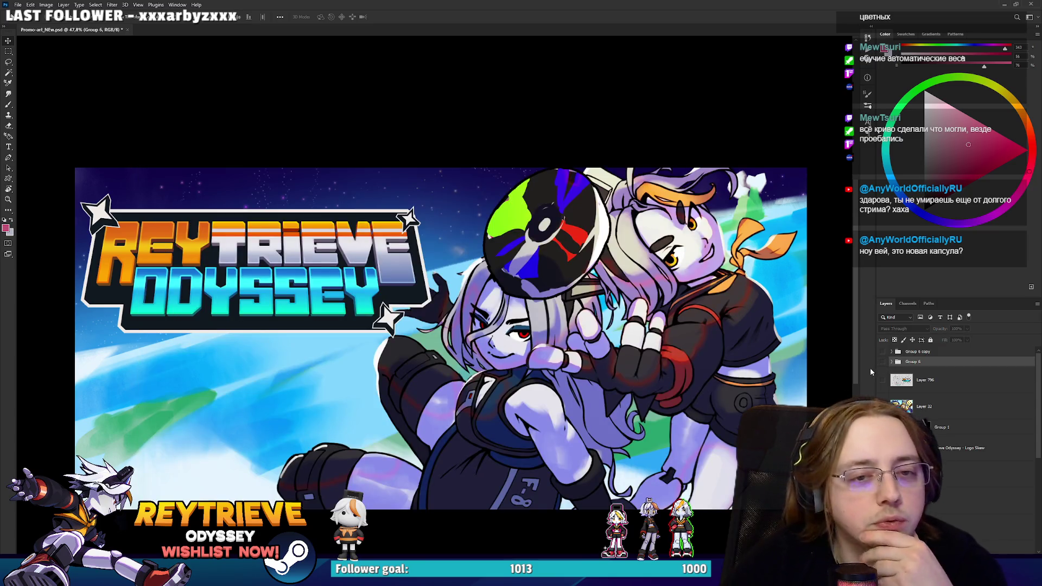
pyautogui.hotkey('alt', 'Tab')
# Nudge the middle-left banner image slightly to the right.
pyautogui.scroll(-5, 618, 353)
pyautogui.scroll(-10, 619, 354)
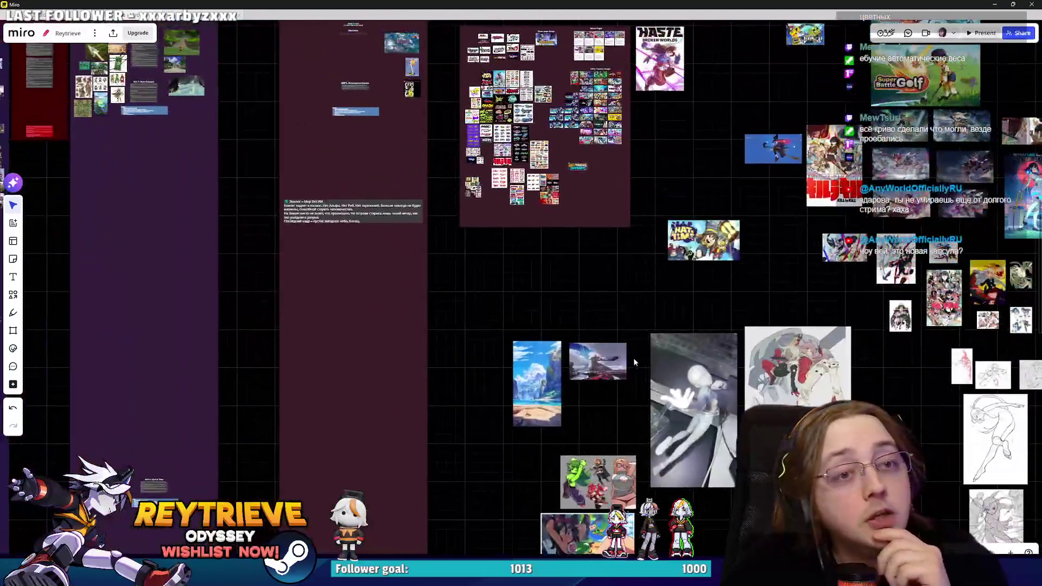
pyautogui.scroll(10, 595, 170)
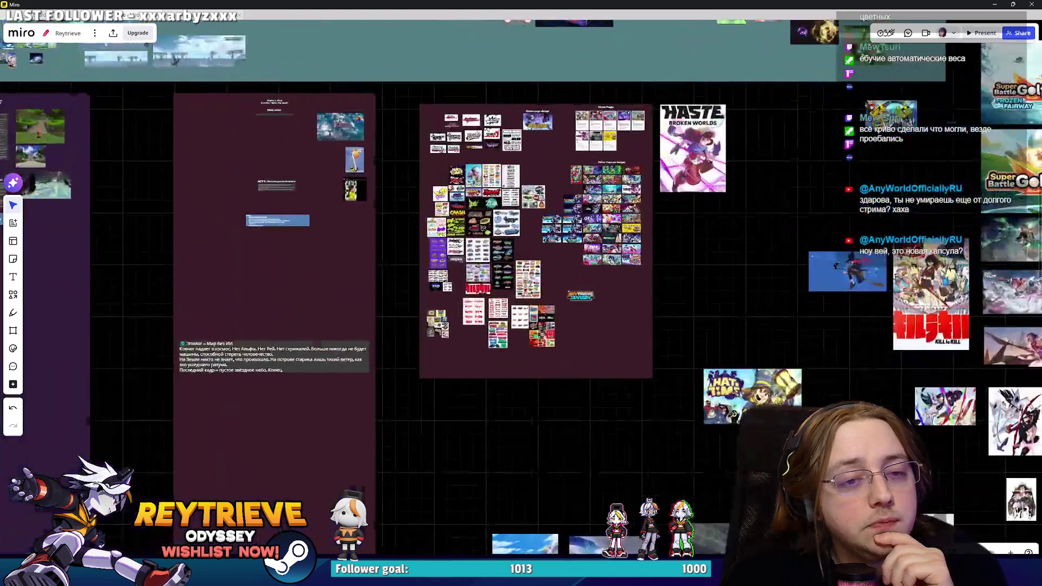
pyautogui.scroll(2, 577, 298)
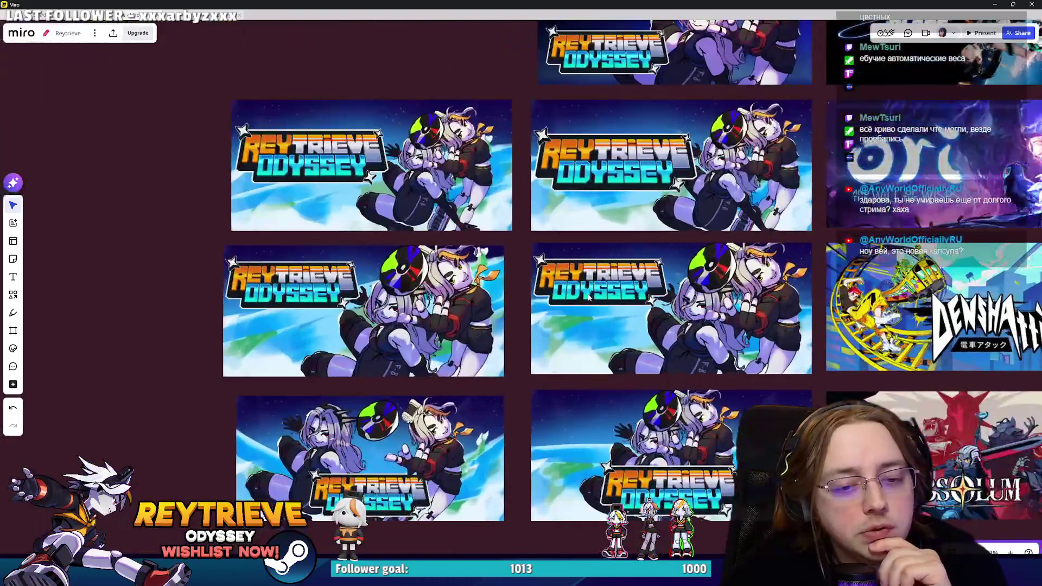
pyautogui.hscroll(-2, 387, 310)
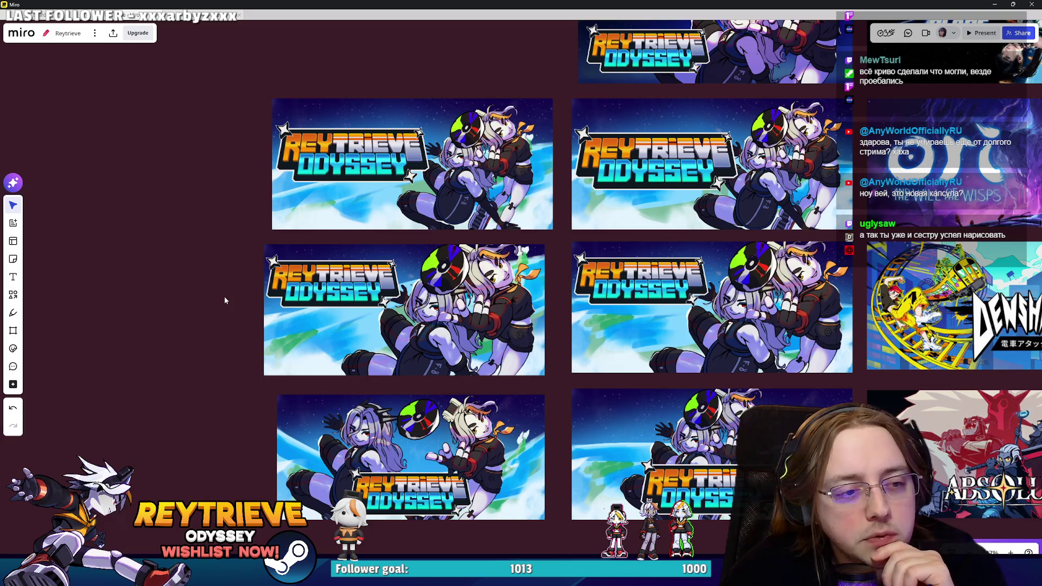
pyautogui.click(361, 327)
pyautogui.moveTo(361, 328)
pyautogui.mouseDown()
pyautogui.moveTo(323, 336)
pyautogui.moveTo(374, 332)
pyautogui.mouseUp()
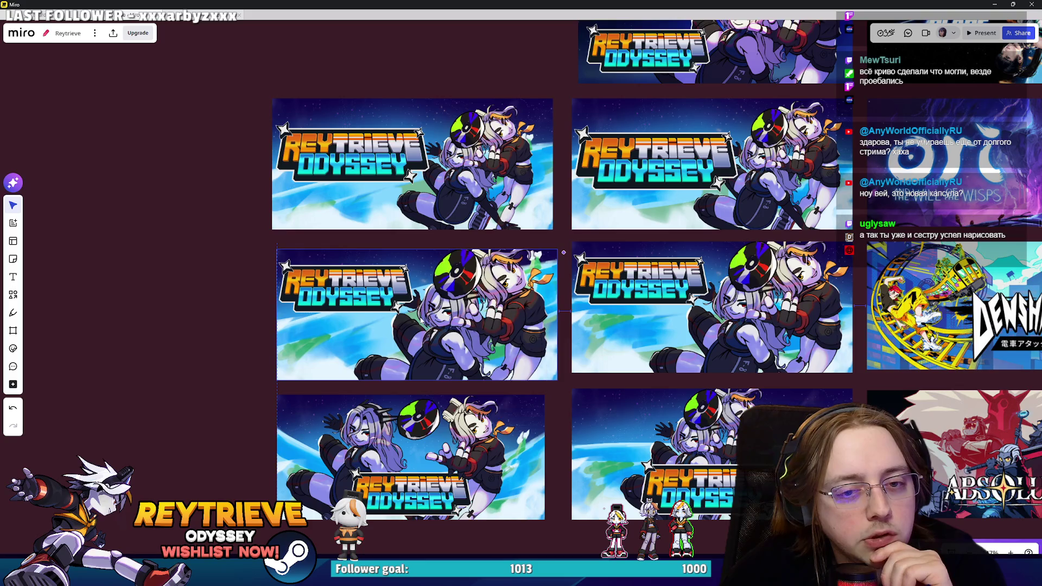
# Delete the middle-right and upper-right banner images.
pyautogui.click(770, 297)
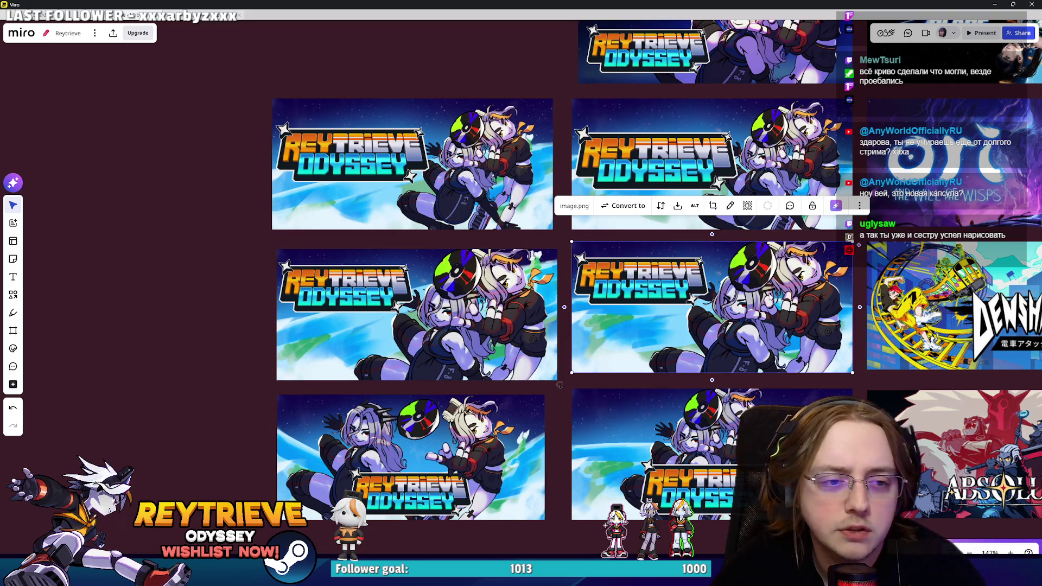
pyautogui.press('Delete')
pyautogui.click(711, 163)
pyautogui.press('Delete')
# Move the two left banners into the right column and fill the empty upper-left spot.
pyautogui.moveTo(597, 90); pyautogui.dragTo(260, 392)
pyautogui.moveTo(326, 336); pyautogui.dragTo(624, 336)
pyautogui.scroll(-2, 462, 293)
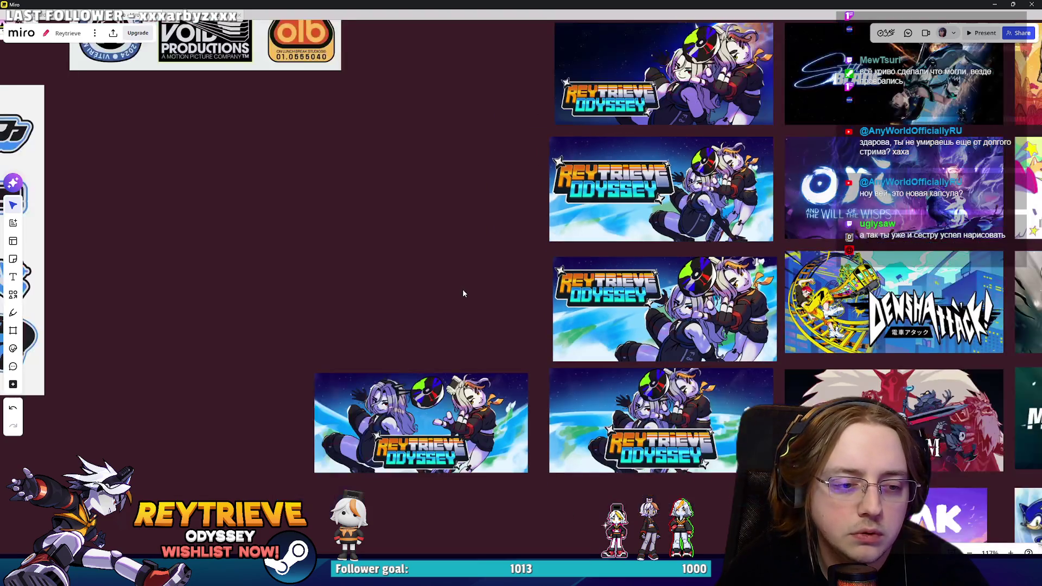
pyautogui.moveTo(443, 412)
pyautogui.mouseDown()
pyautogui.moveTo(646, 545)
pyautogui.moveTo(673, 511)
pyautogui.moveTo(431, 219)
pyautogui.moveTo(440, 304)
pyautogui.moveTo(448, 300)
pyautogui.mouseUp()
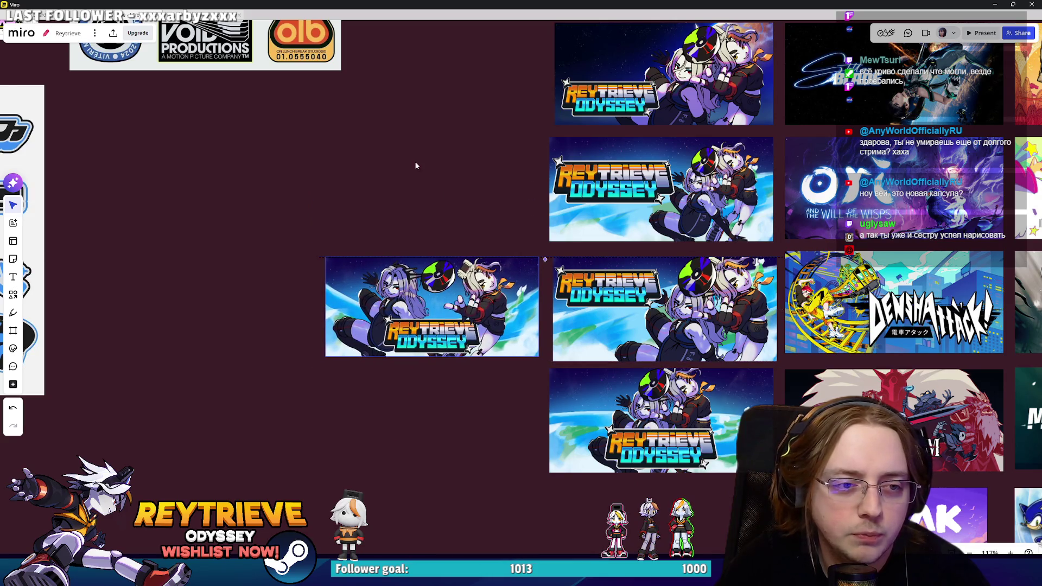
pyautogui.moveTo(661, 421); pyautogui.dragTo(430, 180)
# Look over the rearranged board, then return to Photoshop.
pyautogui.scroll(5, 539, 159)
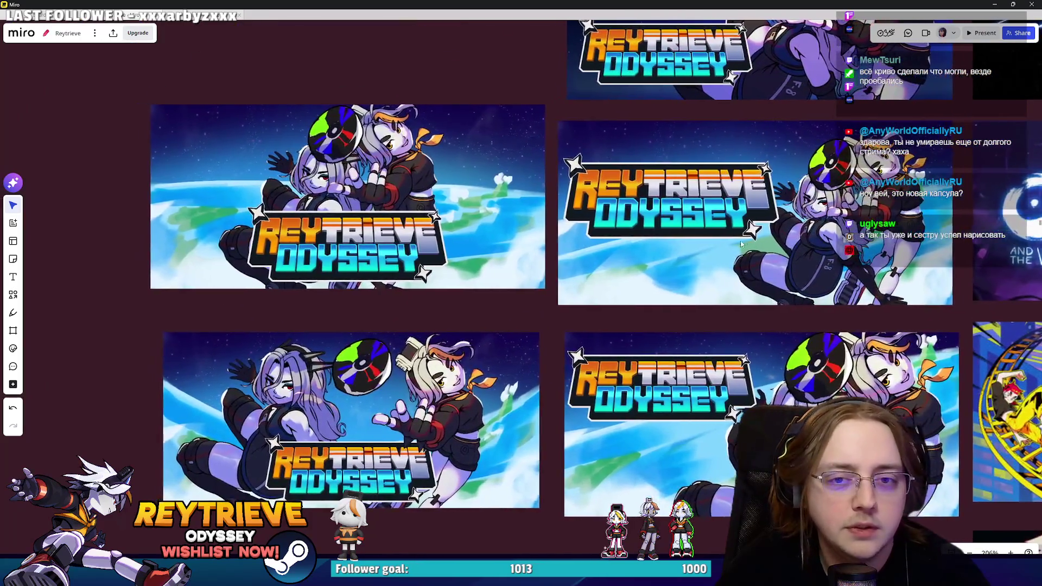
pyautogui.scroll(4, 736, 246)
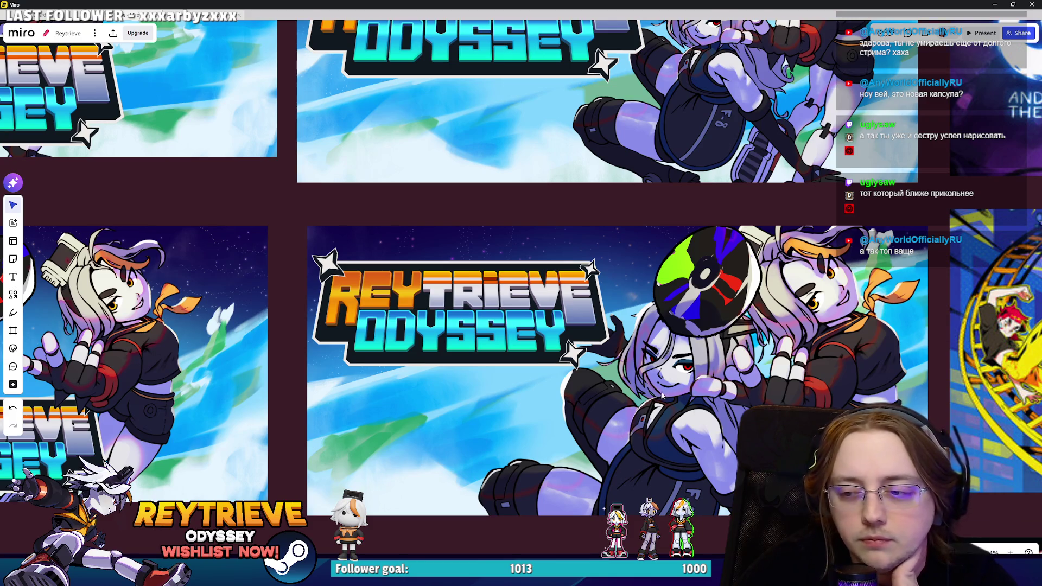
pyautogui.scroll(-5, 663, 394)
pyautogui.scroll(3, 675, 383)
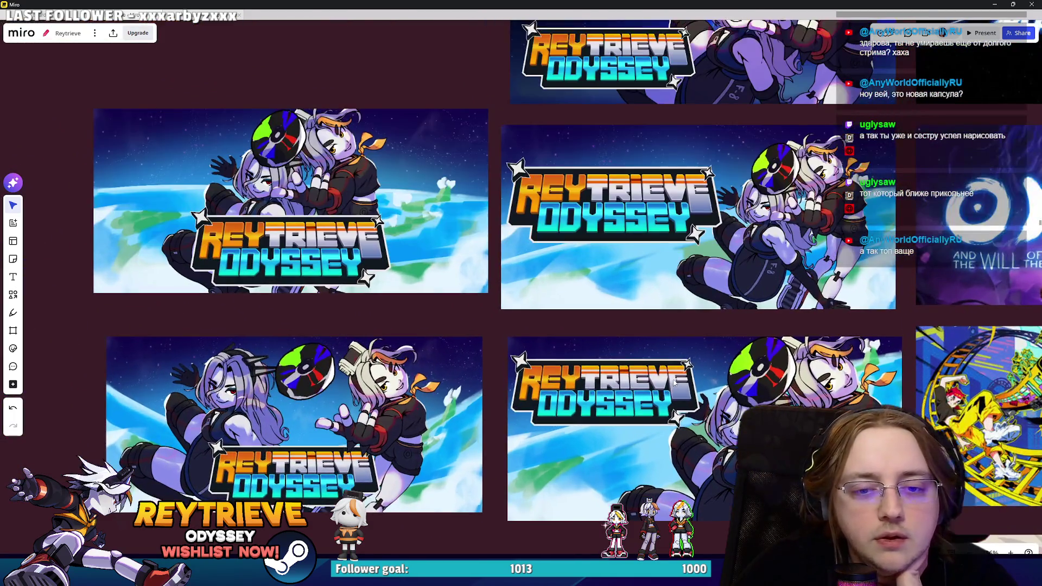
pyautogui.scroll(-5, 675, 382)
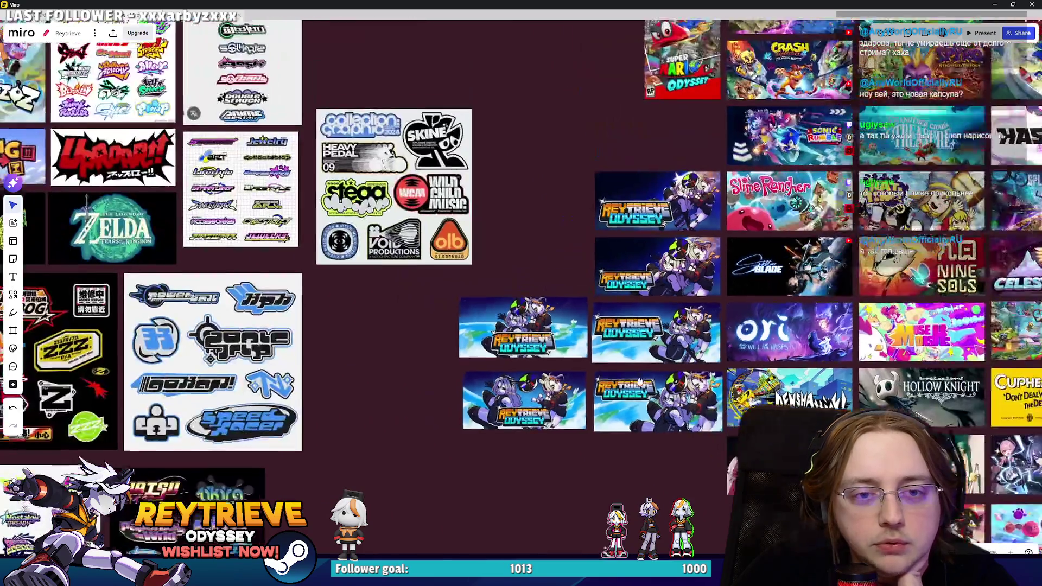
pyautogui.scroll(3, 633, 395)
pyautogui.scroll(-5, 633, 392)
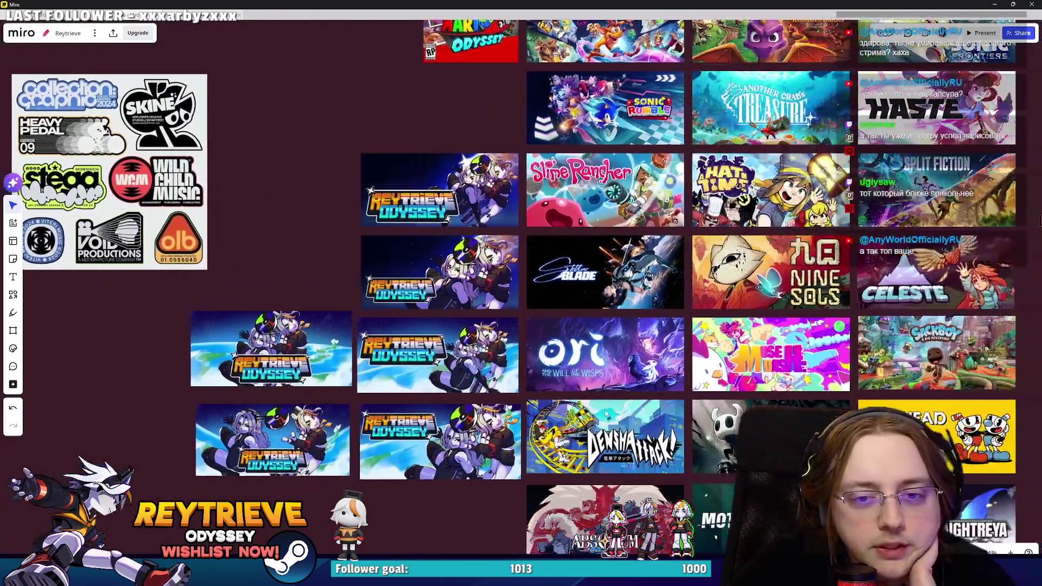
pyautogui.scroll(5, 574, 418)
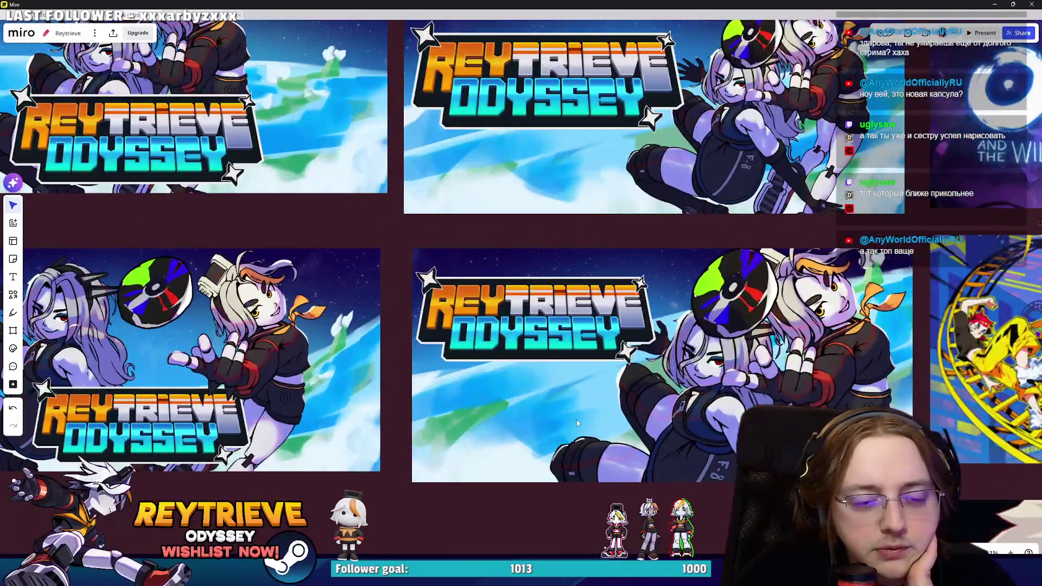
pyautogui.scroll(-2, 676, 482)
pyautogui.hotkey('alt', 'Tab')
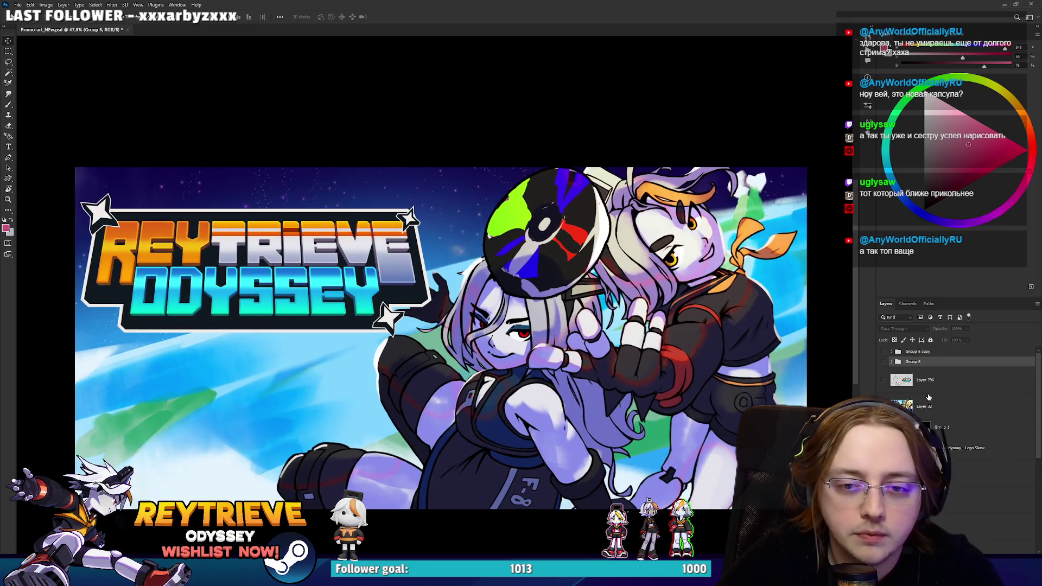
# Show the grey sketch group over the banner again.
pyautogui.click(882, 362)
pyautogui.scroll(2, 711, 307)
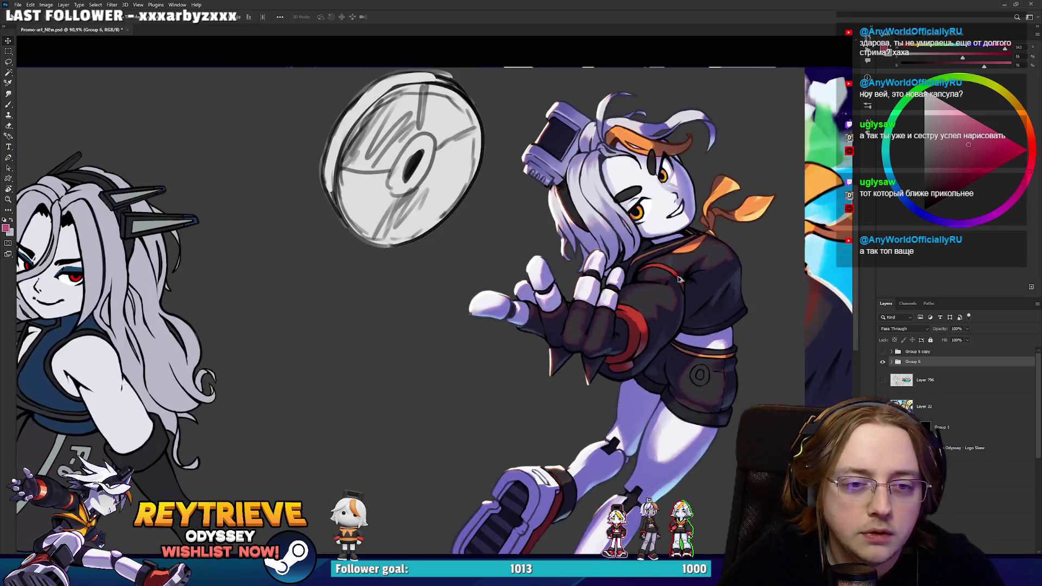
pyautogui.scroll(-1, 683, 285)
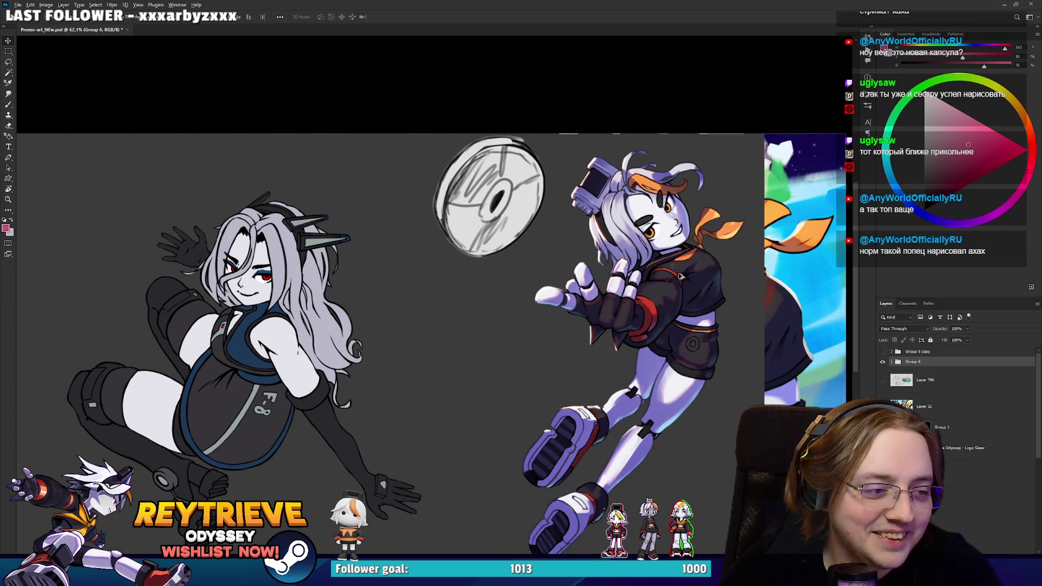
pyautogui.scroll(3, 681, 278)
pyautogui.hscroll(-5, 422, 328)
pyautogui.scroll(3, 422, 328)
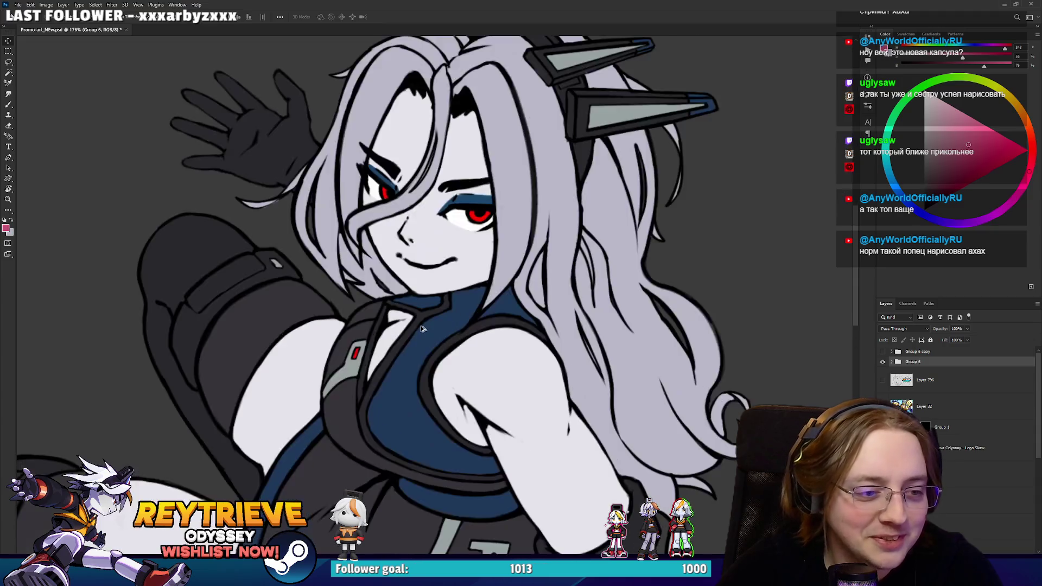
pyautogui.scroll(-4, 422, 328)
pyautogui.hscroll(6, 488, 336)
pyautogui.scroll(3, 549, 355)
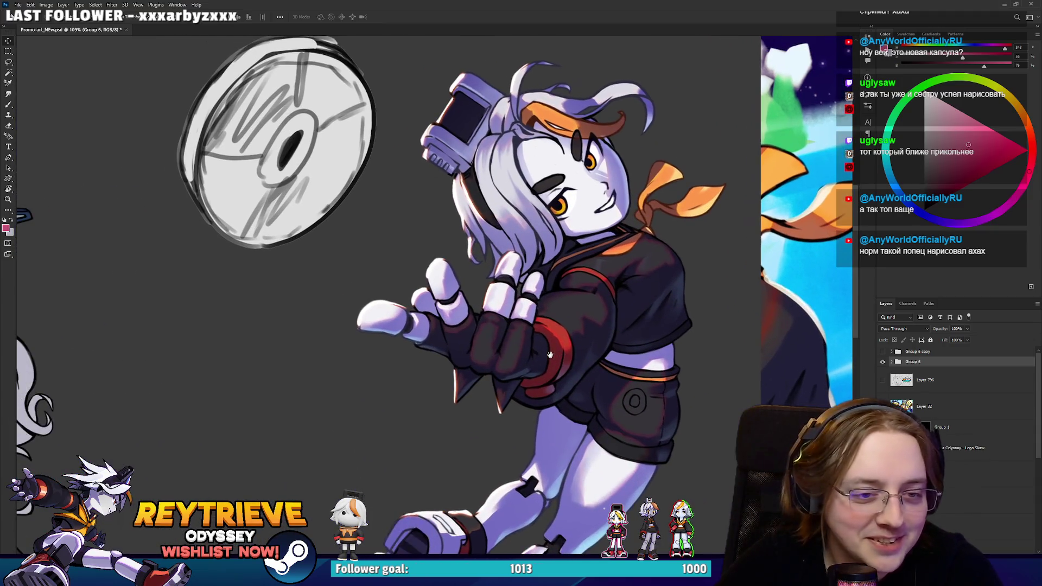
pyautogui.scroll(-2, 549, 354)
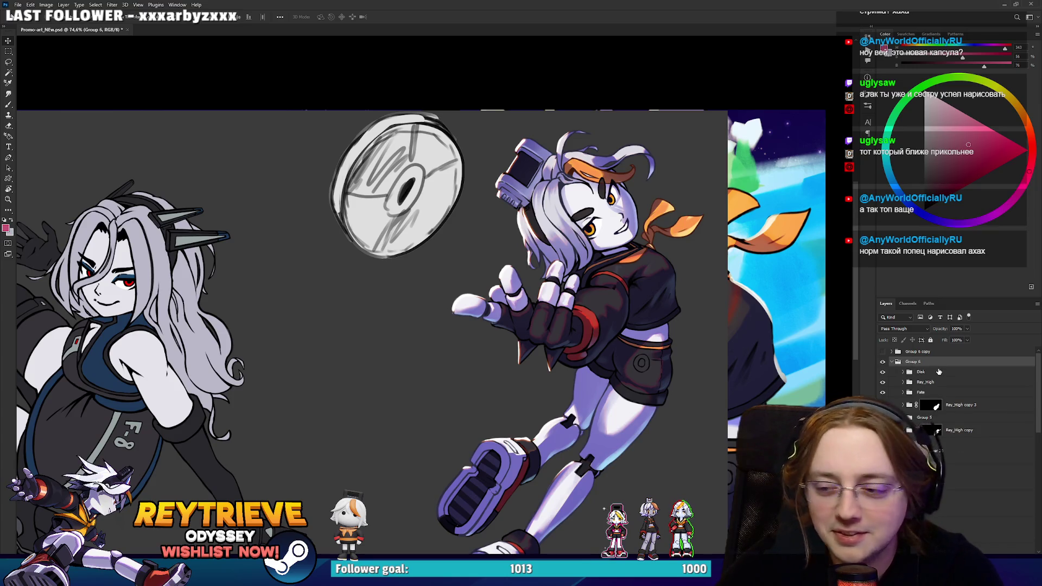
# Select the Disk layer and toggle its sketch visibility to check it.
pyautogui.click(930, 372)
pyautogui.scroll(-2, 727, 319)
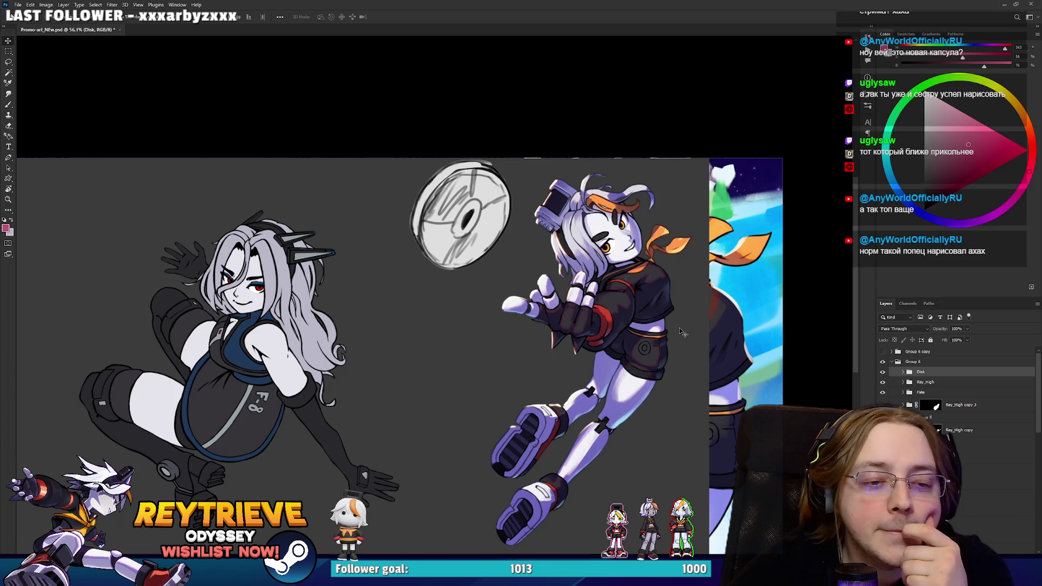
pyautogui.click(883, 373)
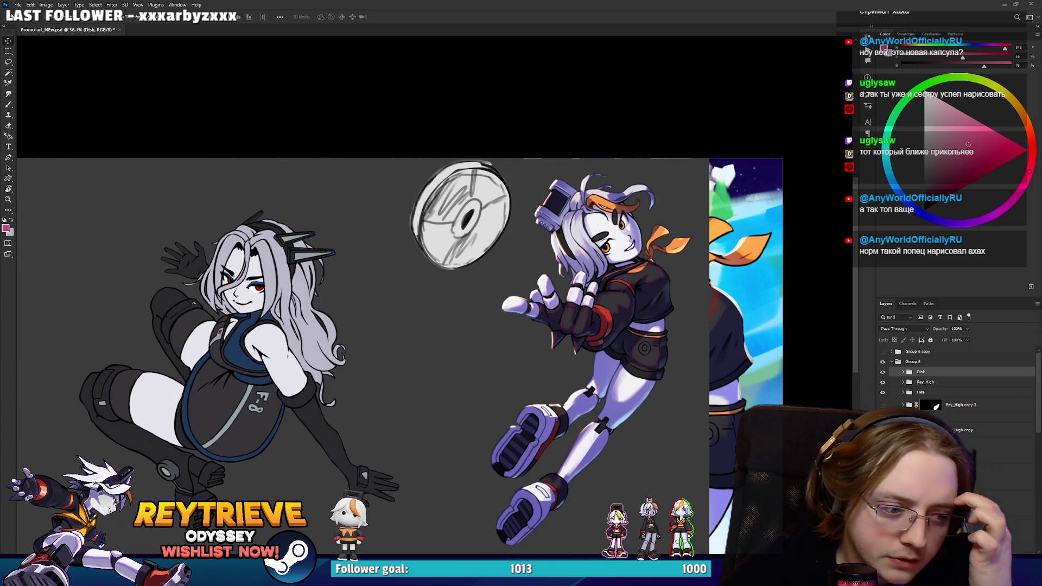
# Snip a region around the 3D disc model in Unreal, then move Unreal out of the way.
pyautogui.hotkey('alt', 'Tab')
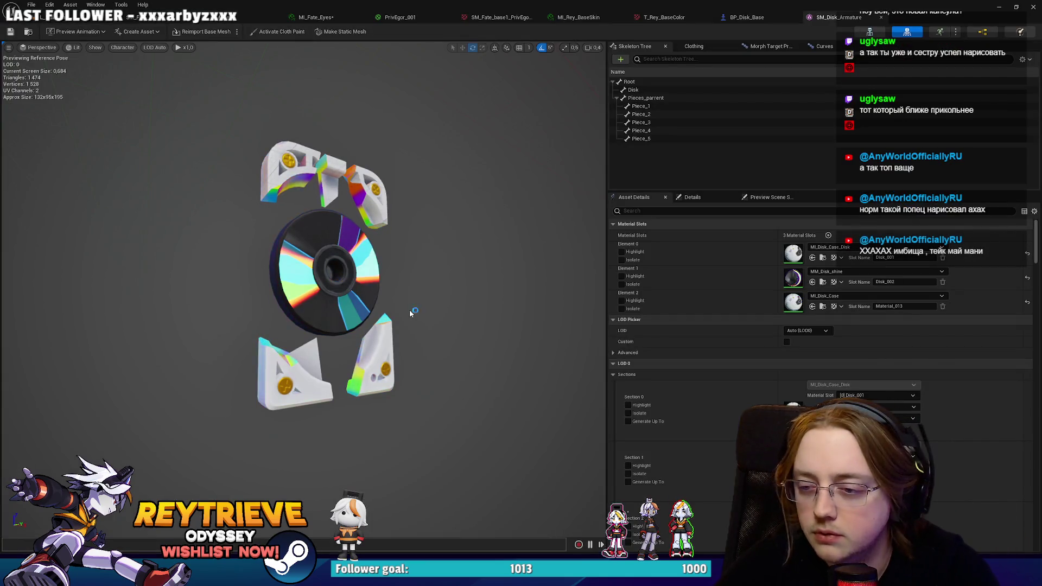
pyautogui.press('super+shift+s')
pyautogui.moveTo(210, 146); pyautogui.dragTo(450, 393)
pyautogui.press('super+Down')
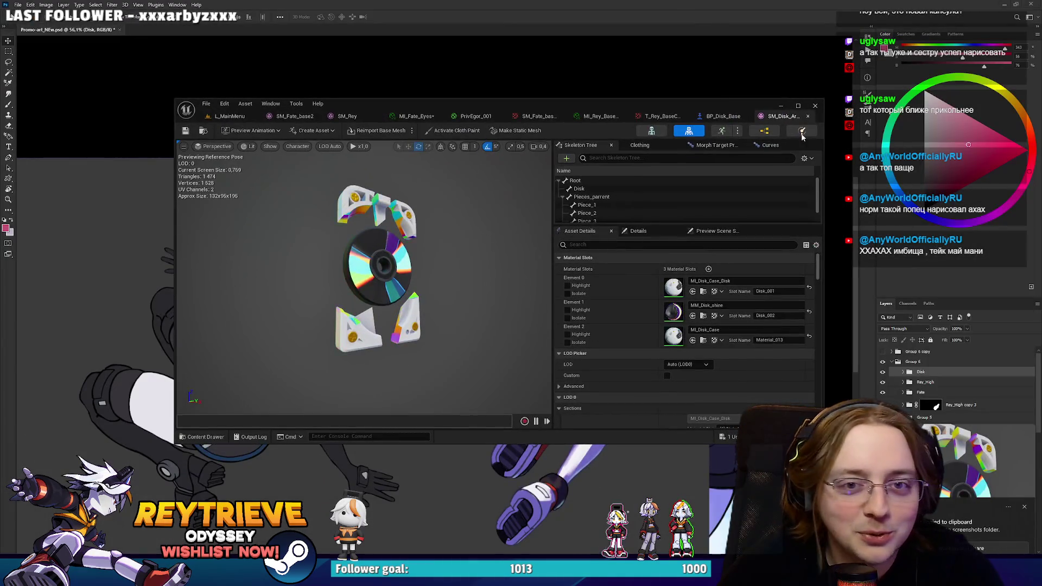
pyautogui.press('super+Down')
# Paste the disc snip as Layer 817 in the Disk group, clipped to the disc sketch.
pyautogui.hotkey('ctrl', 'v')
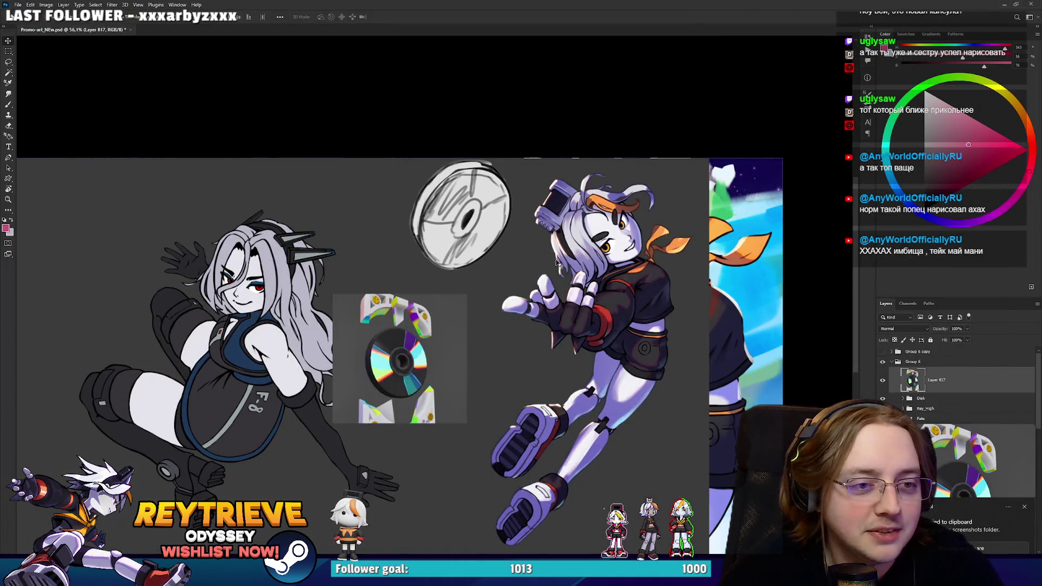
pyautogui.click(909, 399)
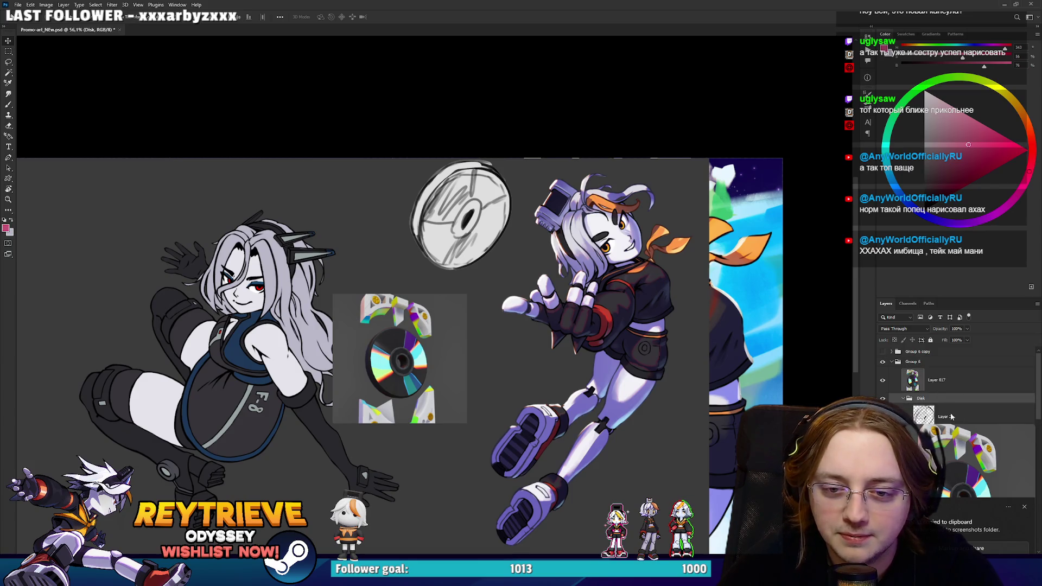
pyautogui.click(1024, 509)
pyautogui.moveTo(970, 447); pyautogui.dragTo(969, 444)
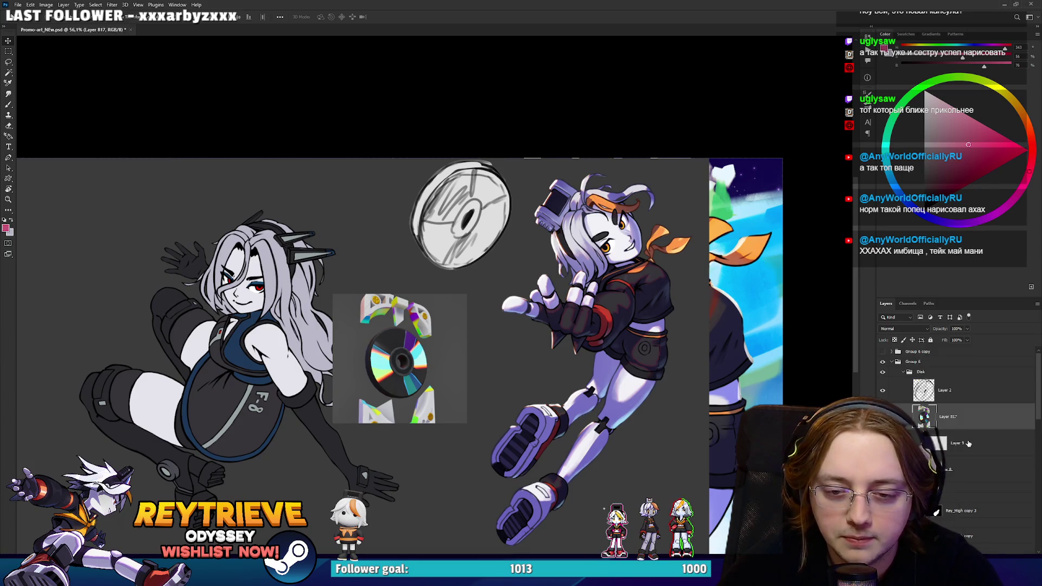
pyautogui.keyDown('alt'); pyautogui.click(969, 428); pyautogui.keyUp('alt')
# Scale, position and rotate the disc image about 36° counter-clockwise over the sketch.
pyautogui.hotkey('ctrl', 't')
pyautogui.moveTo(468, 293)
pyautogui.mouseDown()
pyautogui.moveTo(531, 231)
pyautogui.moveTo(491, 196)
pyautogui.mouseUp()
pyautogui.moveTo(605, 363)
pyautogui.mouseDown()
pyautogui.moveTo(638, 329)
pyautogui.moveTo(654, 268)
pyautogui.moveTo(602, 233)
pyautogui.moveTo(613, 241)
pyautogui.moveTo(579, 247)
pyautogui.mouseUp()
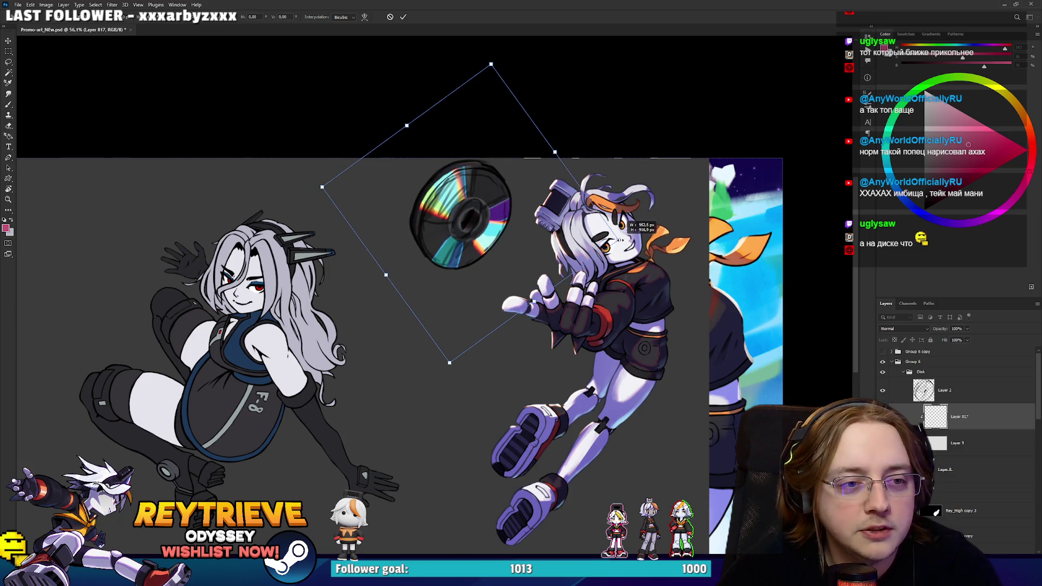
pyautogui.press('Return')
pyautogui.scroll(4, 417, 189)
pyautogui.moveTo(418, 190); pyautogui.dragTo(514, 203)
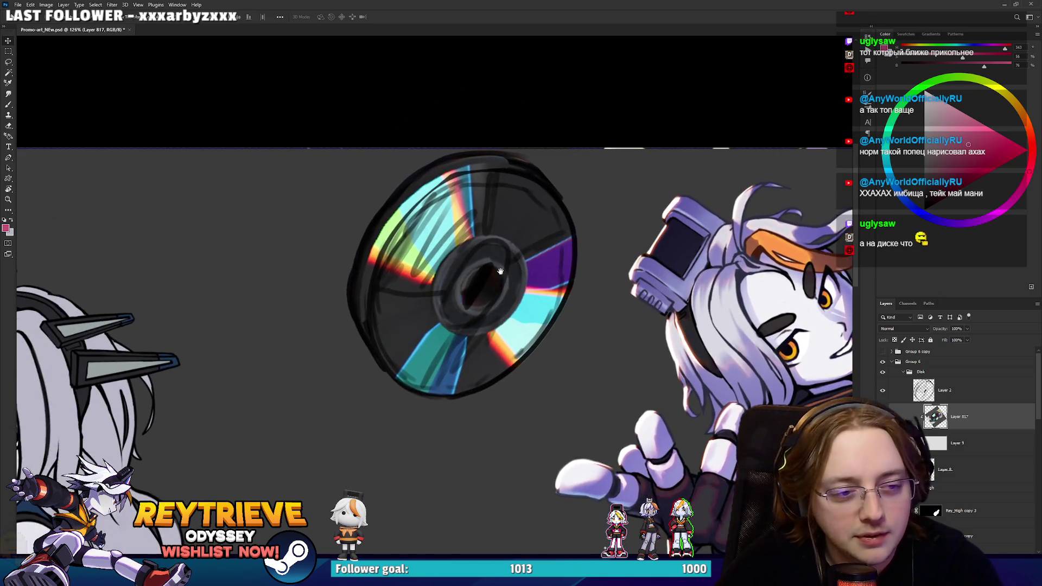
pyautogui.scroll(-2, 500, 272)
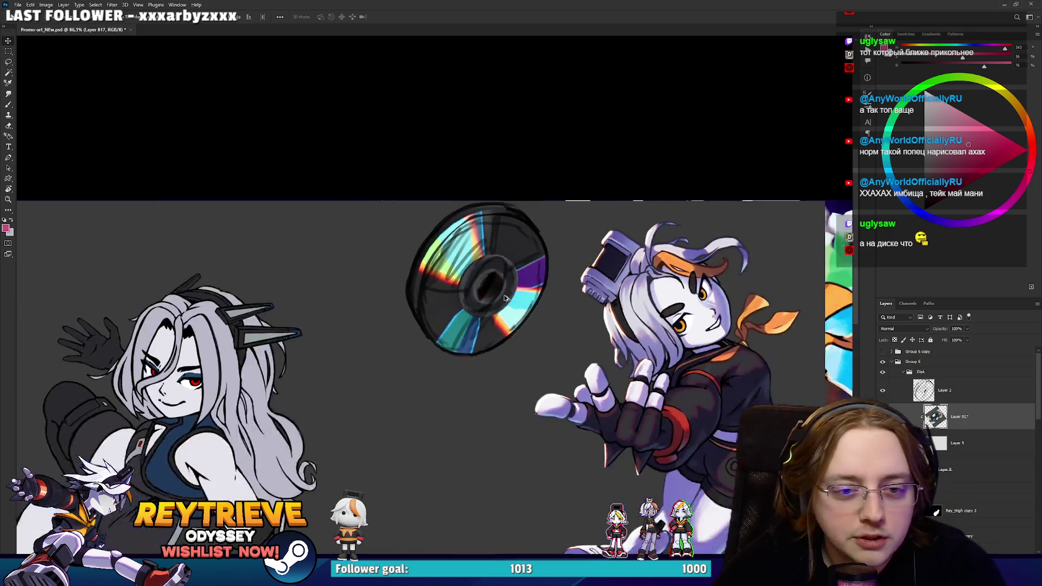
pyautogui.scroll(1, 495, 347)
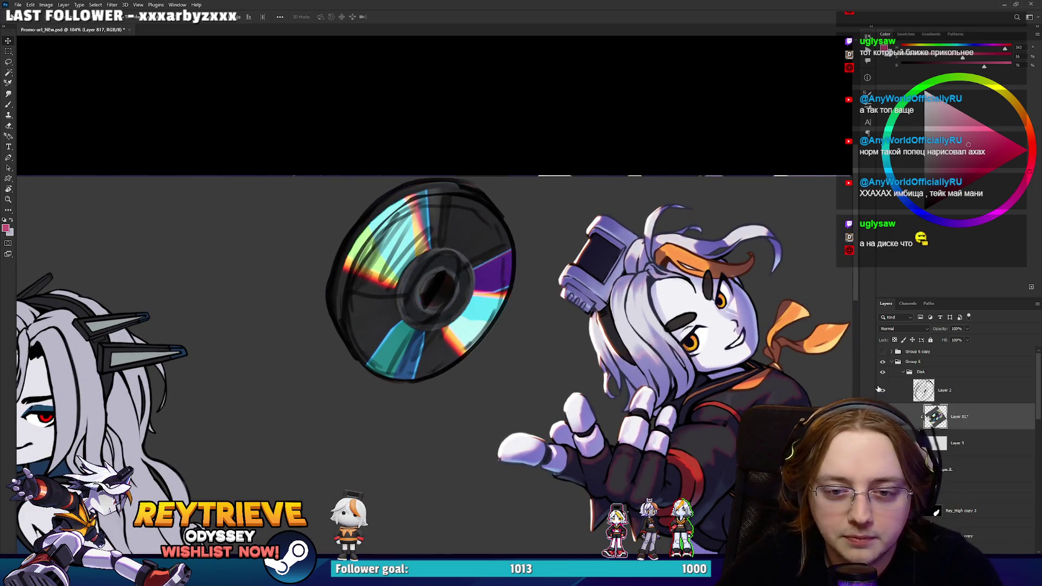
# Fade the disc sketch Layer 2 to 43% opacity.
pyautogui.click(981, 392)
pyautogui.click(947, 338)
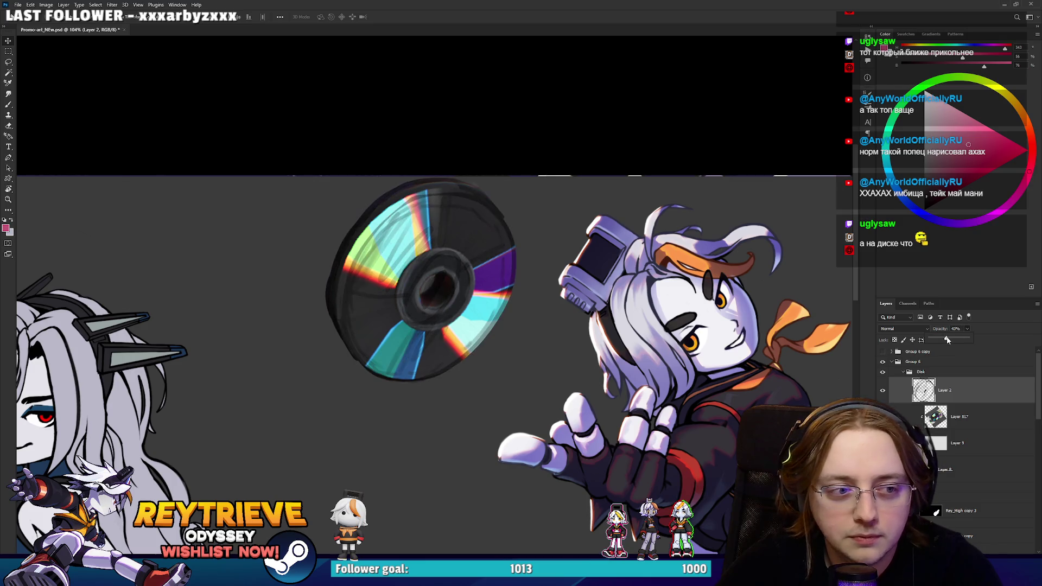
pyautogui.scroll(-2, 545, 347)
pyautogui.scroll(1, 548, 362)
pyautogui.scroll(4, 569, 358)
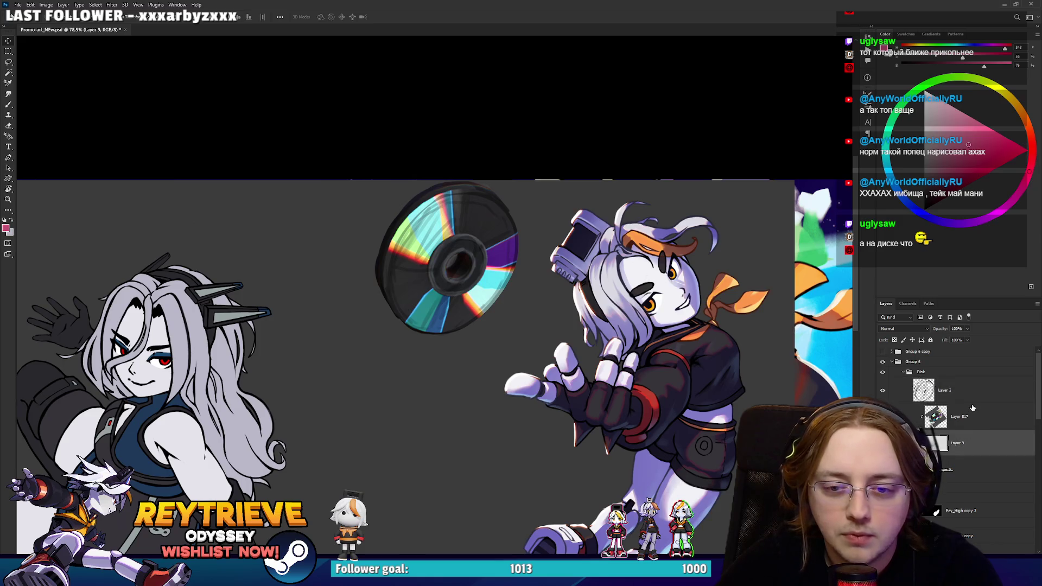
# Browse the layer stack, expanding Rey_High and selecting Layer 98, Group 19 and Layer 797.
pyautogui.click(959, 417)
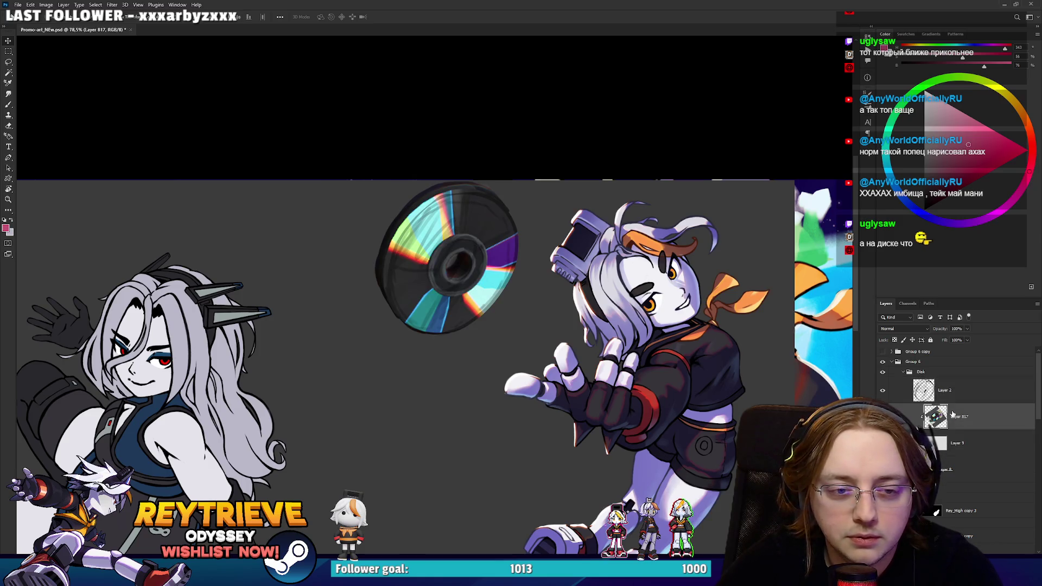
pyautogui.scroll(-5, 955, 423)
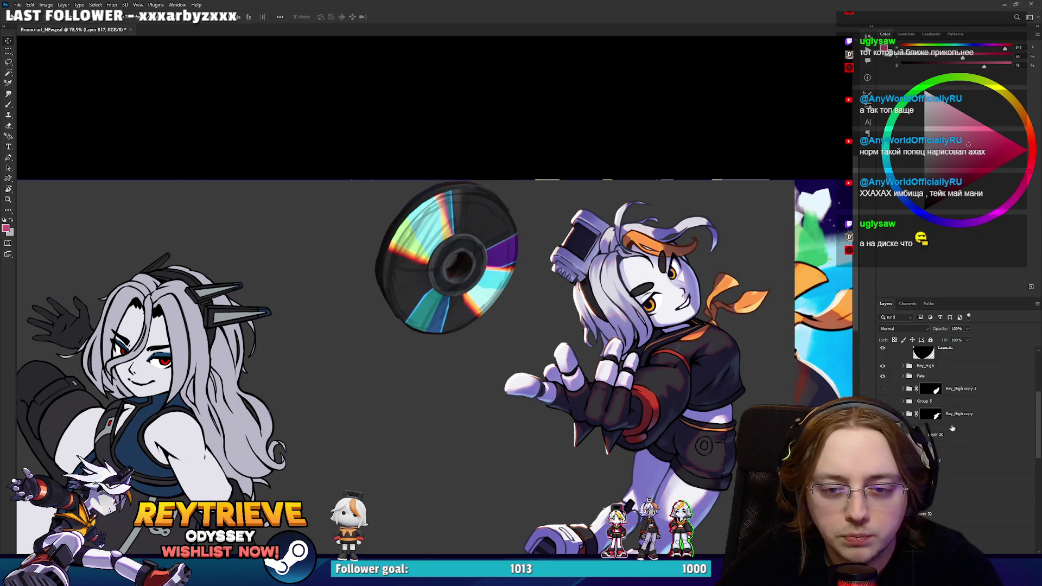
pyautogui.click(903, 367)
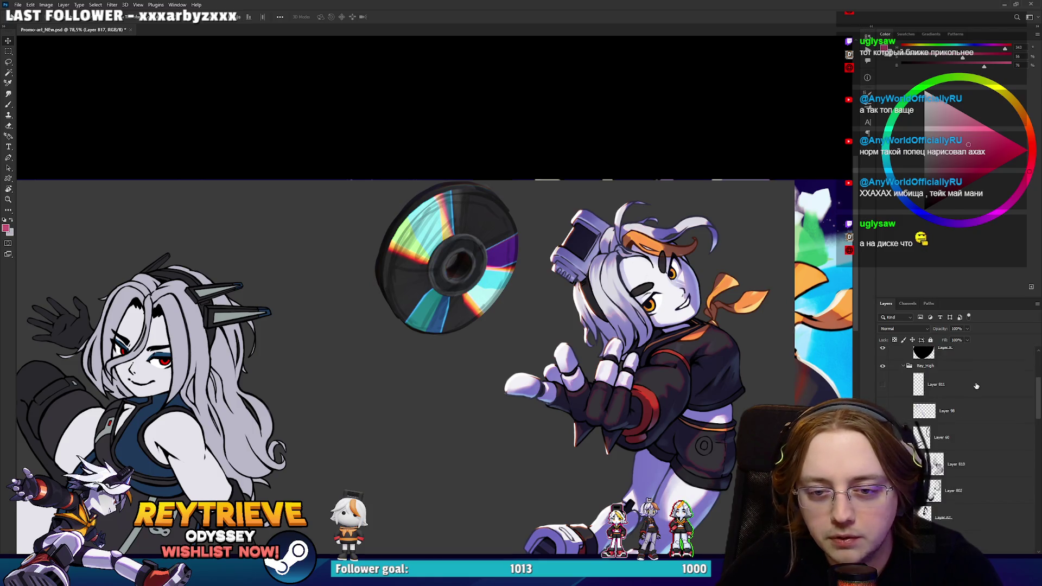
pyautogui.click(947, 411)
pyautogui.scroll(3, 707, 399)
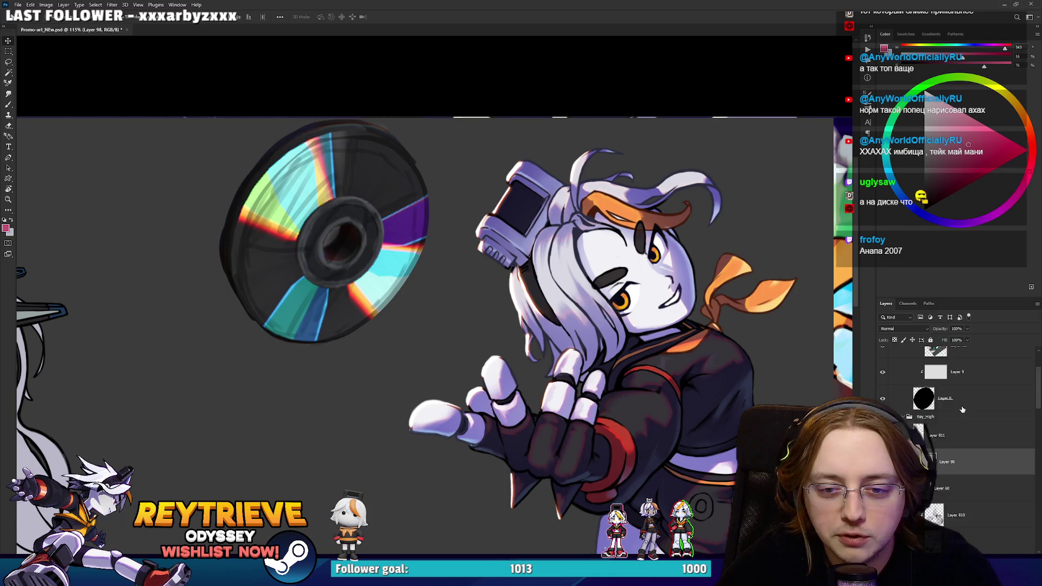
pyautogui.scroll(-2, 960, 425)
pyautogui.scroll(-5, 960, 424)
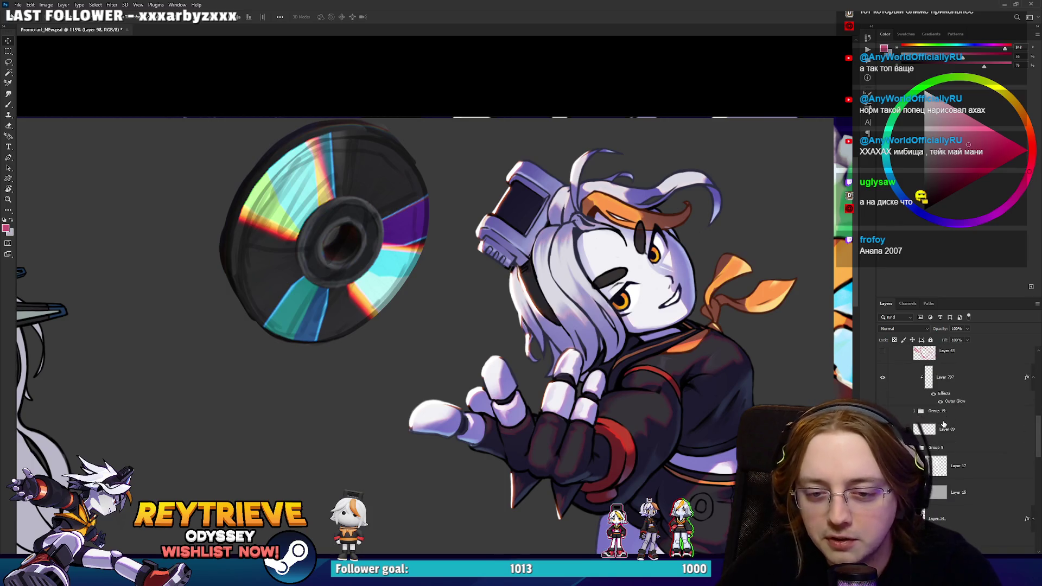
pyautogui.click(954, 413)
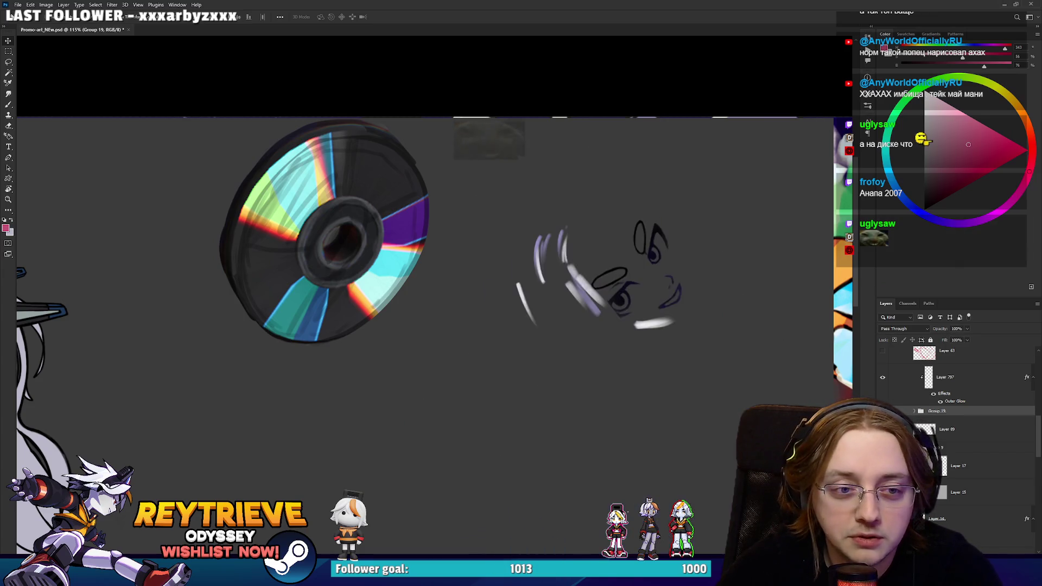
pyautogui.click(943, 380)
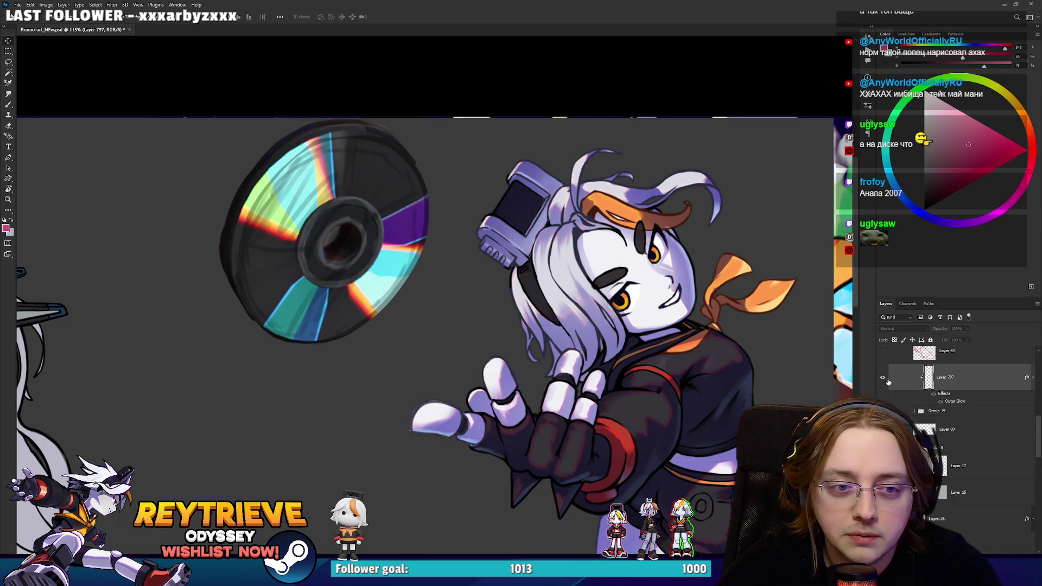
pyautogui.scroll(-1, 947, 400)
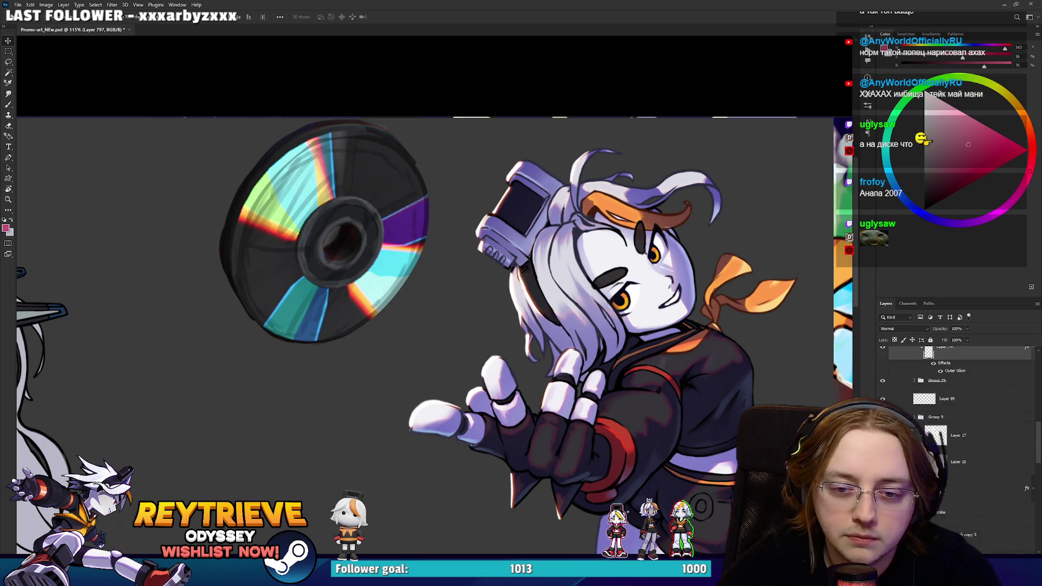
pyautogui.scroll(5, 955, 423)
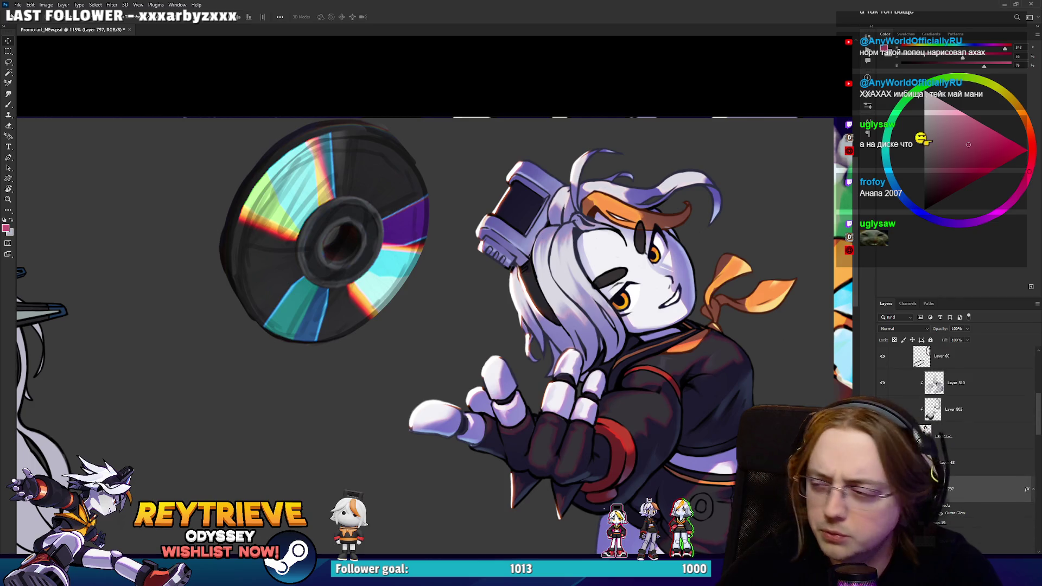
pyautogui.scroll(-3, 922, 439)
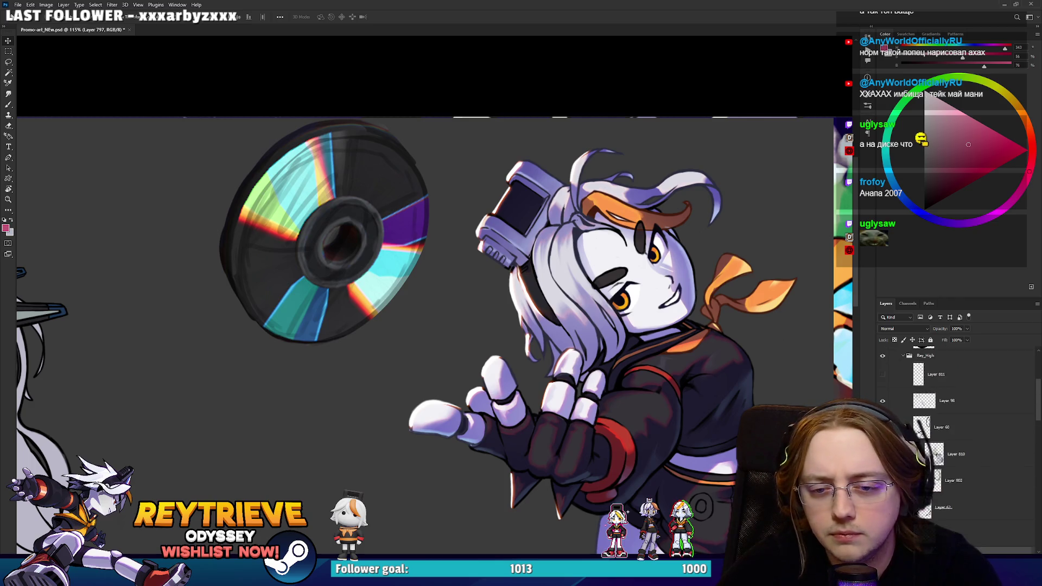
pyautogui.scroll(-6, 955, 434)
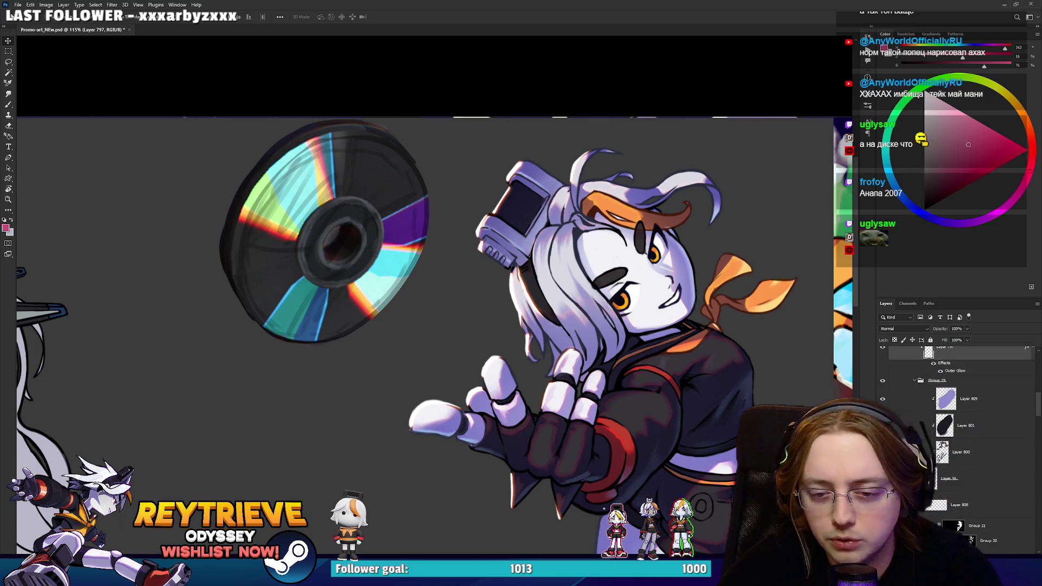
# Set Layer 812 to Overlay and add a new empty layer for the reflections.
pyautogui.click(1009, 418)
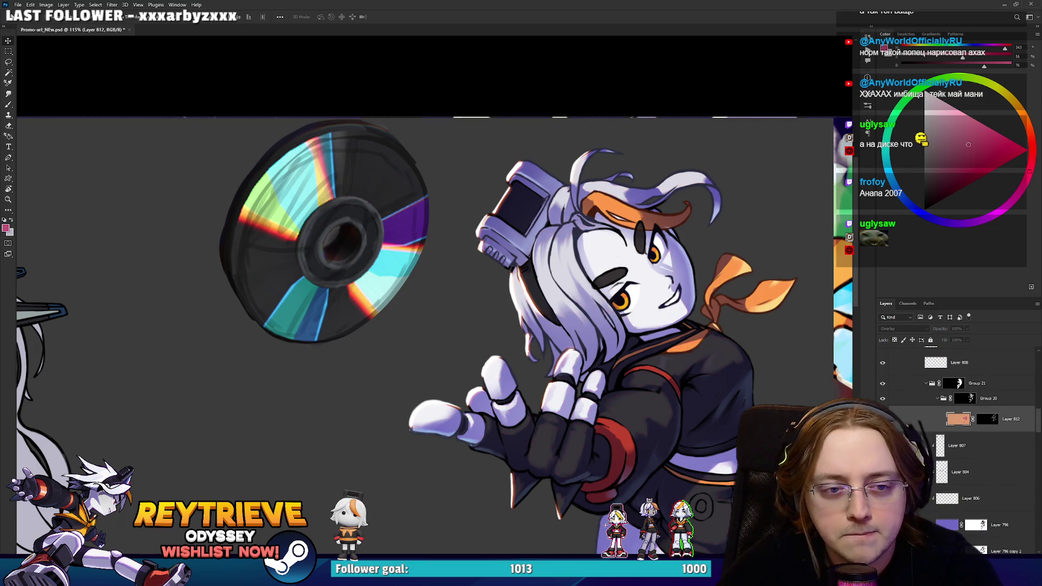
pyautogui.keyDown('alt'); pyautogui.scroll(-1, 575, 350); pyautogui.keyUp('alt')
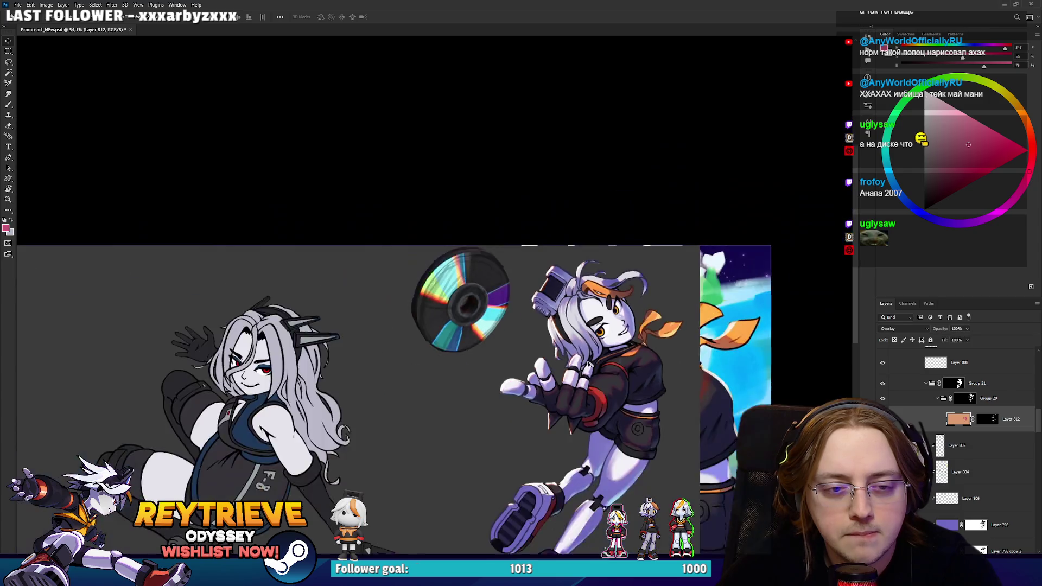
pyautogui.scroll(2, 955, 412)
pyautogui.click(986, 430)
pyautogui.scroll(-3, 983, 444)
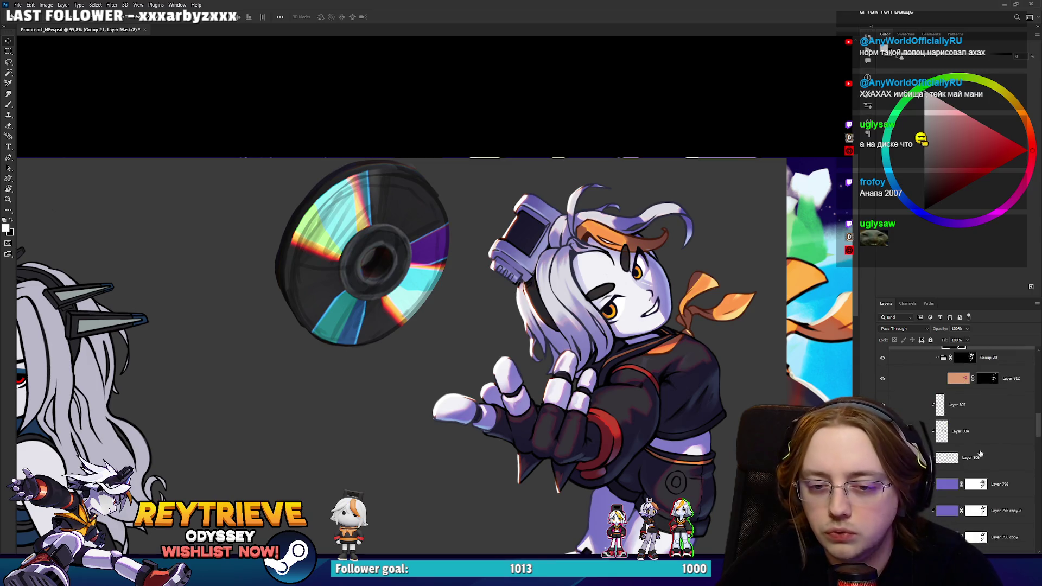
pyautogui.click(966, 400)
# On a new layer, brush cyan sampled from the disc over the girl's white hair.
pyautogui.hotkey('ctrl', 'shift', 'alt', 'n')
pyautogui.press('b')
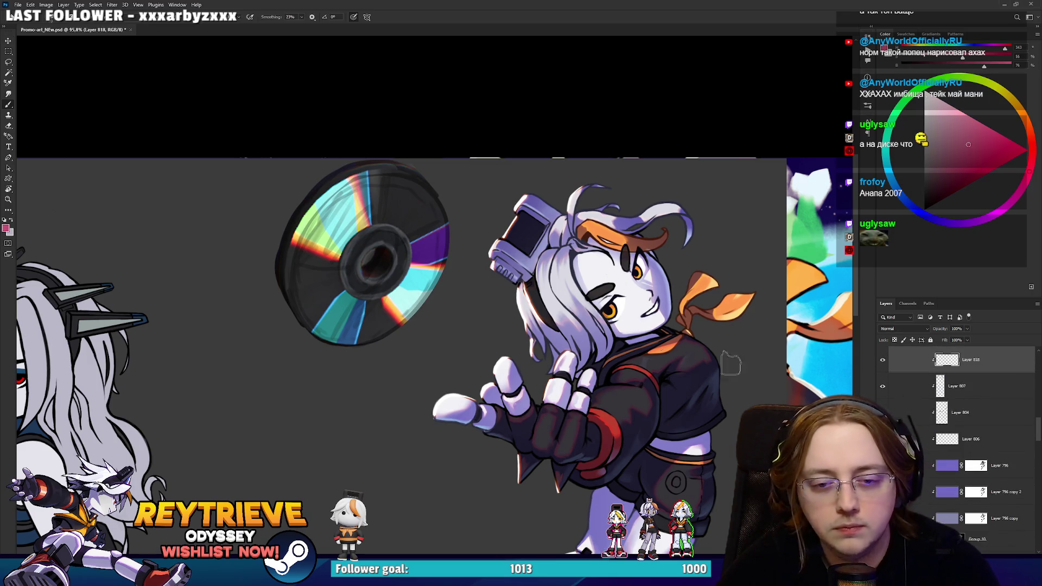
pyautogui.keyDown('alt'); pyautogui.click(427, 280); pyautogui.keyUp('alt')
pyautogui.rightClick(556, 306)
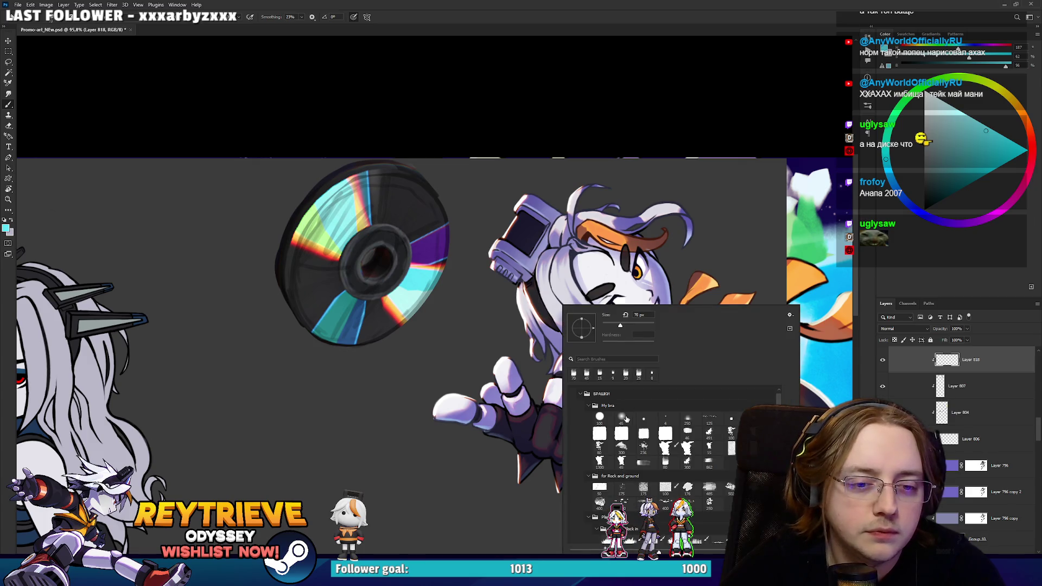
pyautogui.click(474, 323)
pyautogui.moveTo(584, 312)
pyautogui.mouseDown()
pyautogui.moveTo(521, 304)
pyautogui.moveTo(567, 301)
pyautogui.mouseUp()
pyautogui.moveTo(608, 334)
pyautogui.mouseDown()
pyautogui.moveTo(578, 280)
pyautogui.moveTo(505, 268)
pyautogui.moveTo(504, 201)
pyautogui.moveTo(520, 195)
pyautogui.moveTo(545, 244)
pyautogui.moveTo(565, 228)
pyautogui.moveTo(582, 246)
pyautogui.moveTo(645, 189)
pyautogui.moveTo(663, 198)
pyautogui.mouseUp()
# Paint a red-orange band across her face and hair and a broad yellow band over hand, face and scarf.
pyautogui.keyDown('alt'); pyautogui.click(428, 251); pyautogui.keyUp('alt')
pyautogui.click(999, 155)
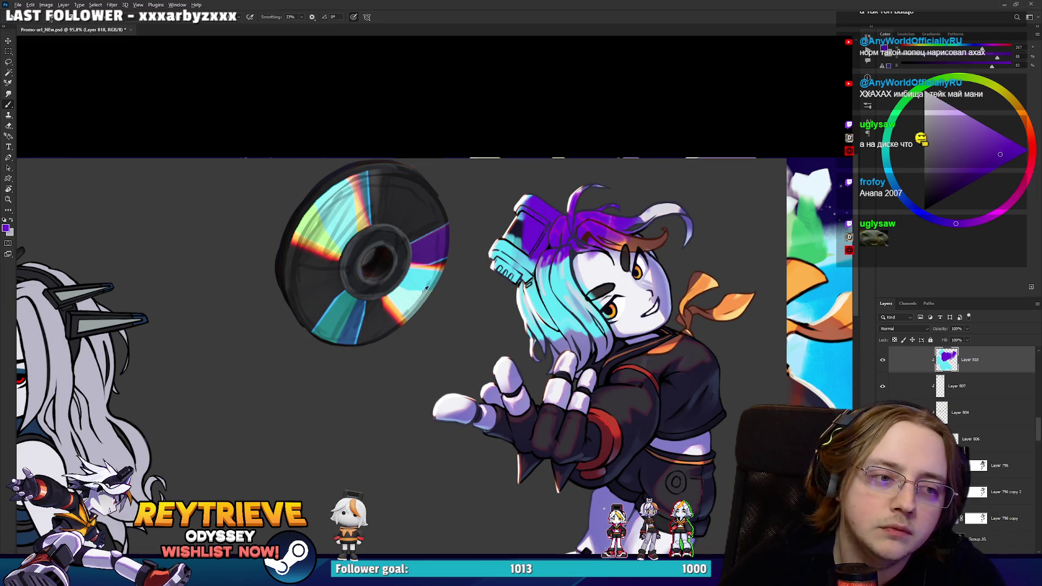
pyautogui.keyDown('alt'); pyautogui.click(393, 306); pyautogui.keyUp('alt')
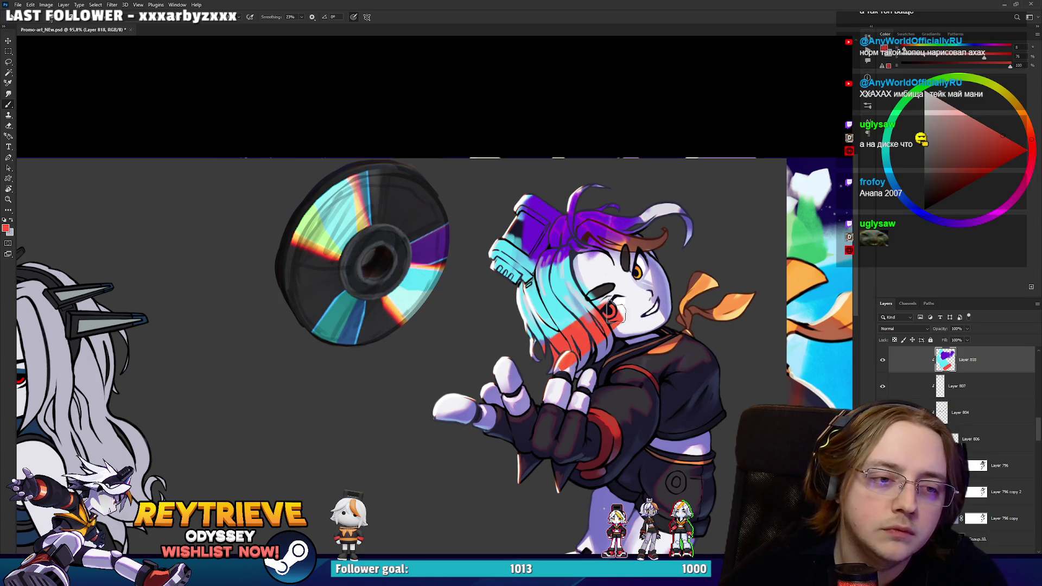
pyautogui.moveTo(550, 356); pyautogui.dragTo(670, 279)
pyautogui.keyDown('alt'); pyautogui.click(398, 305); pyautogui.keyUp('alt')
pyautogui.moveTo(602, 379)
pyautogui.mouseDown()
pyautogui.moveTo(678, 304)
pyautogui.moveTo(488, 412)
pyautogui.mouseUp()
pyautogui.hotkey('ctrl', 'z')
pyautogui.moveTo(589, 364)
pyautogui.mouseDown()
pyautogui.moveTo(684, 304)
pyautogui.moveTo(699, 325)
pyautogui.mouseUp()
# Add a light-green band over the hand and torso, then cyan over the face and hair top.
pyautogui.keyDown('alt'); pyautogui.click(323, 232); pyautogui.keyUp('alt')
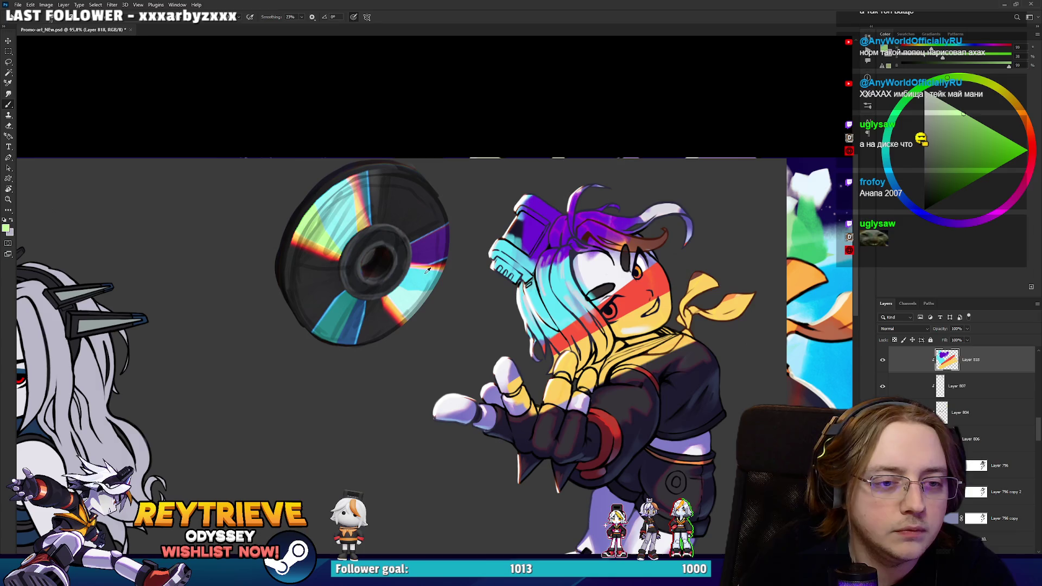
pyautogui.moveTo(515, 421); pyautogui.dragTo(710, 336)
pyautogui.moveTo(486, 431)
pyautogui.mouseDown()
pyautogui.moveTo(507, 396)
pyautogui.moveTo(487, 343)
pyautogui.mouseUp()
pyautogui.keyDown('alt'); pyautogui.click(584, 354); pyautogui.keyUp('alt')
pyautogui.keyDown('alt'); pyautogui.click(645, 292); pyautogui.keyUp('alt')
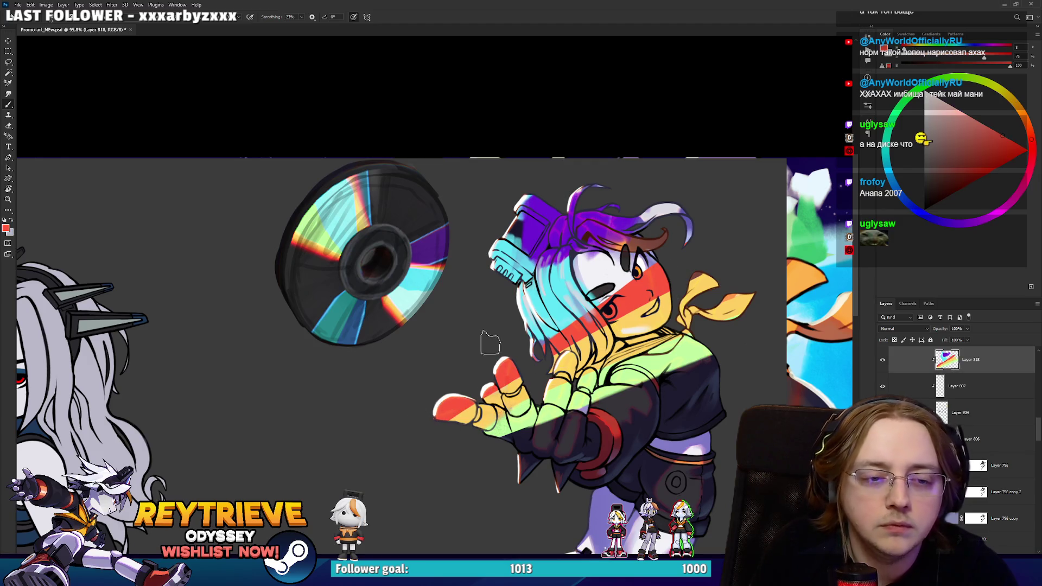
pyautogui.keyDown('alt'); pyautogui.click(572, 297); pyautogui.keyUp('alt')
pyautogui.moveTo(651, 247); pyautogui.dragTo(566, 320)
pyautogui.moveTo(580, 277); pyautogui.dragTo(608, 255)
pyautogui.moveTo(684, 206); pyautogui.dragTo(600, 250)
# Paint the headphone purple and add broad purple stripes across the hair, torso and arm.
pyautogui.keyDown('alt'); pyautogui.click(627, 218); pyautogui.keyUp('alt')
pyautogui.moveTo(551, 223); pyautogui.dragTo(502, 260)
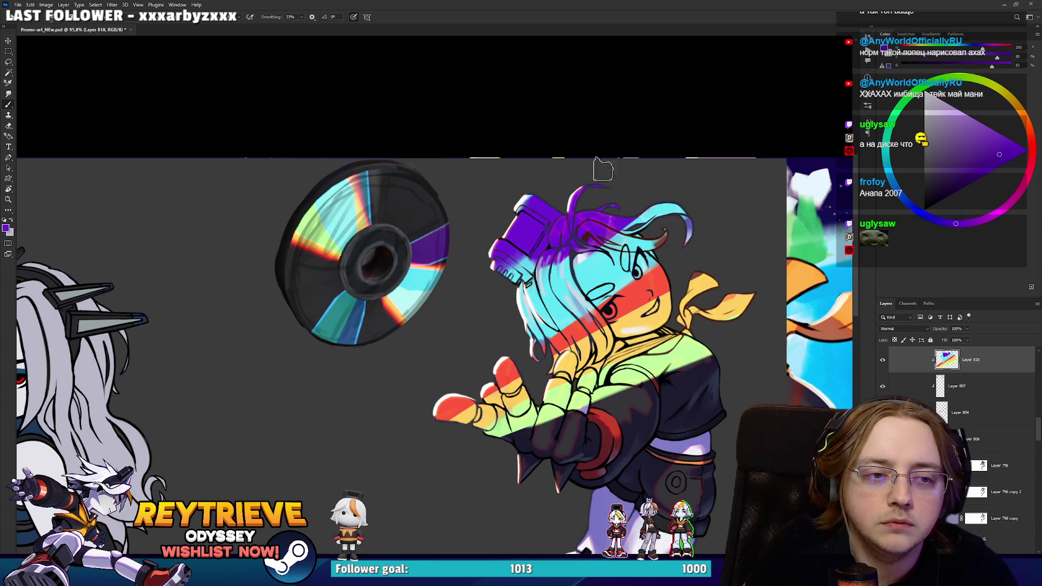
pyautogui.keyDown('alt'); pyautogui.click(534, 252); pyautogui.keyUp('alt')
pyautogui.moveTo(618, 212); pyautogui.dragTo(521, 264)
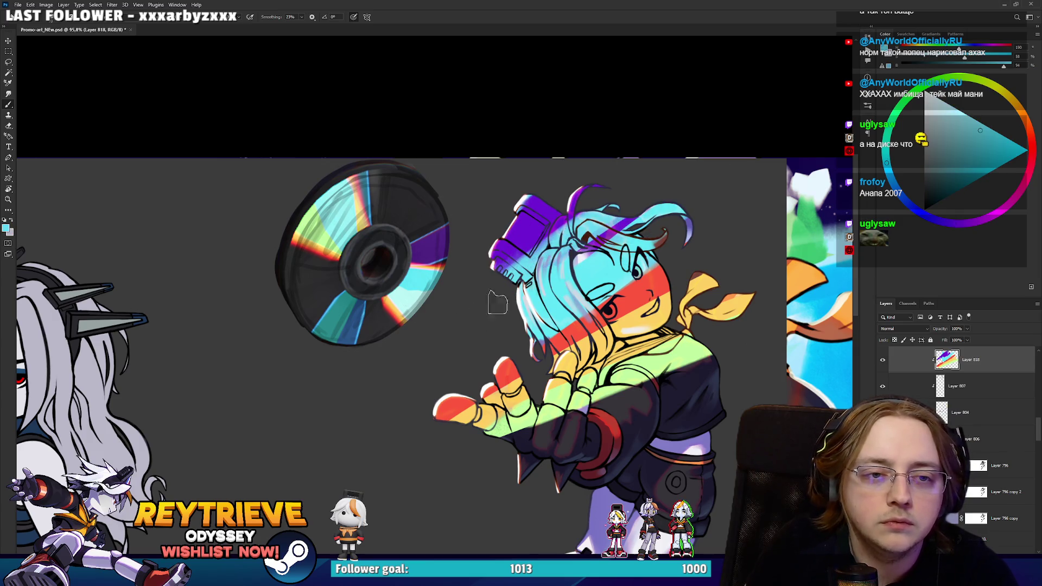
pyautogui.keyDown('alt'); pyautogui.click(623, 234); pyautogui.keyUp('alt')
pyautogui.moveTo(665, 217); pyautogui.dragTo(520, 287)
pyautogui.scroll(-3, 660, 385)
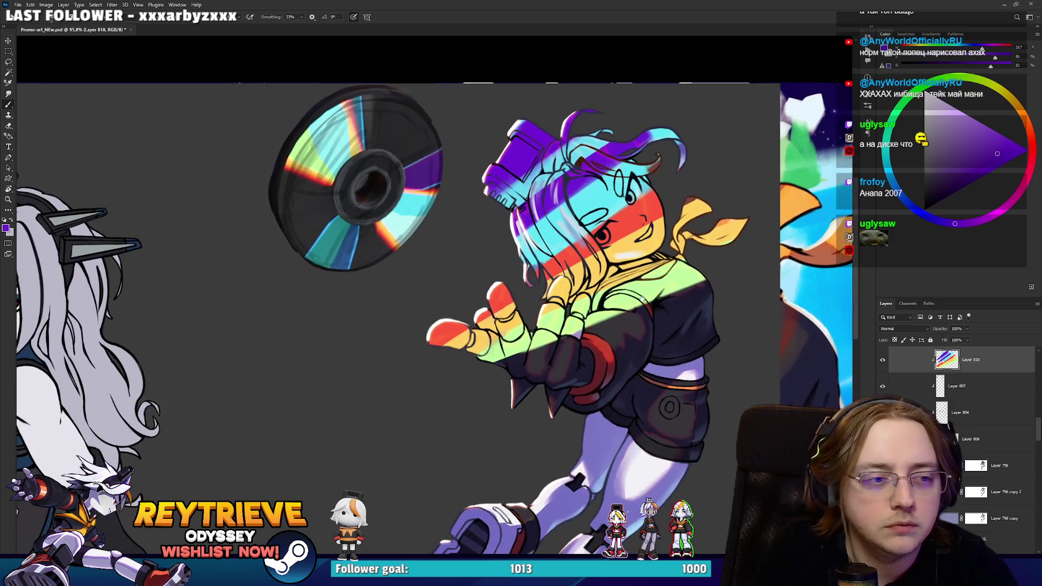
pyautogui.press('r')
pyautogui.moveTo(572, 334); pyautogui.dragTo(580, 250)
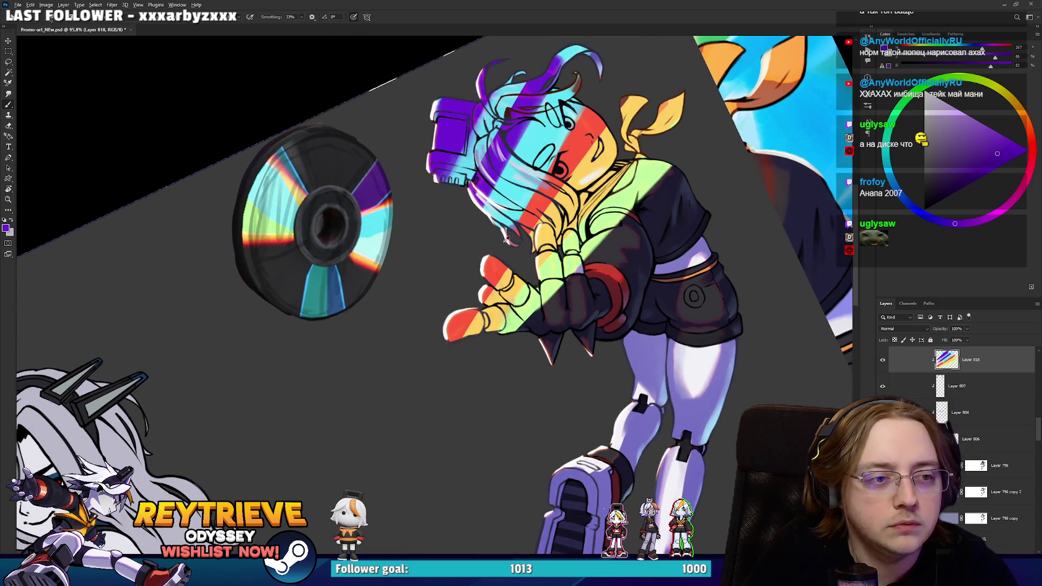
pyautogui.moveTo(686, 202); pyautogui.dragTo(512, 330)
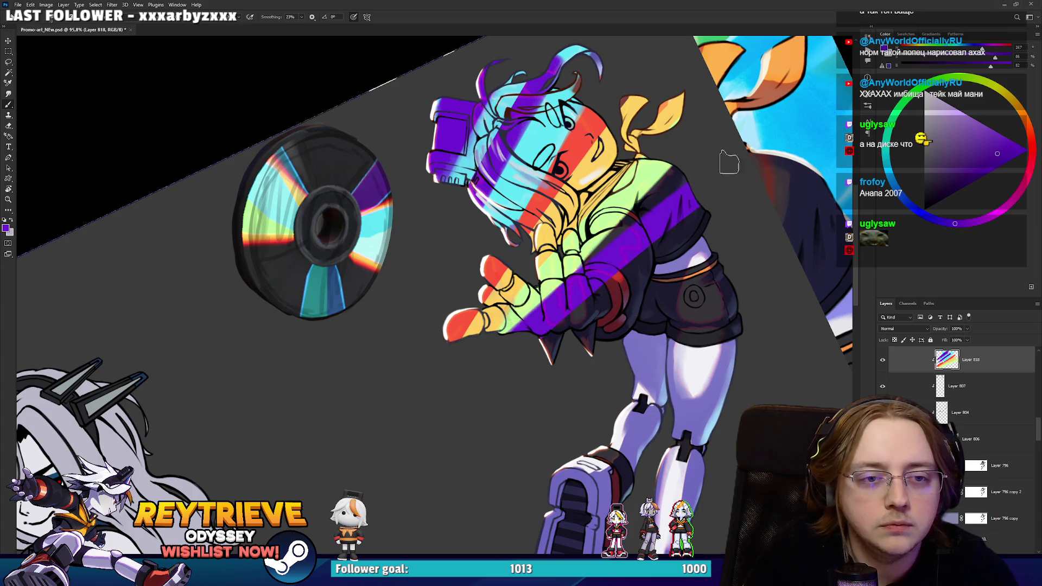
# Paint green over the shorts and claws, cyan over the shorts, and red over the upper legs.
pyautogui.keyDown('alt'); pyautogui.click(651, 183); pyautogui.keyUp('alt')
pyautogui.moveTo(722, 260)
pyautogui.mouseDown()
pyautogui.moveTo(591, 336)
pyautogui.moveTo(653, 279)
pyautogui.mouseUp()
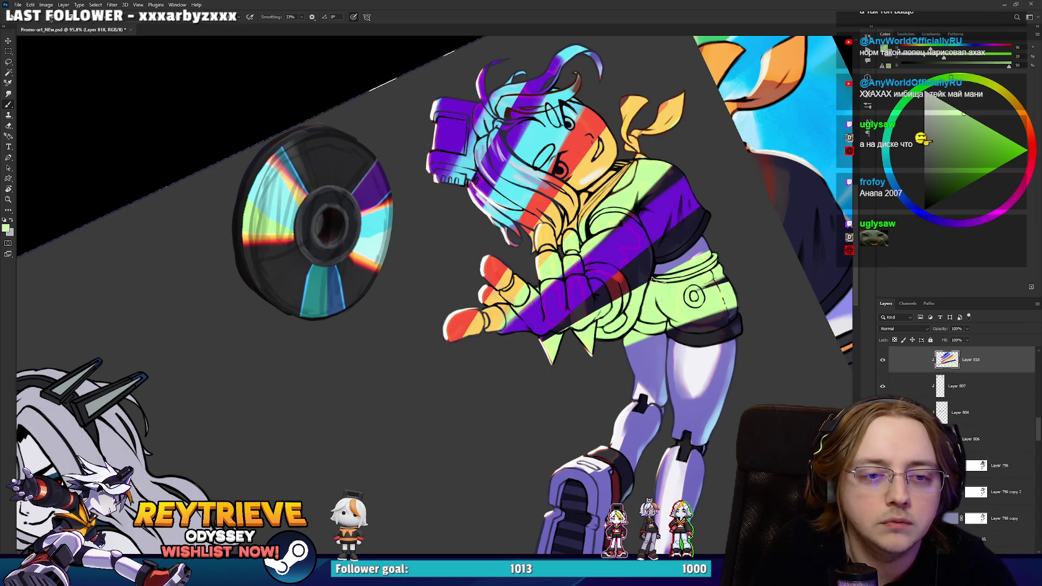
pyautogui.keyDown('alt'); pyautogui.click(465, 158); pyautogui.keyUp('alt')
pyautogui.moveTo(581, 367); pyautogui.dragTo(678, 336)
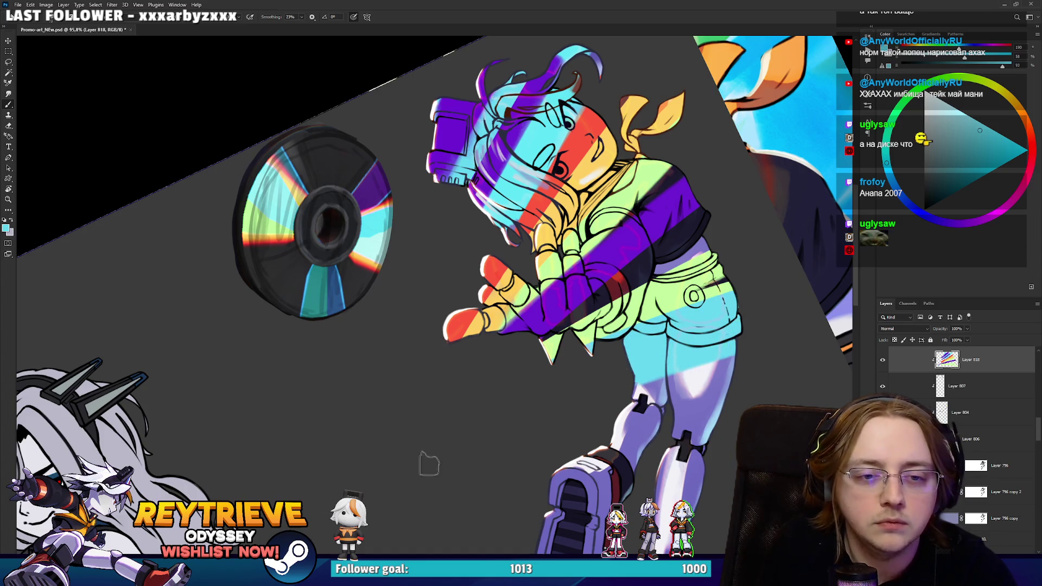
pyautogui.keyDown('alt'); pyautogui.click(564, 154); pyautogui.keyUp('alt')
pyautogui.moveTo(705, 375)
pyautogui.mouseDown()
pyautogui.moveTo(586, 395)
pyautogui.moveTo(559, 358)
pyautogui.mouseUp()
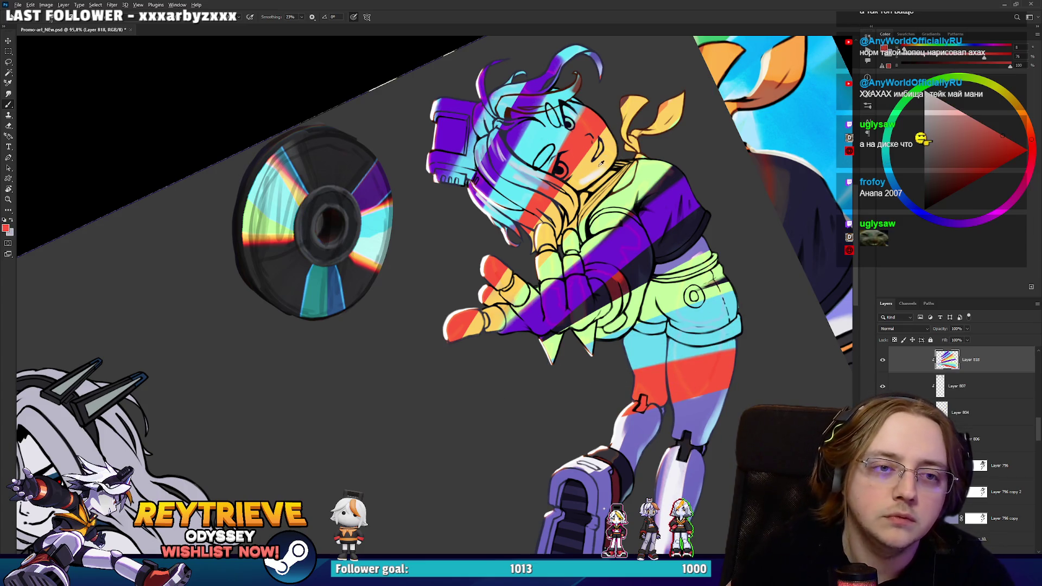
# Paint yellow over the lower legs and return the canvas view toward upright.
pyautogui.keyDown('alt'); pyautogui.click(601, 161); pyautogui.keyUp('alt')
pyautogui.moveTo(601, 161); pyautogui.dragTo(516, 535)
pyautogui.moveTo(461, 488); pyautogui.dragTo(402, 407)
pyautogui.moveTo(519, 349); pyautogui.dragTo(488, 380)
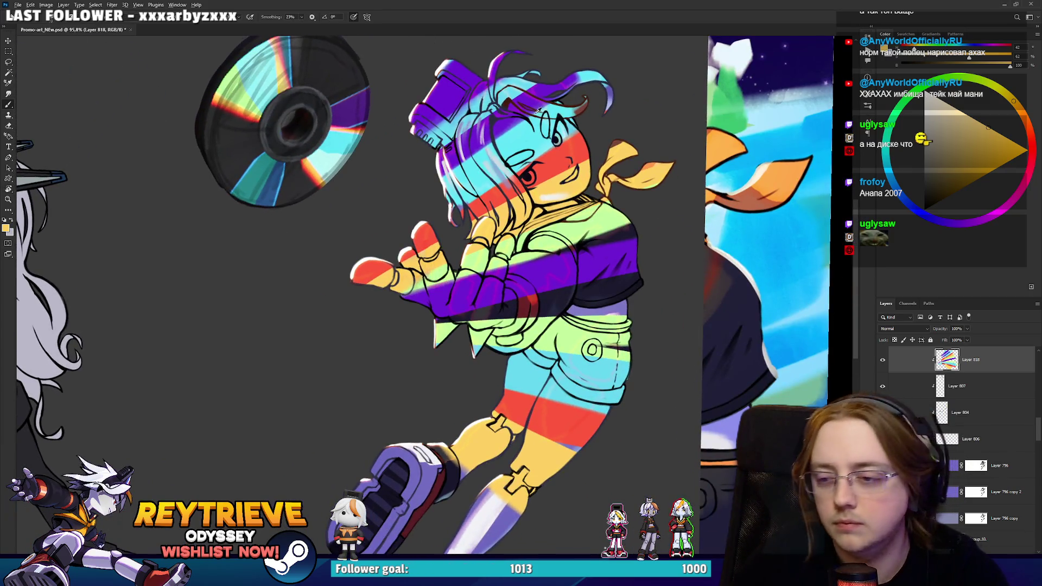
pyautogui.scroll(2, 597, 260)
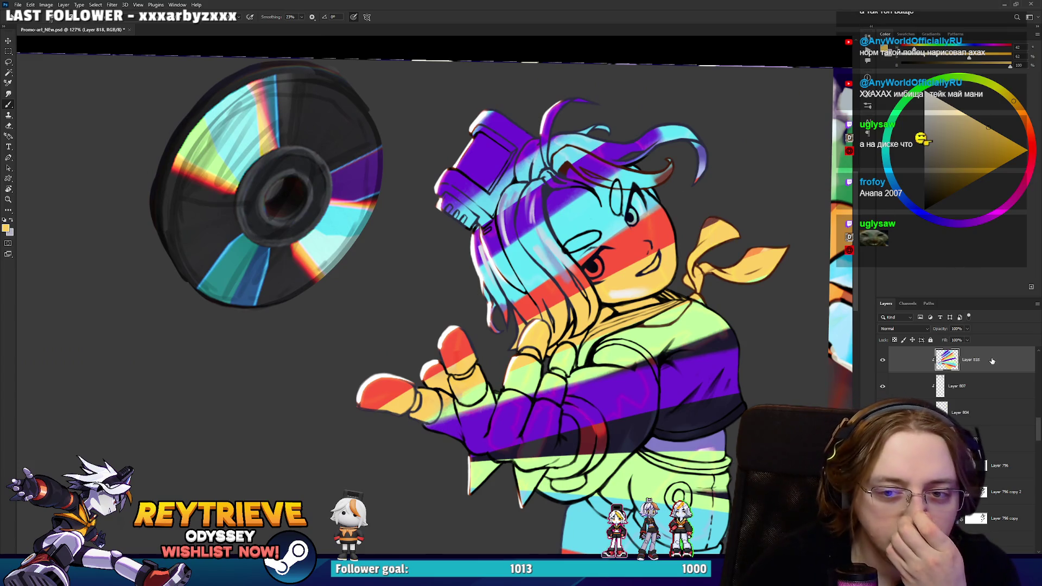
pyautogui.doubleClick(992, 361)
# Set Blend If Underlying Layer sliders so the rainbow drops out of dark and bright areas, then compare.
pyautogui.moveTo(821, 195); pyautogui.dragTo(835, 196)
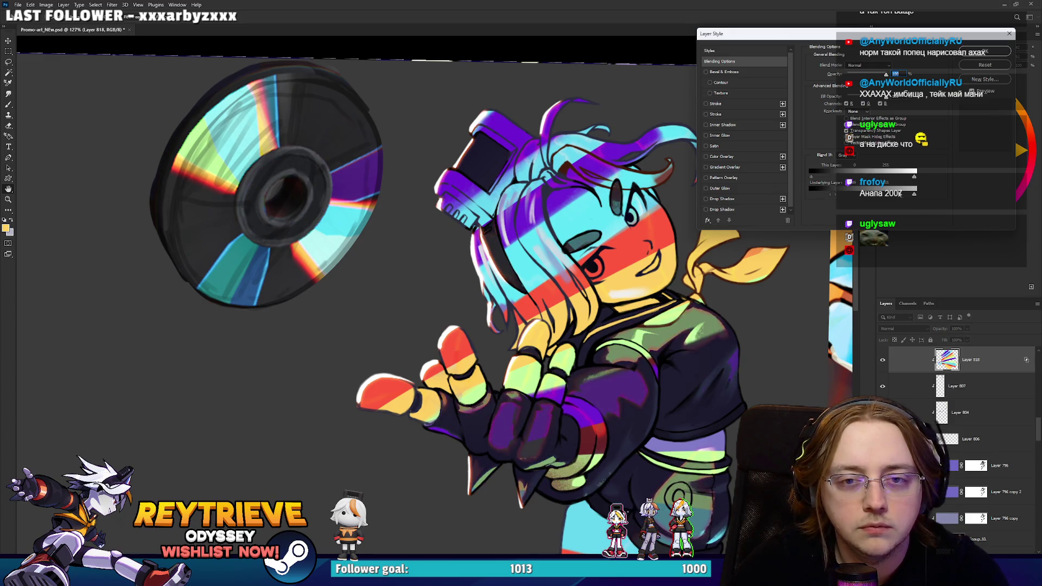
pyautogui.moveTo(914, 196); pyautogui.dragTo(866, 196)
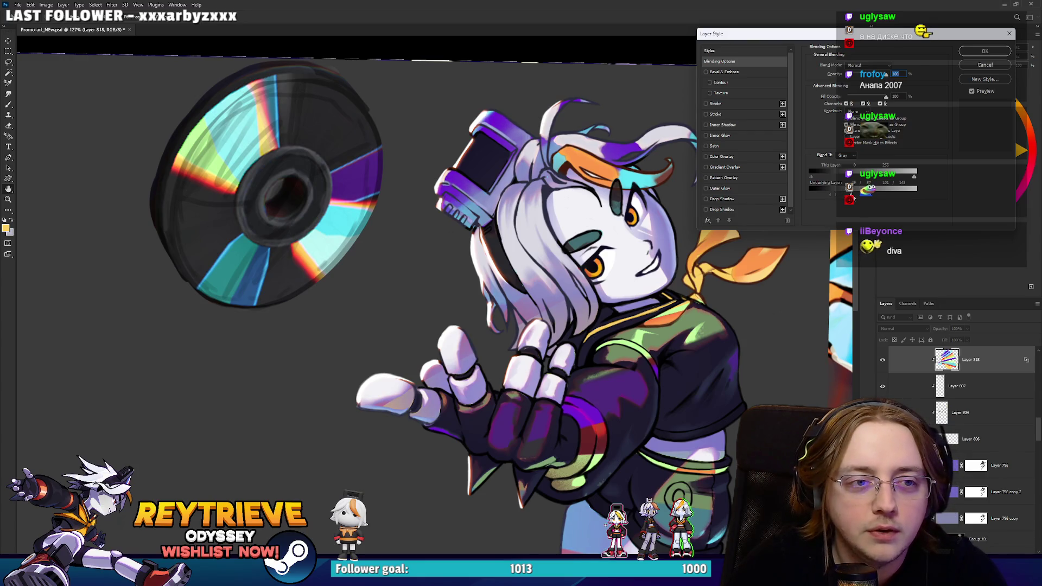
pyautogui.press('Return')
pyautogui.scroll(-3, 434, 304)
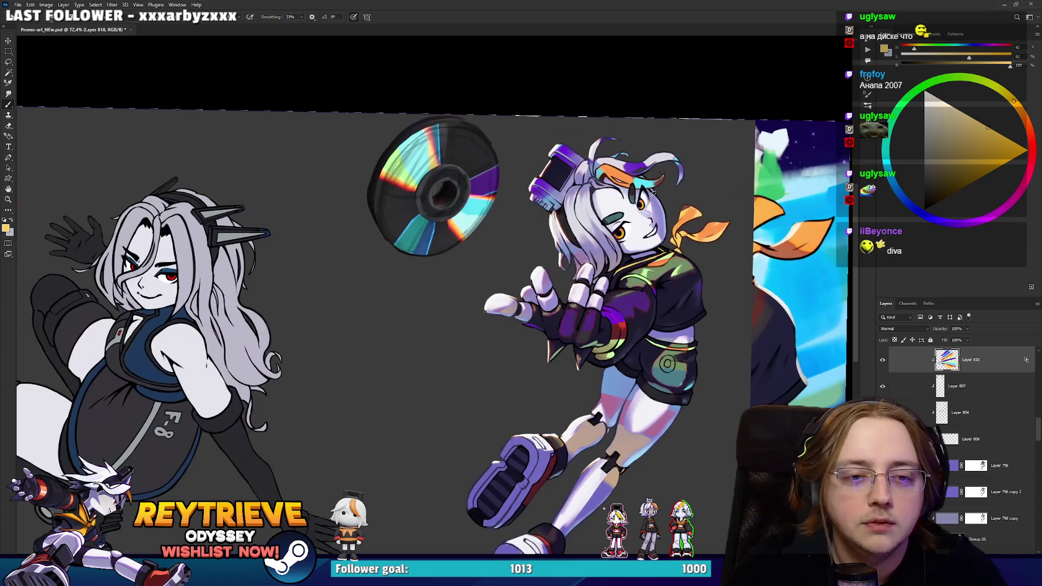
pyautogui.scroll(2, 656, 247)
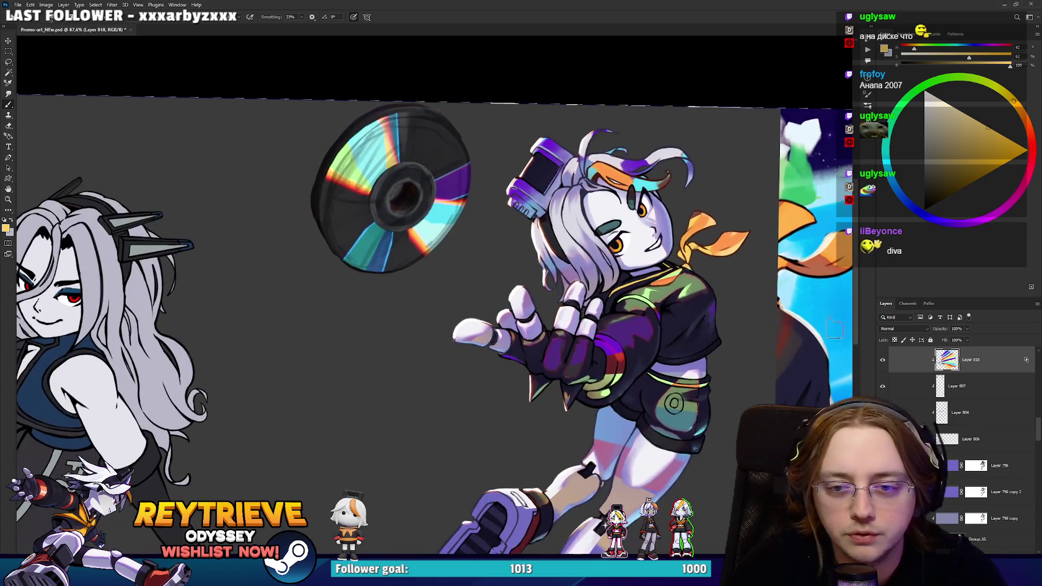
pyautogui.click(882, 359)
pyautogui.click(882, 359)
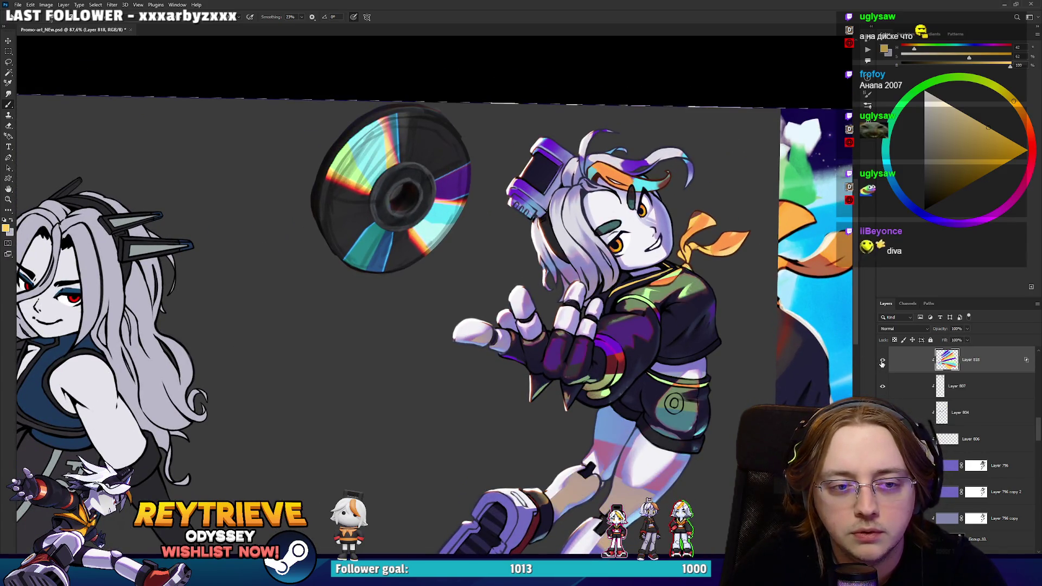
# Fine-tune the rainbow layer's Blend If cutoffs for bright and dark areas and apply them.
pyautogui.doubleClick(988, 359)
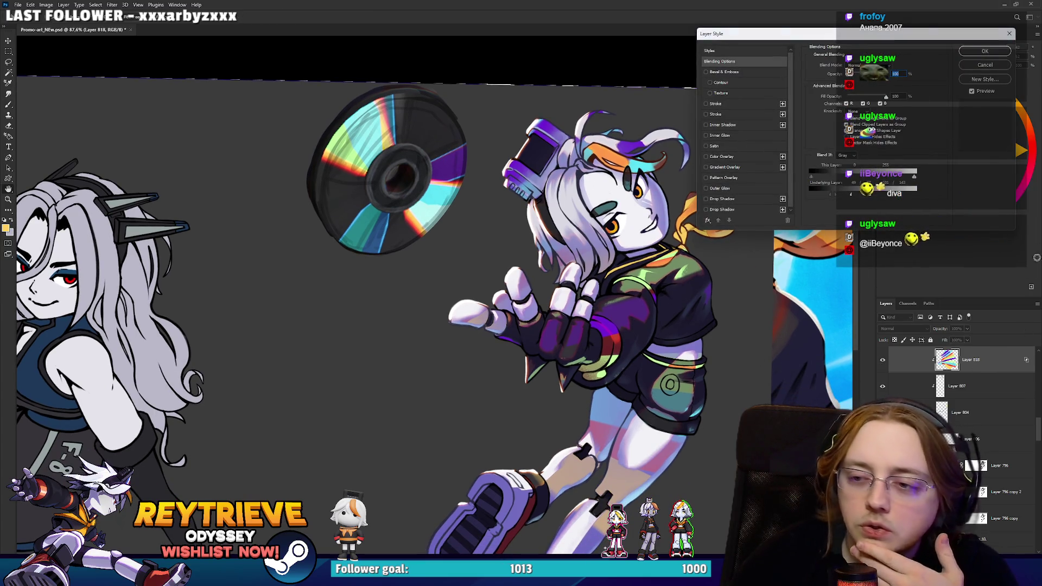
pyautogui.moveTo(870, 199); pyautogui.dragTo(885, 196)
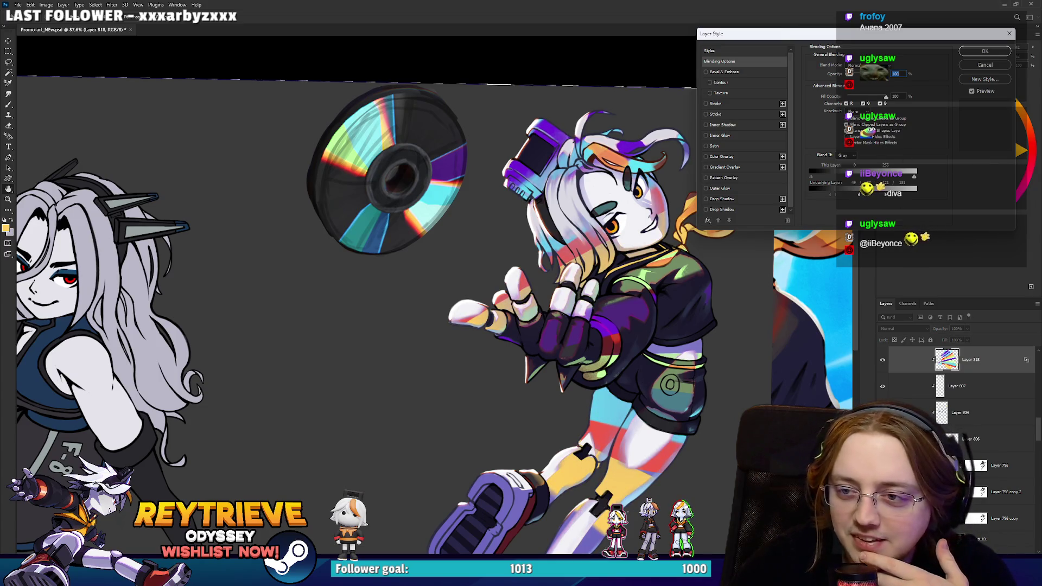
pyautogui.moveTo(885, 197)
pyautogui.mouseDown()
pyautogui.moveTo(828, 194)
pyautogui.moveTo(870, 198)
pyautogui.mouseUp()
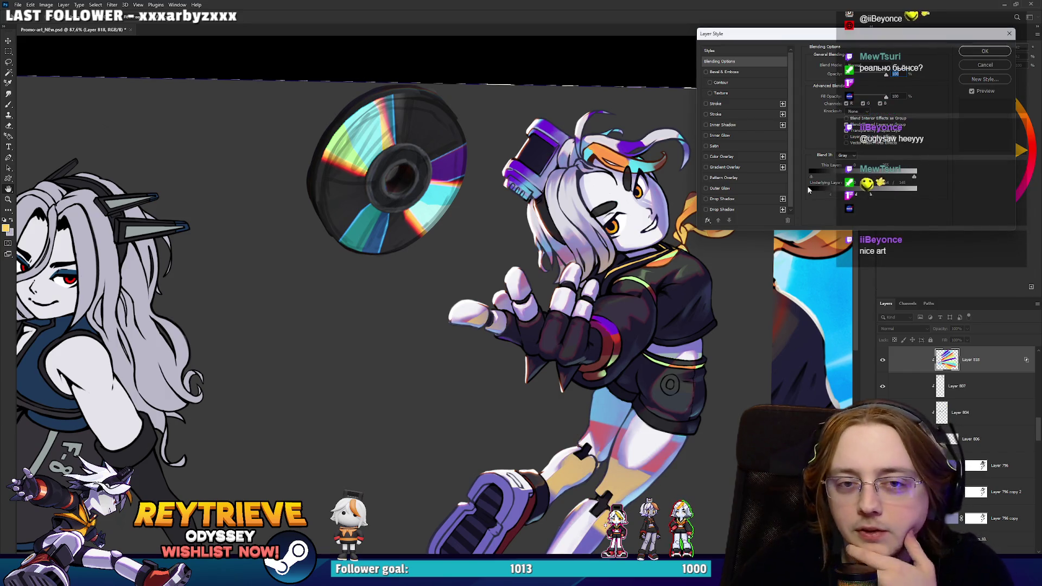
pyautogui.moveTo(832, 197); pyautogui.dragTo(834, 195)
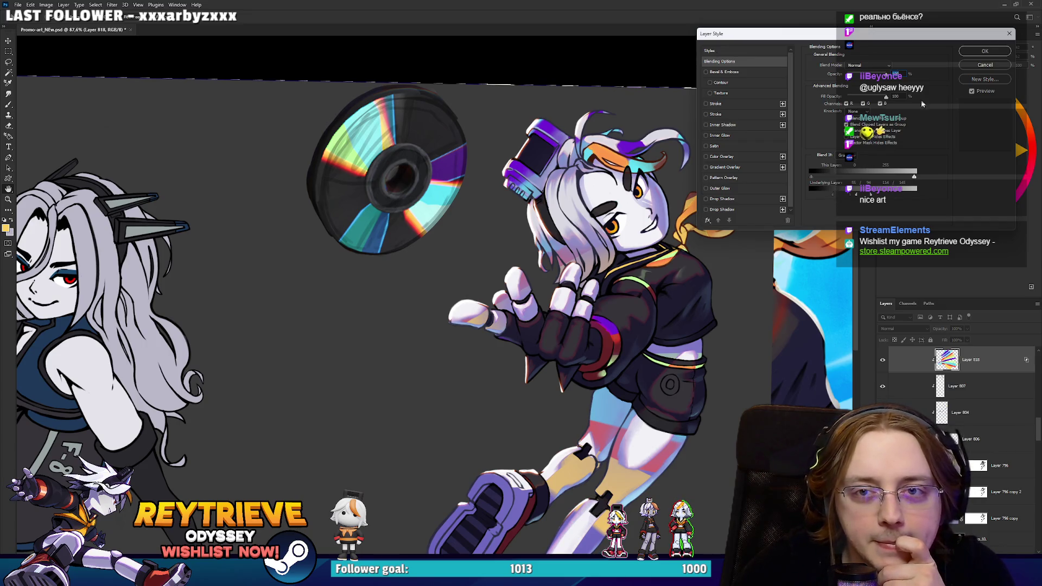
pyautogui.click(985, 51)
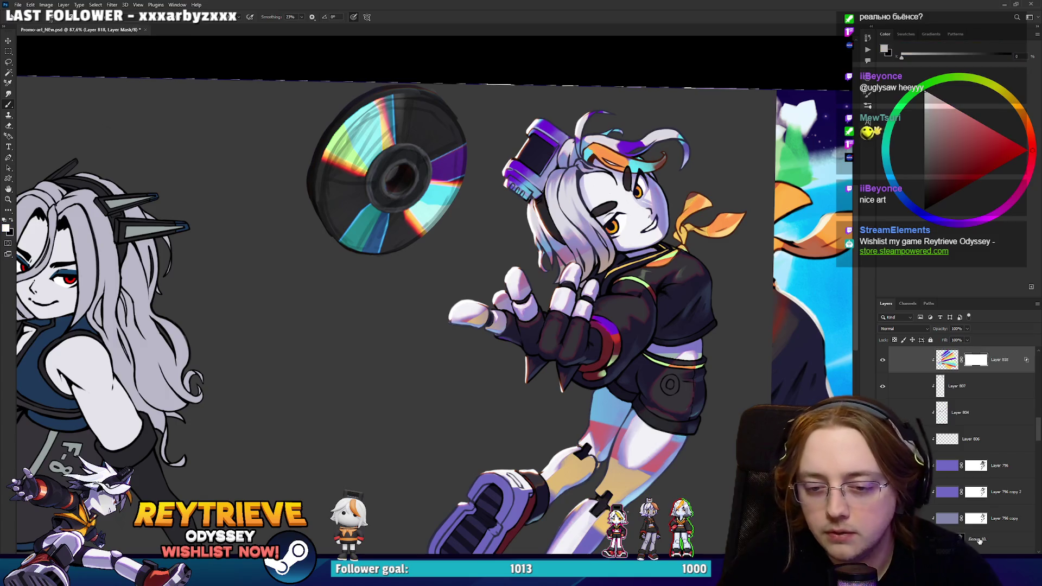
# Erase the yellow and pink rainbow tint from the right girl's thigh and knee.
pyautogui.press('e')
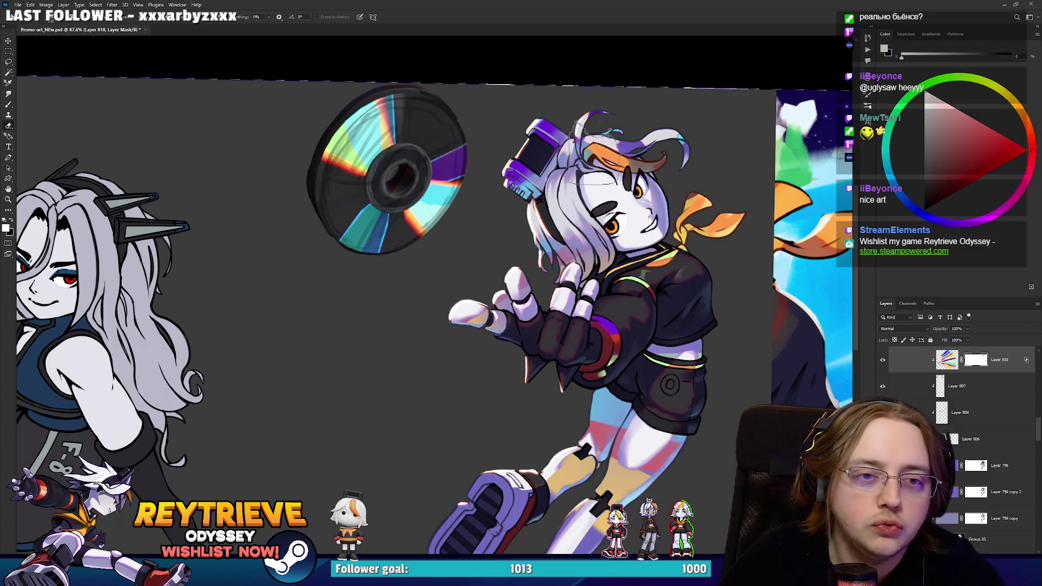
pyautogui.moveTo(643, 225); pyautogui.dragTo(648, 178)
pyautogui.moveTo(624, 423)
pyautogui.mouseDown()
pyautogui.moveTo(613, 461)
pyautogui.moveTo(632, 348)
pyautogui.moveTo(602, 358)
pyautogui.moveTo(580, 450)
pyautogui.moveTo(675, 374)
pyautogui.moveTo(696, 325)
pyautogui.moveTo(675, 323)
pyautogui.moveTo(619, 255)
pyautogui.moveTo(586, 331)
pyautogui.moveTo(549, 318)
pyautogui.moveTo(493, 353)
pyautogui.moveTo(575, 326)
pyautogui.moveTo(623, 293)
pyautogui.mouseUp()
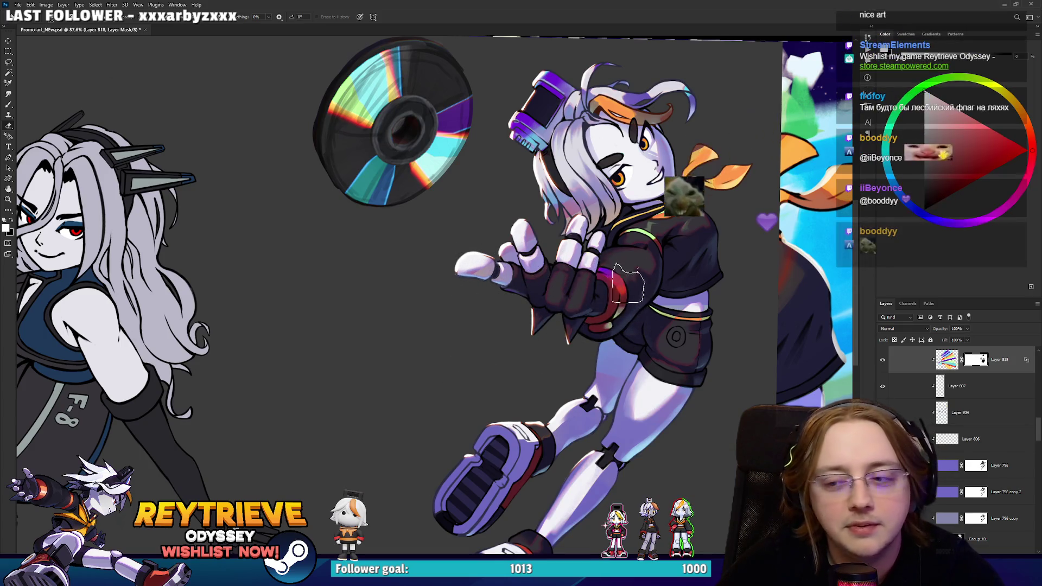
pyautogui.scroll(1, 608, 250)
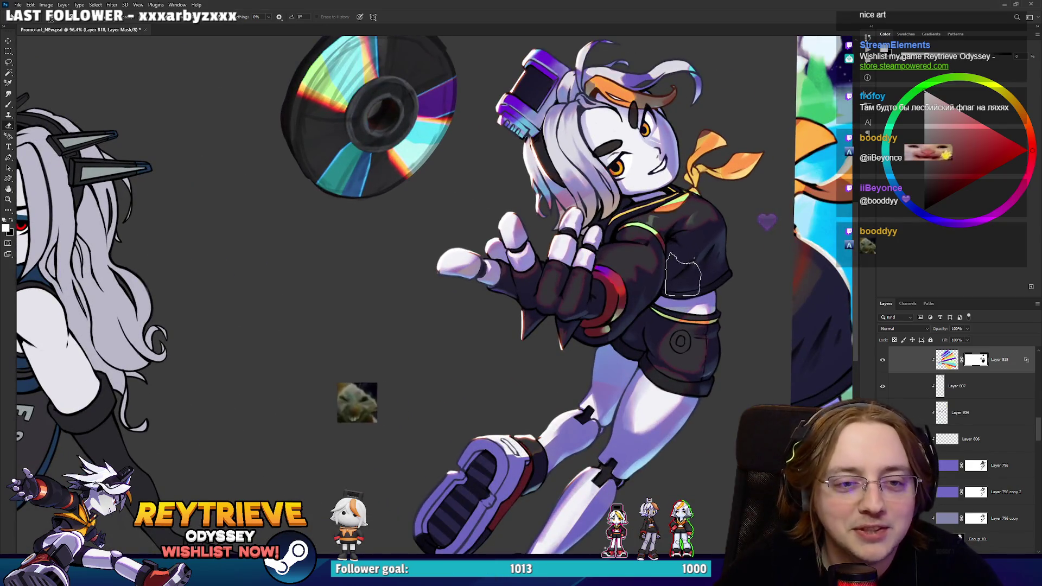
pyautogui.scroll(2, 681, 277)
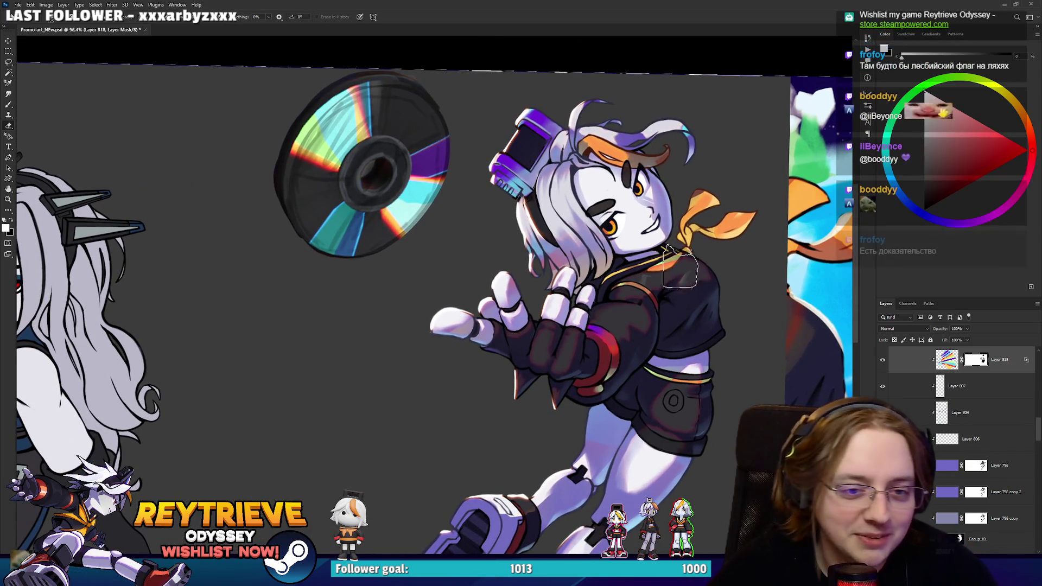
pyautogui.scroll(-2, 512, 236)
pyautogui.scroll(3, 513, 236)
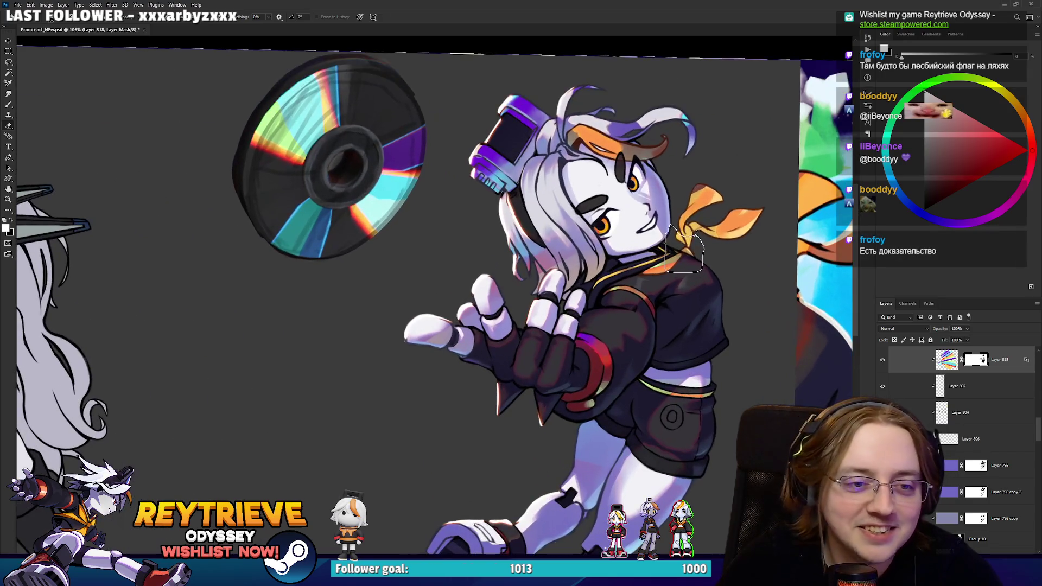
pyautogui.scroll(1, 513, 236)
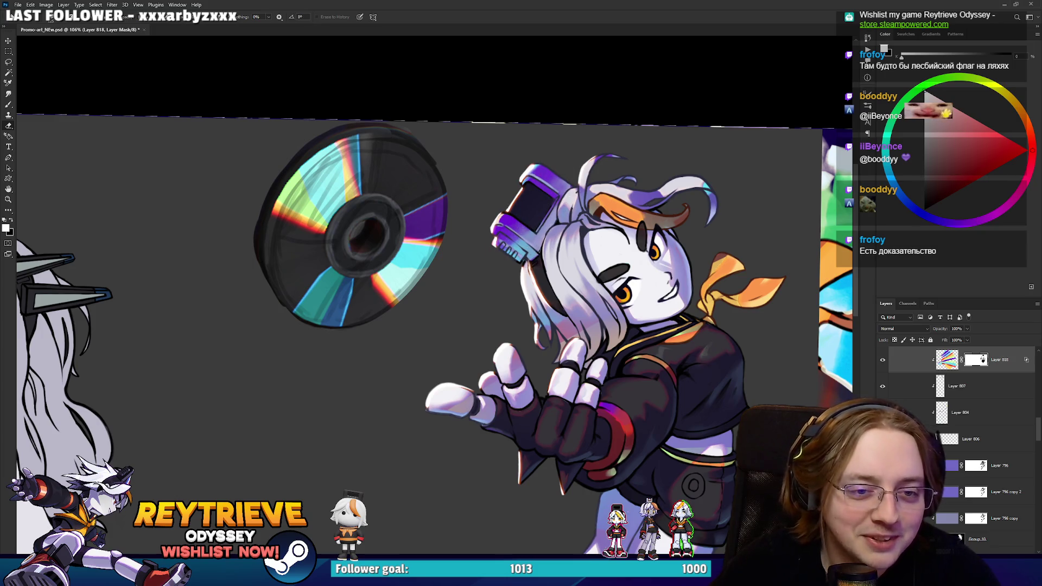
pyautogui.scroll(-4, 545, 190)
pyautogui.scroll(4, 587, 162)
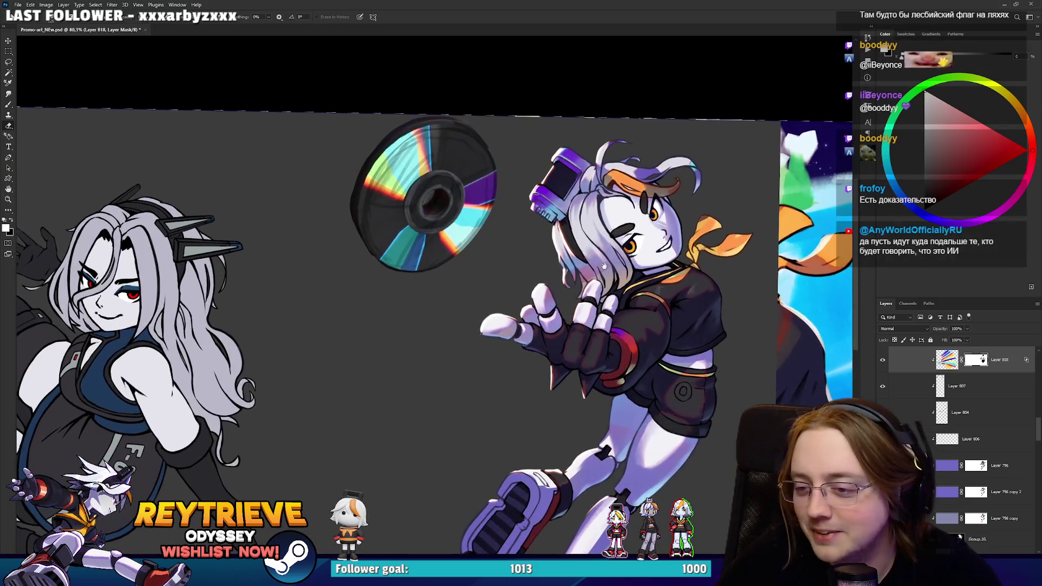
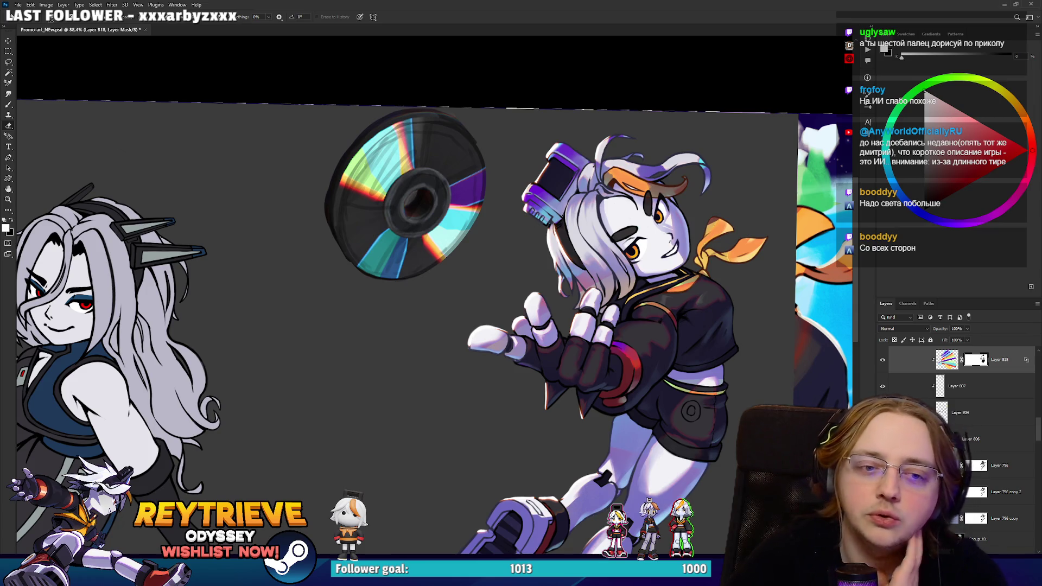
# Paint a bright white highlight stroke along the flying character's left leg edge.
pyautogui.press('b')
pyautogui.scroll(5, 578, 410)
pyautogui.moveTo(577, 410)
pyautogui.mouseDown()
pyautogui.moveTo(601, 377)
pyautogui.moveTo(608, 324)
pyautogui.mouseUp()
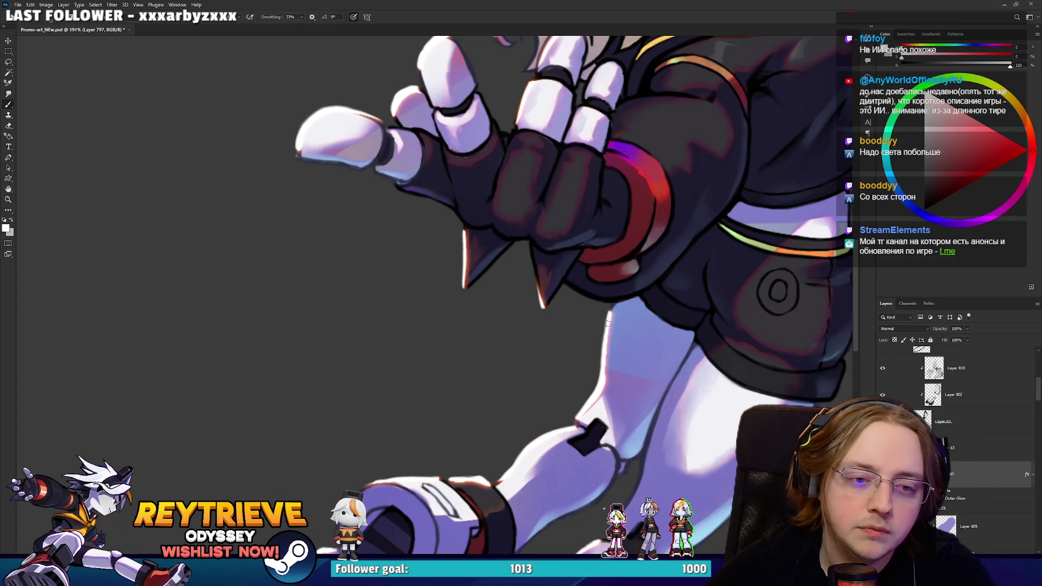
pyautogui.moveTo(660, 248)
pyautogui.mouseDown()
pyautogui.moveTo(640, 371)
pyautogui.moveTo(641, 302)
pyautogui.moveTo(668, 326)
pyautogui.moveTo(657, 340)
pyautogui.mouseUp()
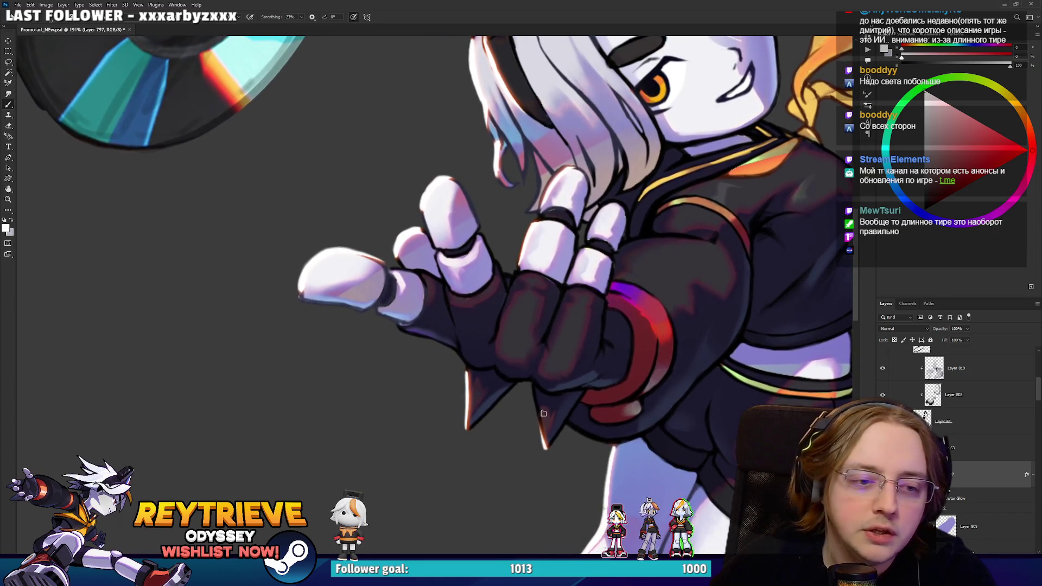
pyautogui.moveTo(526, 386); pyautogui.dragTo(461, 354)
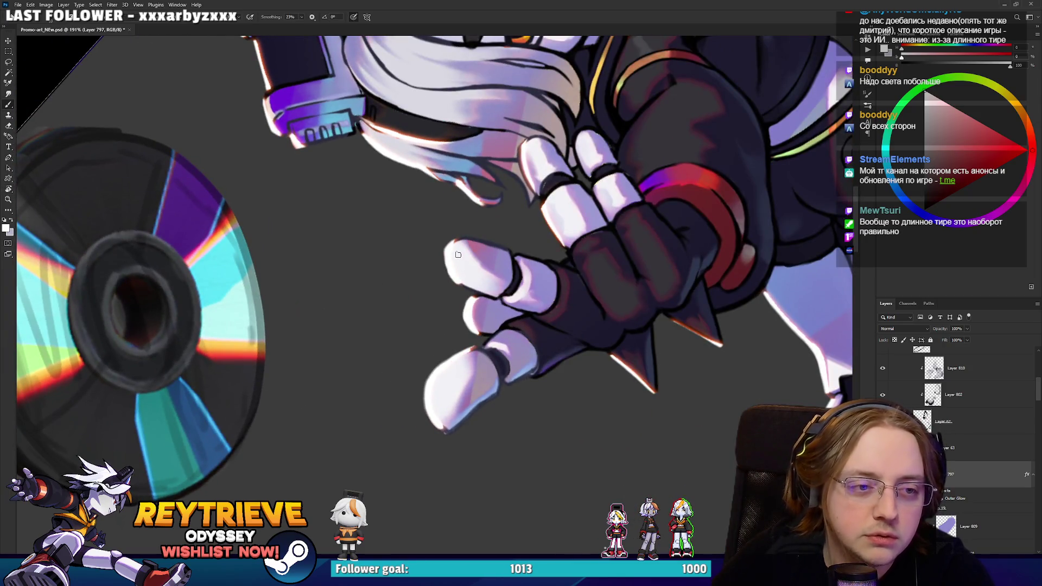
pyautogui.moveTo(507, 228); pyautogui.dragTo(592, 198)
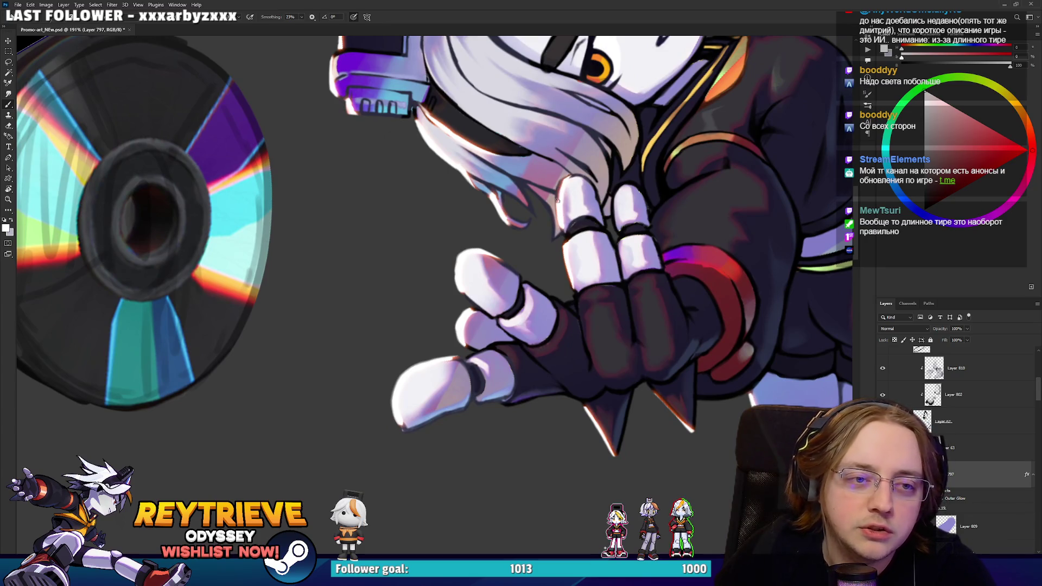
# Rotate the canvas view so the character stands more upright, ending on the Brush.
pyautogui.press('e')
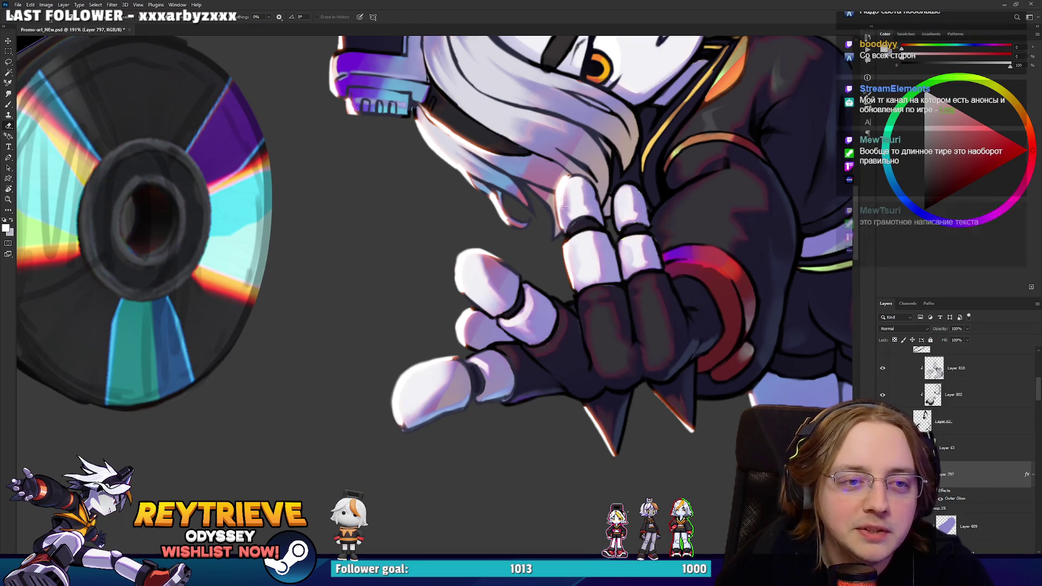
pyautogui.press('r')
pyautogui.moveTo(558, 190); pyautogui.dragTo(598, 197)
pyautogui.press('e')
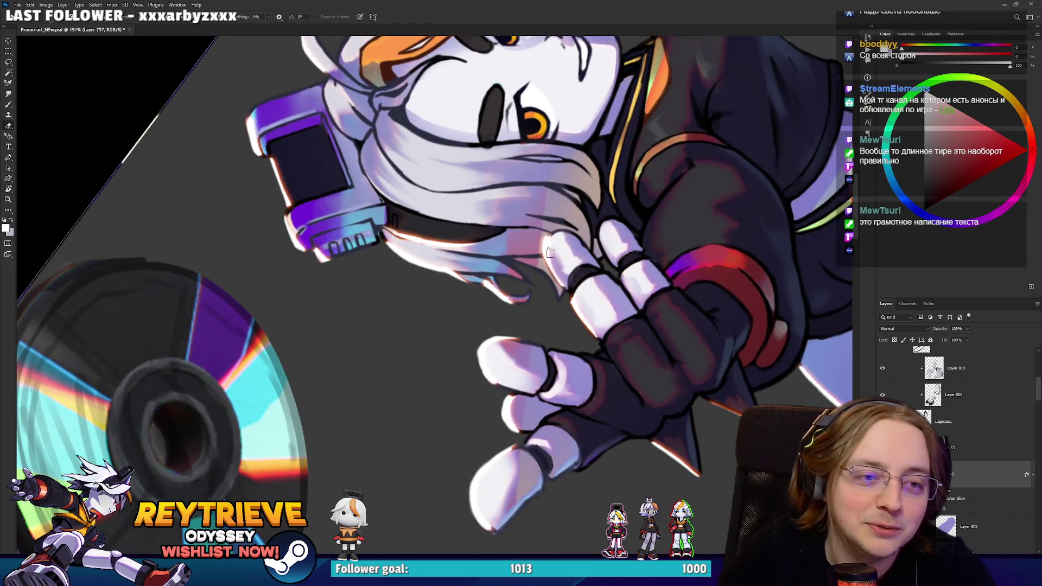
pyautogui.press('b')
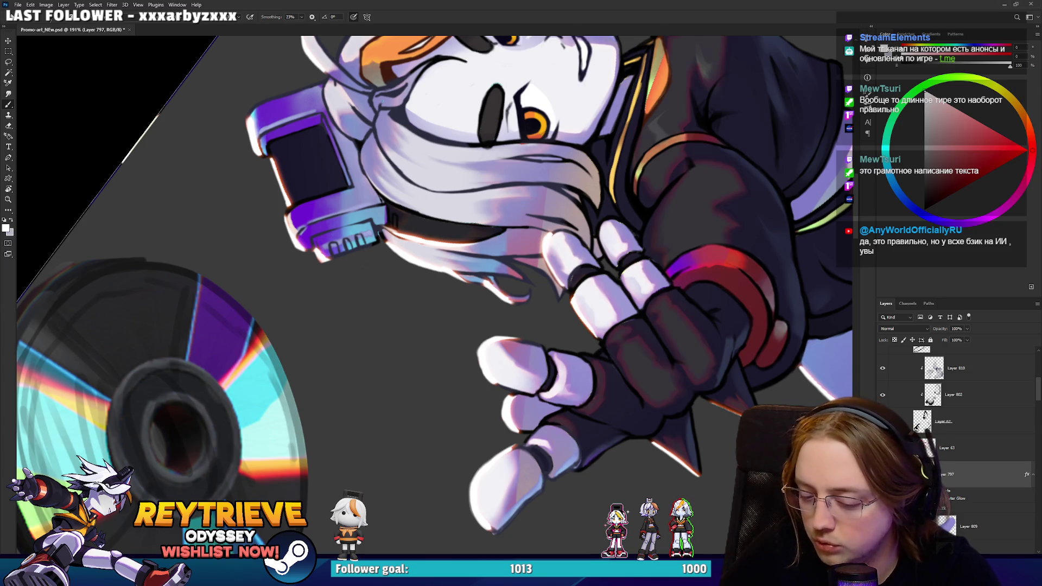
pyautogui.moveTo(583, 209); pyautogui.dragTo(599, 269)
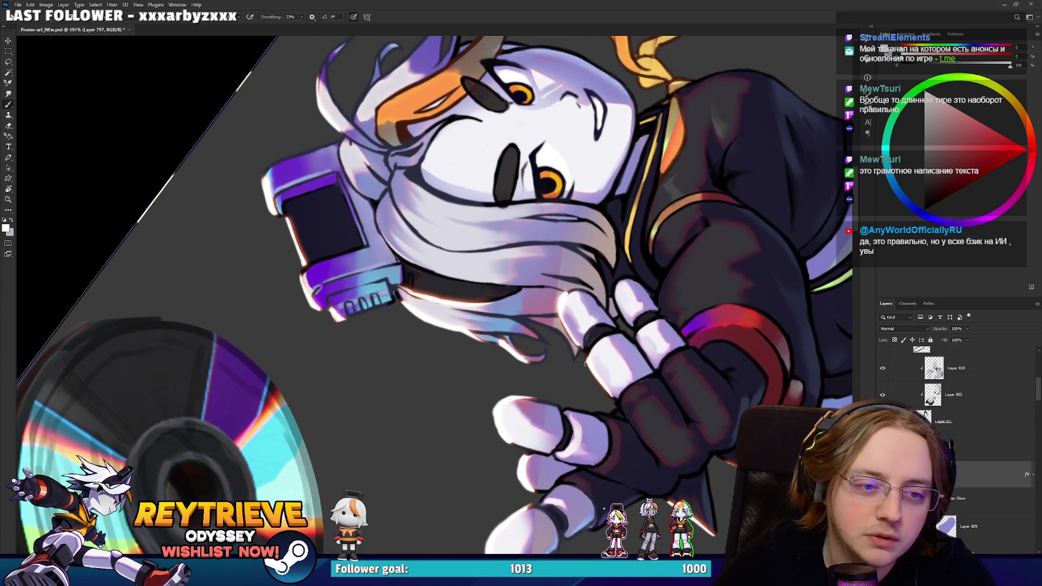
pyautogui.moveTo(597, 338); pyautogui.dragTo(430, 419)
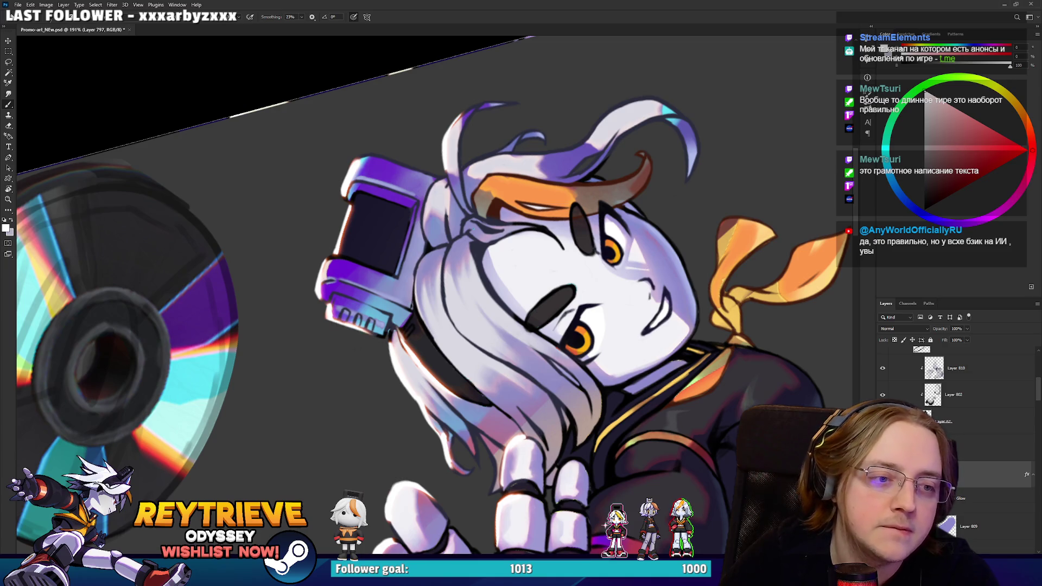
# Tilt the canvas about 35° counter-clockwise for working on the hair, ending on the Eraser.
pyautogui.moveTo(440, 330)
pyautogui.mouseDown()
pyautogui.moveTo(542, 320)
pyautogui.moveTo(642, 335)
pyautogui.mouseUp()
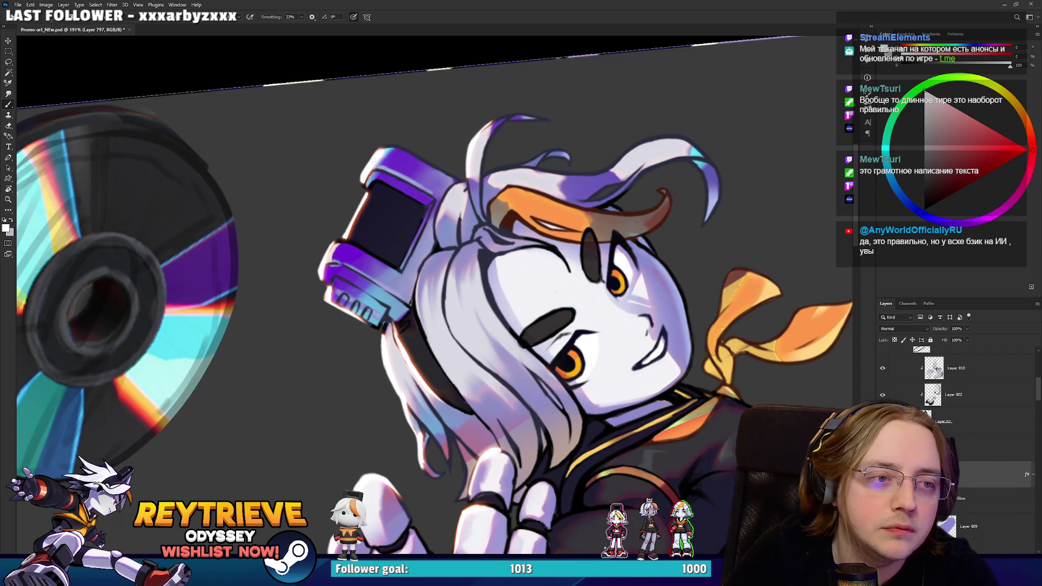
pyautogui.moveTo(495, 142); pyautogui.dragTo(456, 130)
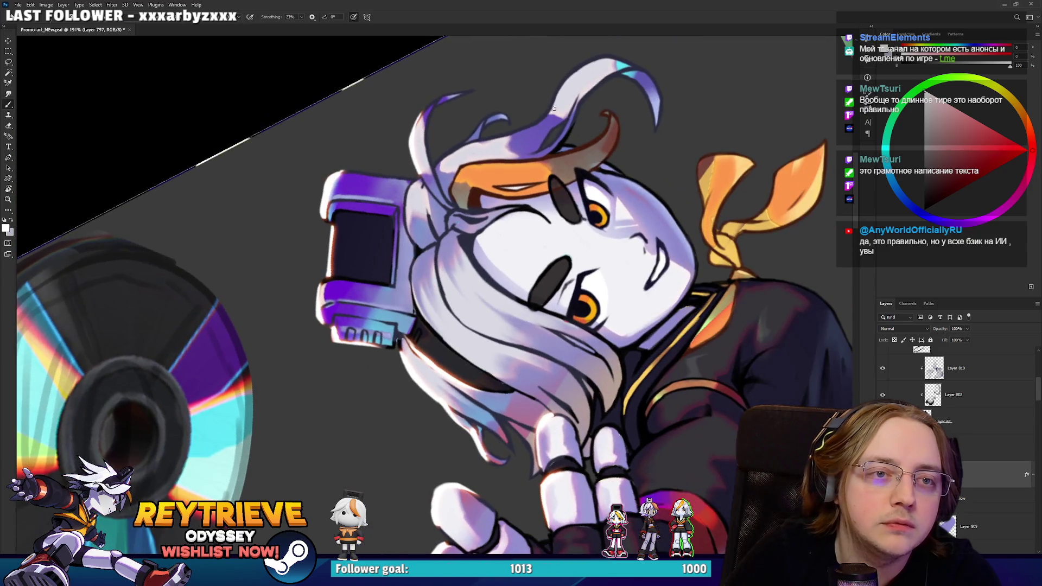
pyautogui.press('e')
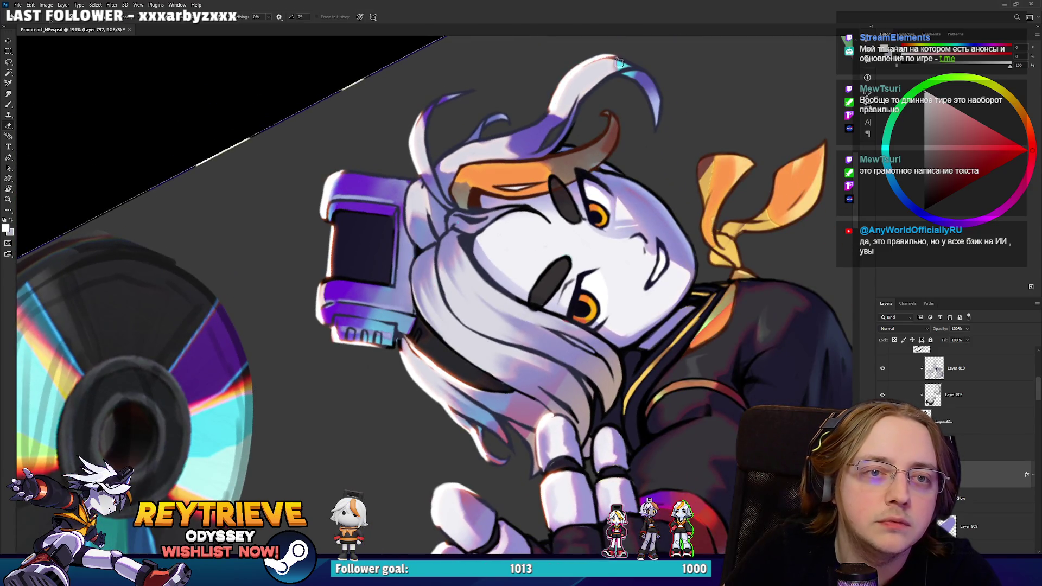
pyautogui.moveTo(617, 55); pyautogui.dragTo(638, 410)
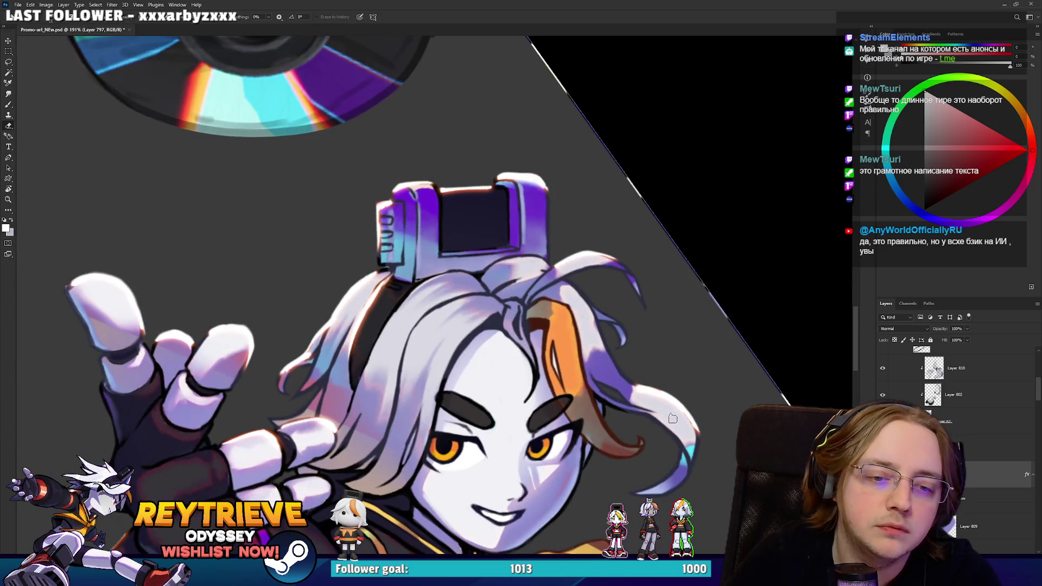
pyautogui.press('b')
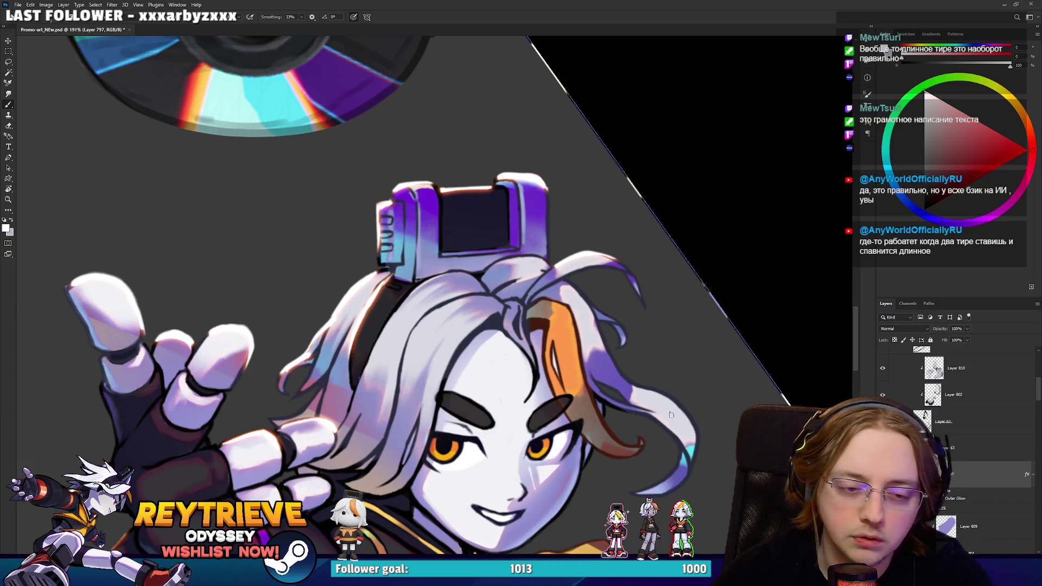
pyautogui.press('e')
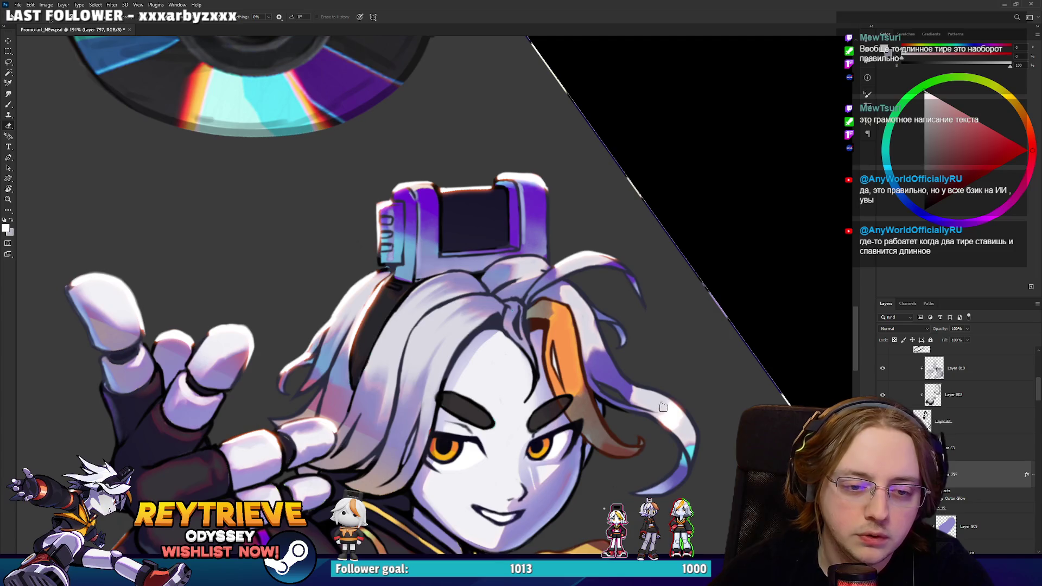
pyautogui.press('r')
pyautogui.moveTo(682, 428)
pyautogui.mouseDown()
pyautogui.moveTo(686, 279)
pyautogui.moveTo(711, 260)
pyautogui.mouseUp()
pyautogui.press('b')
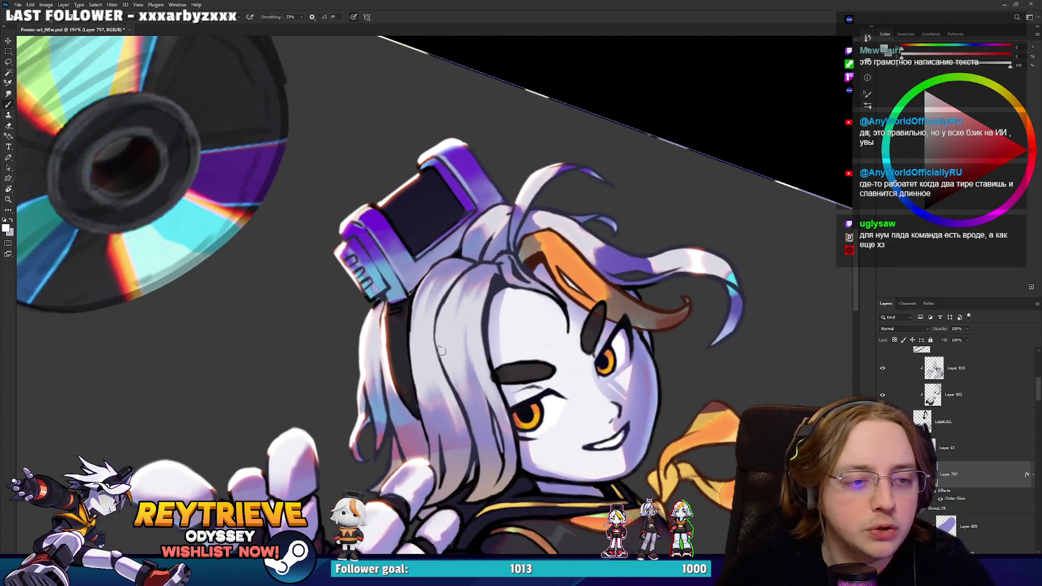
pyautogui.press('e')
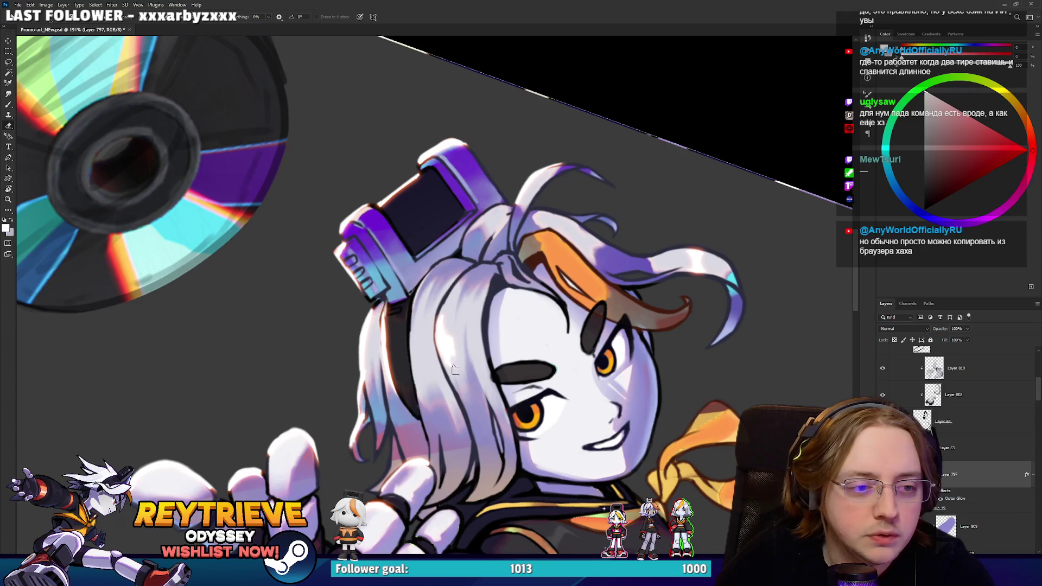
# Erase several streaks of the hair shading, including along the hair's left edge.
pyautogui.moveTo(455, 352); pyautogui.dragTo(453, 317)
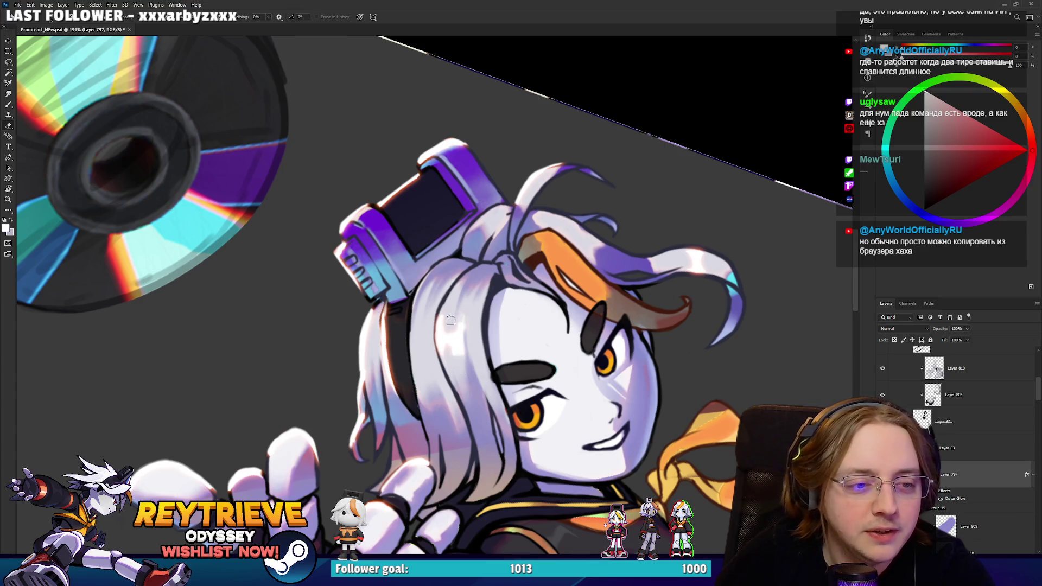
pyautogui.moveTo(480, 358); pyautogui.dragTo(470, 299)
pyautogui.moveTo(493, 389); pyautogui.dragTo(473, 308)
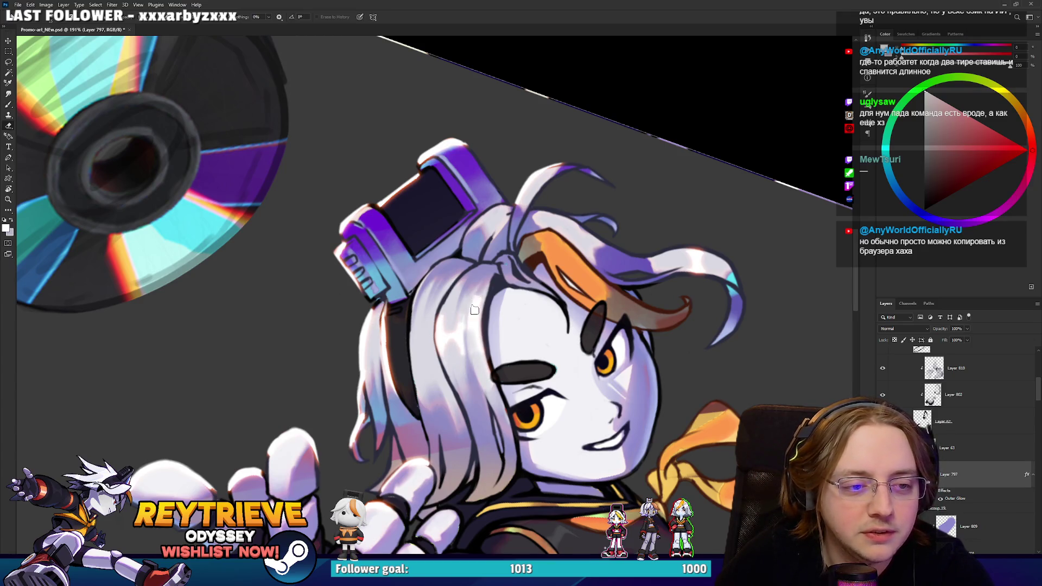
pyautogui.moveTo(426, 380); pyautogui.dragTo(426, 302)
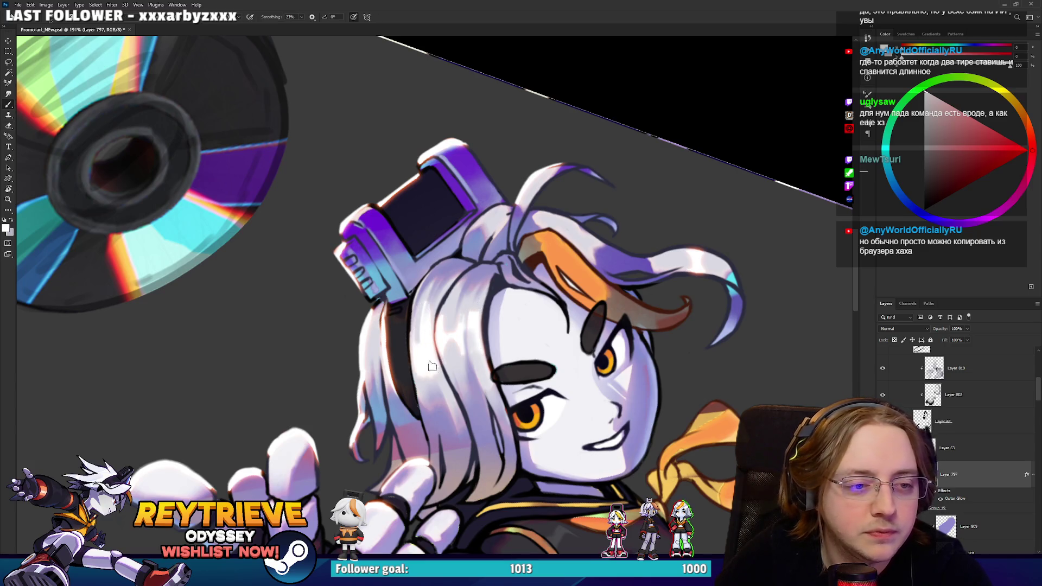
pyautogui.moveTo(373, 366)
pyautogui.mouseDown()
pyautogui.moveTo(376, 323)
pyautogui.moveTo(377, 340)
pyautogui.mouseUp()
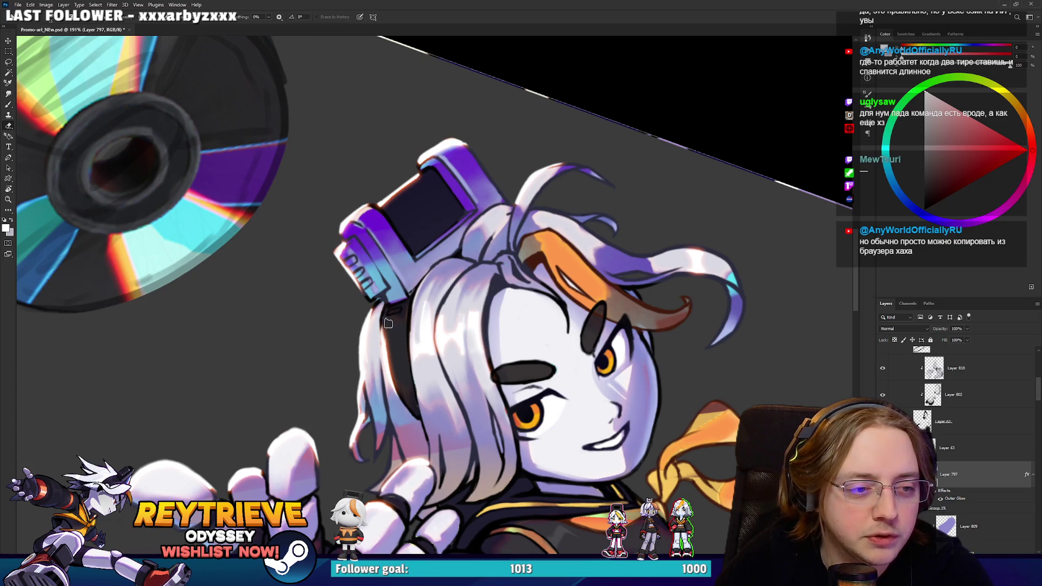
# Touch up a small patch of hair shading, then straighten the view and zoom out.
pyautogui.press('b')
pyautogui.press('e')
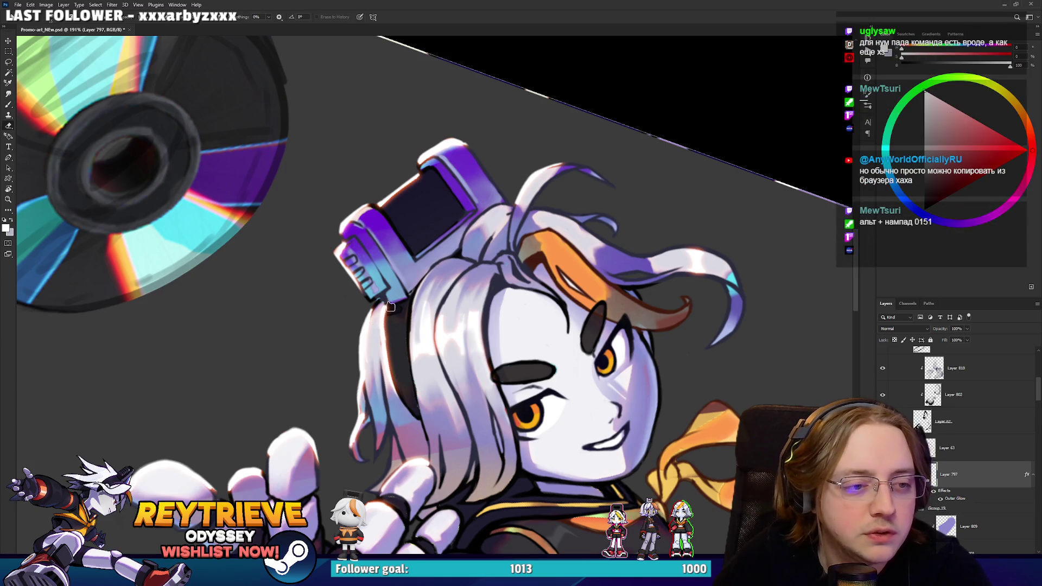
pyautogui.moveTo(392, 316)
pyautogui.mouseDown()
pyautogui.moveTo(445, 255)
pyautogui.moveTo(527, 206)
pyautogui.mouseUp()
pyautogui.press('r')
pyautogui.scroll(-5, 411, 293)
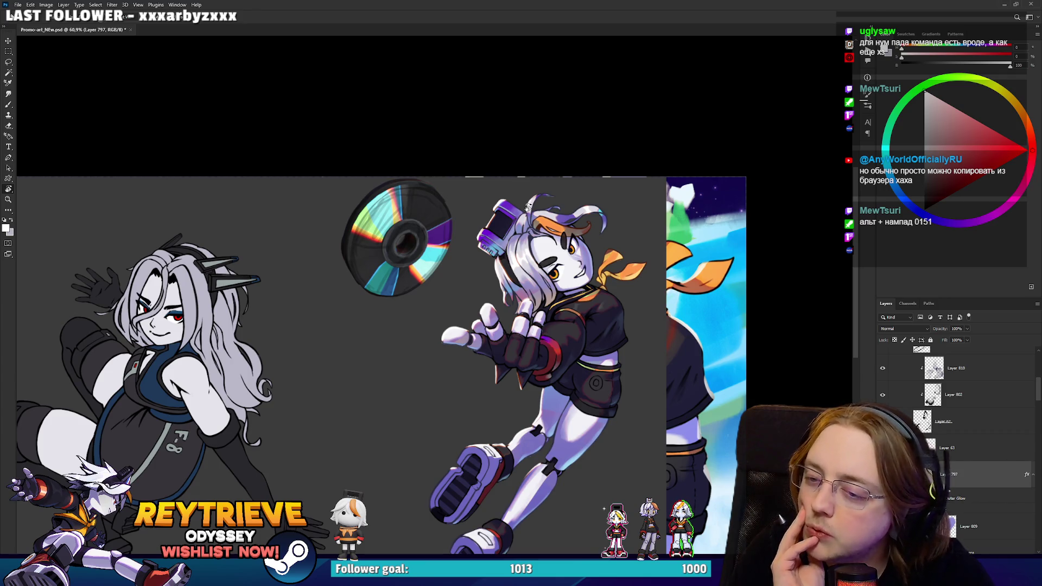
# Zoom and pan the canvas onto the flying character's legs.
pyautogui.scroll(5, 542, 250)
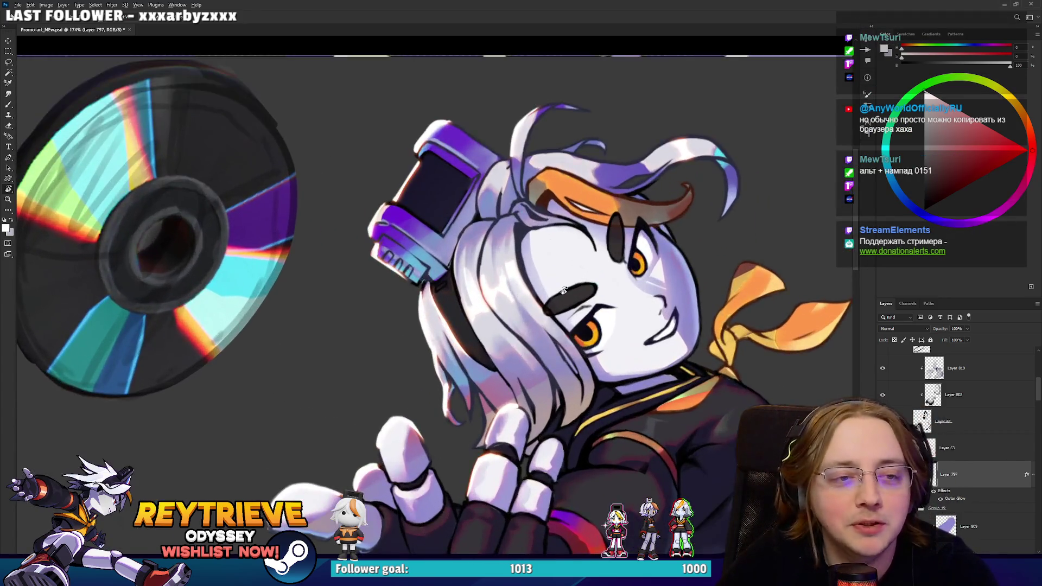
pyautogui.scroll(-5, 563, 291)
pyautogui.scroll(5, 562, 304)
pyautogui.scroll(-1, 553, 305)
pyautogui.scroll(2, 547, 307)
pyautogui.press('b')
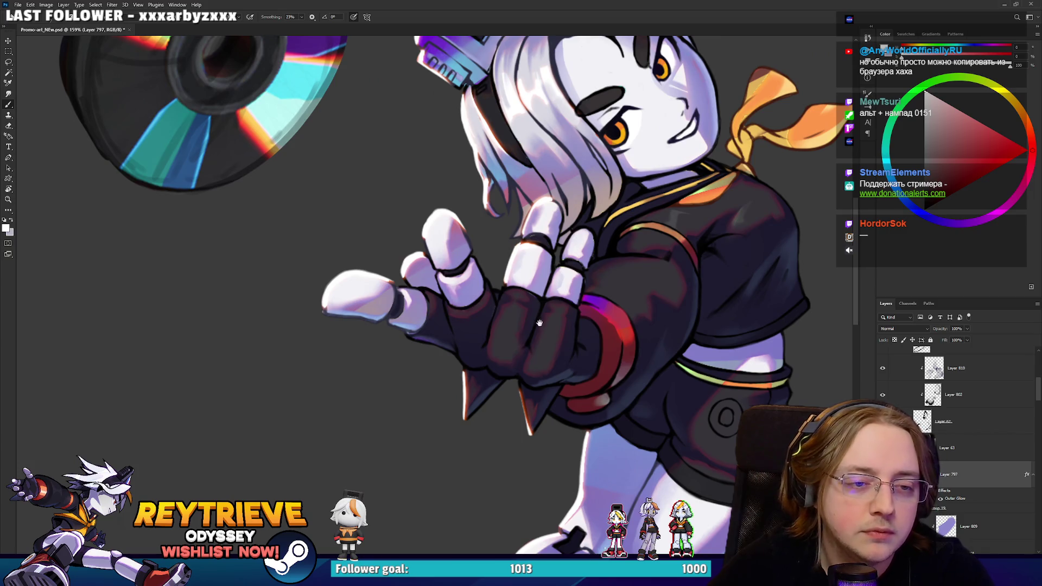
pyautogui.moveTo(539, 325); pyautogui.dragTo(567, 157)
pyautogui.scroll(-6, 573, 125)
pyautogui.scroll(5, 573, 126)
pyautogui.scroll(-2, 944, 458)
pyautogui.scroll(-5, 944, 458)
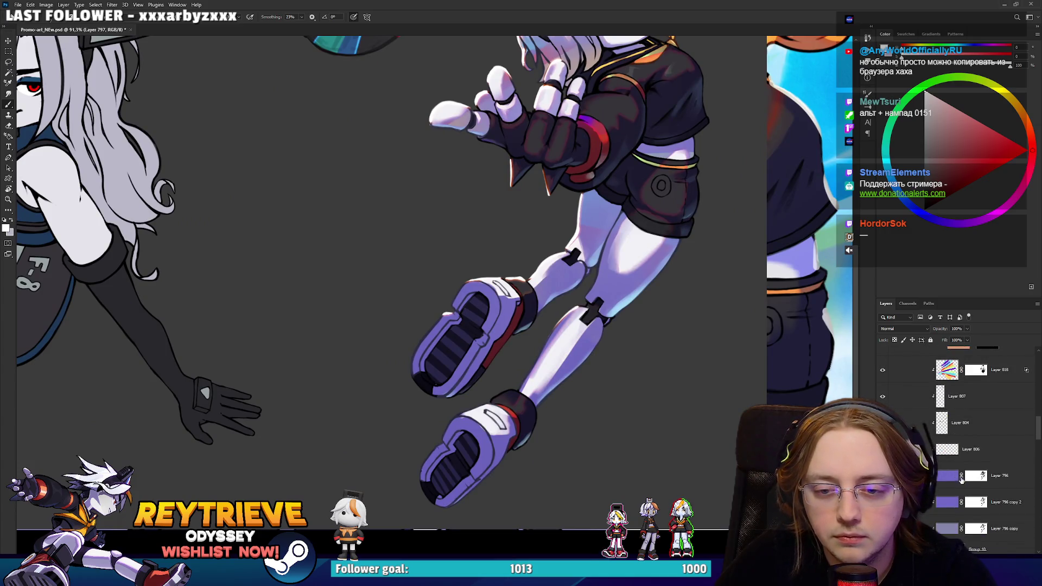
# Target Layer 796's mask and switch to the Eraser, checking its brush presets.
pyautogui.click(971, 478)
pyautogui.scroll(3, 635, 399)
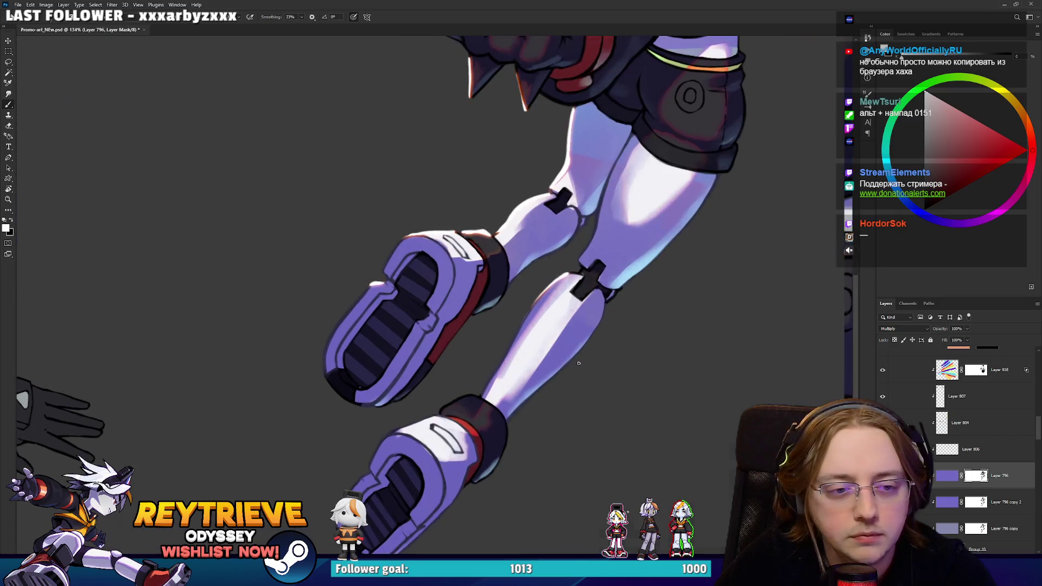
pyautogui.rightClick(639, 412)
pyautogui.press('e')
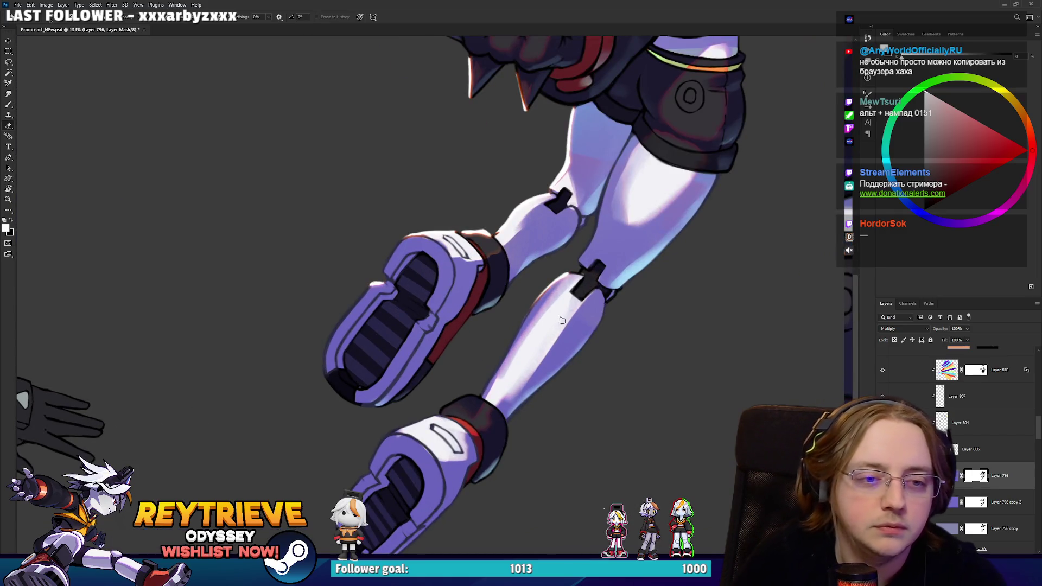
pyautogui.rightClick(566, 289)
pyautogui.click(749, 218)
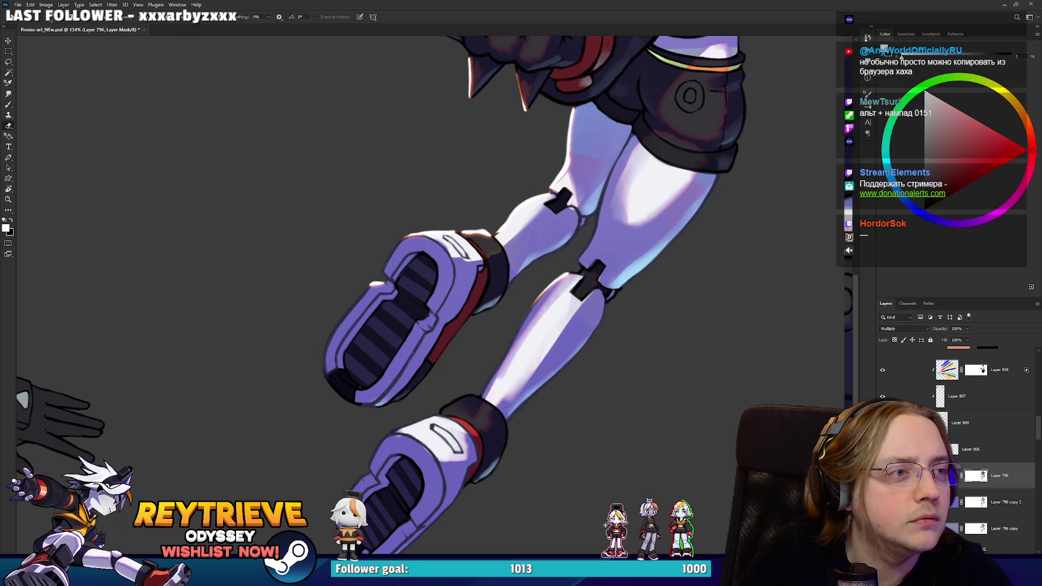
pyautogui.moveTo(633, 217)
pyautogui.mouseDown()
pyautogui.moveTo(648, 196)
pyautogui.moveTo(646, 206)
pyautogui.mouseUp()
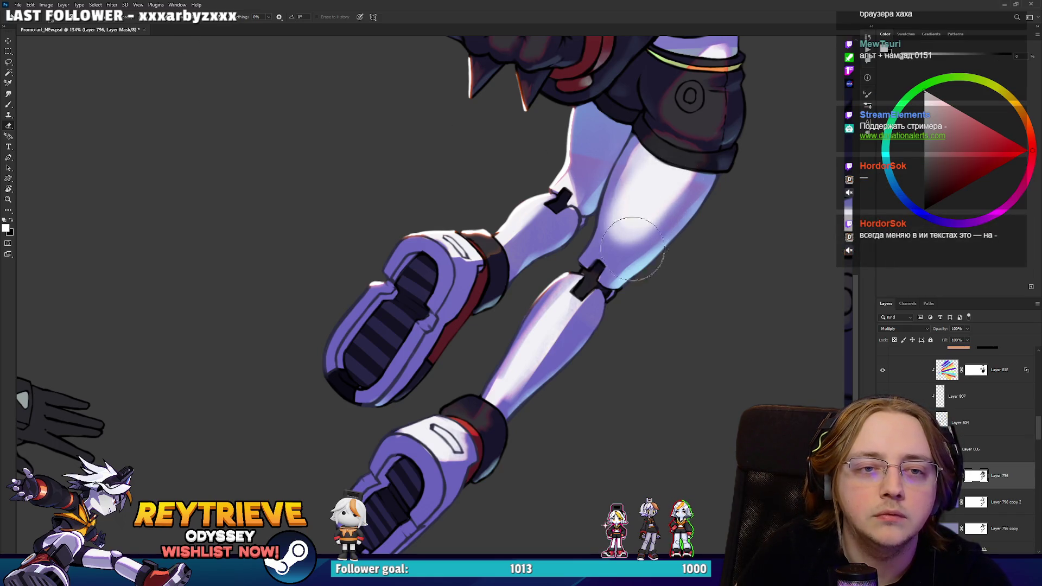
pyautogui.moveTo(518, 379); pyautogui.dragTo(597, 269)
pyautogui.moveTo(547, 332)
pyautogui.mouseDown()
pyautogui.moveTo(497, 374)
pyautogui.moveTo(648, 189)
pyautogui.moveTo(608, 247)
pyautogui.mouseUp()
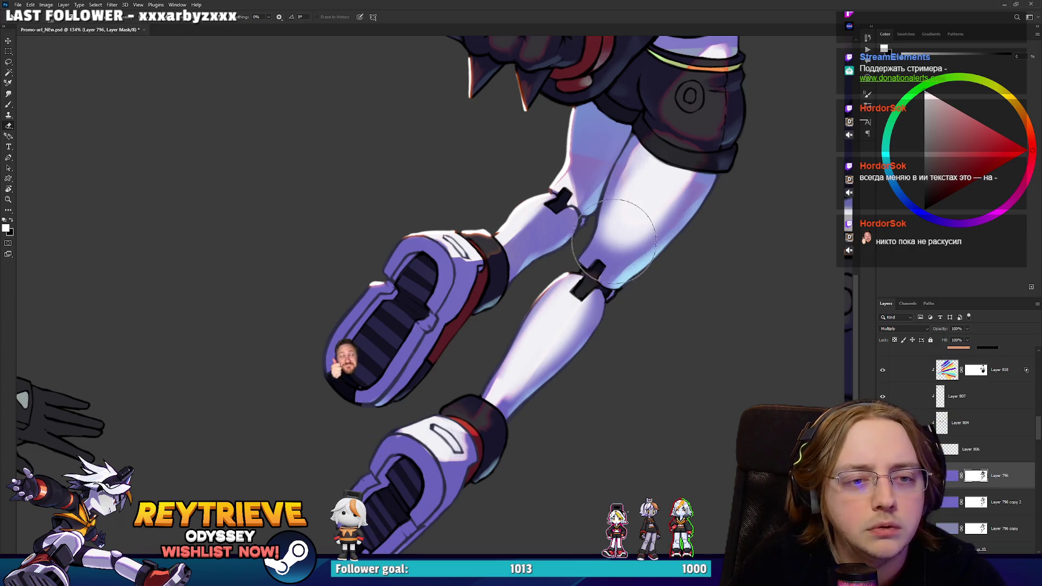
pyautogui.press(']')
pyautogui.press(']')
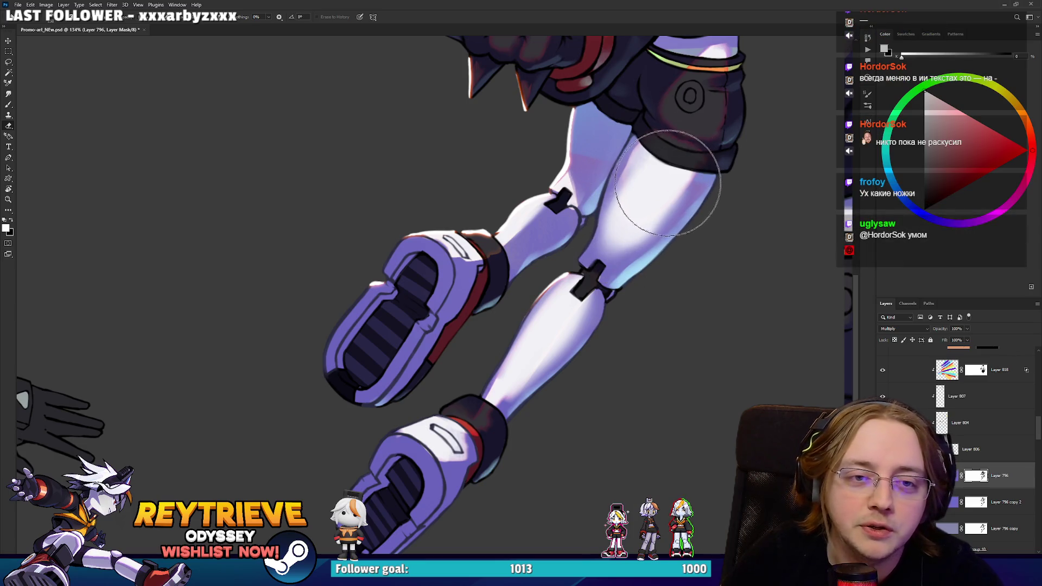
pyautogui.moveTo(683, 160); pyautogui.dragTo(658, 348)
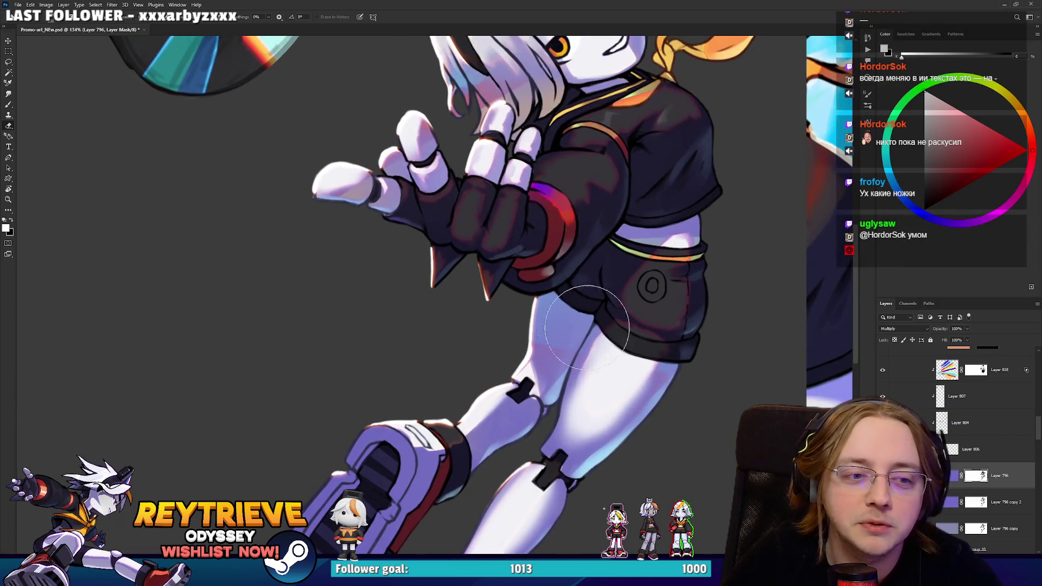
pyautogui.moveTo(507, 348); pyautogui.dragTo(609, 378)
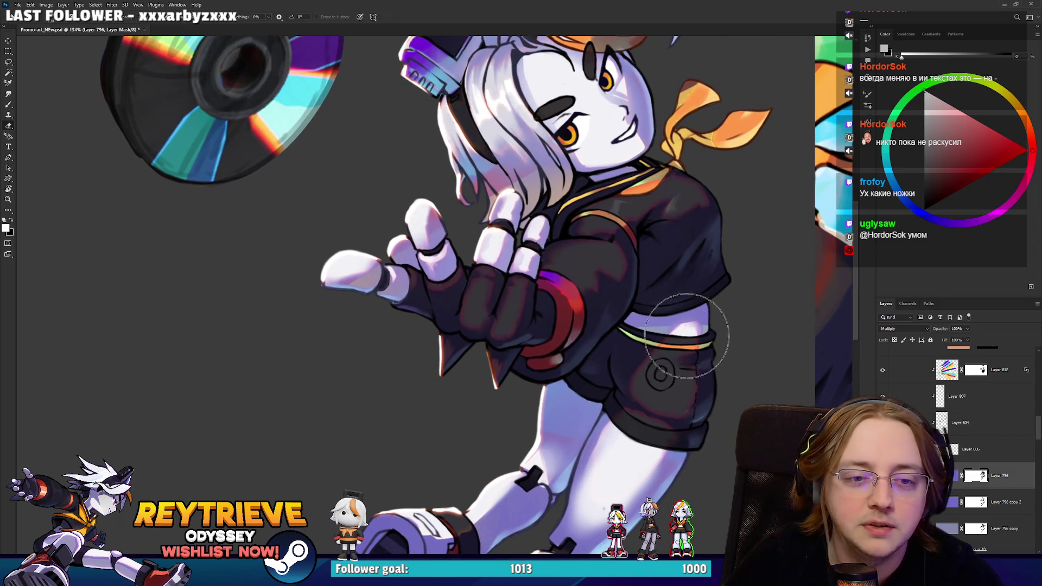
pyautogui.moveTo(718, 280); pyautogui.dragTo(722, 353)
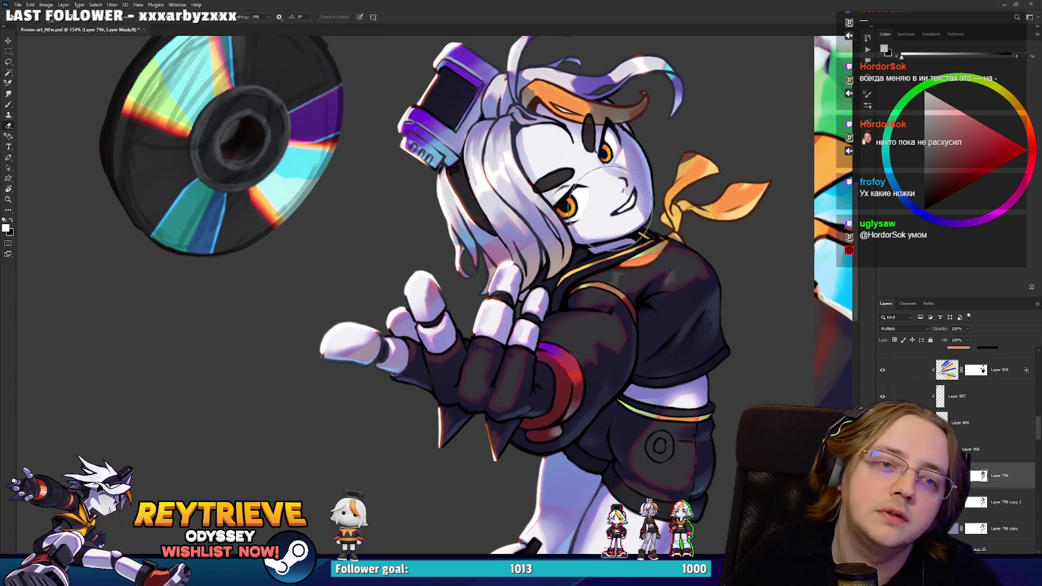
pyautogui.moveTo(586, 226); pyautogui.dragTo(615, 253)
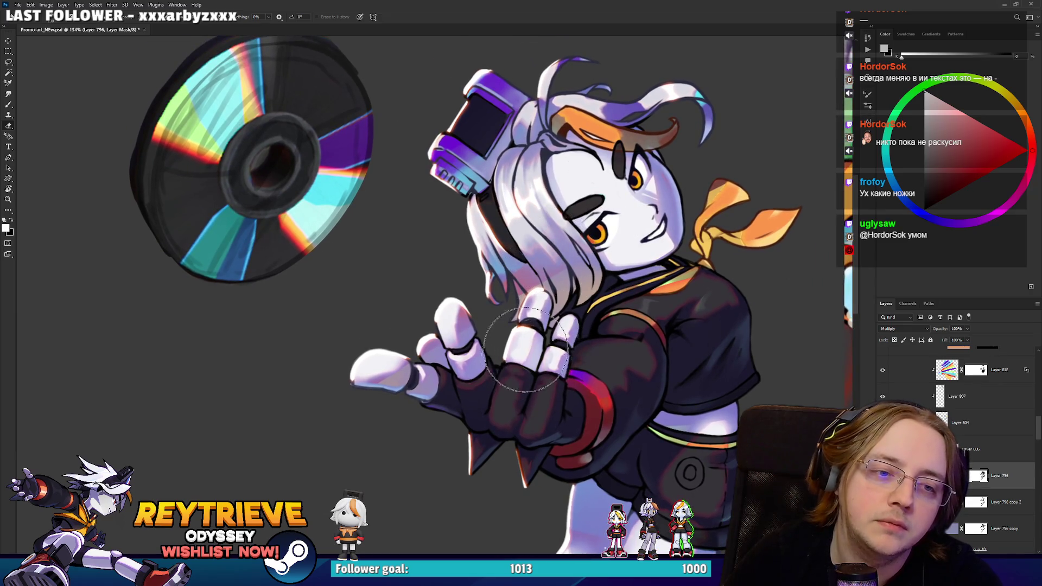
pyautogui.press(']')
pyautogui.press(']')
pyautogui.press(']')
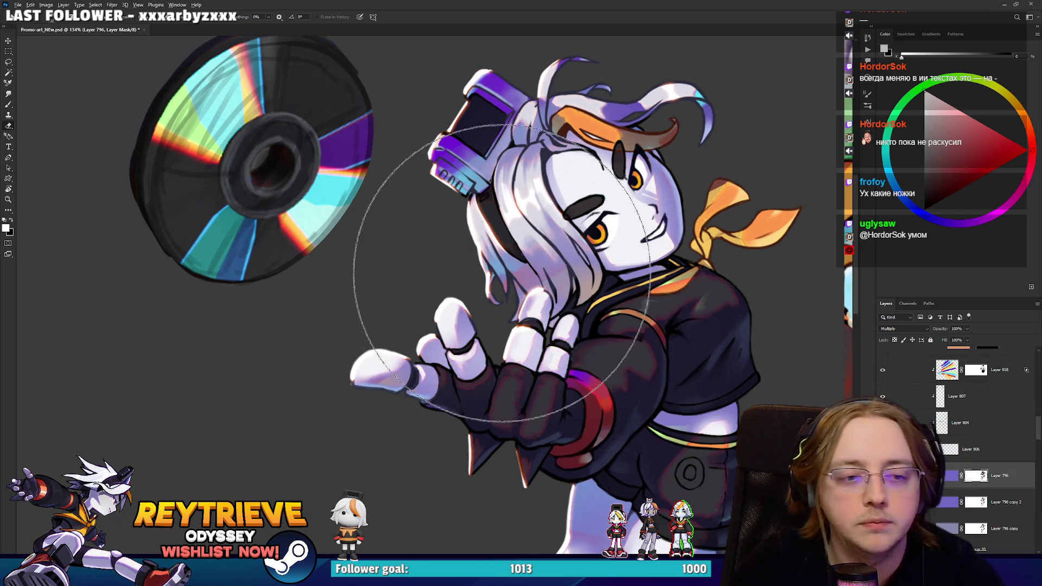
pyautogui.scroll(-5, 472, 369)
pyautogui.scroll(3, 526, 288)
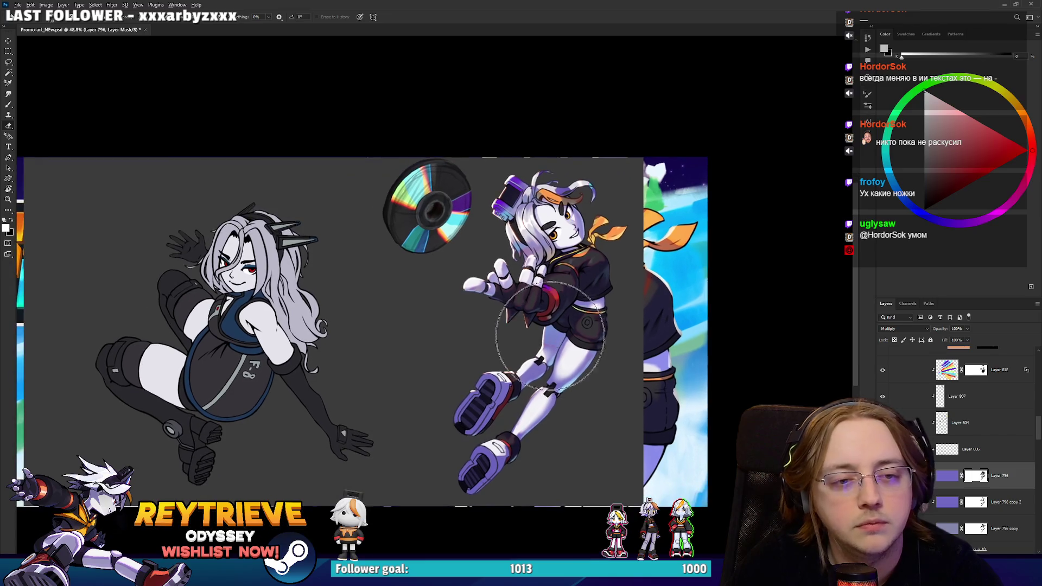
pyautogui.scroll(-3, 553, 333)
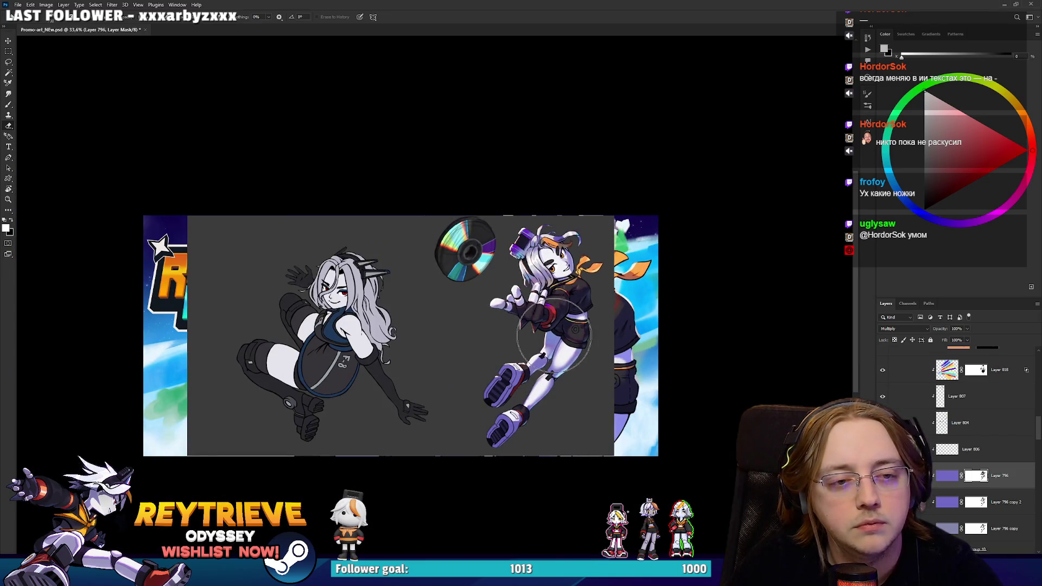
pyautogui.scroll(2, 553, 333)
pyautogui.scroll(2, 553, 333)
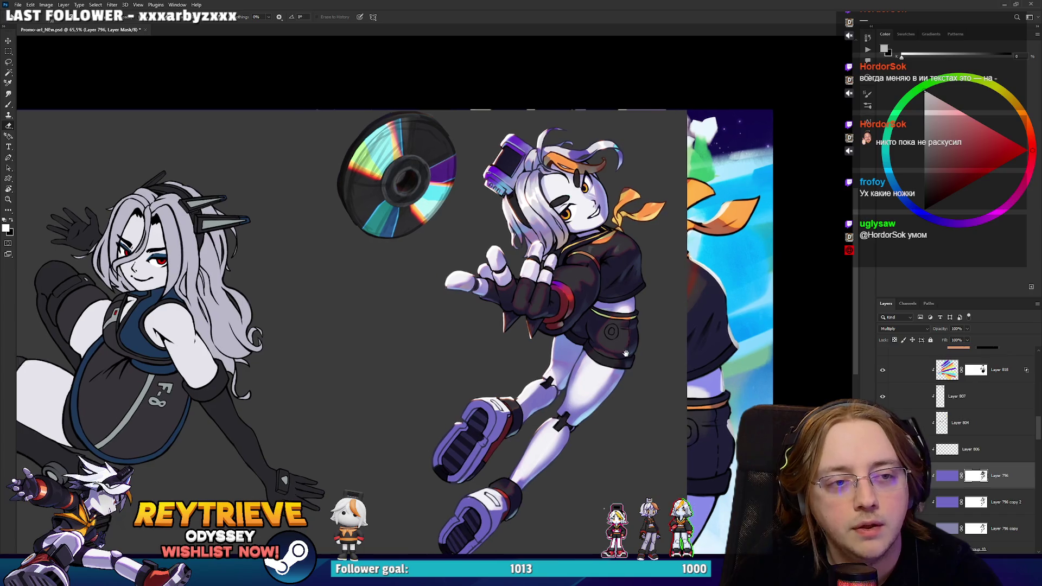
pyautogui.scroll(-3, 585, 260)
pyautogui.scroll(4, 584, 261)
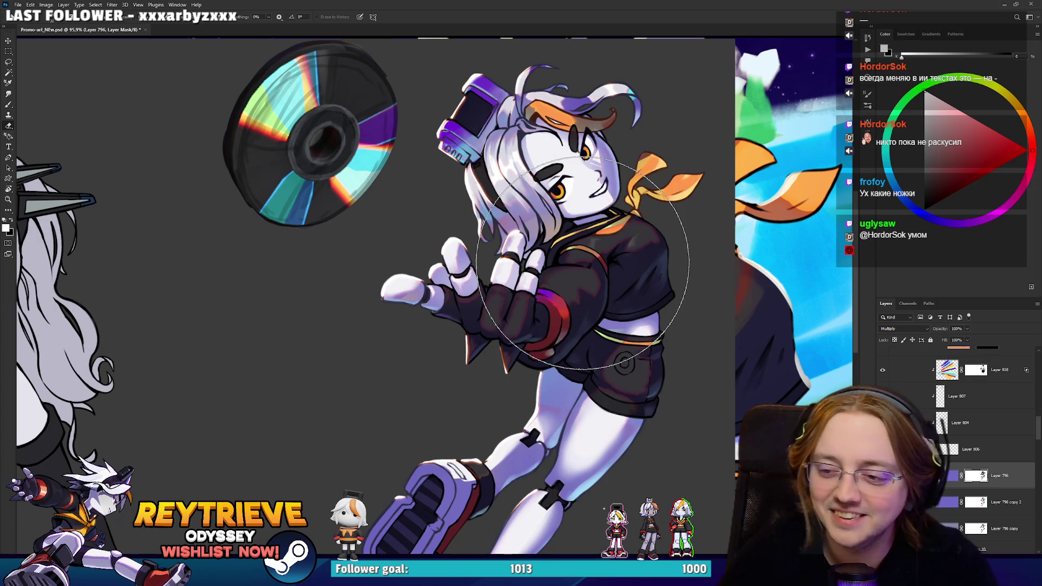
pyautogui.scroll(-3, 540, 215)
pyautogui.scroll(3, 507, 244)
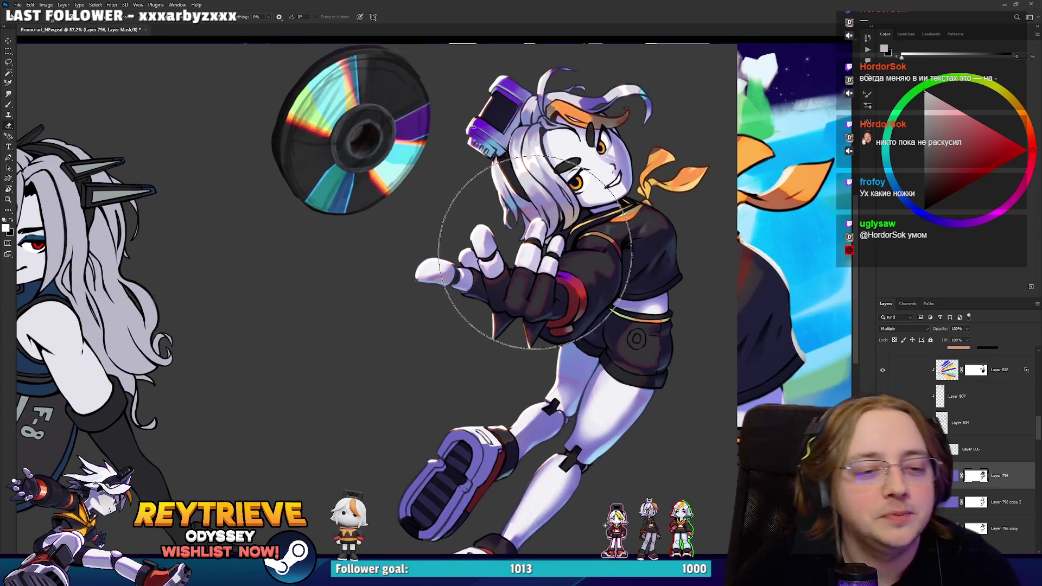
pyautogui.scroll(-3, 546, 265)
pyautogui.scroll(2, 523, 391)
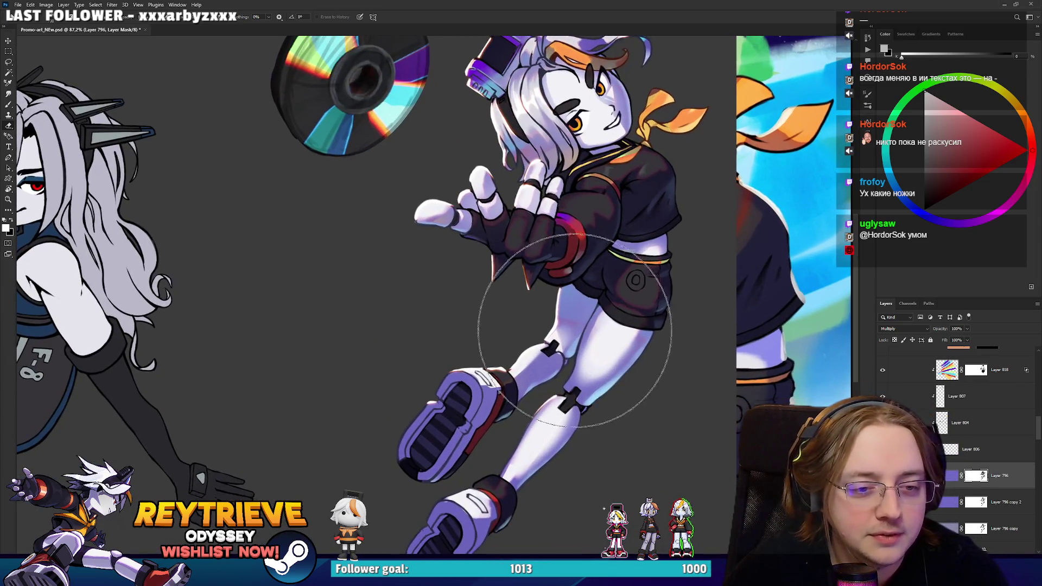
pyautogui.scroll(-1, 597, 325)
pyautogui.moveTo(679, 311); pyautogui.dragTo(678, 332)
pyautogui.click(883, 373)
pyautogui.click(882, 374)
pyautogui.click(883, 374)
pyautogui.click(883, 374)
pyautogui.click(883, 374)
pyautogui.click(883, 374)
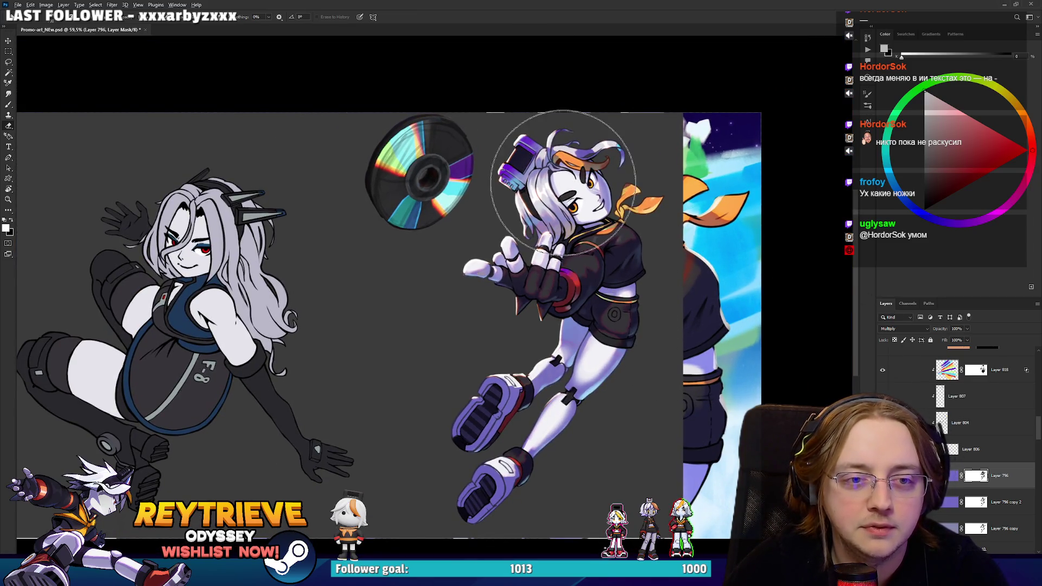
pyautogui.scroll(2, 583, 159)
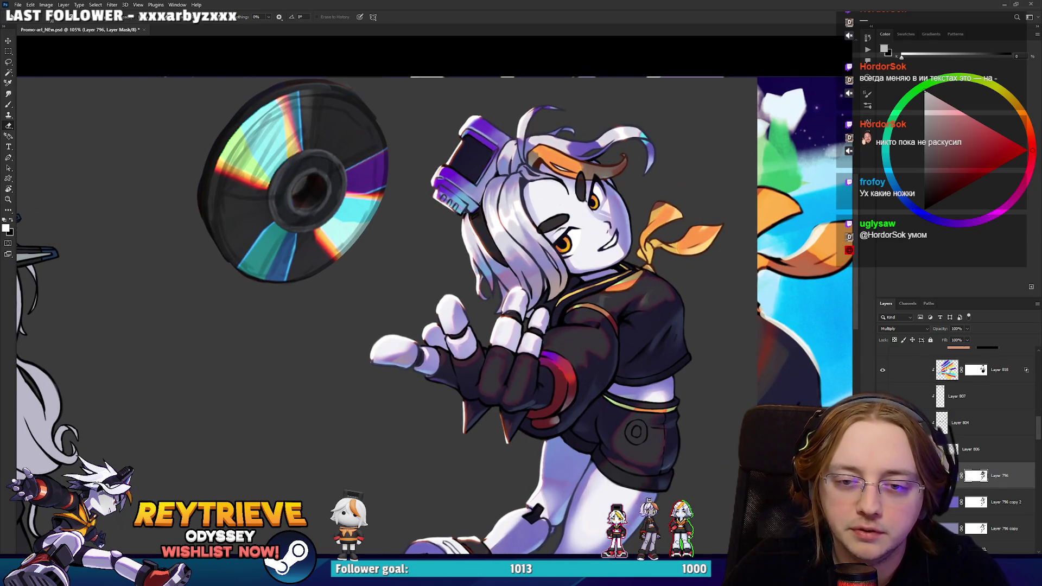
# Set Layer 818's blend mode to Overlay after trying Soft Light.
pyautogui.click(917, 372)
pyautogui.click(903, 328)
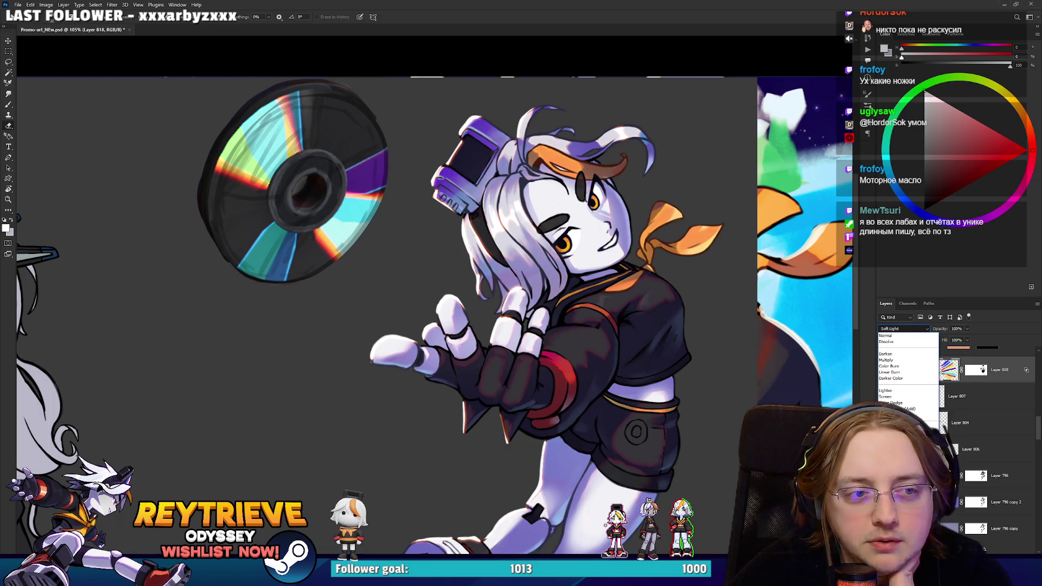
pyautogui.click(895, 432)
pyautogui.click(896, 329)
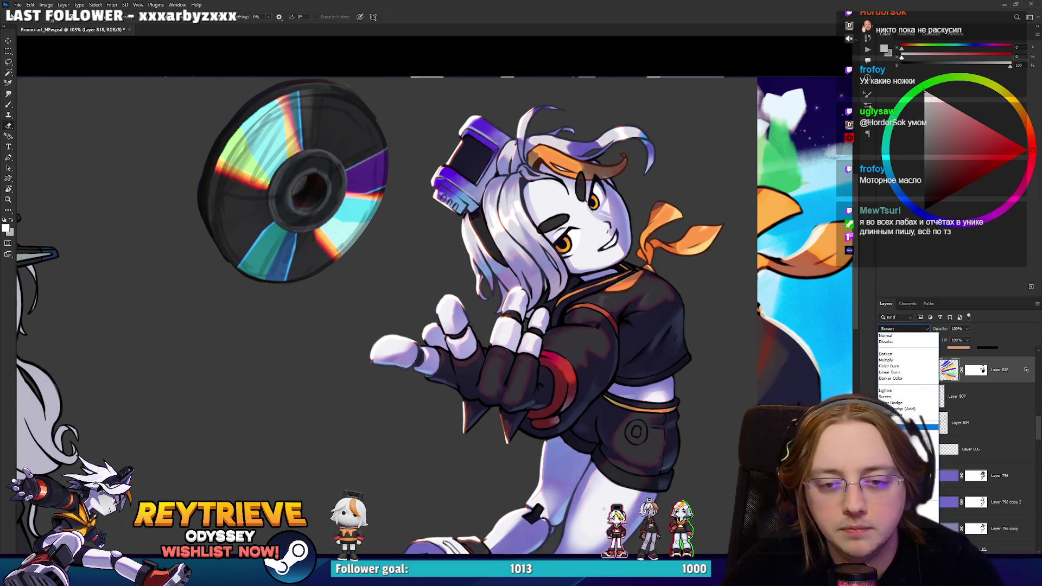
pyautogui.click(896, 423)
pyautogui.scroll(-3, 584, 315)
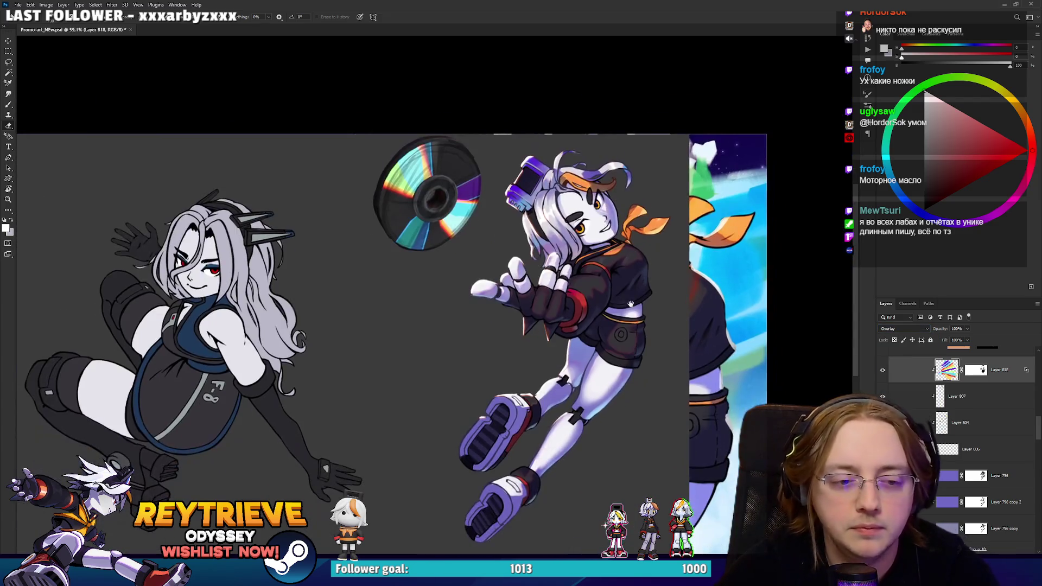
# Toggle the glow layer's visibility repeatedly to compare the artwork with and without it.
pyautogui.click(885, 371)
pyautogui.click(884, 372)
pyautogui.click(884, 371)
pyautogui.click(883, 371)
pyautogui.click(883, 370)
pyautogui.click(883, 371)
pyautogui.click(883, 370)
pyautogui.click(883, 370)
pyautogui.click(882, 371)
pyautogui.scroll(-2, 575, 276)
pyautogui.scroll(1, 575, 276)
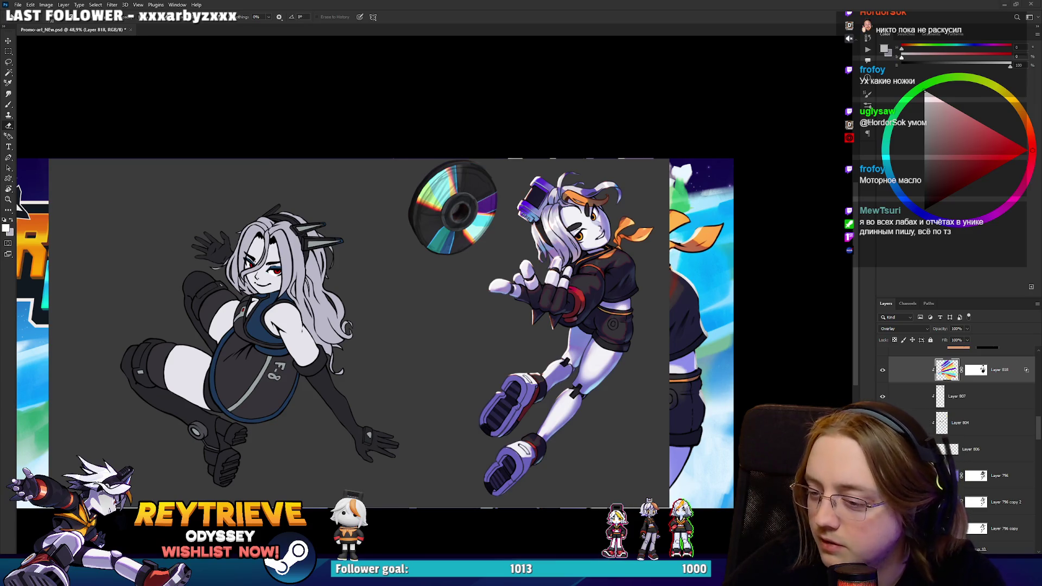
pyautogui.hotkey('alt', 'Tab')
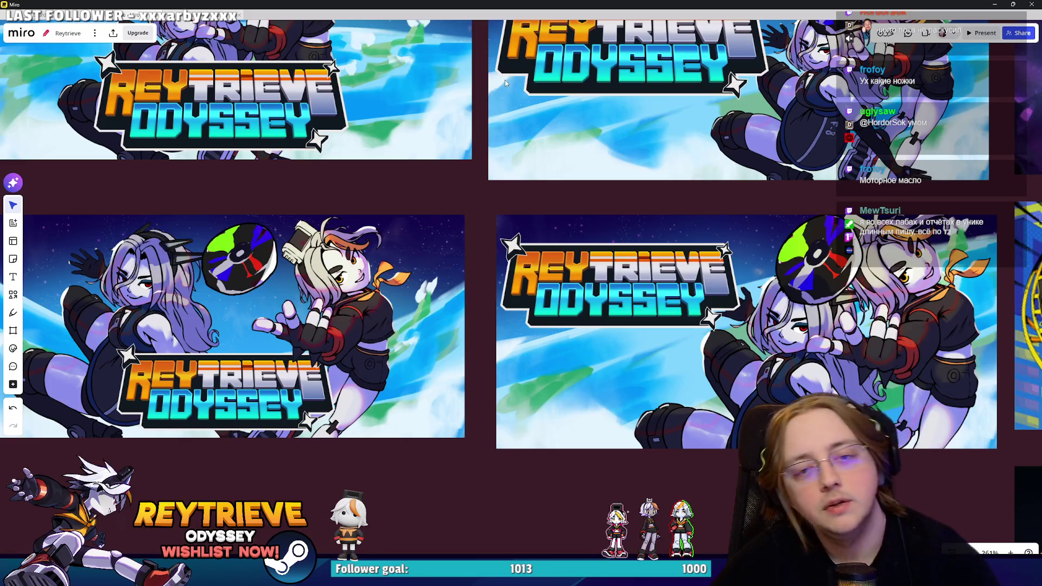
# Copy a reference banner from the Miro board, select the Slime Rancher banner, and minimize Miro.
pyautogui.scroll(-10, 565, 52)
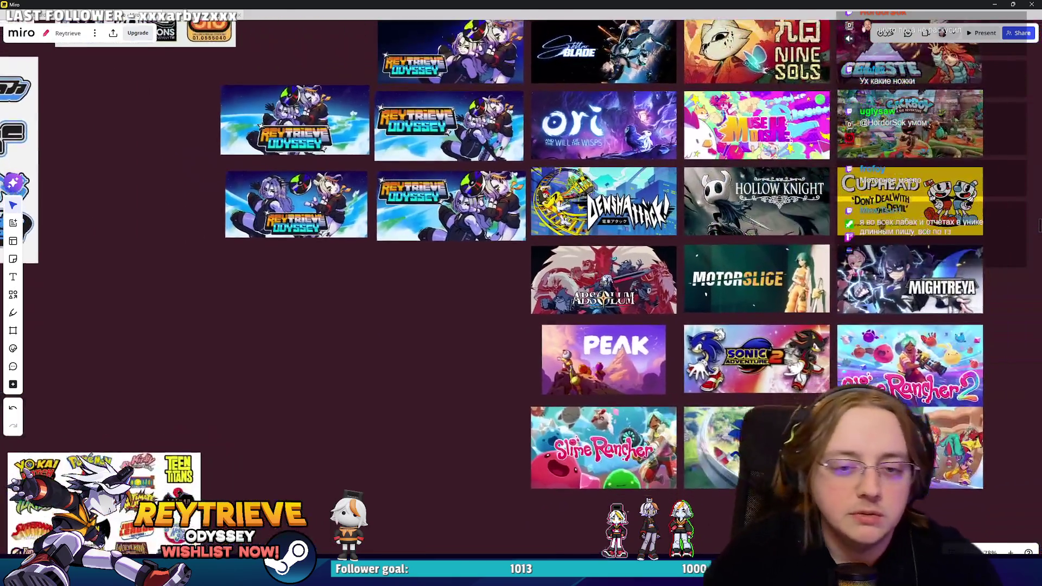
pyautogui.scroll(5, 604, 279)
pyautogui.click(599, 341)
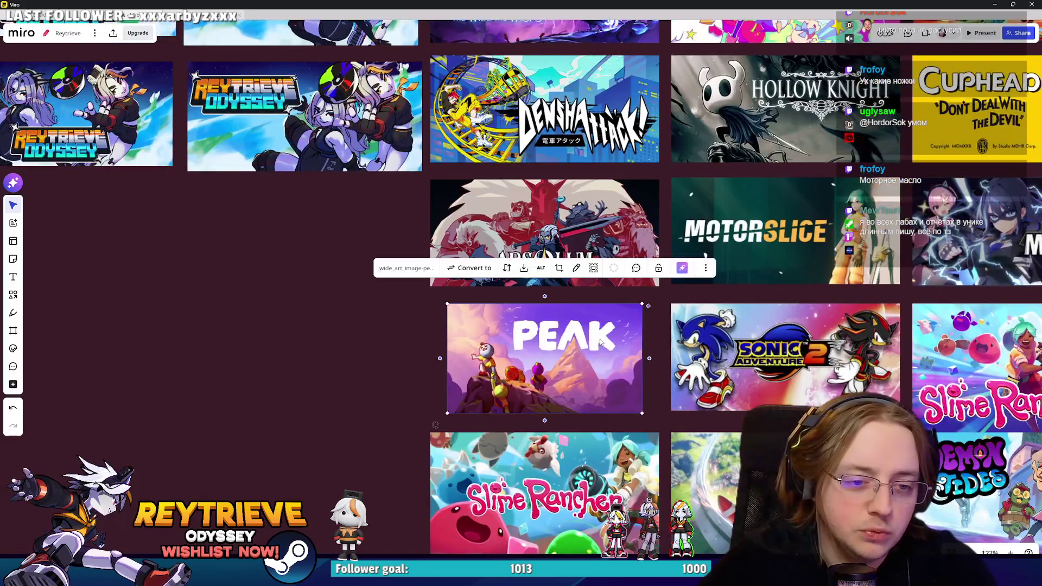
pyautogui.hotkey('ctrl', 'c')
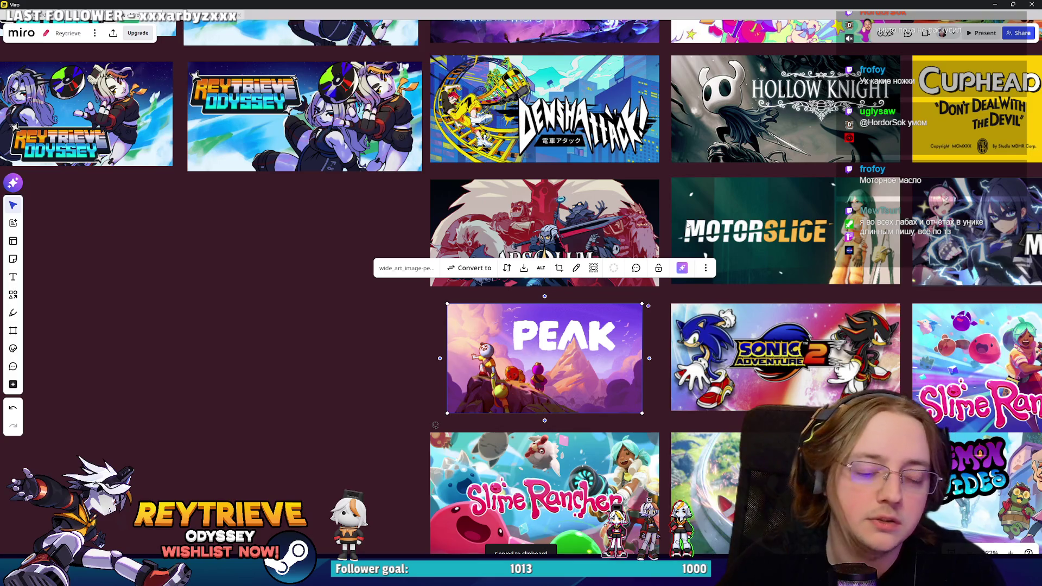
pyautogui.scroll(-2, 602, 326)
pyautogui.click(601, 407)
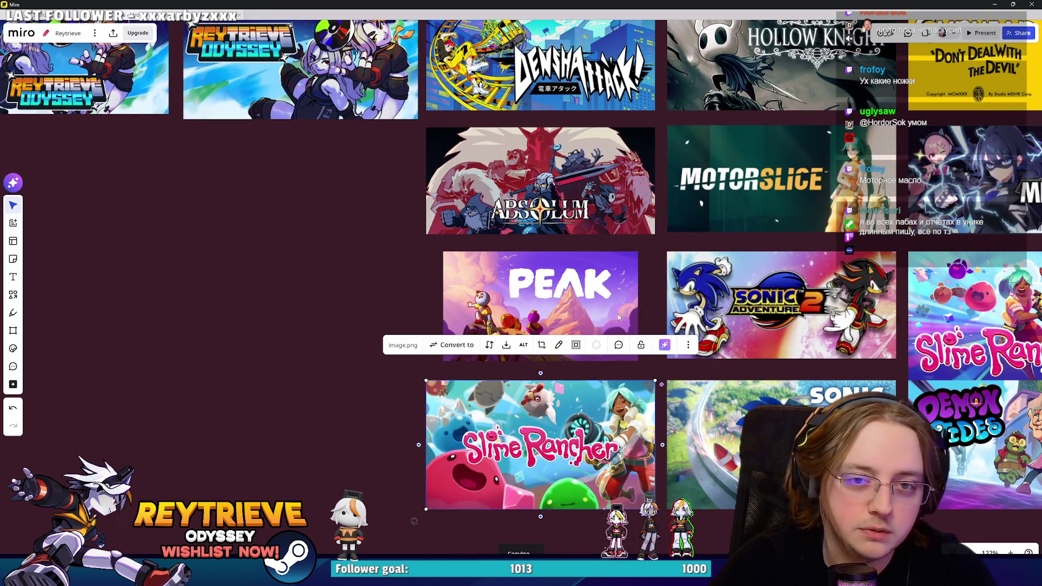
pyautogui.scroll(-1, 675, 222)
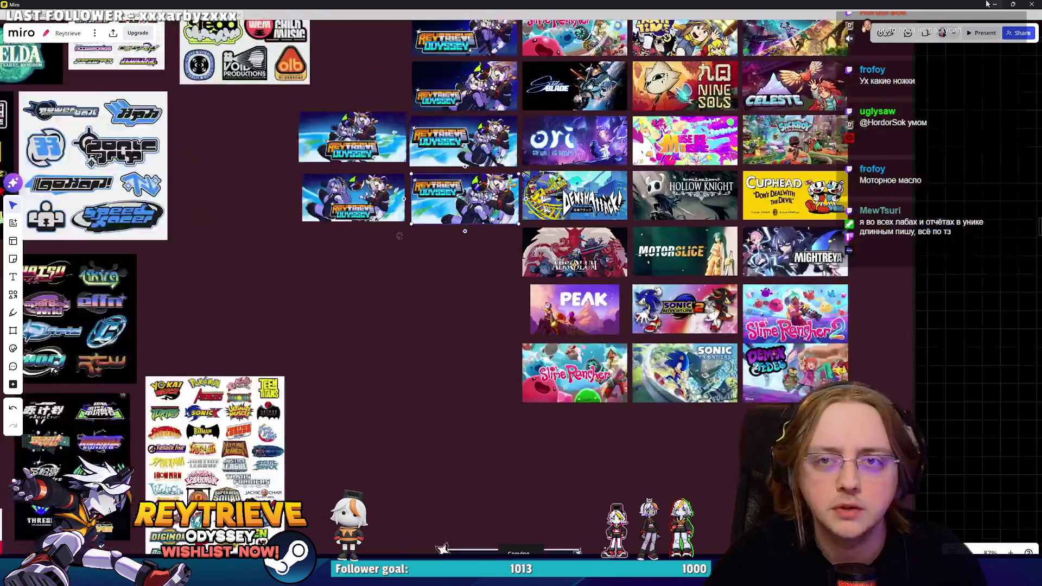
pyautogui.click(994, 4)
pyautogui.scroll(3, 962, 441)
# Paste the Slime Rancher image as a new layer and scale it to fill the canvas.
pyautogui.click(969, 391)
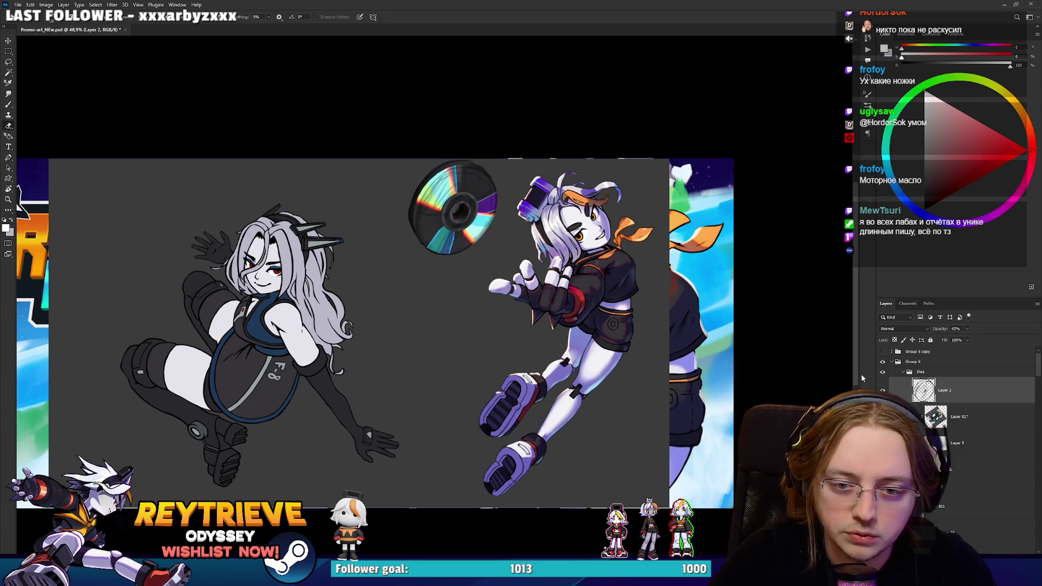
pyautogui.hotkey('ctrl', 'v')
pyautogui.moveTo(509, 331)
pyautogui.mouseDown()
pyautogui.moveTo(767, 302)
pyautogui.moveTo(832, 330)
pyautogui.mouseUp()
pyautogui.press('Return')
pyautogui.press('e')
pyautogui.press('h')
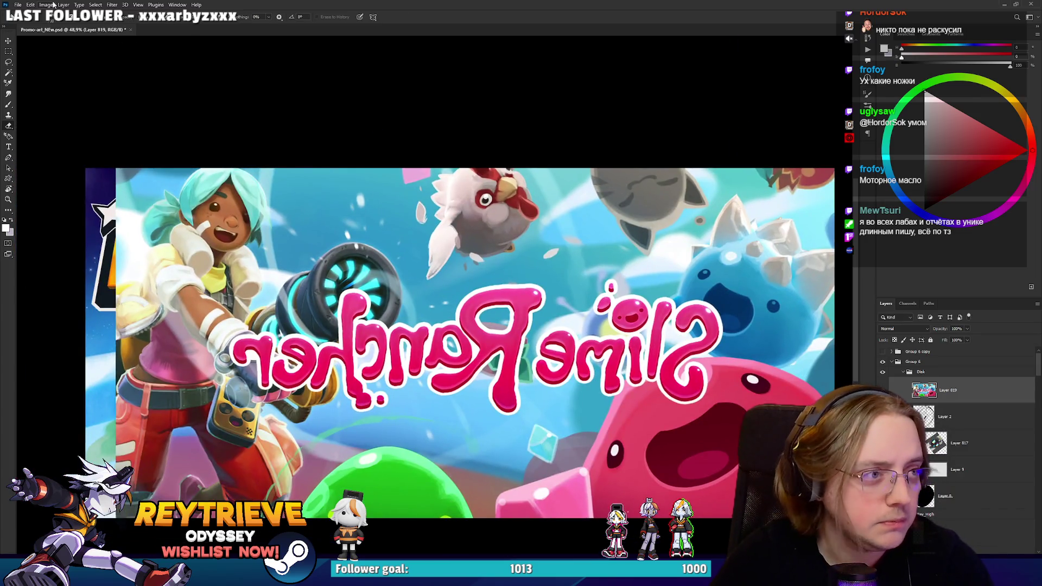
# Apply a 159-pixel Gaussian Blur to the pasted Slime Rancher layer.
pyautogui.click(112, 4)
pyautogui.moveTo(138, 109)
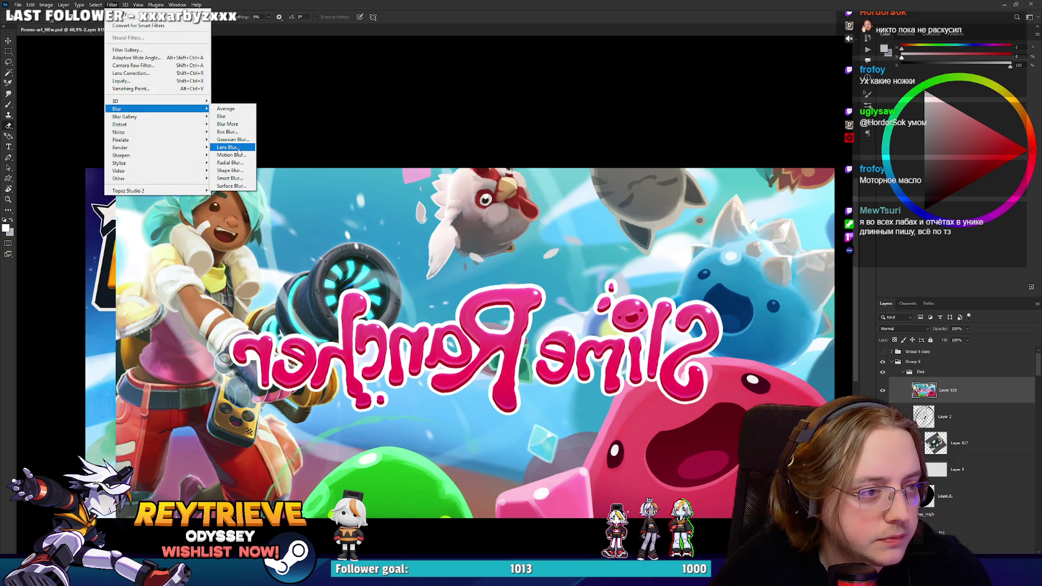
pyautogui.click(233, 139)
pyautogui.moveTo(740, 376); pyautogui.dragTo(750, 376)
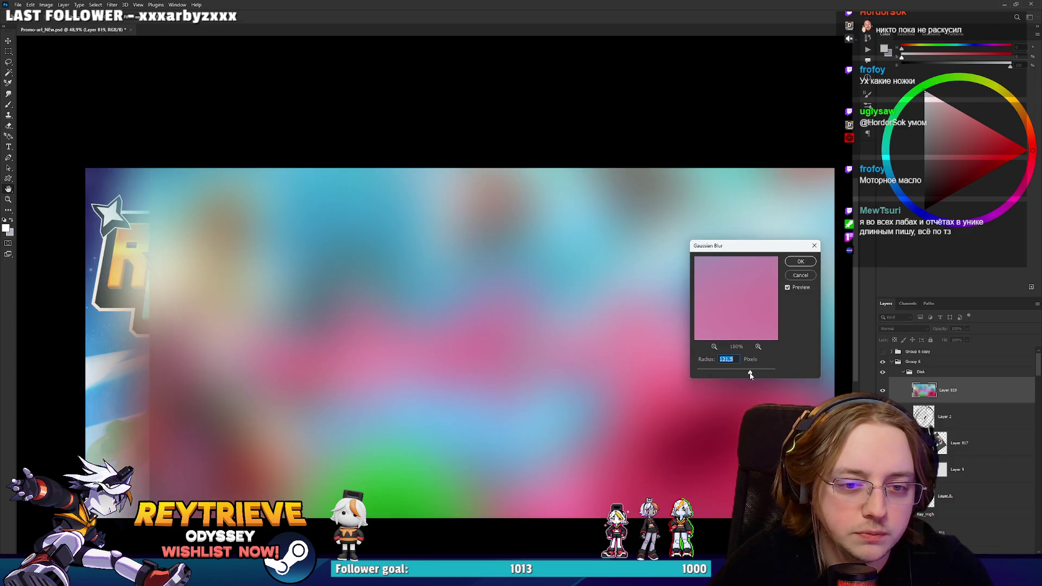
pyautogui.click(797, 262)
pyautogui.press('e')
pyautogui.moveTo(611, 331)
pyautogui.mouseDown()
pyautogui.moveTo(446, 272)
pyautogui.moveTo(532, 304)
pyautogui.mouseUp()
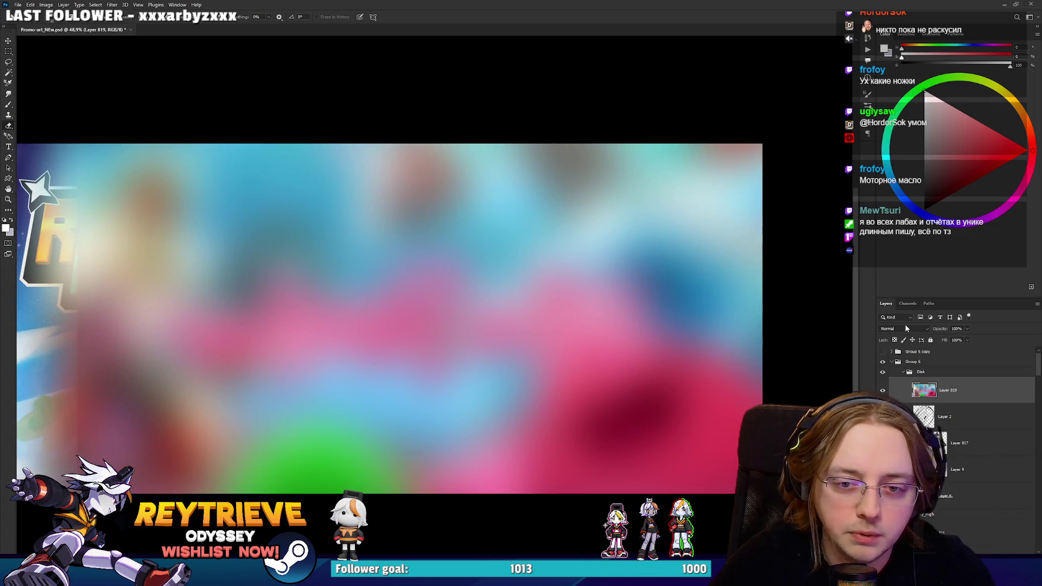
pyautogui.click(904, 328)
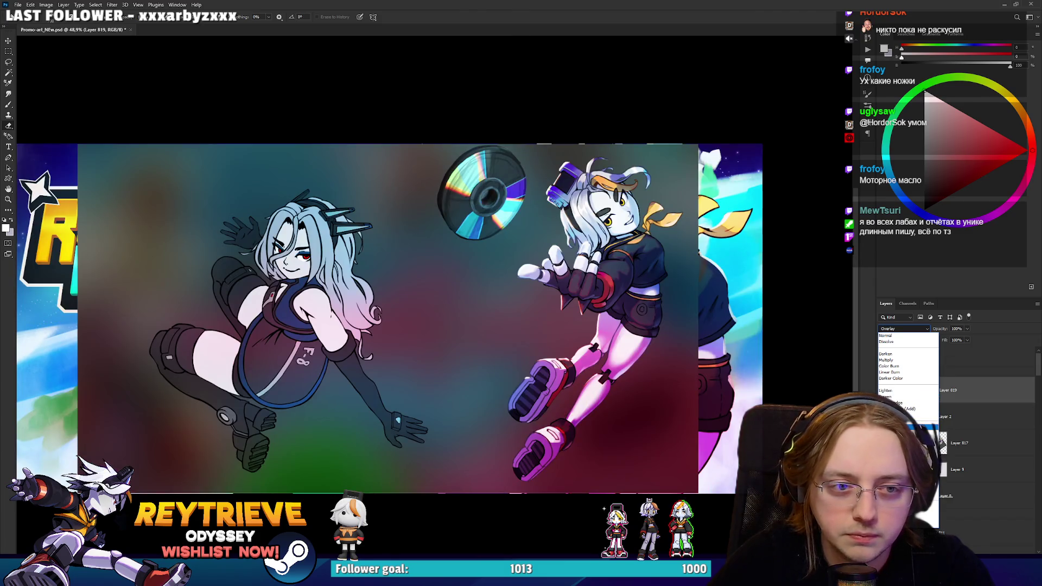
# Set the blurred layer to Overlay, lower its opacity, and toggle it on and off to compare.
pyautogui.click(922, 426)
pyautogui.moveTo(936, 339); pyautogui.dragTo(935, 340)
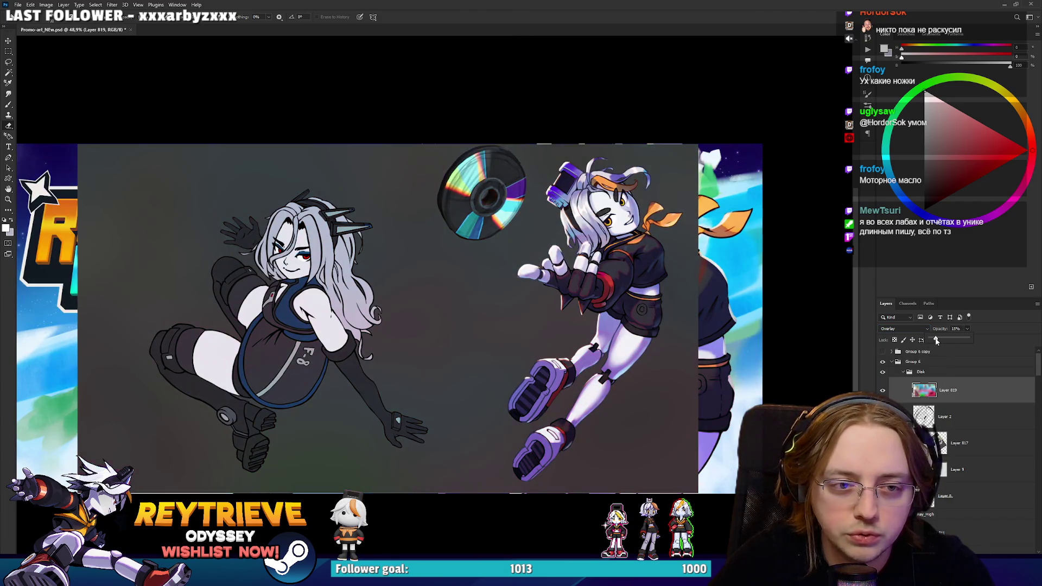
pyautogui.click(883, 390)
pyautogui.scroll(-2, 665, 287)
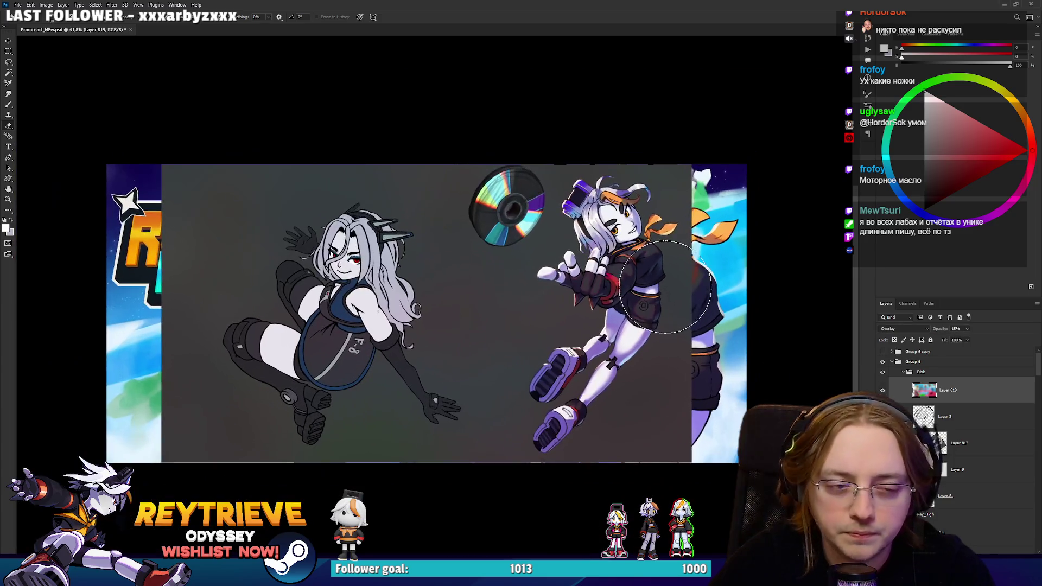
pyautogui.scroll(1, 516, 303)
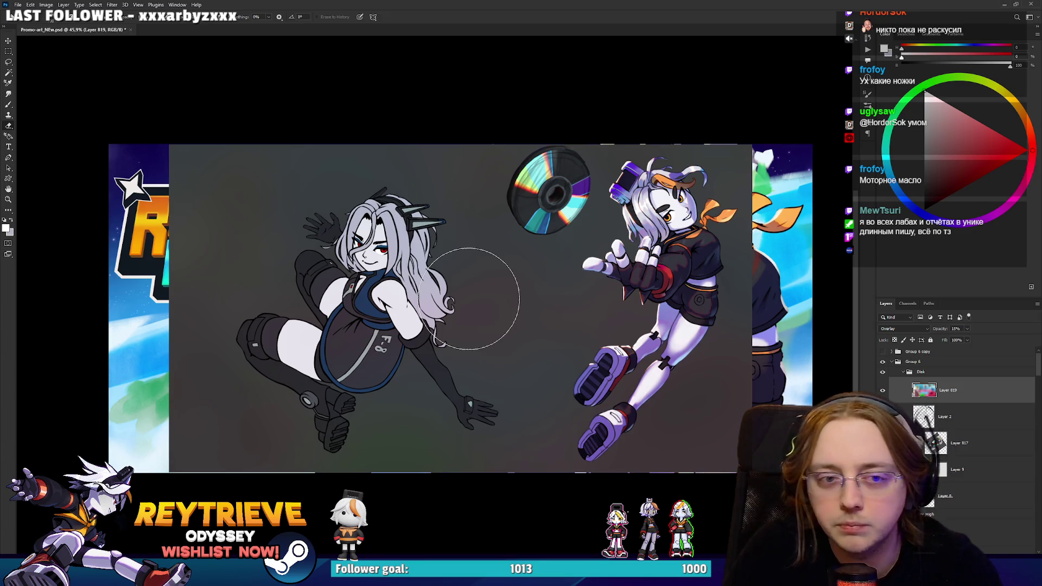
pyautogui.scroll(6, 672, 288)
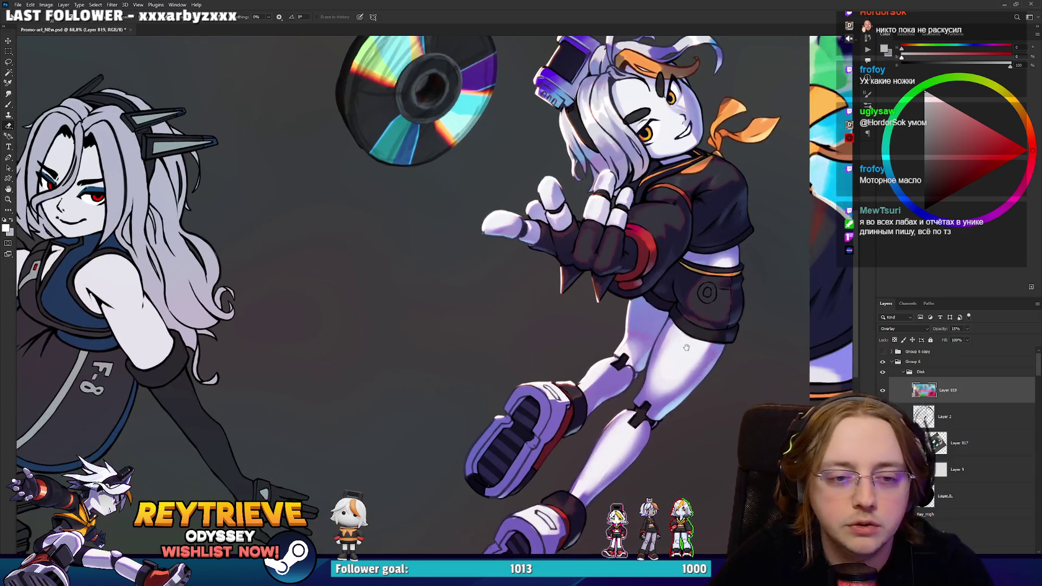
pyautogui.click(881, 390)
pyautogui.scroll(-6, 627, 290)
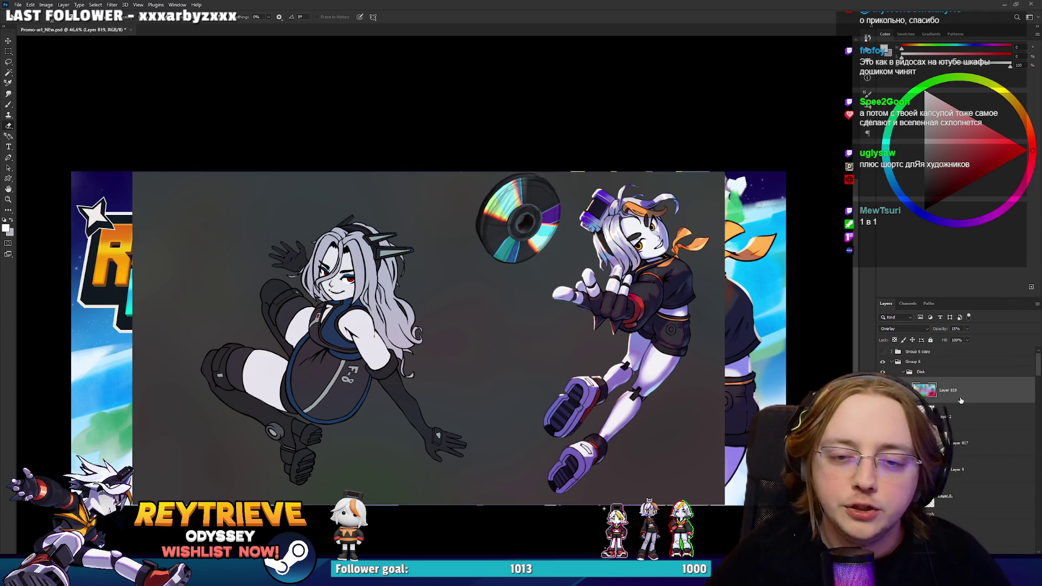
# Copy the merged artwork onto a new layer and apply Filter > Stylize > Find Edges.
pyautogui.hotkey('ctrl', 'a')
pyautogui.hotkey('ctrl', 'j')
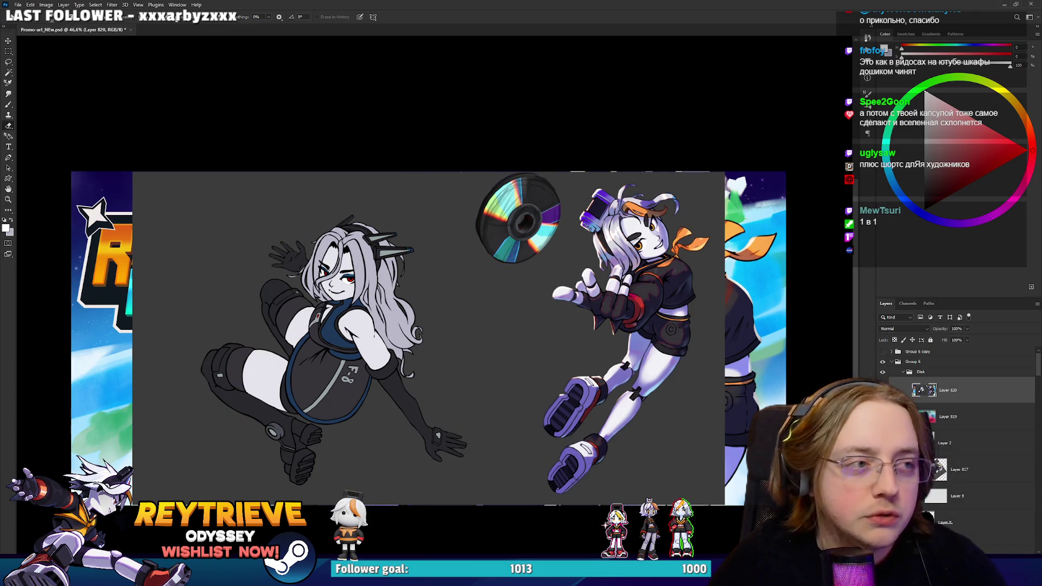
pyautogui.click(111, 4)
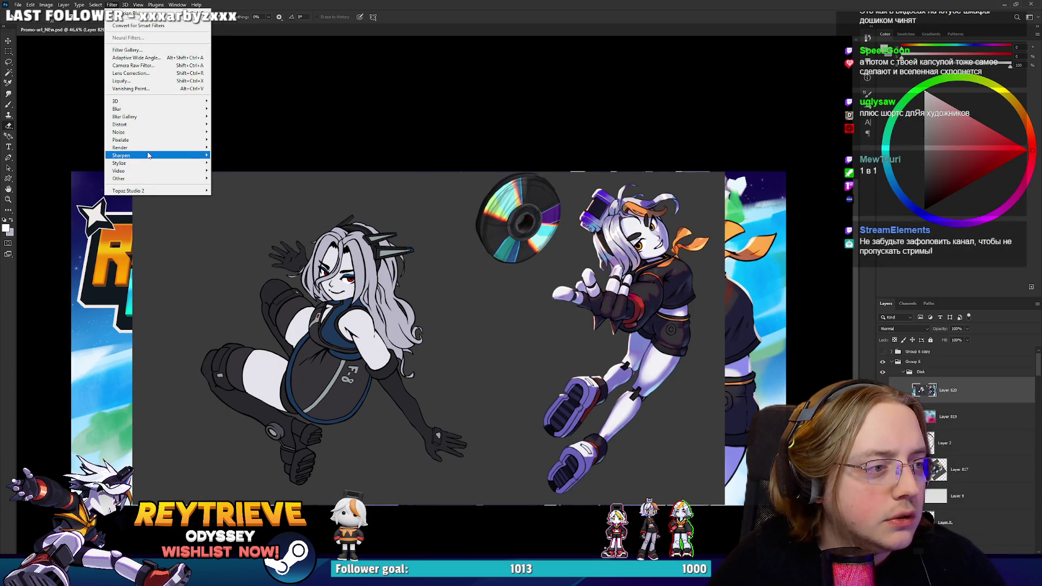
pyautogui.moveTo(162, 162)
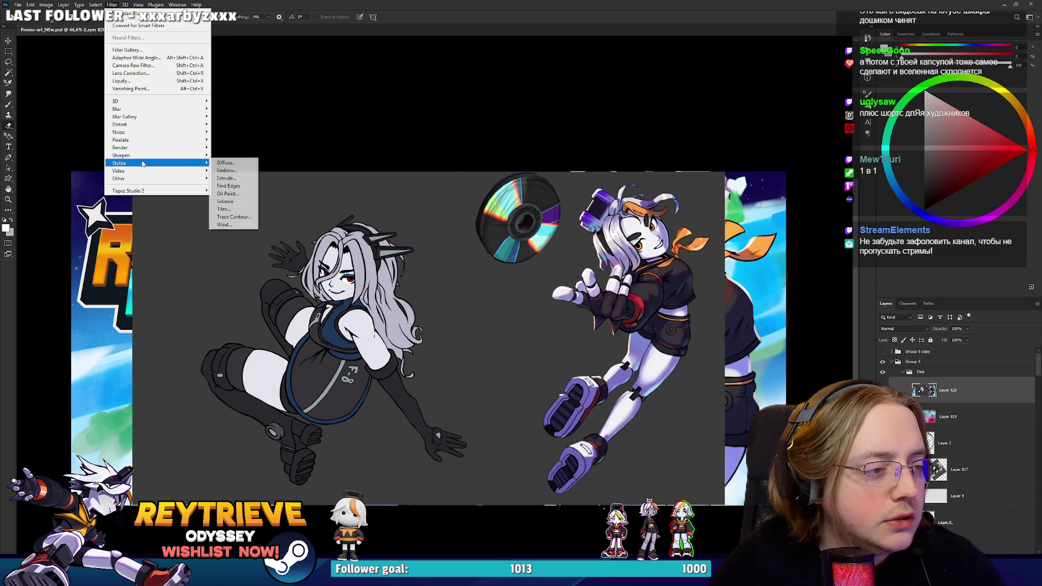
pyautogui.click(230, 186)
pyautogui.scroll(5, 610, 293)
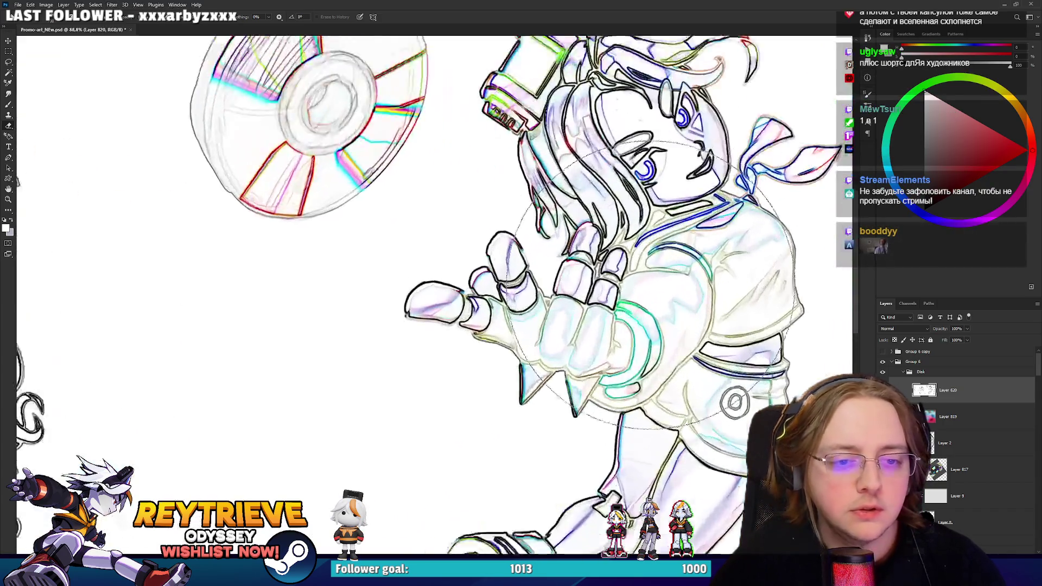
# Blend the outline layer in Multiply at 10% opacity.
pyautogui.click(903, 328)
pyautogui.click(886, 360)
pyautogui.click(967, 328)
pyautogui.moveTo(971, 339); pyautogui.dragTo(933, 339)
pyautogui.scroll(4, 613, 325)
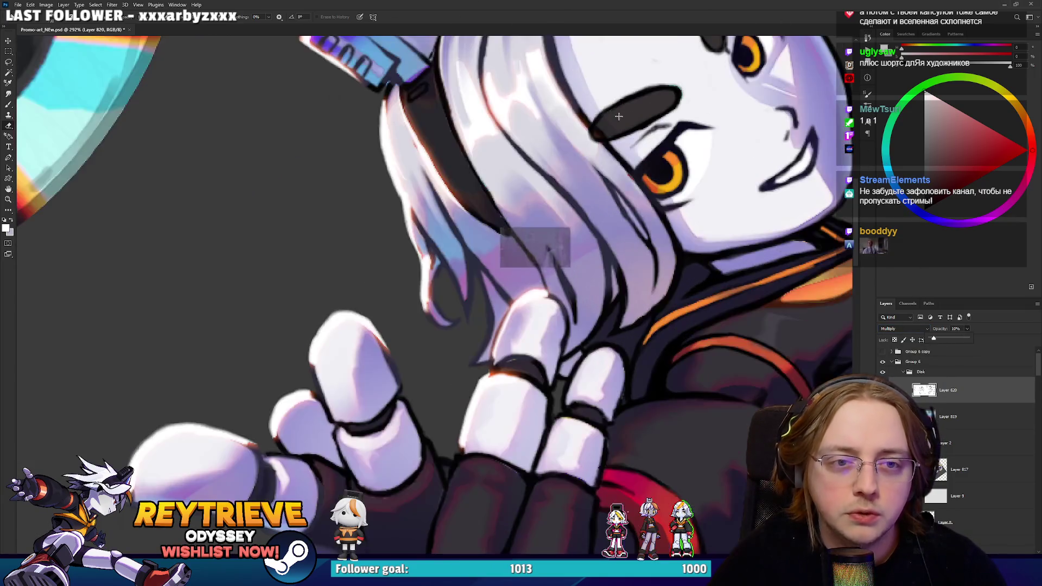
pyautogui.moveTo(624, 301); pyautogui.dragTo(613, 343)
pyautogui.scroll(3, 768, 179)
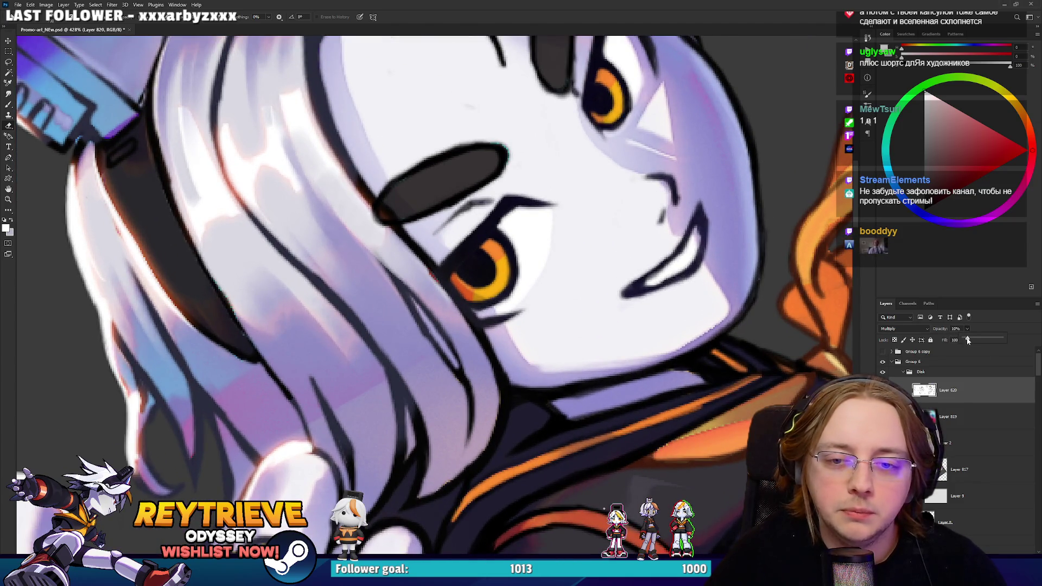
# Fine-tune the outline layer's opacity, trying 25% and settling on 14%.
pyautogui.moveTo(967, 339); pyautogui.dragTo(973, 339)
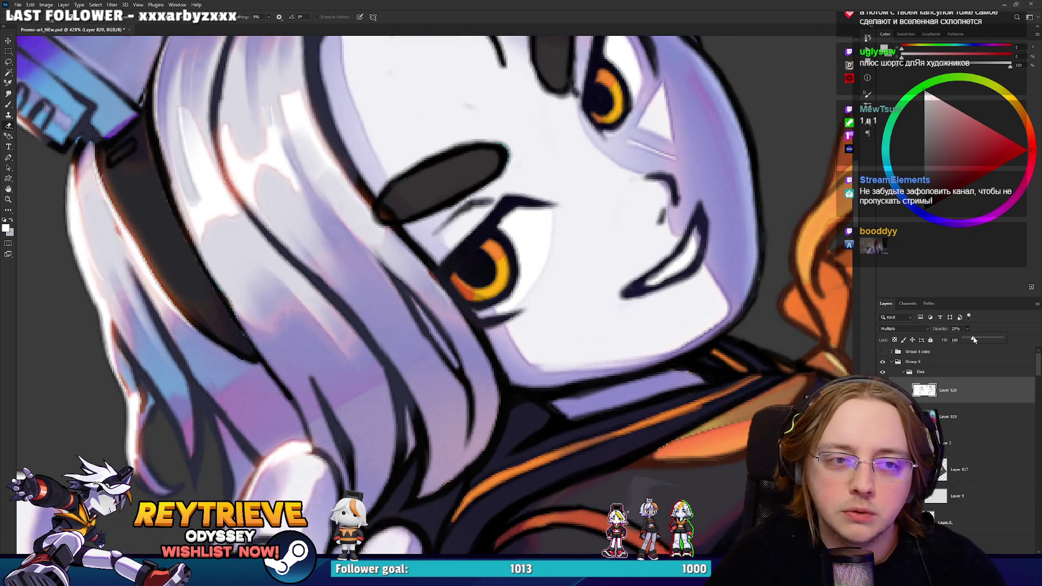
pyautogui.scroll(-5, 582, 223)
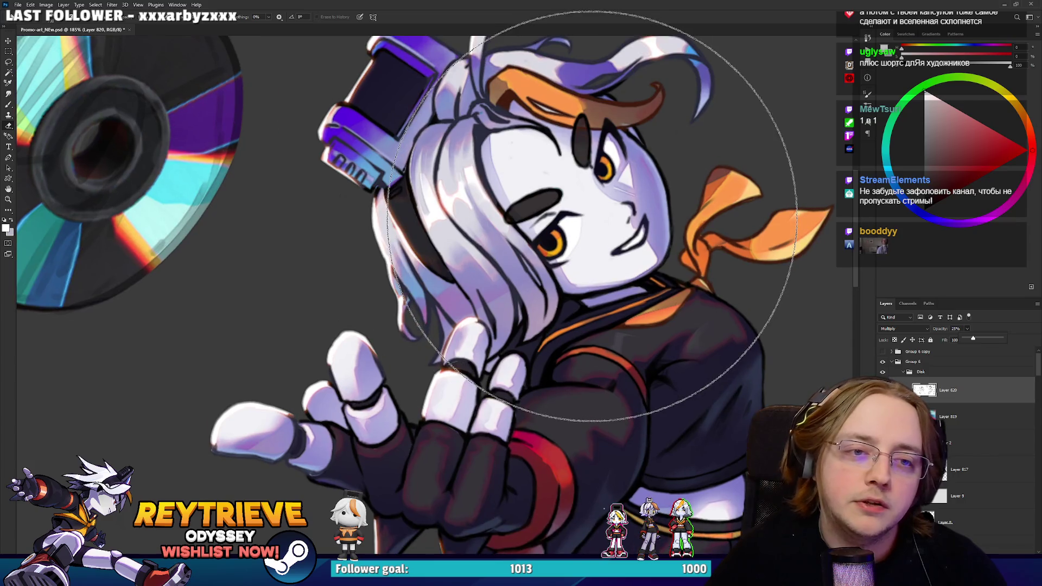
pyautogui.scroll(3, 591, 215)
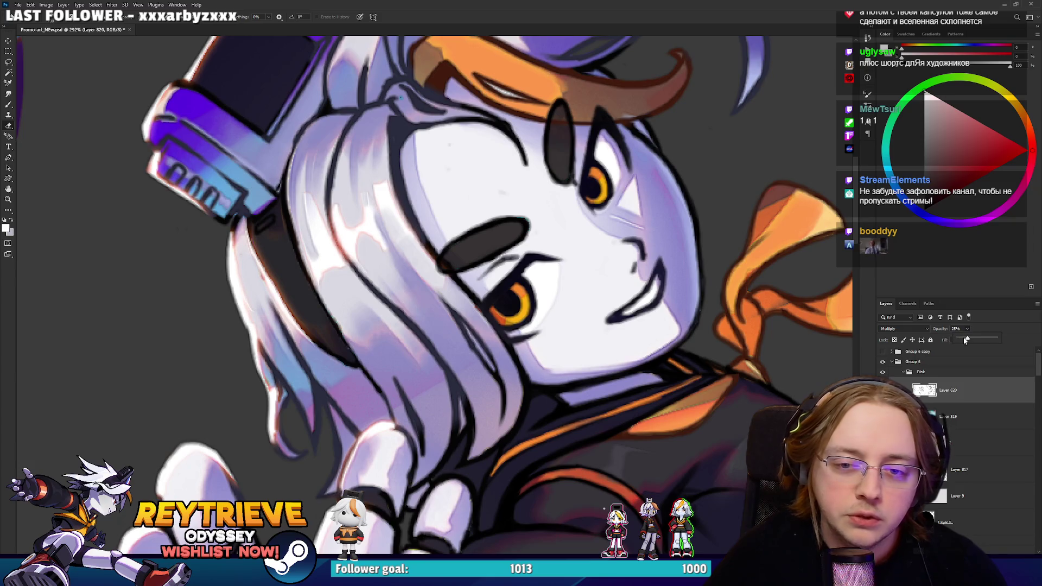
pyautogui.moveTo(966, 340); pyautogui.dragTo(964, 340)
pyautogui.scroll(-8, 734, 341)
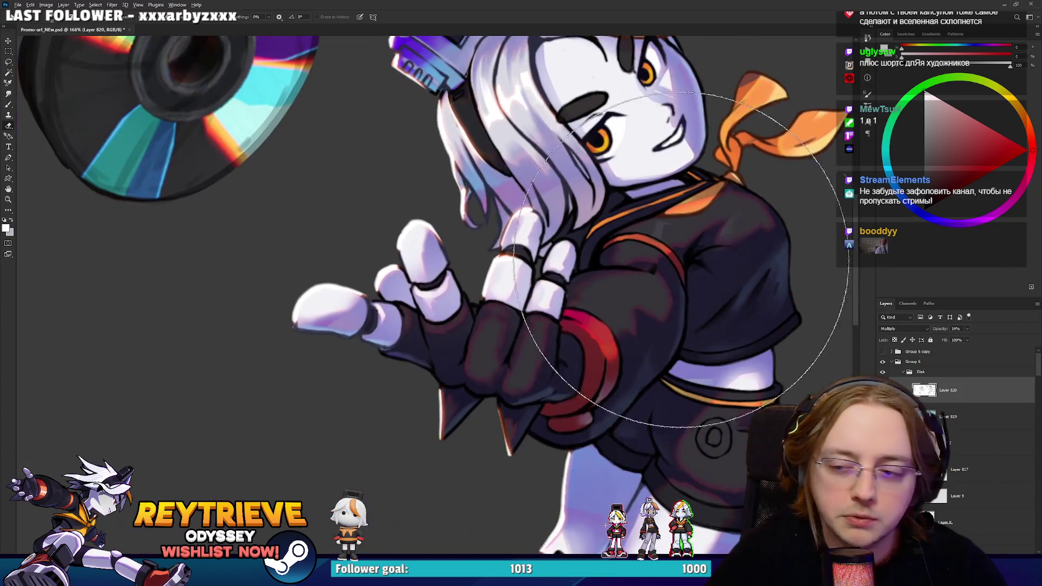
pyautogui.scroll(2, 696, 291)
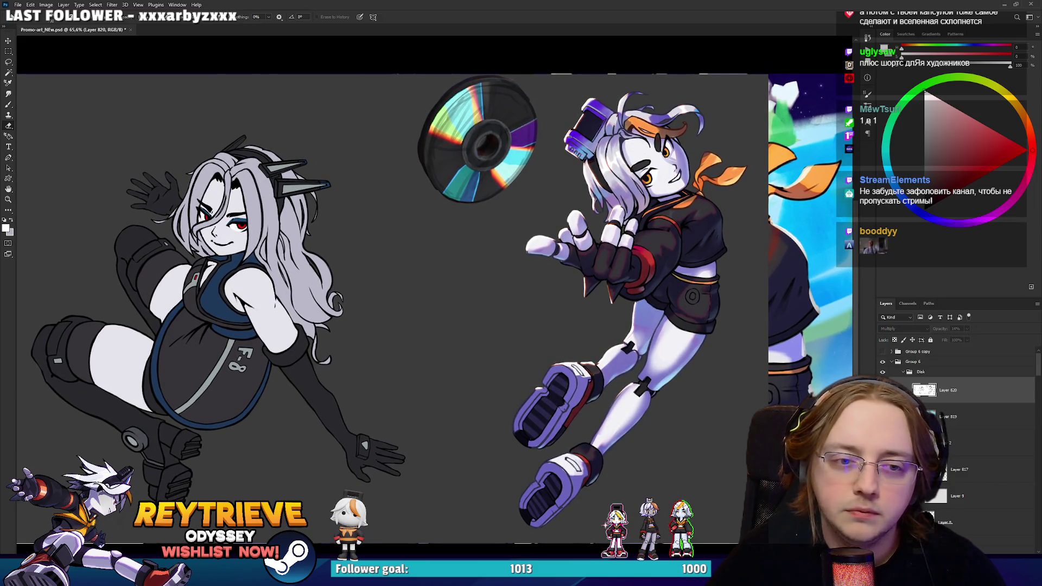
pyautogui.scroll(7, 649, 179)
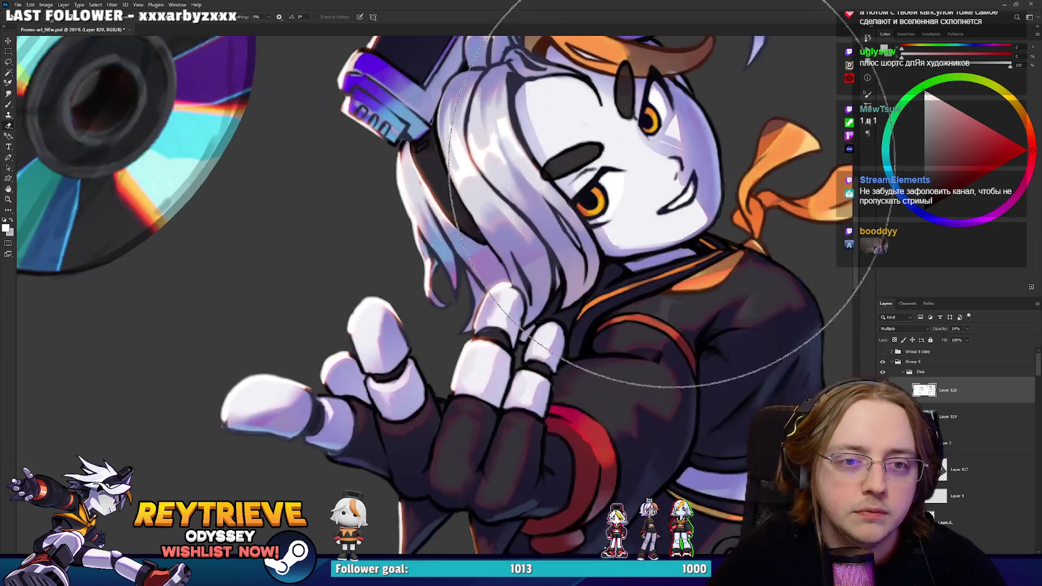
pyautogui.scroll(1, 684, 262)
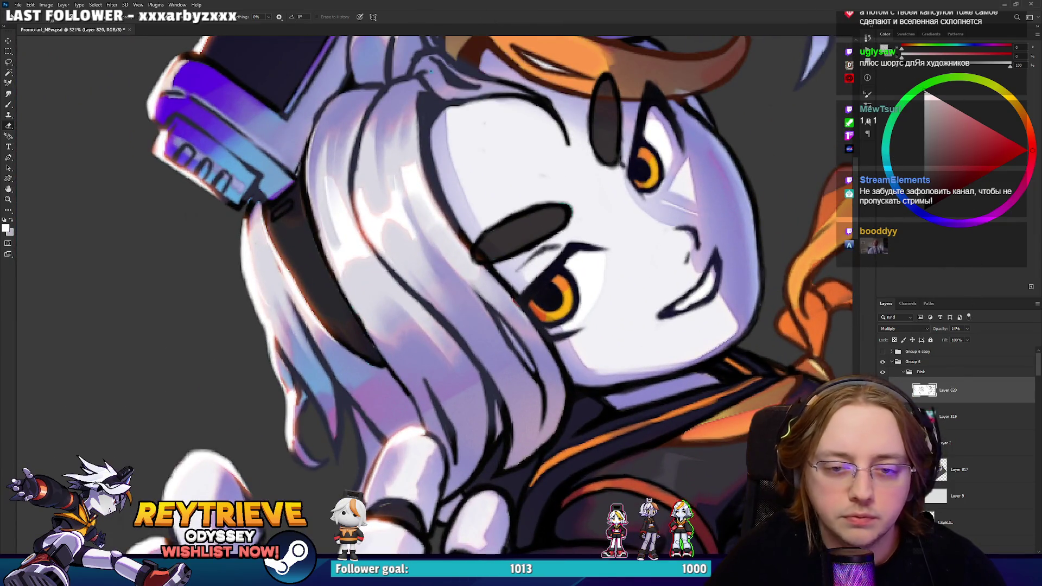
pyautogui.scroll(-8, 482, 297)
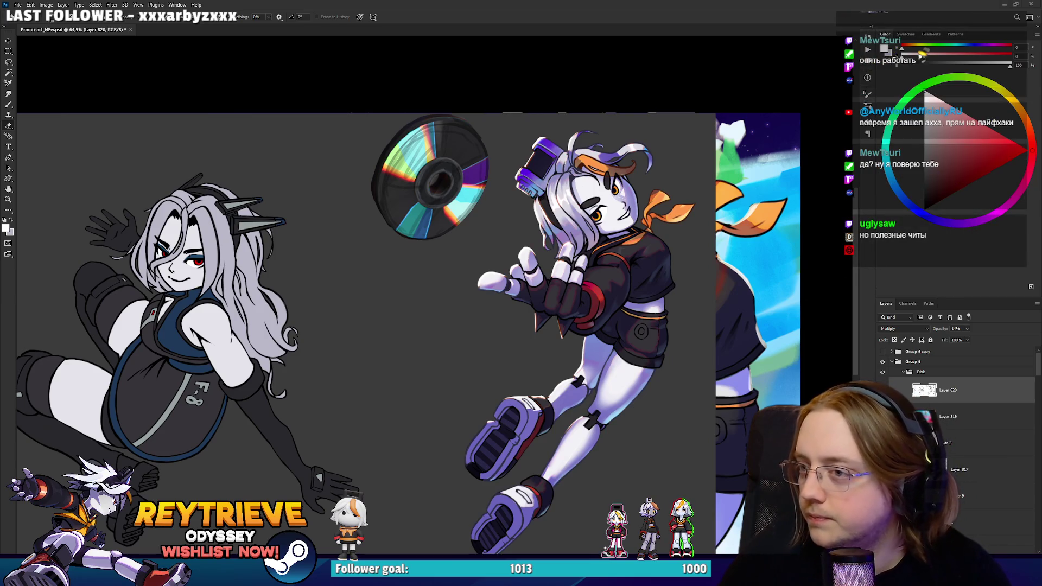
# Toggle Group 6 off and on twice to compare it against the coloured art.
pyautogui.scroll(5, 551, 471)
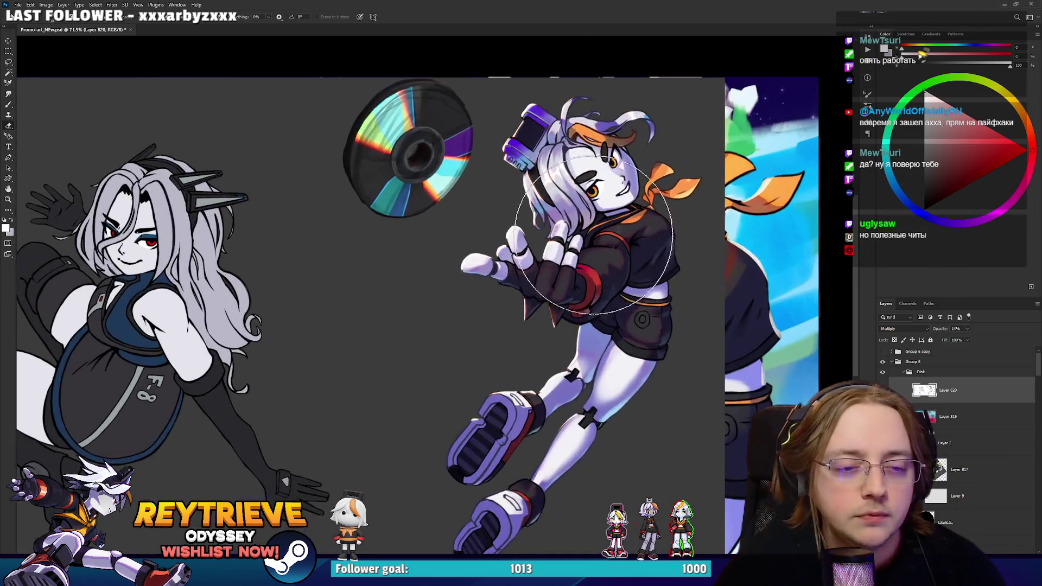
pyautogui.scroll(-5, 618, 302)
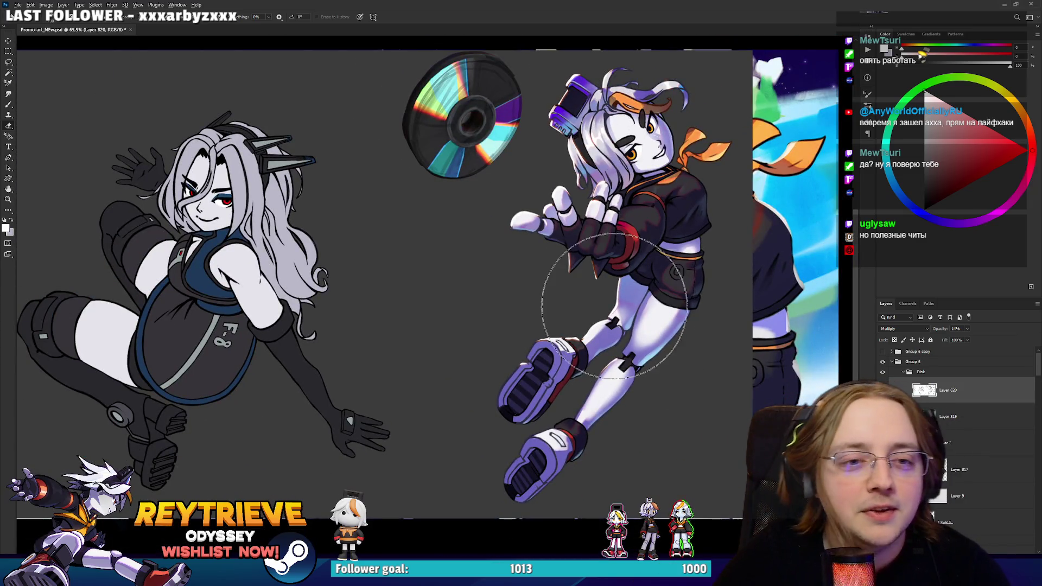
pyautogui.scroll(3, 630, 321)
pyautogui.scroll(2, 640, 277)
pyautogui.scroll(-5, 605, 249)
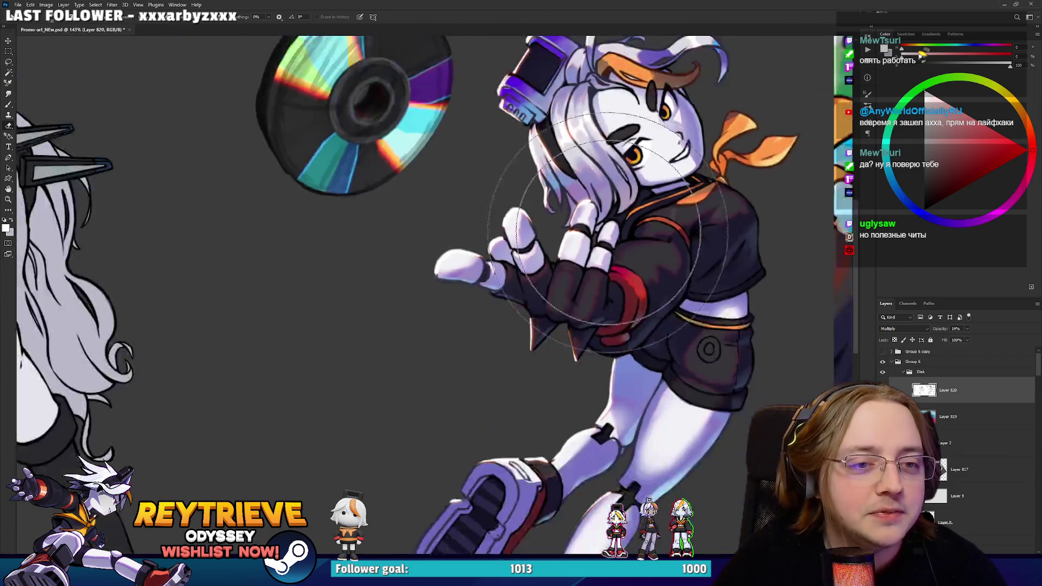
pyautogui.scroll(2, 605, 250)
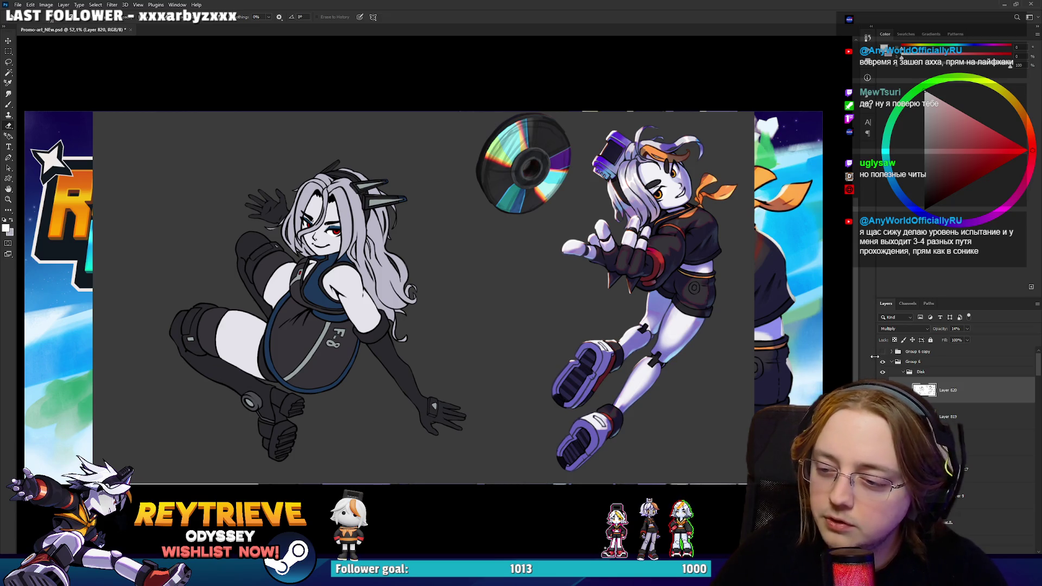
pyautogui.click(881, 362)
pyautogui.click(881, 362)
pyautogui.click(882, 361)
pyautogui.click(881, 361)
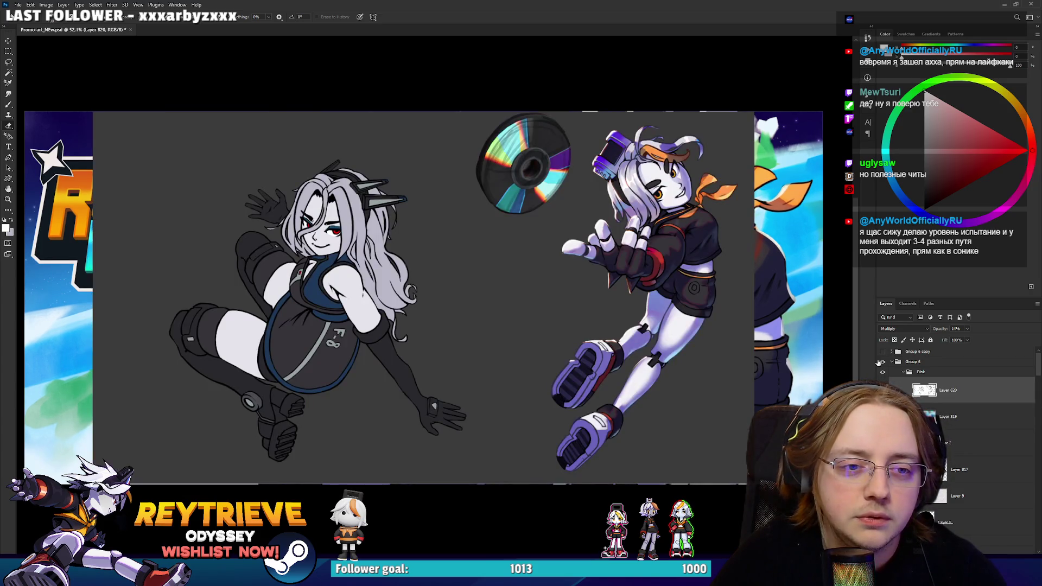
# Zoom and pan the view down over the right character.
pyautogui.scroll(5, 667, 379)
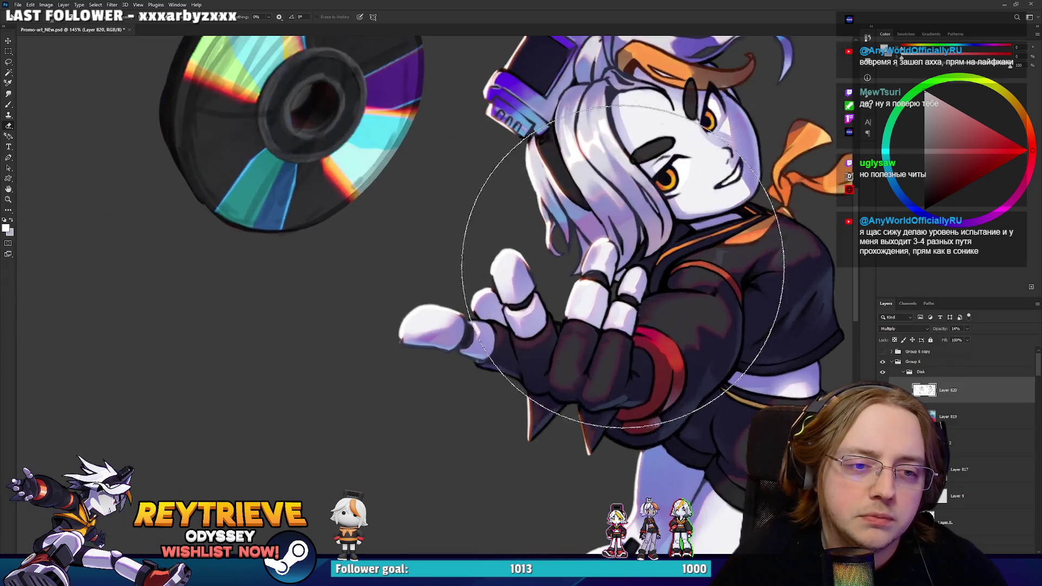
pyautogui.scroll(-5, 623, 267)
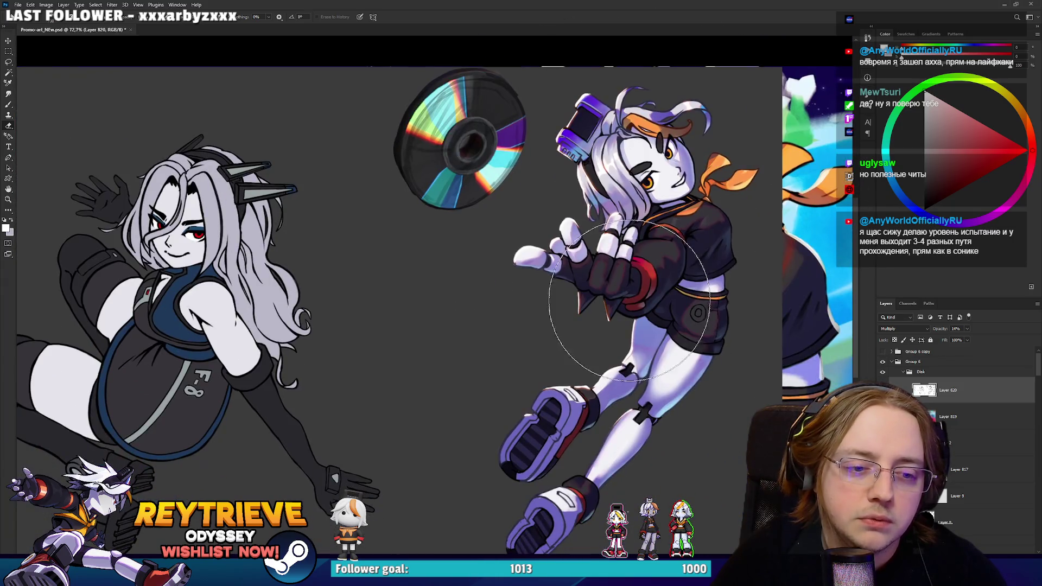
pyautogui.scroll(-4, 630, 299)
pyautogui.scroll(4, 675, 331)
pyautogui.scroll(-5, 678, 352)
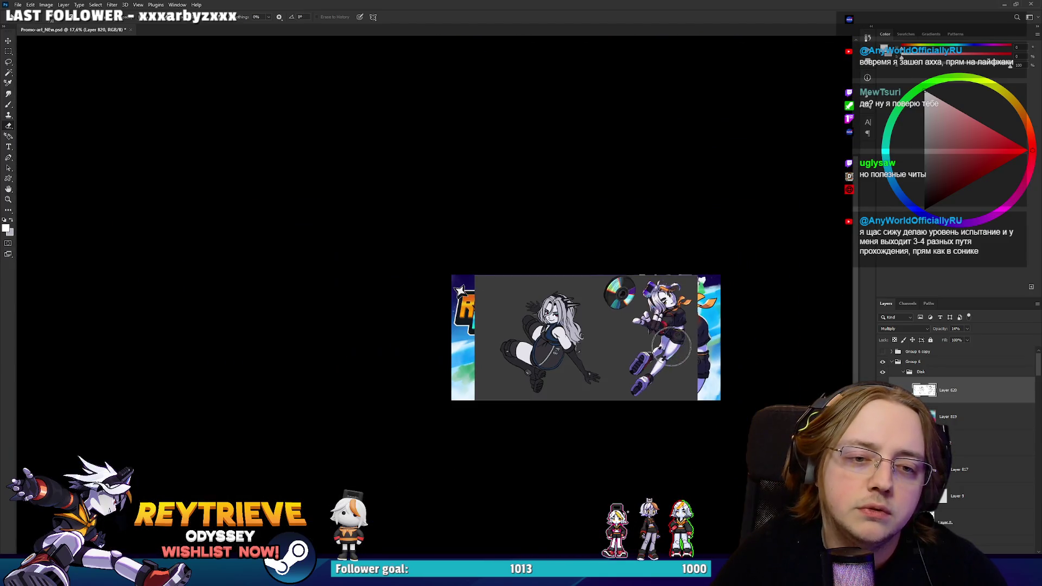
pyautogui.scroll(4, 671, 345)
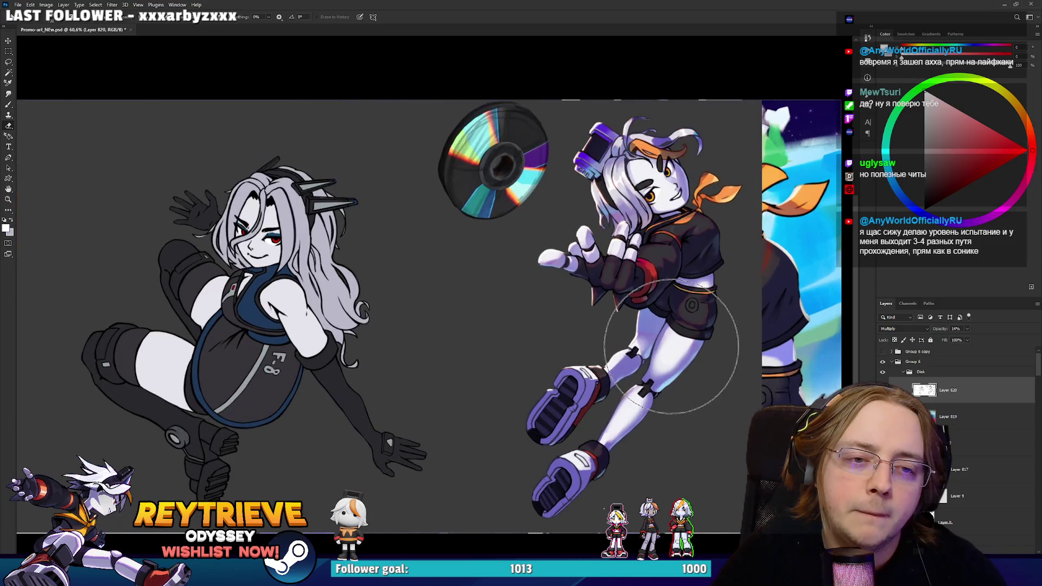
pyautogui.scroll(2, 671, 346)
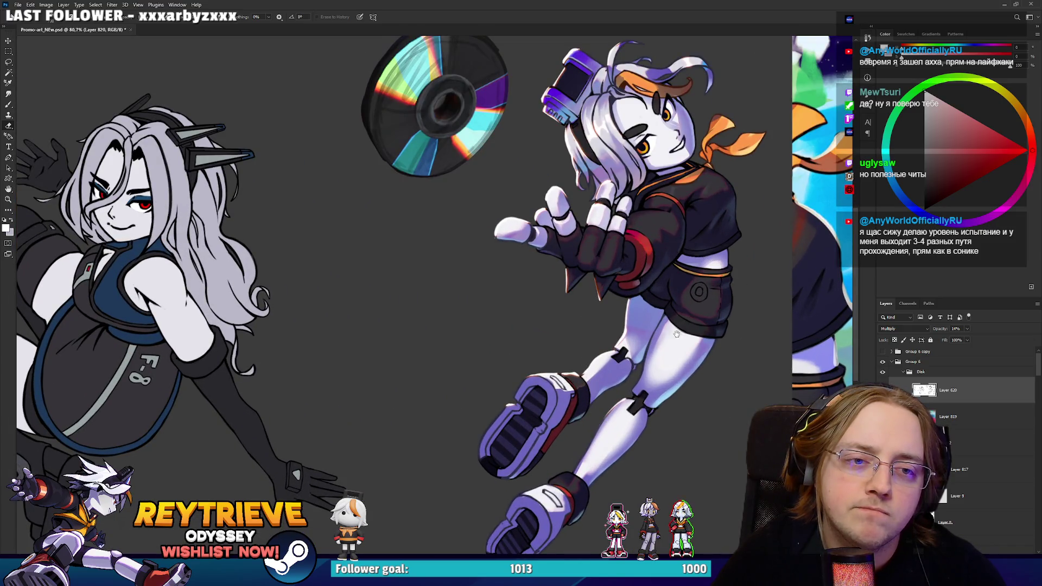
pyautogui.moveTo(671, 345); pyautogui.dragTo(671, 376)
pyautogui.scroll(-3, 670, 374)
pyautogui.scroll(4, 670, 374)
pyautogui.scroll(-6, 633, 320)
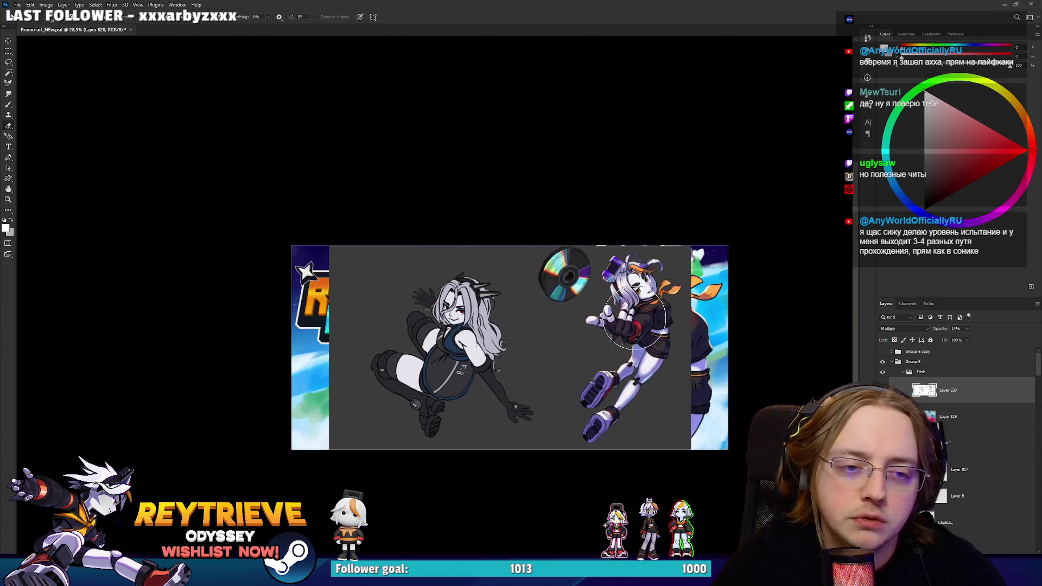
pyautogui.scroll(2, 634, 320)
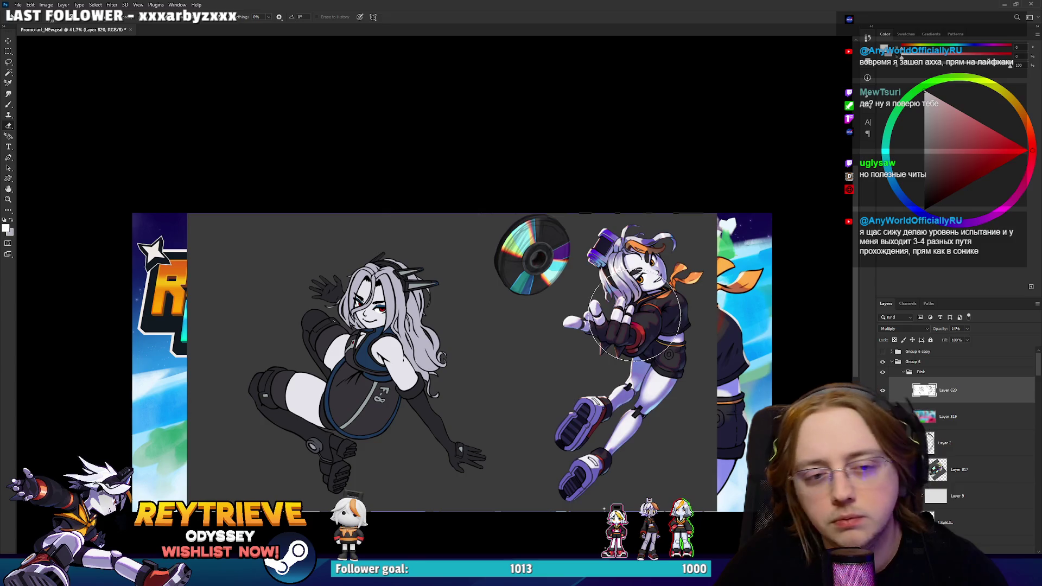
pyautogui.scroll(4, 634, 320)
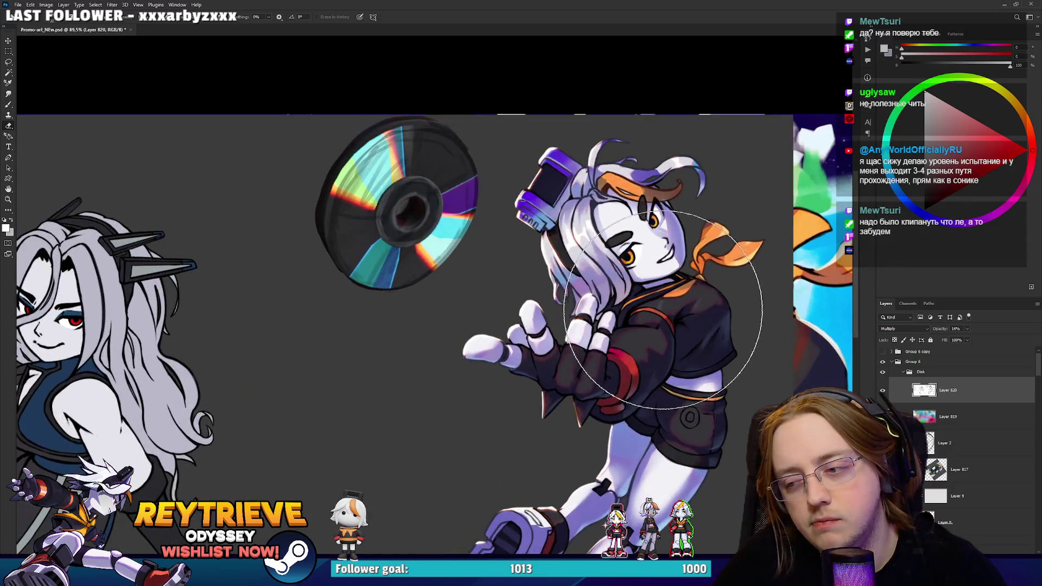
pyautogui.scroll(3, 663, 309)
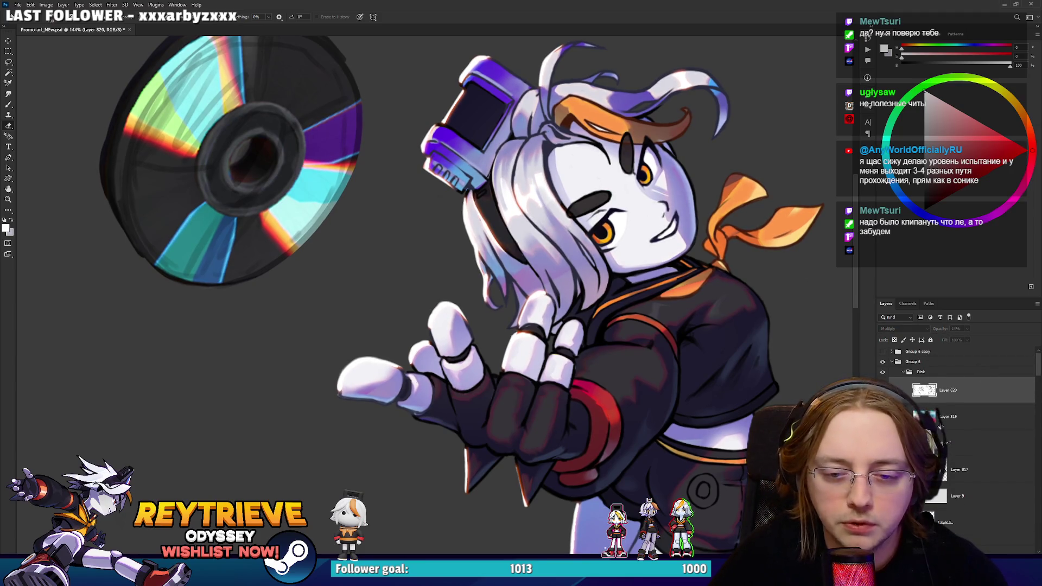
pyautogui.scroll(-3, 955, 412)
# Select Layer 812 and briefly turn the headphone grey to compare, then restore its purple.
pyautogui.keyDown('ctrl'); pyautogui.click(661, 319); pyautogui.keyUp('ctrl')
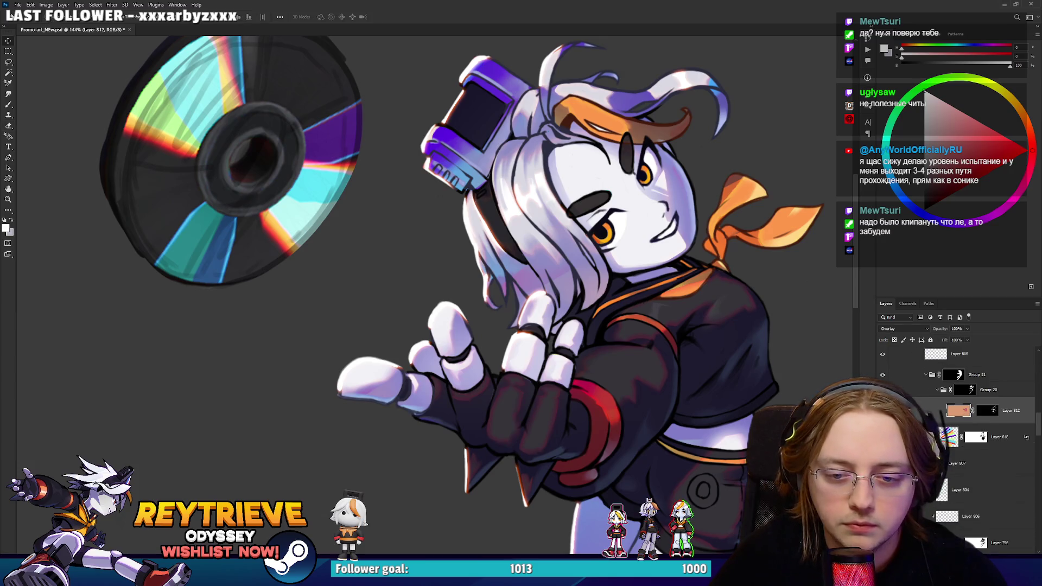
pyautogui.hotkey('ctrl', 'z')
pyautogui.hotkey('ctrl', 'shift', 'z')
pyautogui.hotkey('ctrl', 'z')
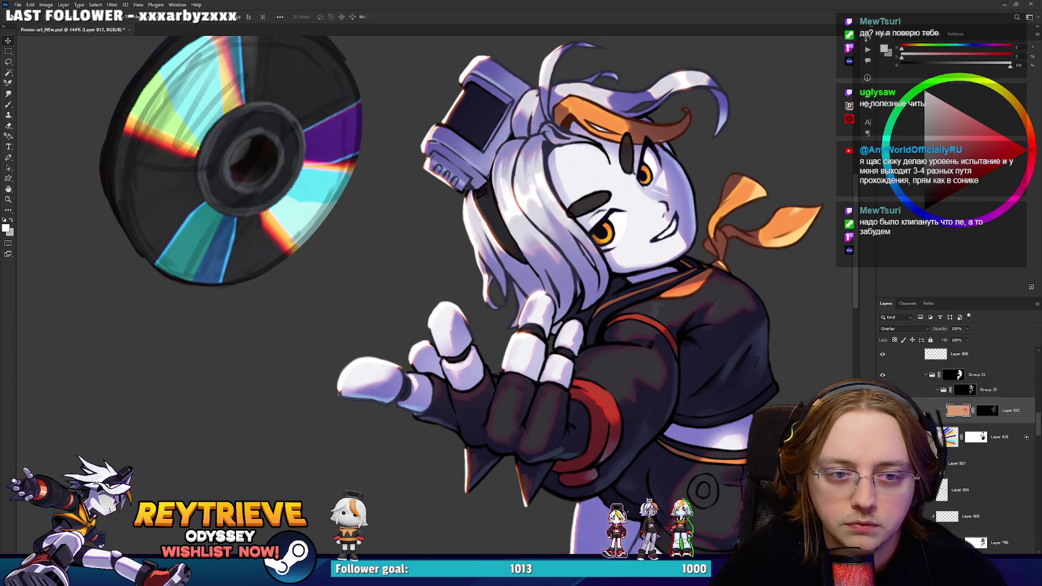
pyautogui.hotkey('ctrl', '-')
pyautogui.hotkey('ctrl', '-')
pyautogui.hotkey('ctrl', '+')
pyautogui.hotkey('ctrl', '+')
pyautogui.hotkey('ctrl', 'shift', 'z')
# Select Layer 818 and add a new empty Layer 821 above it for painting.
pyautogui.click(998, 437)
pyautogui.scroll(5, 670, 331)
pyautogui.press('e')
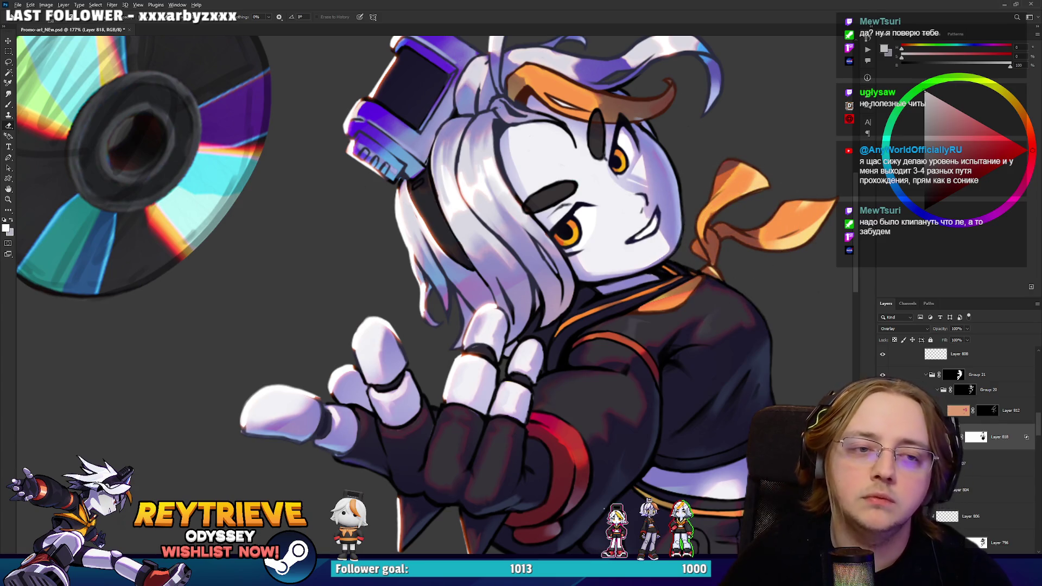
pyautogui.scroll(-5, 698, 186)
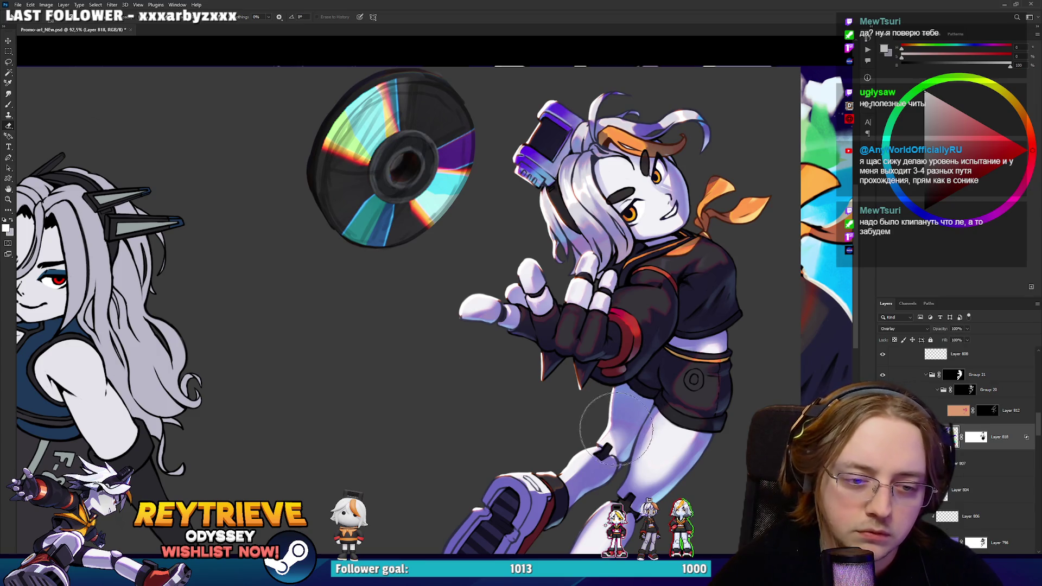
pyautogui.scroll(-1, 407, 298)
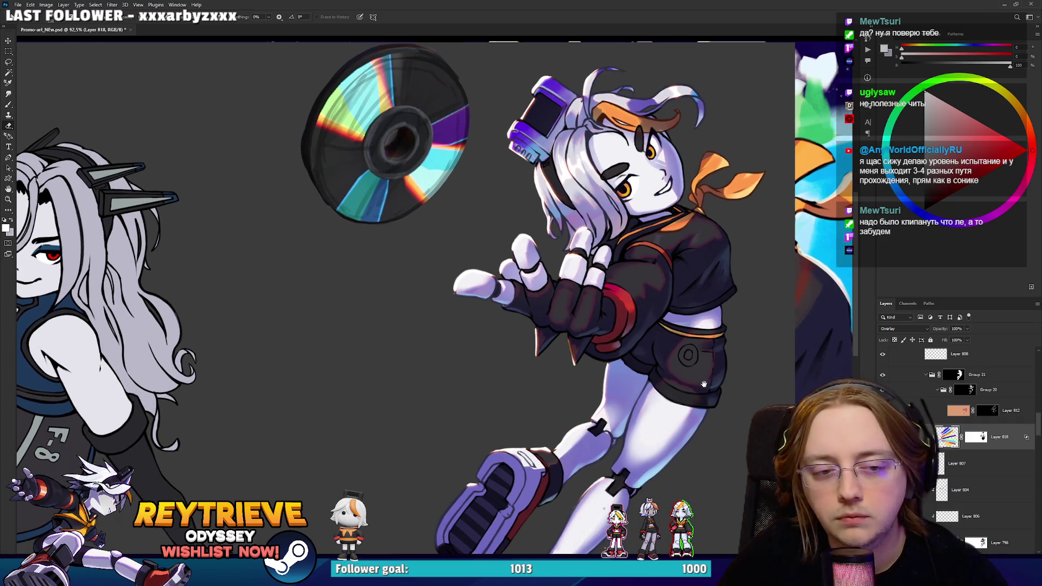
pyautogui.scroll(-2, 1002, 434)
pyautogui.hotkey('ctrl', 'shift', 'alt', 'n')
pyautogui.press('b')
pyautogui.scroll(3, 670, 384)
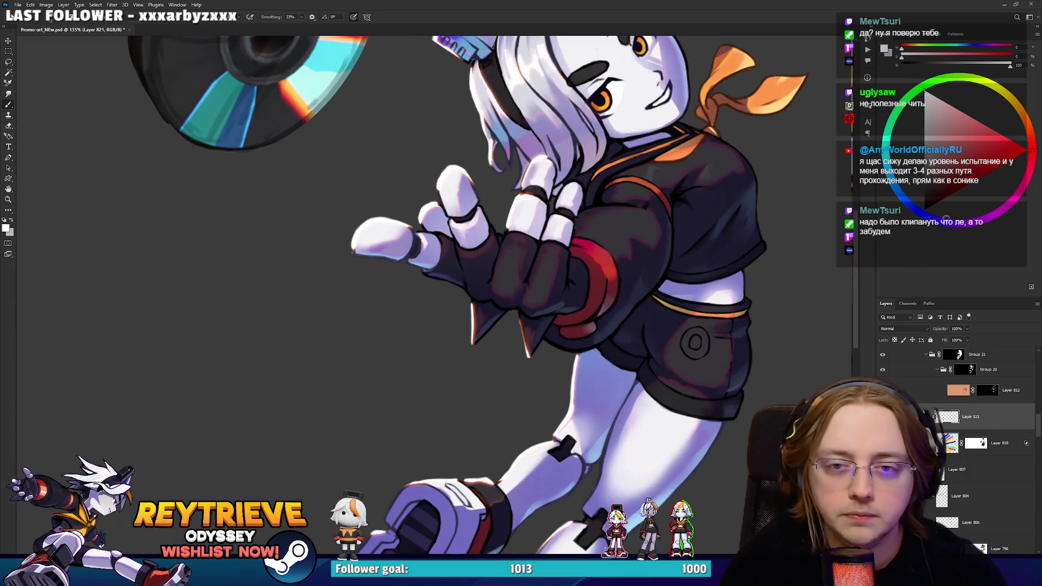
# Tilt the view and paint black shadow over the girl's shorts, pocket and waistband.
pyautogui.moveTo(689, 235); pyautogui.dragTo(634, 277)
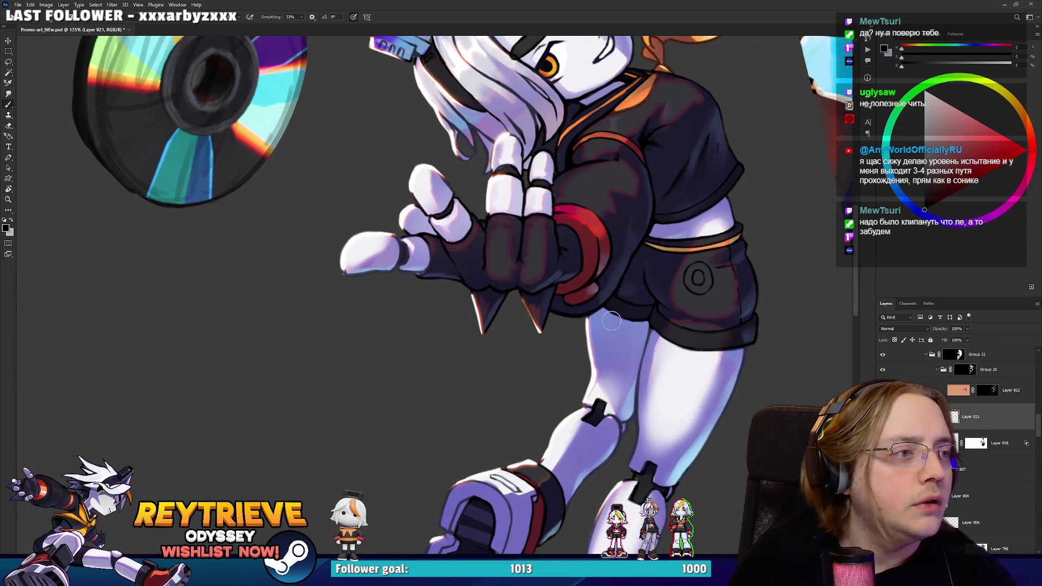
pyautogui.rightClick(635, 277)
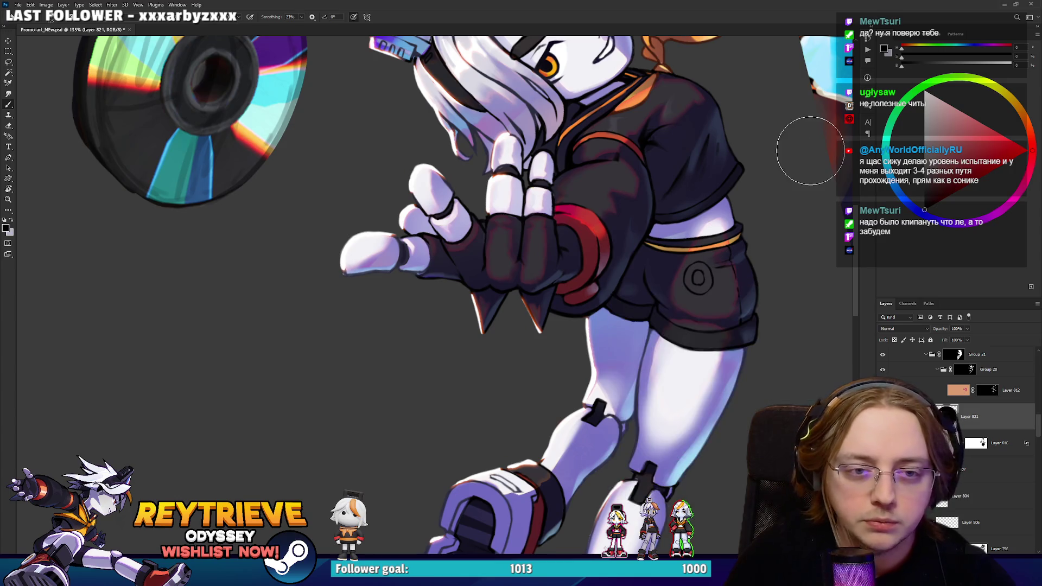
pyautogui.press('Escape')
pyautogui.moveTo(589, 339)
pyautogui.mouseDown()
pyautogui.moveTo(619, 324)
pyautogui.moveTo(672, 239)
pyautogui.mouseUp()
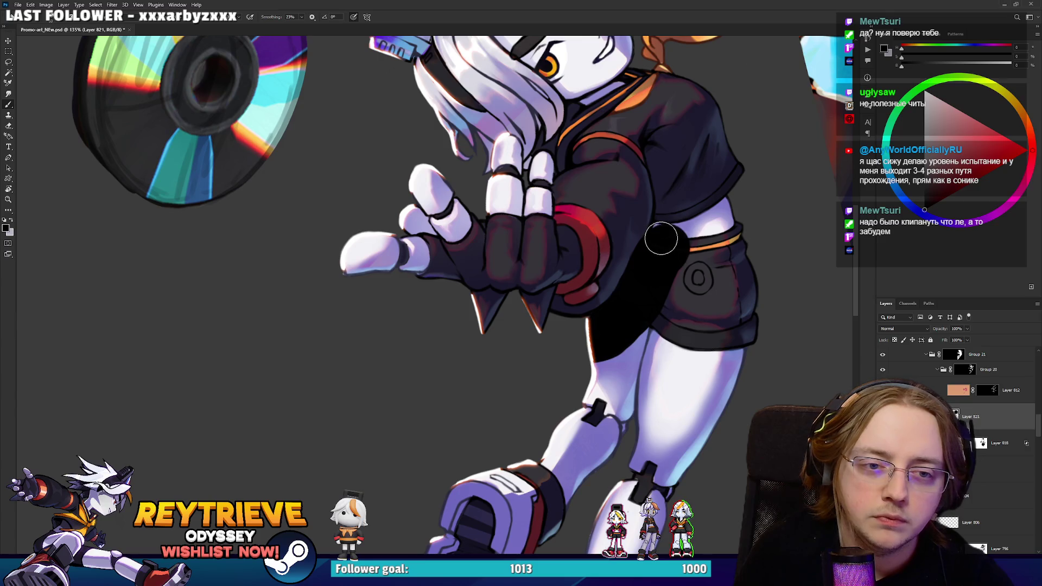
pyautogui.moveTo(677, 233)
pyautogui.mouseDown()
pyautogui.moveTo(722, 214)
pyautogui.moveTo(675, 238)
pyautogui.mouseUp()
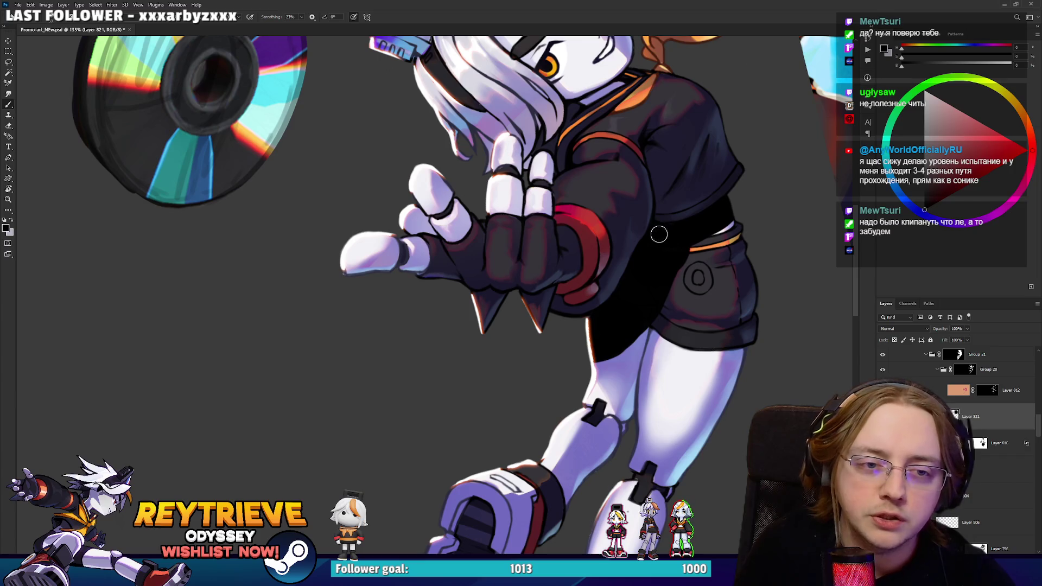
pyautogui.moveTo(742, 230)
pyautogui.mouseDown()
pyautogui.moveTo(674, 290)
pyautogui.moveTo(716, 255)
pyautogui.moveTo(705, 228)
pyautogui.moveTo(709, 337)
pyautogui.mouseUp()
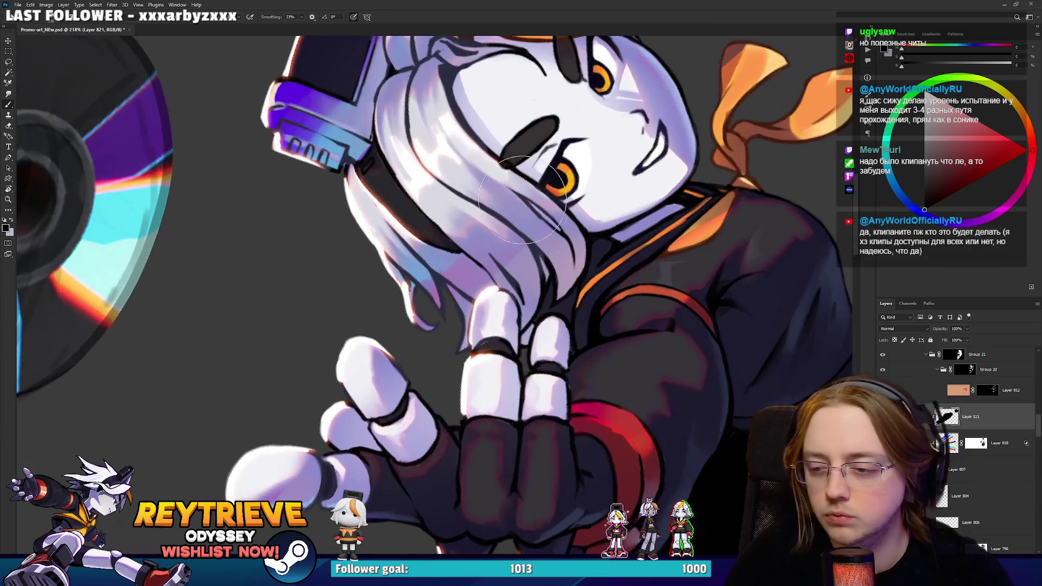
pyautogui.scroll(5, 632, 264)
# Shade the hair strands above her raised hand with dark strokes.
pyautogui.moveTo(632, 265); pyautogui.dragTo(700, 290)
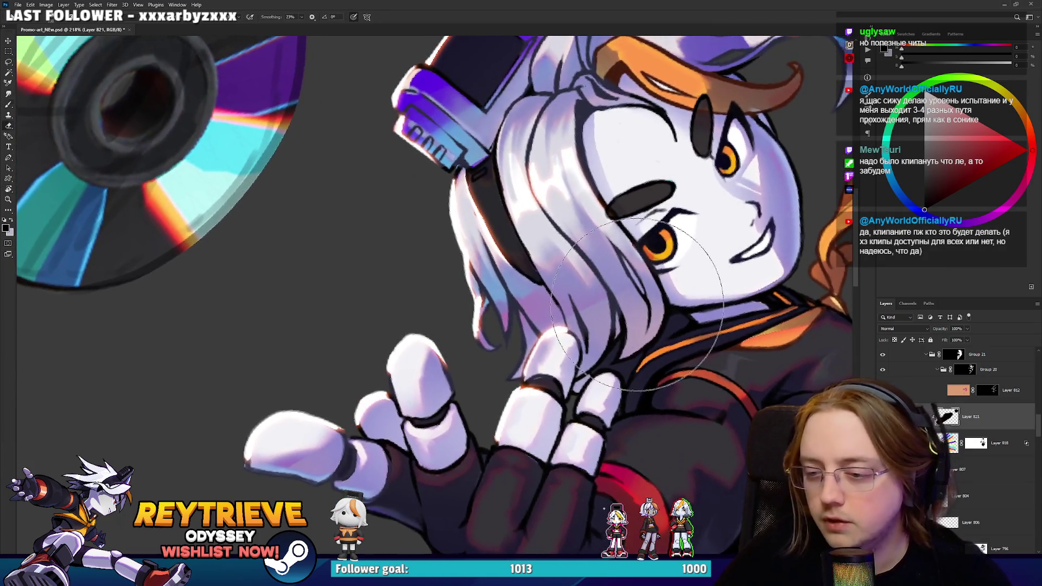
pyautogui.press('e')
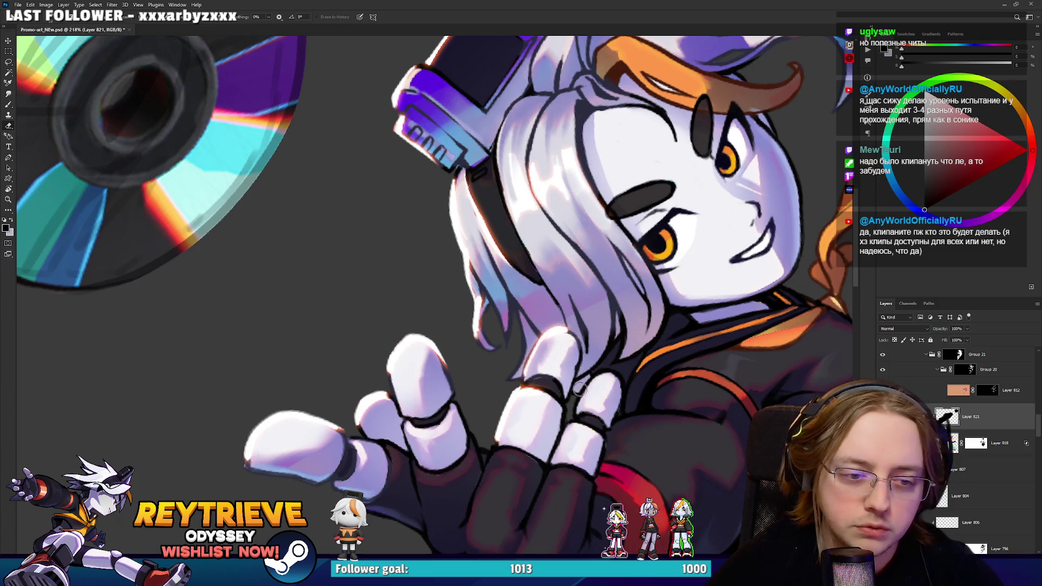
pyautogui.press('b')
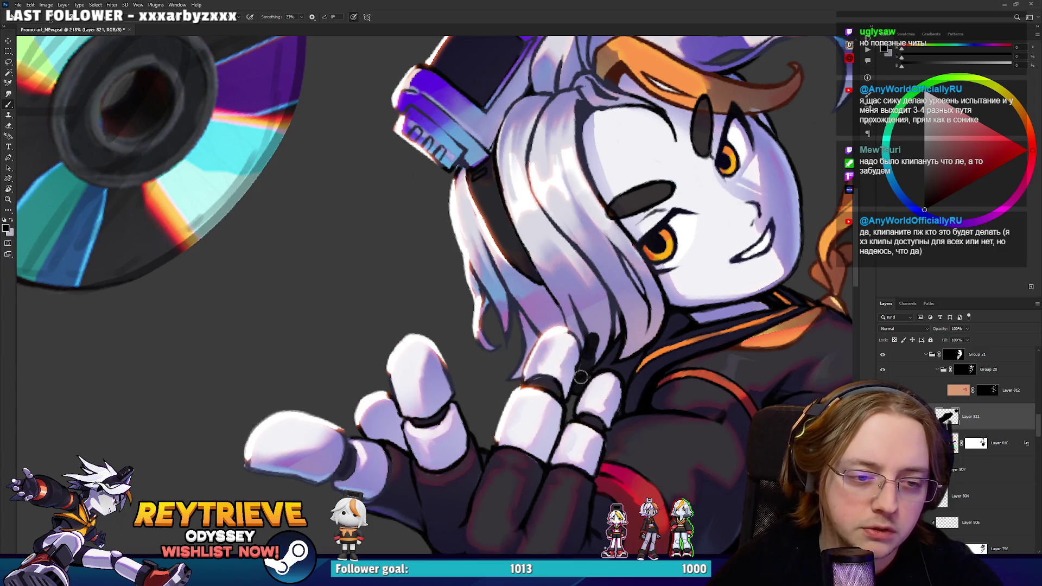
pyautogui.moveTo(534, 326); pyautogui.dragTo(564, 314)
pyautogui.moveTo(519, 313)
pyautogui.mouseDown()
pyautogui.moveTo(472, 326)
pyautogui.moveTo(467, 250)
pyautogui.moveTo(532, 272)
pyautogui.moveTo(612, 333)
pyautogui.moveTo(586, 372)
pyautogui.moveTo(624, 353)
pyautogui.moveTo(629, 368)
pyautogui.moveTo(602, 304)
pyautogui.mouseUp()
pyautogui.press('e')
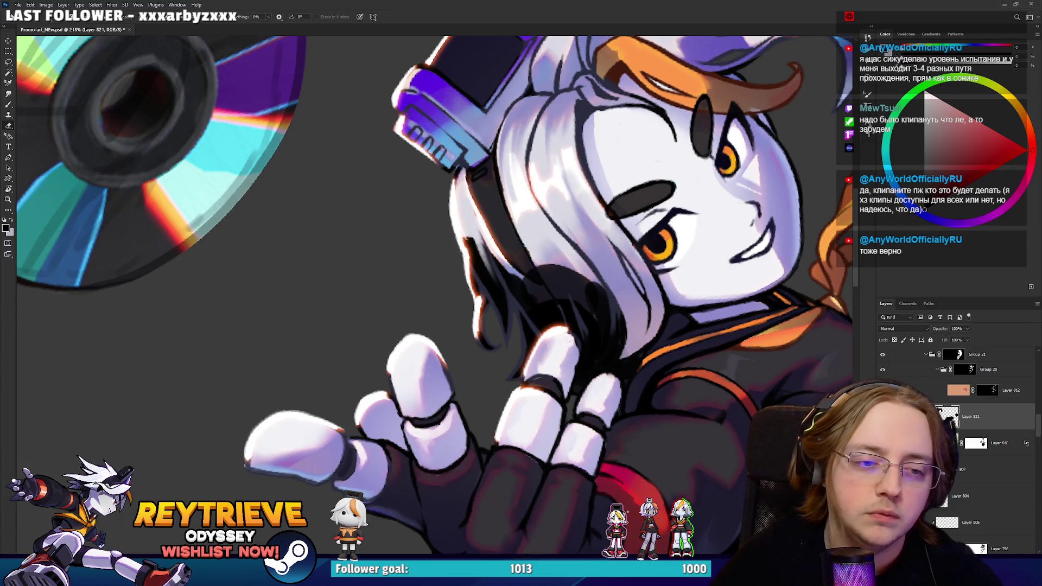
pyautogui.press('b')
pyautogui.moveTo(580, 278)
pyautogui.mouseDown()
pyautogui.moveTo(584, 288)
pyautogui.moveTo(558, 275)
pyautogui.moveTo(521, 282)
pyautogui.mouseUp()
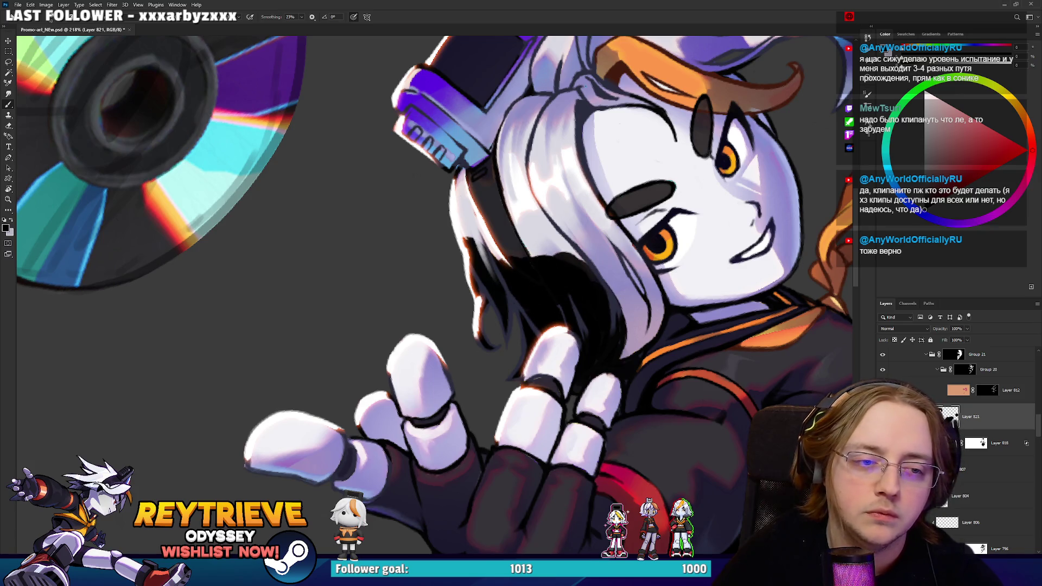
pyautogui.scroll(-5, 495, 289)
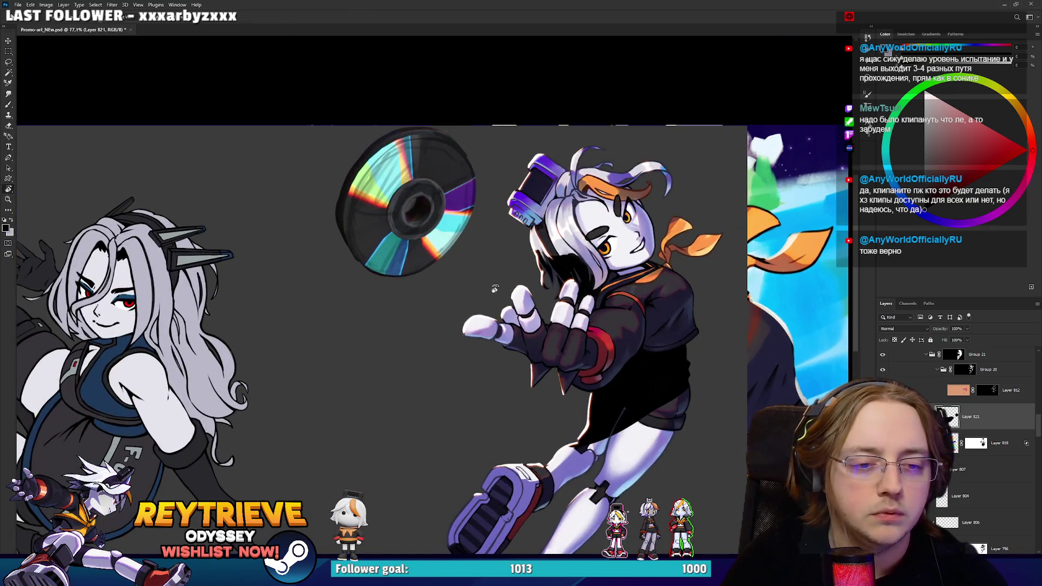
# Enlarge the eraser and erase the dark shadow over the shorts and thigh.
pyautogui.moveTo(495, 289); pyautogui.dragTo(527, 232)
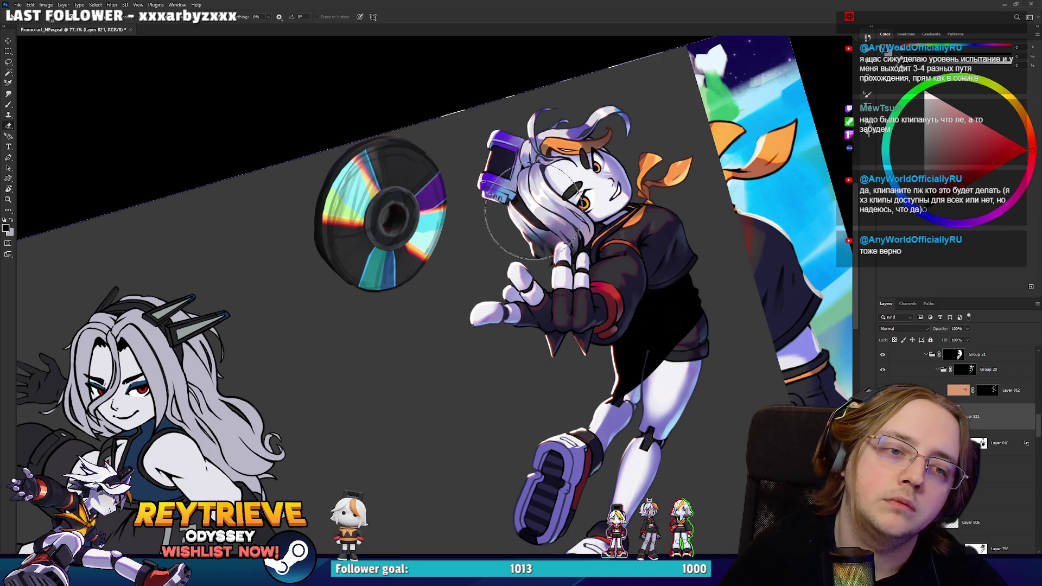
pyautogui.press('[')
pyautogui.press('[')
pyautogui.press('[')
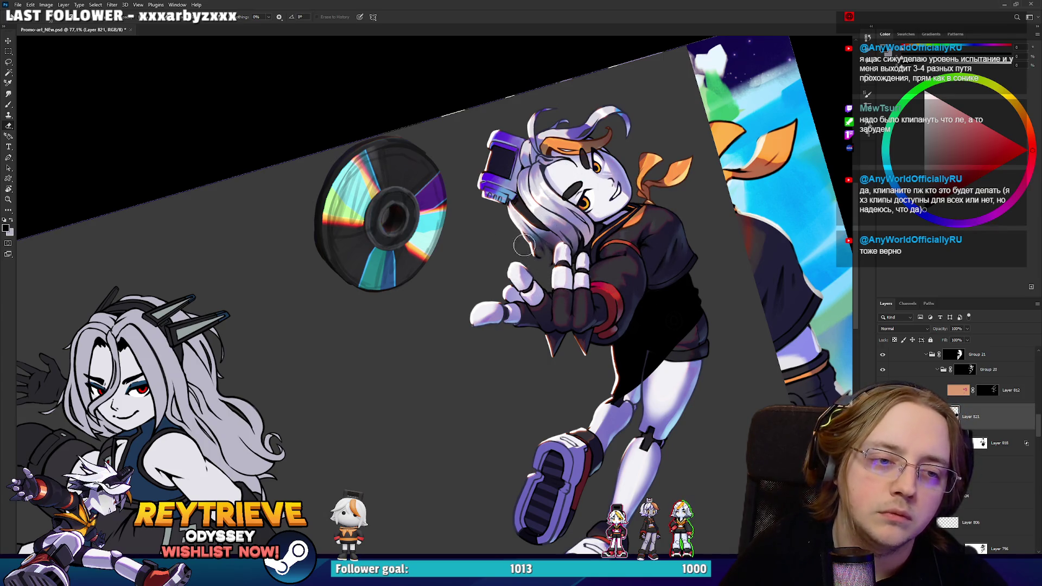
pyautogui.press(']')
pyautogui.press(']')
pyautogui.press(']')
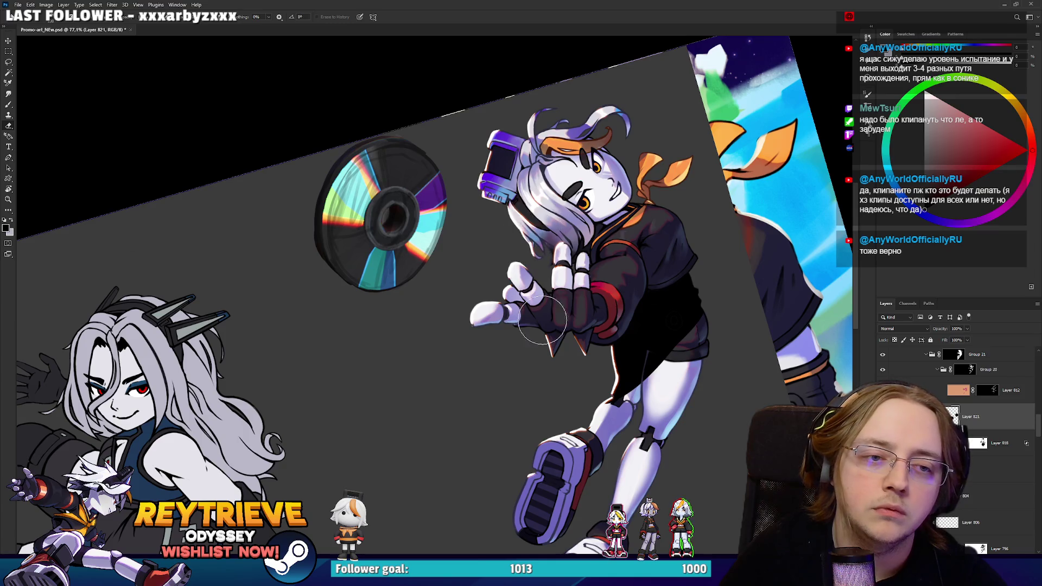
pyautogui.press(']')
pyautogui.press(']')
pyautogui.press(']')
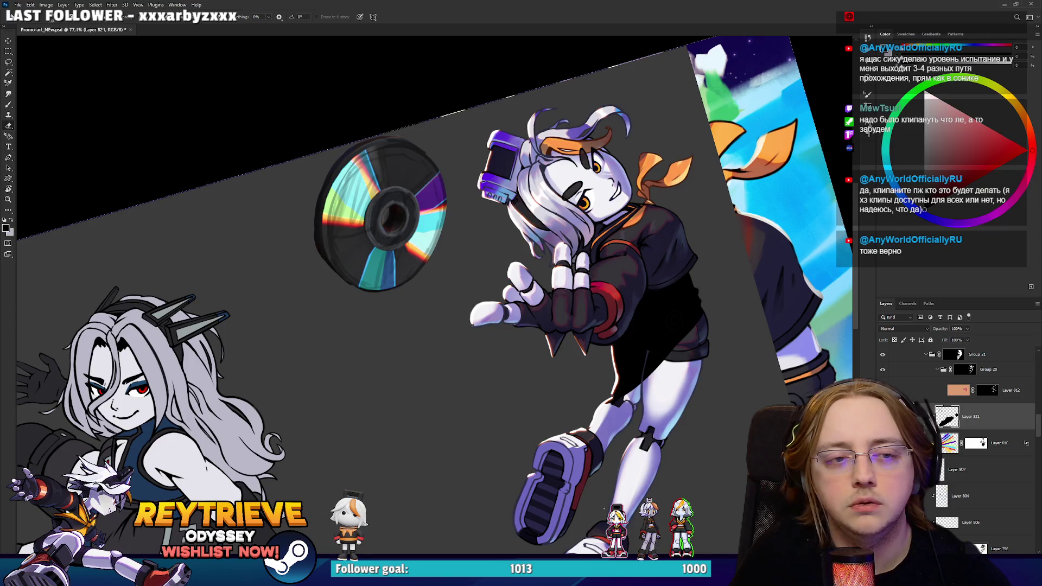
pyautogui.moveTo(688, 426)
pyautogui.mouseDown()
pyautogui.moveTo(675, 432)
pyautogui.moveTo(754, 429)
pyautogui.moveTo(742, 401)
pyautogui.mouseUp()
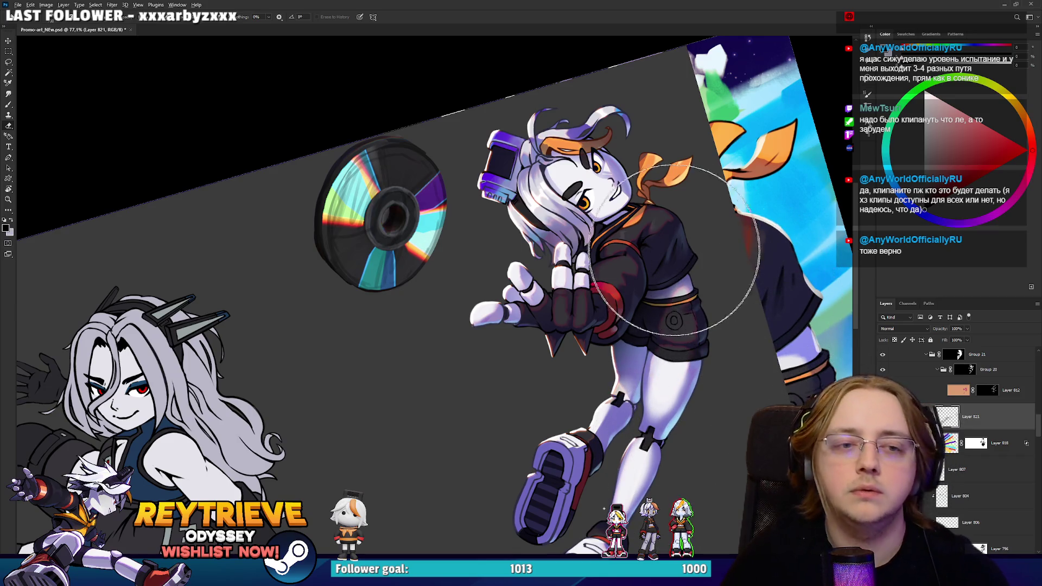
pyautogui.scroll(-3, 693, 252)
# Reset the view rotation to upright and reframe the artwork.
pyautogui.press('r')
pyautogui.press('Escape')
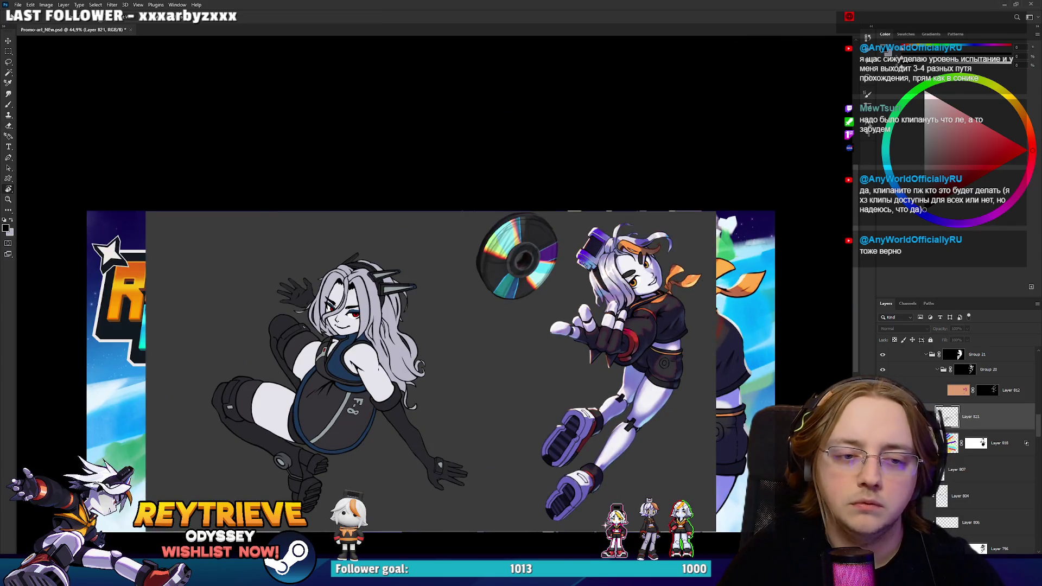
pyautogui.scroll(-2, 667, 364)
pyautogui.scroll(2, 668, 364)
pyautogui.scroll(2, 668, 364)
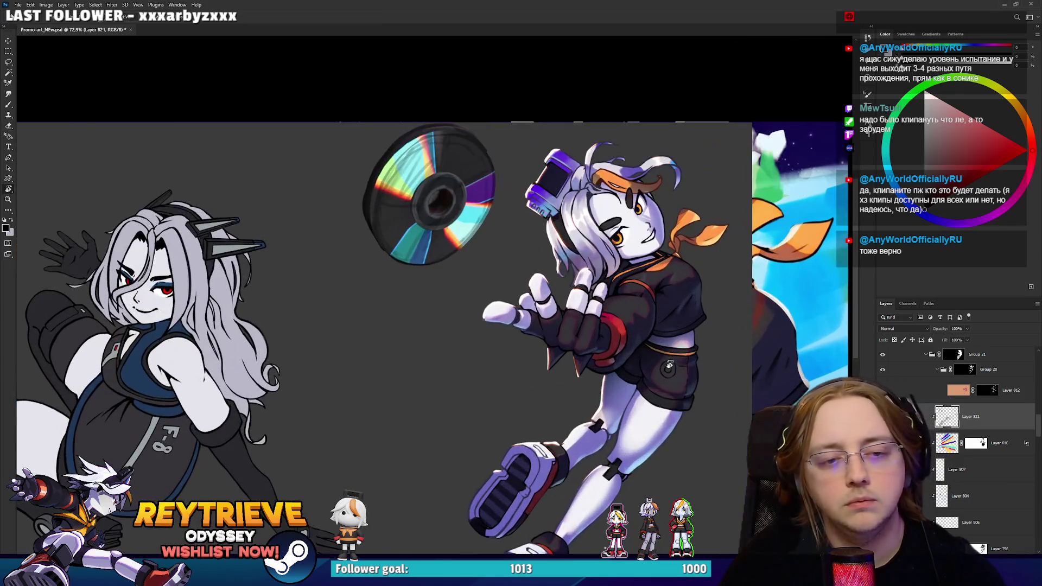
pyautogui.scroll(-4, 671, 353)
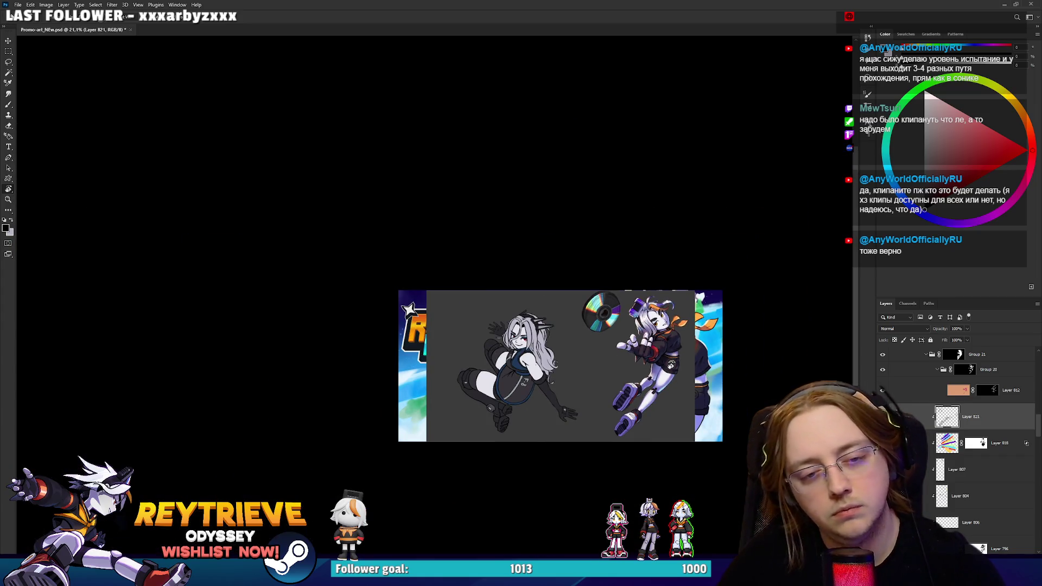
pyautogui.scroll(2, 668, 370)
pyautogui.moveTo(671, 368); pyautogui.dragTo(675, 370)
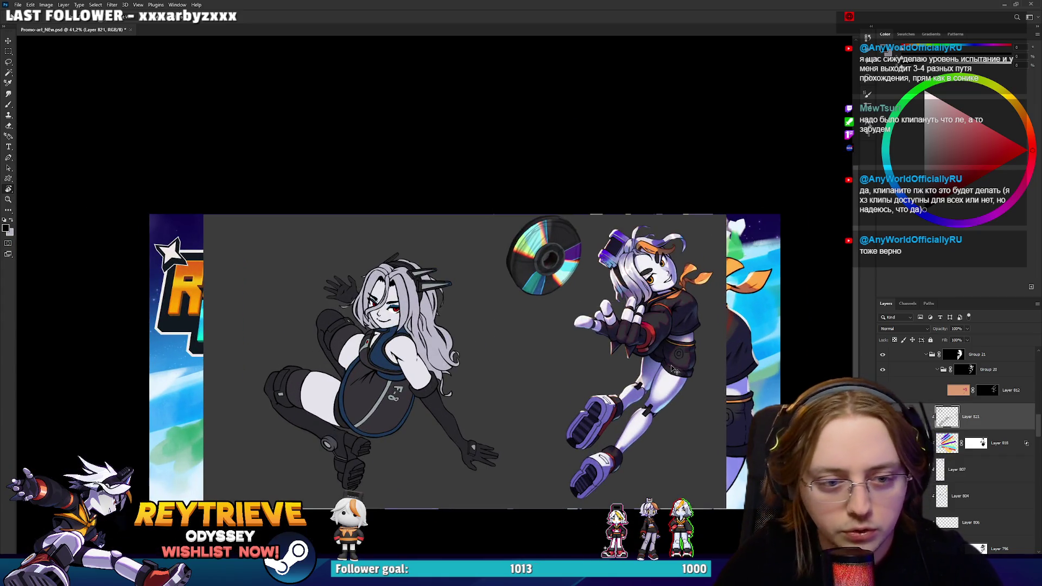
pyautogui.scroll(2, 671, 363)
pyautogui.scroll(-2, 673, 362)
pyautogui.scroll(2, 678, 362)
pyautogui.scroll(-2, 678, 362)
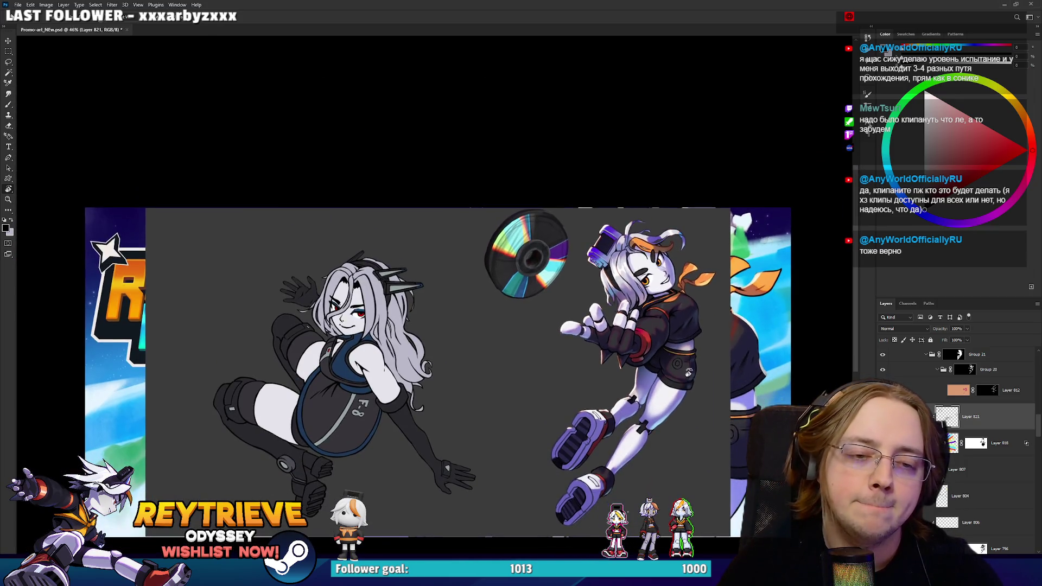
pyautogui.scroll(2, 697, 388)
# Touch up the right character's reaching hand with a smaller brush and eraser, tilting the canvas.
pyautogui.press('b')
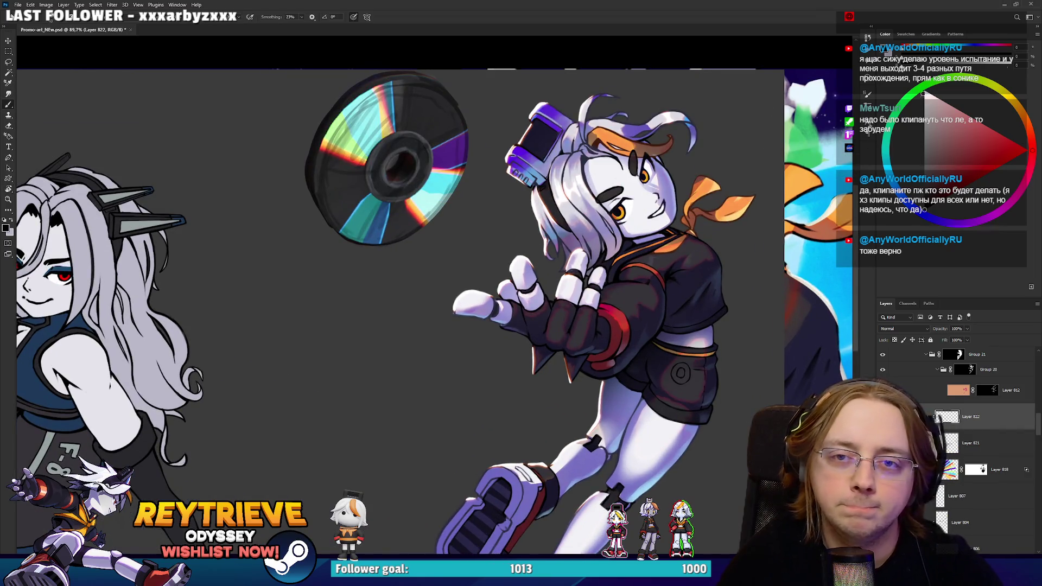
pyautogui.scroll(1, 692, 326)
pyautogui.press('[')
pyautogui.press('[')
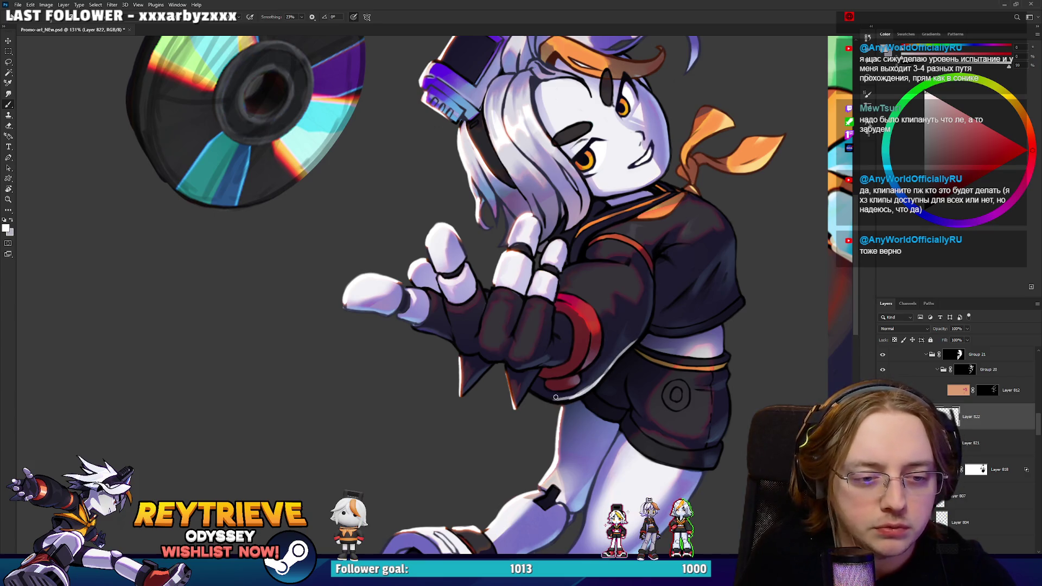
pyautogui.press('e')
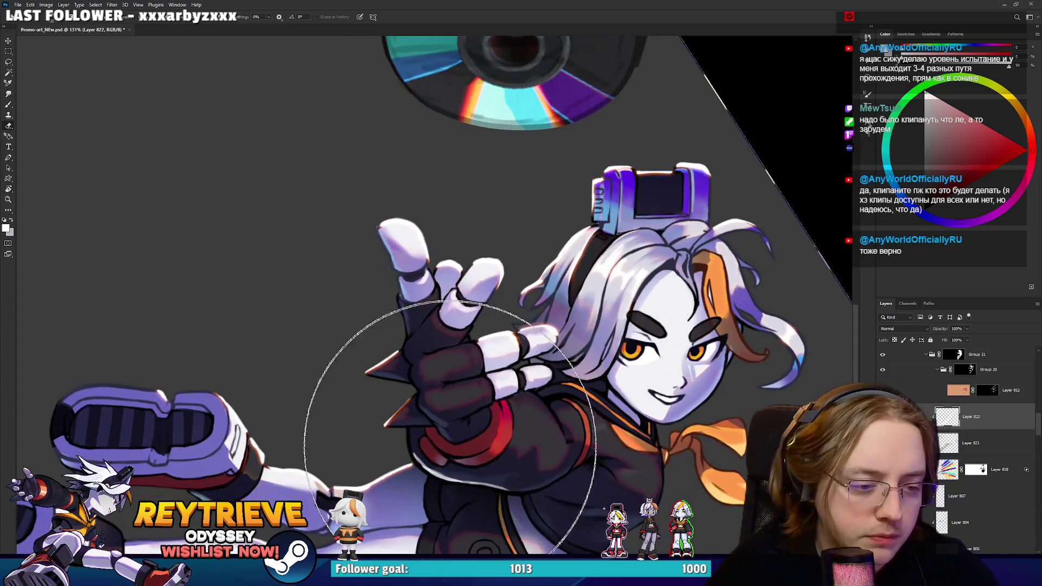
pyautogui.press('r')
pyautogui.moveTo(435, 445)
pyautogui.mouseDown()
pyautogui.moveTo(618, 305)
pyautogui.moveTo(615, 273)
pyautogui.moveTo(582, 227)
pyautogui.mouseUp()
pyautogui.press('b')
pyautogui.press('r')
pyautogui.moveTo(597, 249)
pyautogui.mouseDown()
pyautogui.moveTo(674, 302)
pyautogui.moveTo(577, 285)
pyautogui.mouseUp()
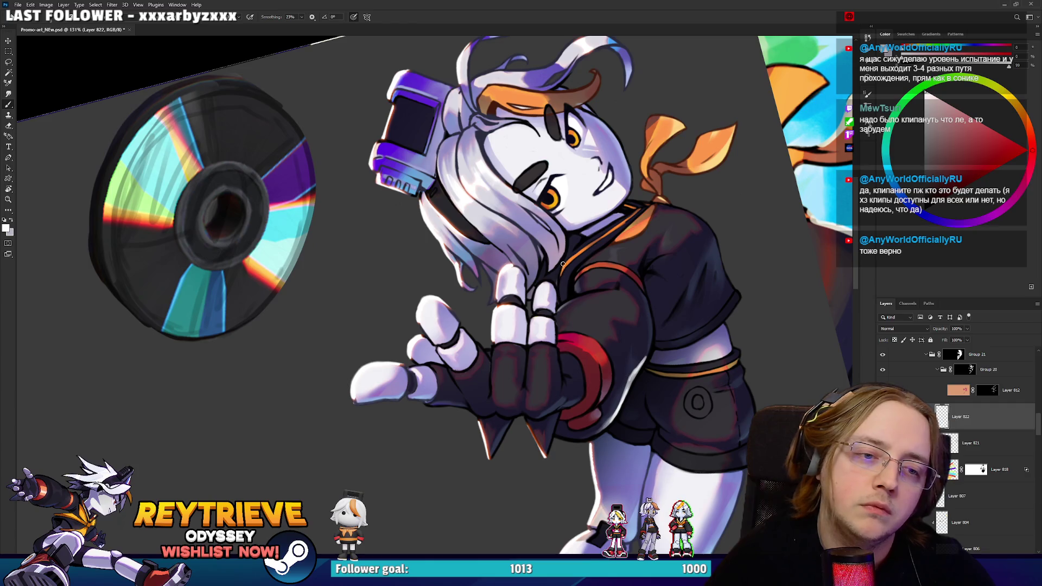
pyautogui.press('e')
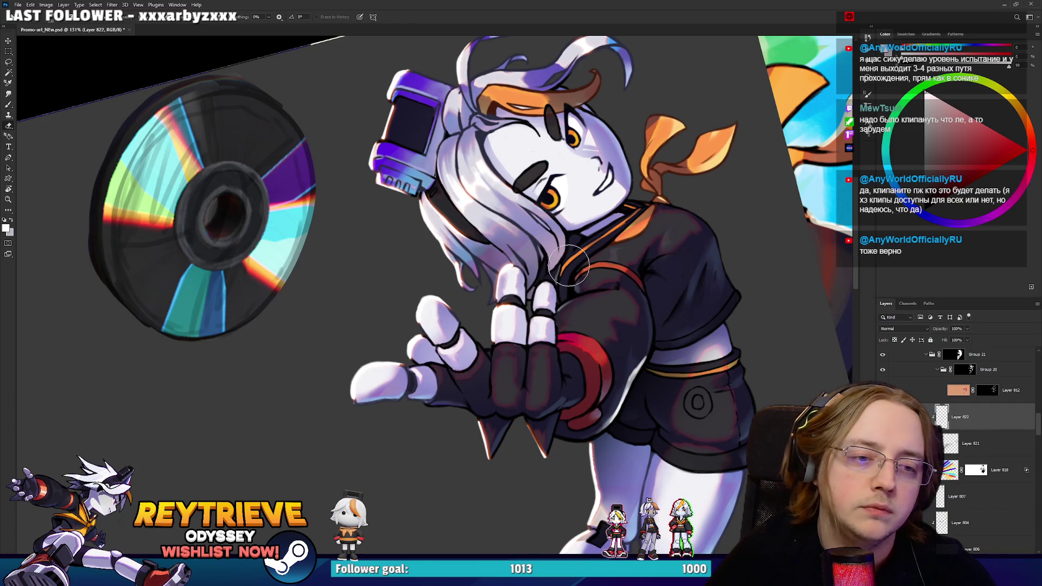
pyautogui.press('r')
pyautogui.moveTo(581, 257)
pyautogui.mouseDown()
pyautogui.moveTo(559, 308)
pyautogui.moveTo(519, 259)
pyautogui.mouseUp()
pyautogui.press('b')
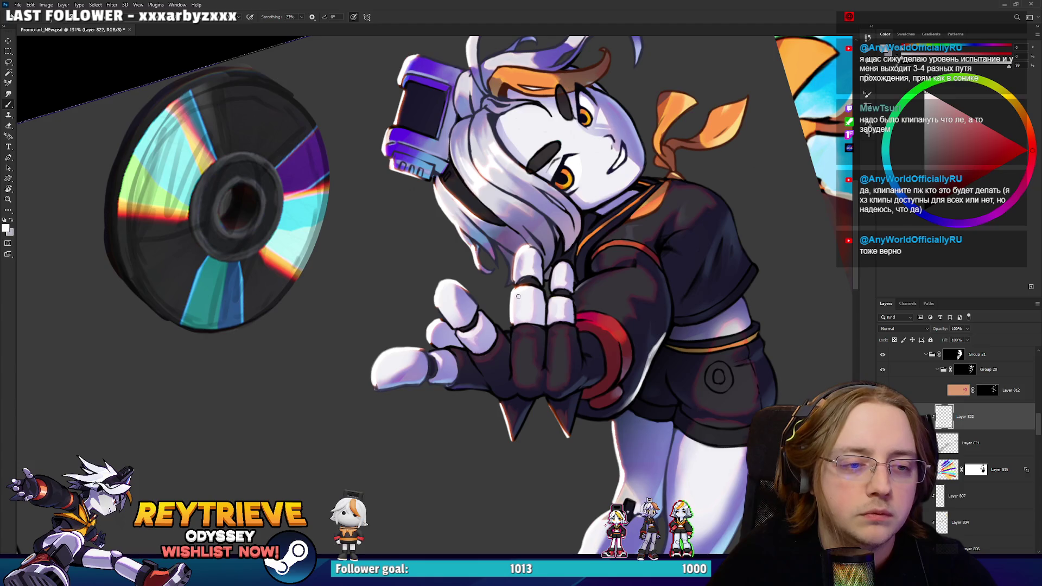
pyautogui.scroll(-6, 570, 241)
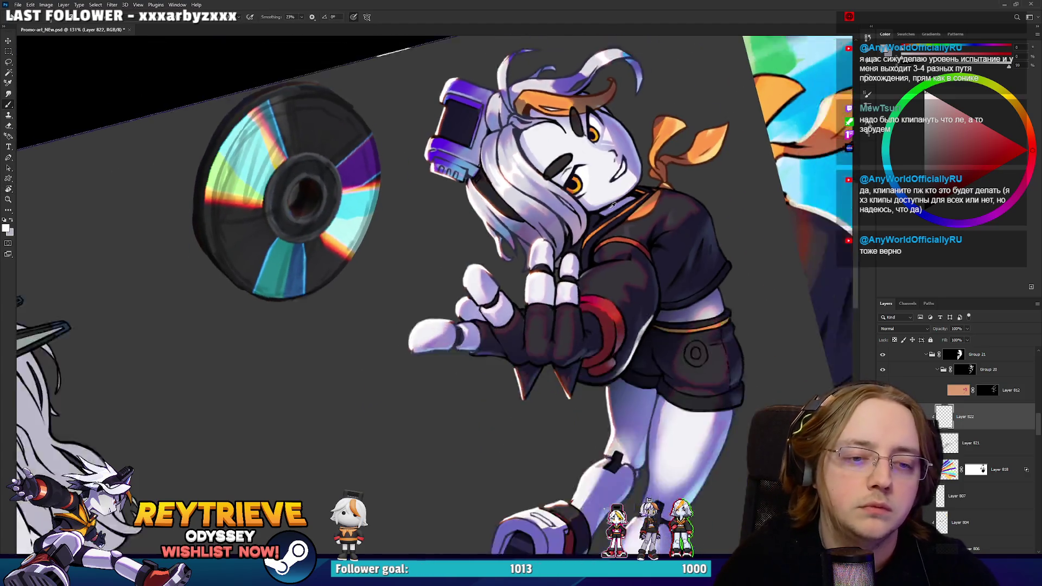
pyautogui.press('Escape')
# Continue brush and eraser touch-ups on the sleeve outline, rotating to view the hand.
pyautogui.scroll(6, 518, 401)
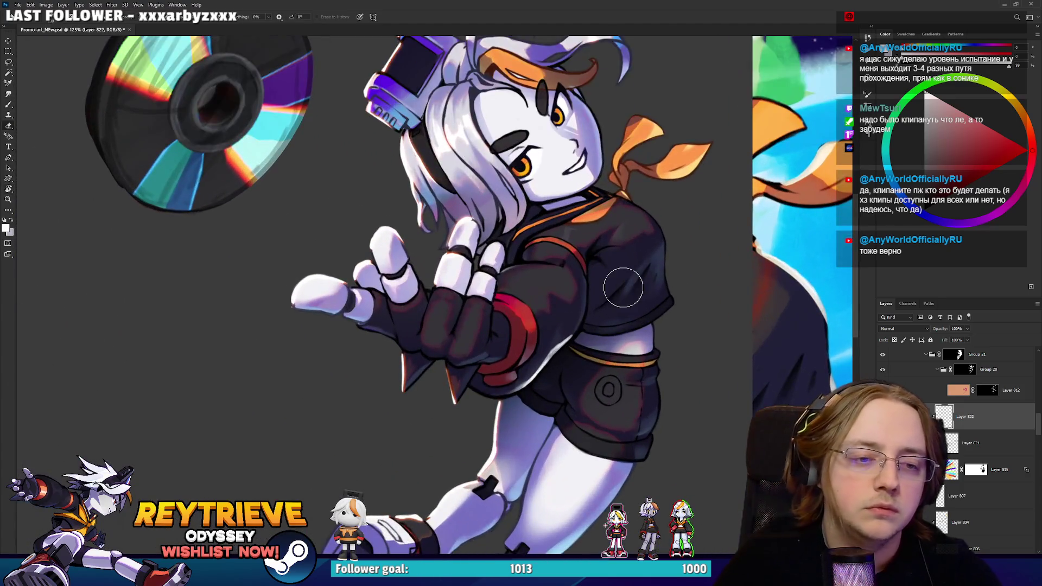
pyautogui.press('e')
pyautogui.press('b')
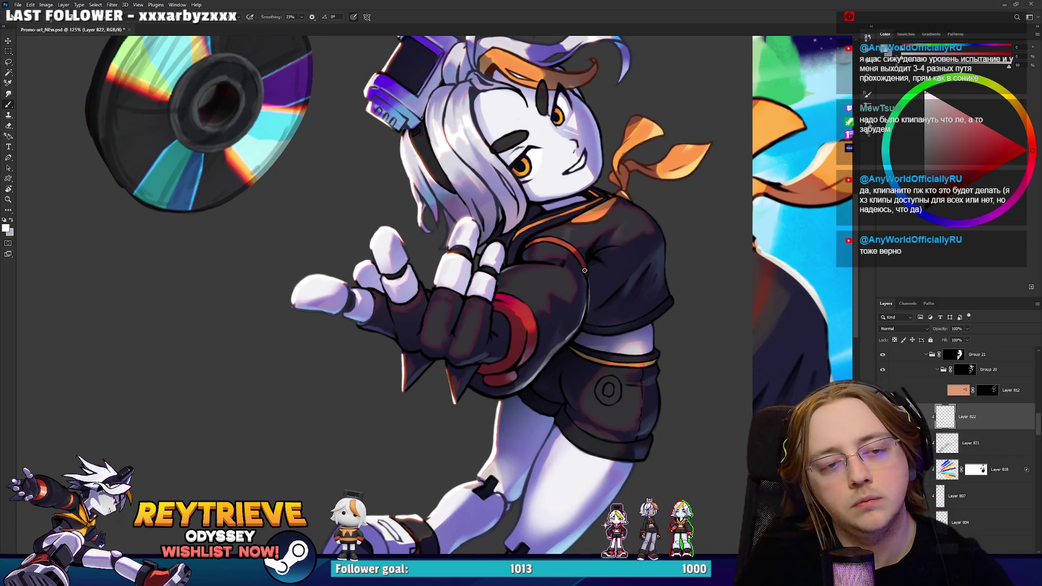
pyautogui.press('e')
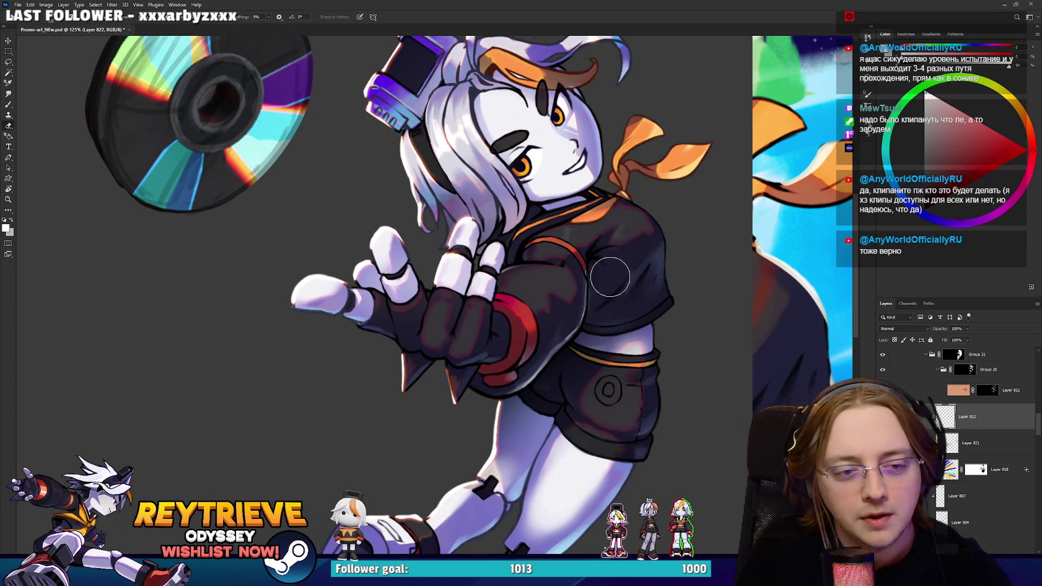
pyautogui.press('b')
pyautogui.press('e')
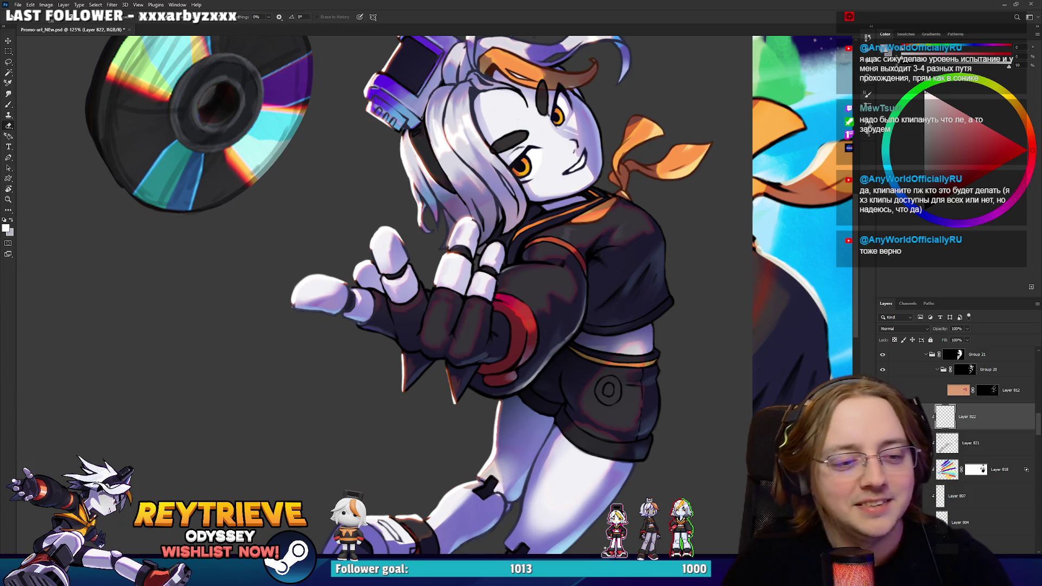
pyautogui.scroll(-5, 551, 270)
pyautogui.scroll(6, 541, 335)
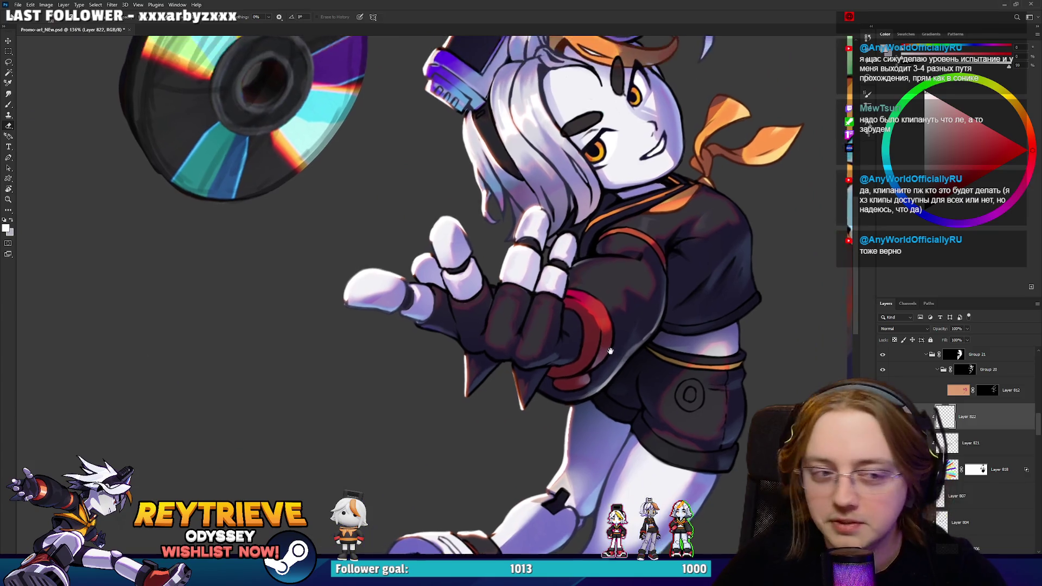
pyautogui.scroll(2, 541, 334)
pyautogui.press('b')
pyautogui.press('r')
pyautogui.moveTo(582, 373)
pyautogui.mouseDown()
pyautogui.moveTo(601, 250)
pyautogui.moveTo(613, 304)
pyautogui.moveTo(606, 345)
pyautogui.mouseUp()
pyautogui.scroll(-4, 626, 254)
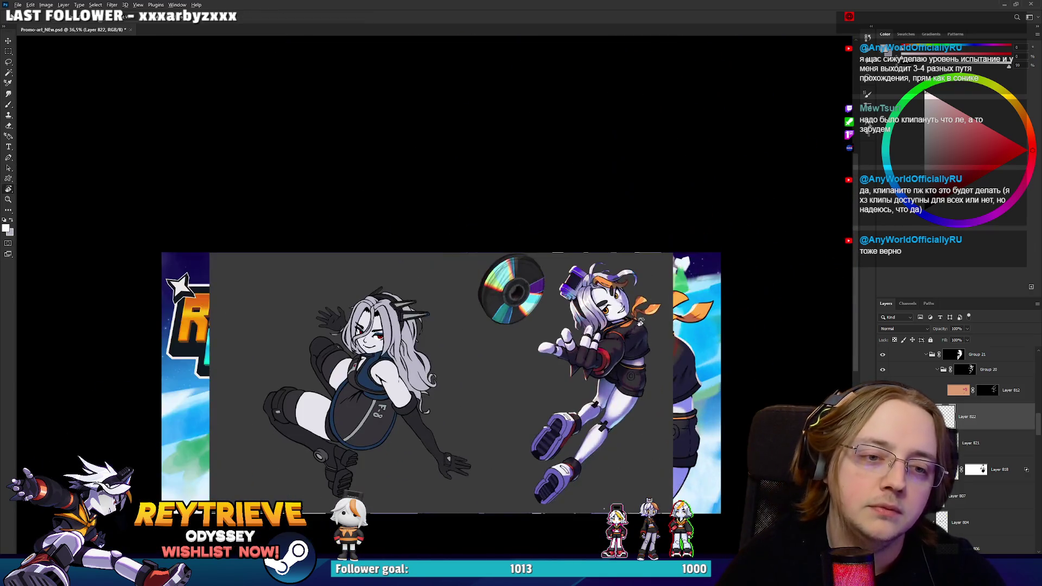
pyautogui.scroll(1, 606, 345)
pyautogui.scroll(2, 606, 345)
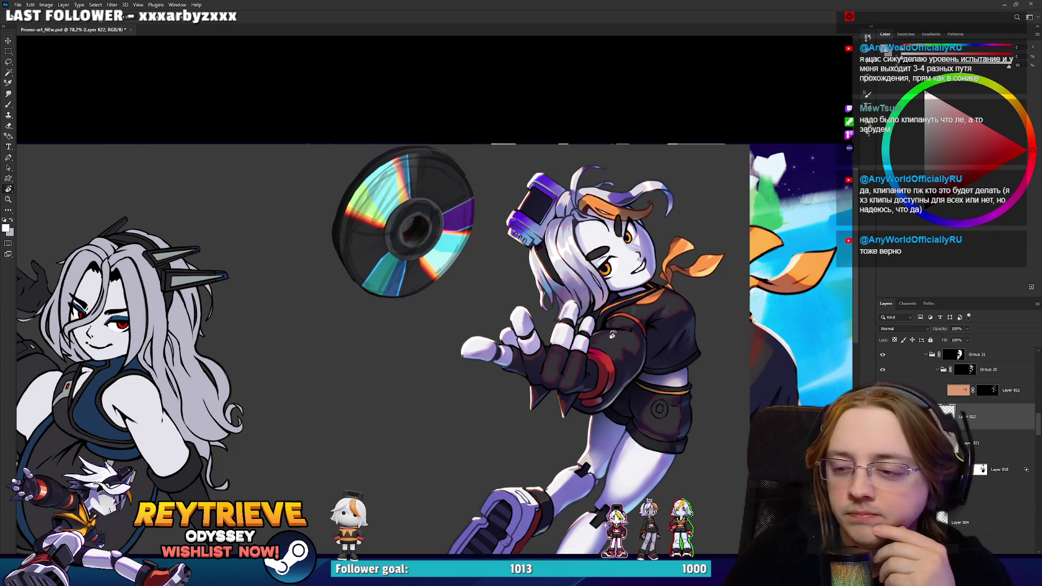
pyautogui.scroll(2, 955, 415)
pyautogui.scroll(-3, 975, 439)
# Add a new layer above Layer 797 and paint dark orange-brown strokes along the hair edge.
pyautogui.click(975, 439)
pyautogui.hotkey('ctrl', 'shift', 'alt', 'n')
pyautogui.scroll(5, 554, 228)
pyautogui.press('b')
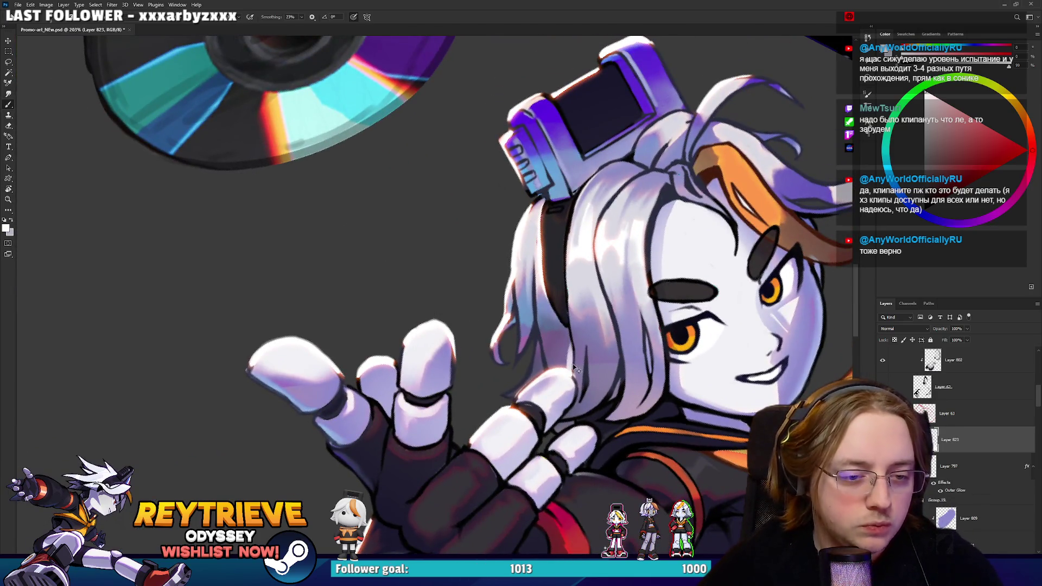
pyautogui.keyDown('alt'); pyautogui.click(561, 374); pyautogui.keyUp('alt')
pyautogui.moveTo(563, 377); pyautogui.dragTo(565, 335)
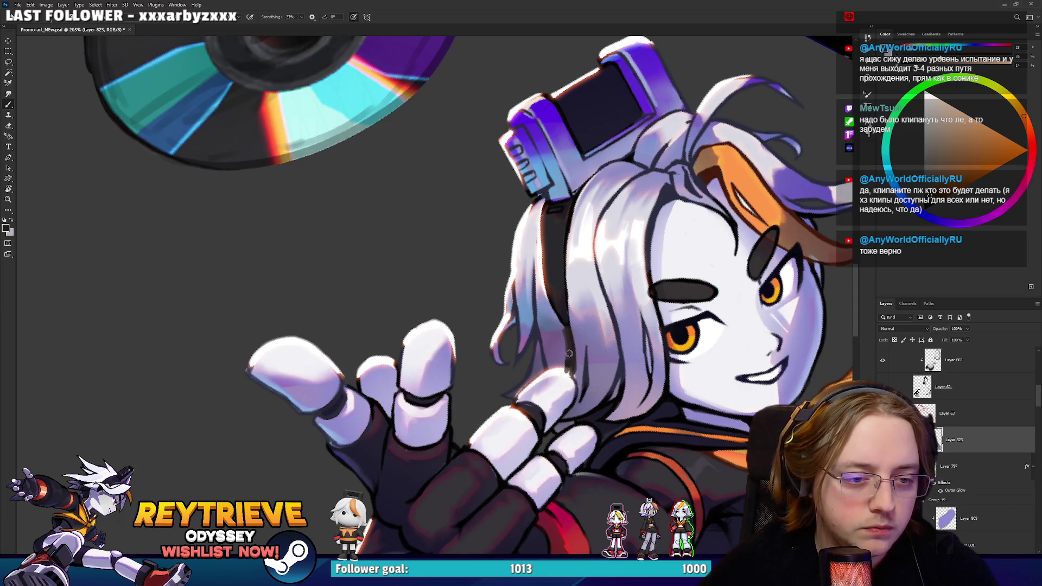
pyautogui.moveTo(569, 331); pyautogui.dragTo(581, 386)
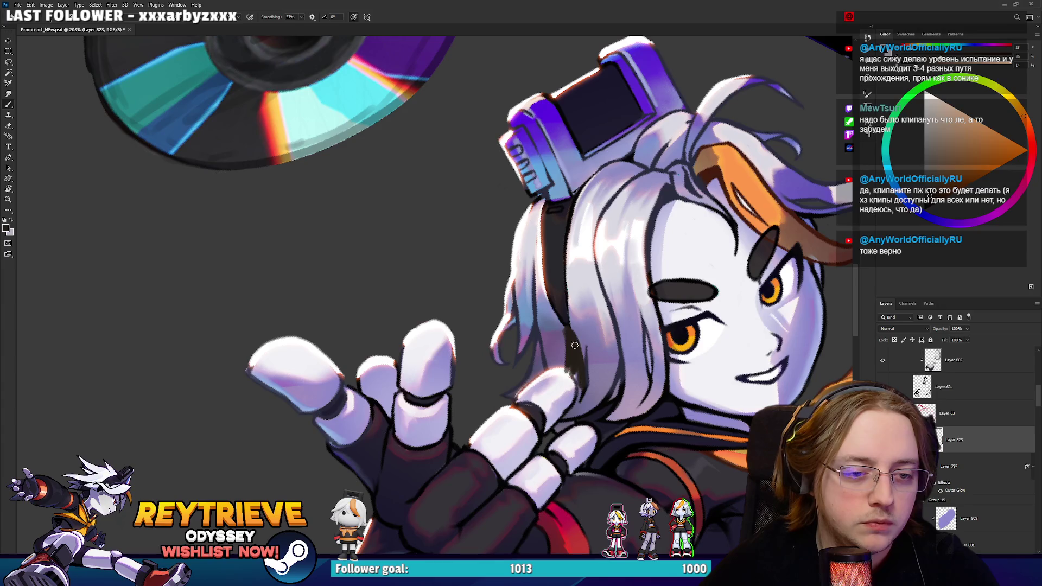
# Sample purple and orange-brown hair colours while turning the canvas upside down and back.
pyautogui.keyDown('alt'); pyautogui.click(564, 368); pyautogui.keyUp('alt')
pyautogui.moveTo(566, 342)
pyautogui.mouseDown()
pyautogui.moveTo(396, 291)
pyautogui.moveTo(430, 291)
pyautogui.moveTo(288, 292)
pyautogui.moveTo(410, 284)
pyautogui.mouseUp()
pyautogui.keyDown('alt'); pyautogui.click(288, 292); pyautogui.keyUp('alt')
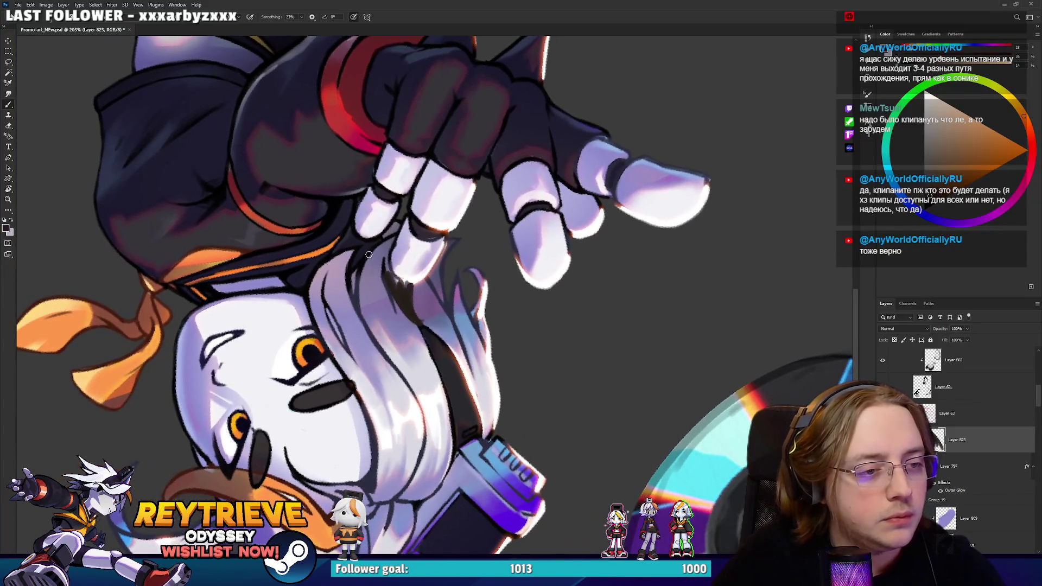
pyautogui.keyDown('alt'); pyautogui.click(417, 318); pyautogui.keyUp('alt')
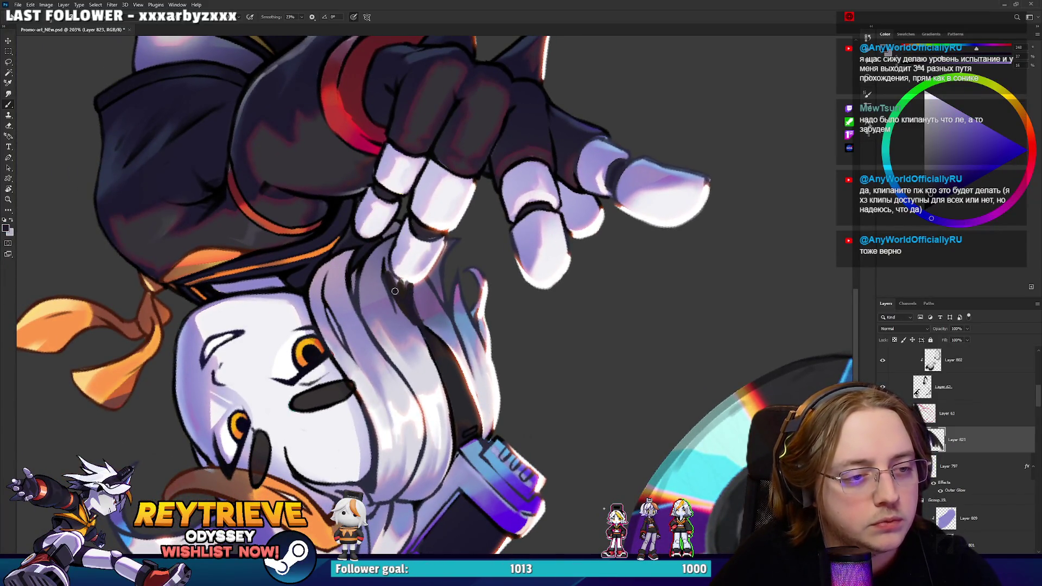
pyautogui.keyDown('alt'); pyautogui.click(427, 293); pyautogui.keyUp('alt')
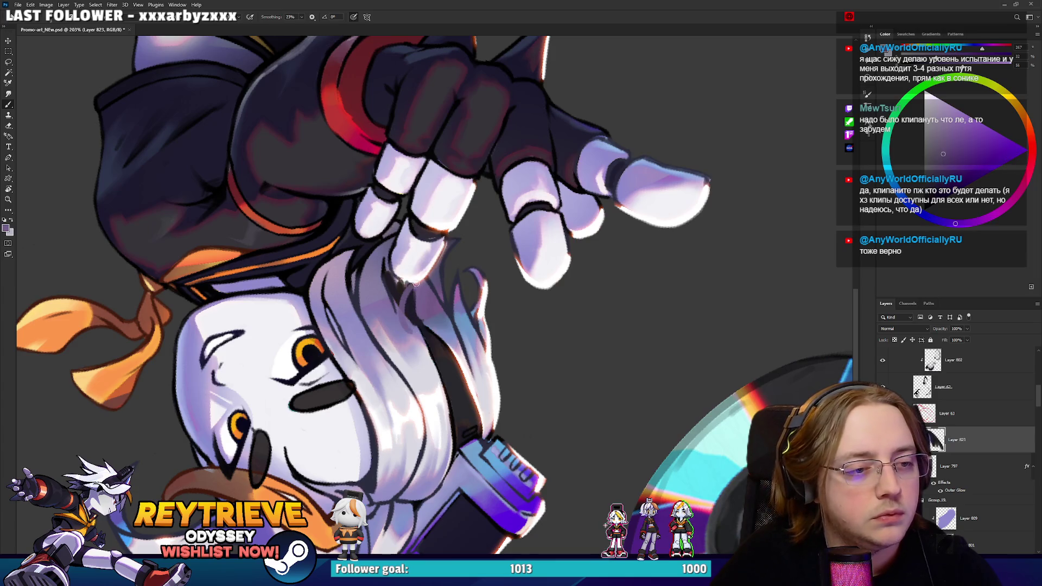
pyautogui.moveTo(417, 281)
pyautogui.mouseDown()
pyautogui.moveTo(456, 267)
pyautogui.moveTo(440, 250)
pyautogui.moveTo(446, 293)
pyautogui.moveTo(497, 307)
pyautogui.mouseUp()
# Touch up the fingers with sampled orange-brown, purple, white and near-black colours.
pyautogui.keyDown('alt'); pyautogui.click(470, 277); pyautogui.keyUp('alt')
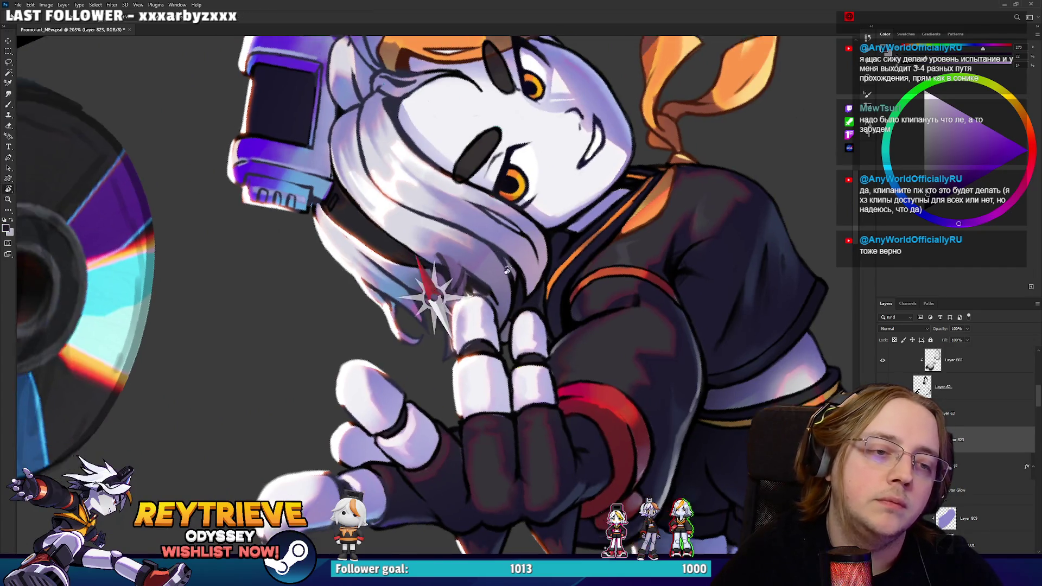
pyautogui.keyDown('alt'); pyautogui.click(445, 310); pyautogui.keyUp('alt')
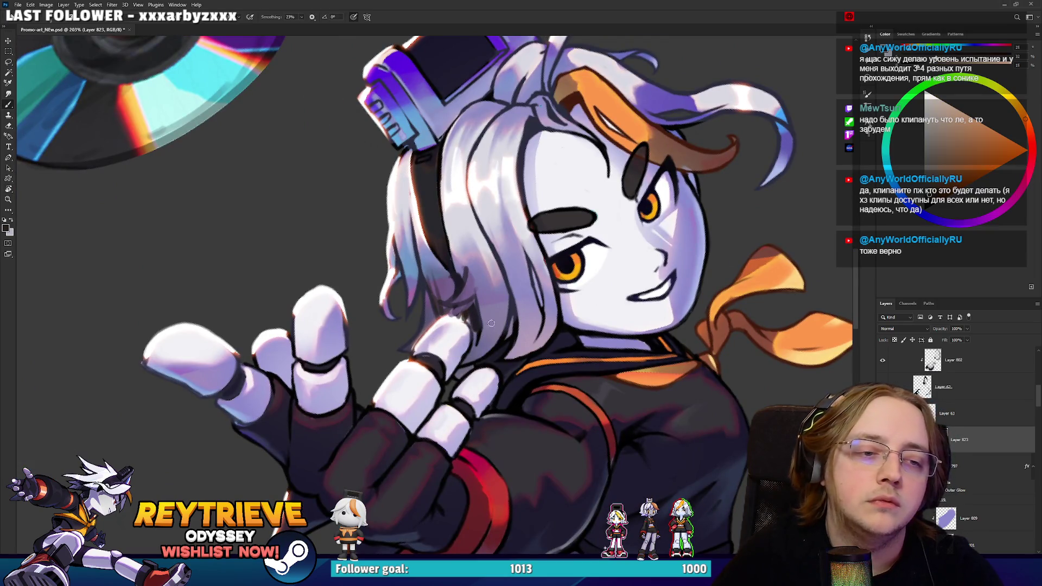
pyautogui.keyDown('alt'); pyautogui.click(450, 313); pyautogui.keyUp('alt')
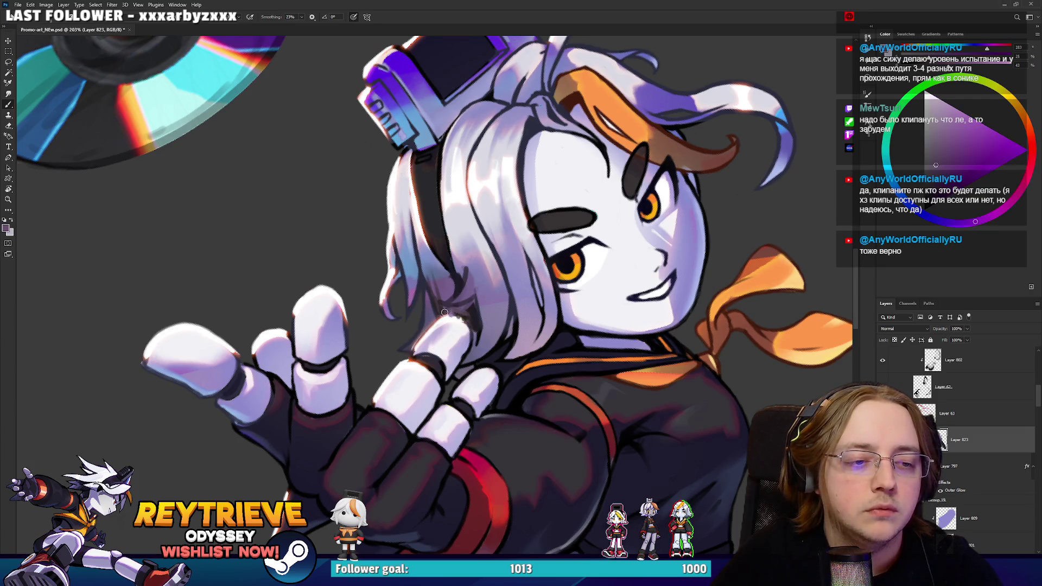
pyautogui.keyDown('alt'); pyautogui.click(460, 324); pyautogui.keyUp('alt')
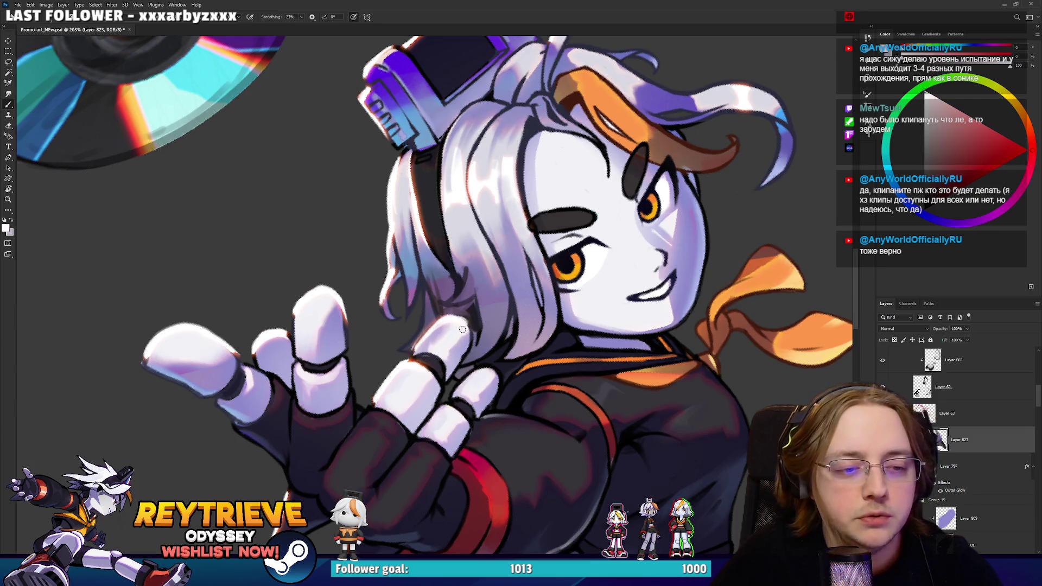
pyautogui.scroll(-3, 461, 331)
pyautogui.moveTo(462, 330); pyautogui.dragTo(504, 334)
pyautogui.scroll(4, 505, 335)
pyautogui.keyDown('alt'); pyautogui.click(505, 335); pyautogui.keyUp('alt')
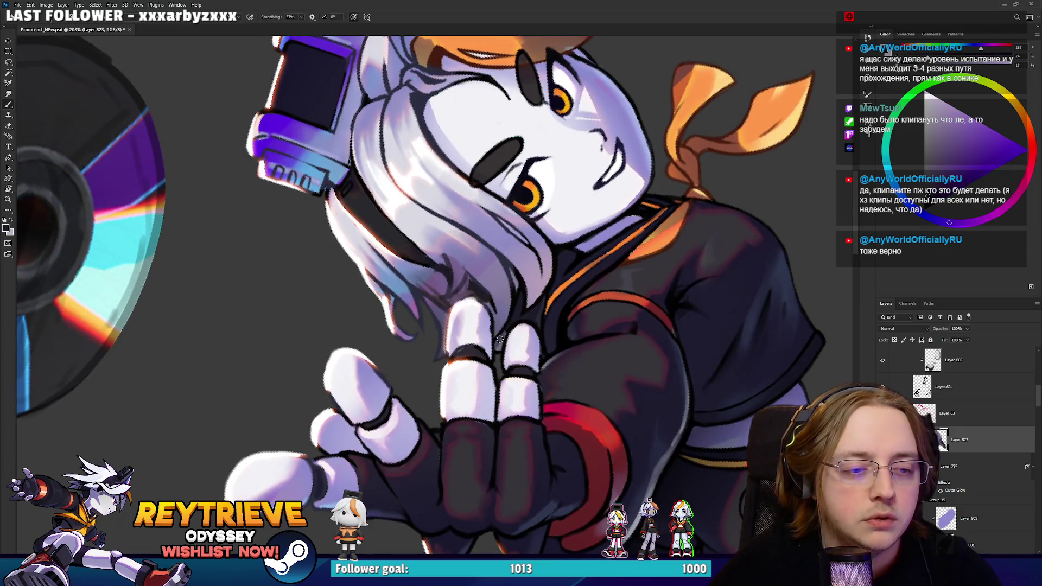
pyautogui.keyDown('alt'); pyautogui.click(473, 348); pyautogui.keyUp('alt')
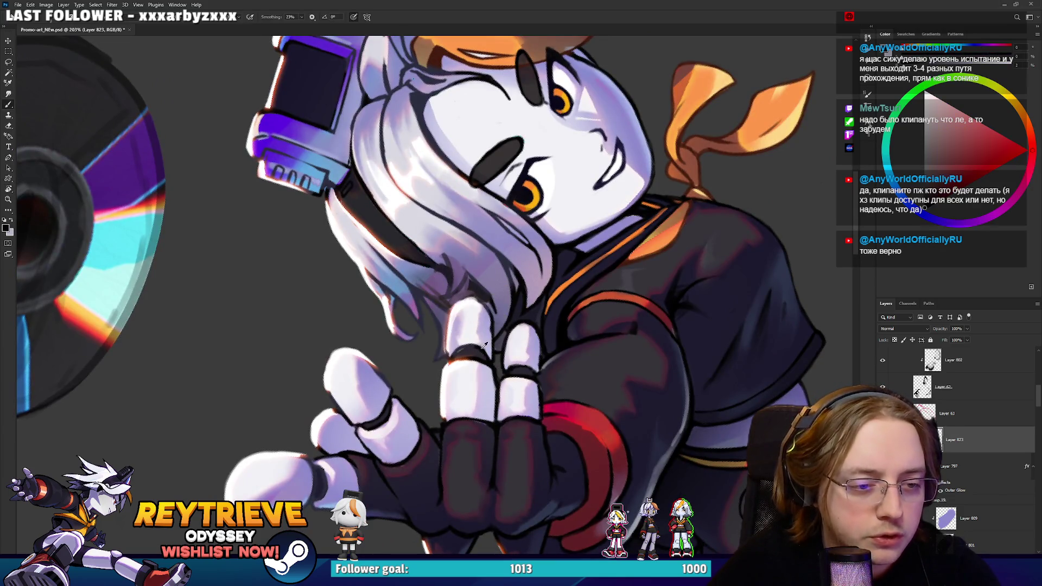
pyautogui.scroll(-8, 571, 320)
pyautogui.moveTo(542, 325)
pyautogui.mouseDown()
pyautogui.moveTo(592, 289)
pyautogui.moveTo(568, 278)
pyautogui.mouseUp()
pyautogui.moveTo(570, 321); pyautogui.dragTo(615, 297)
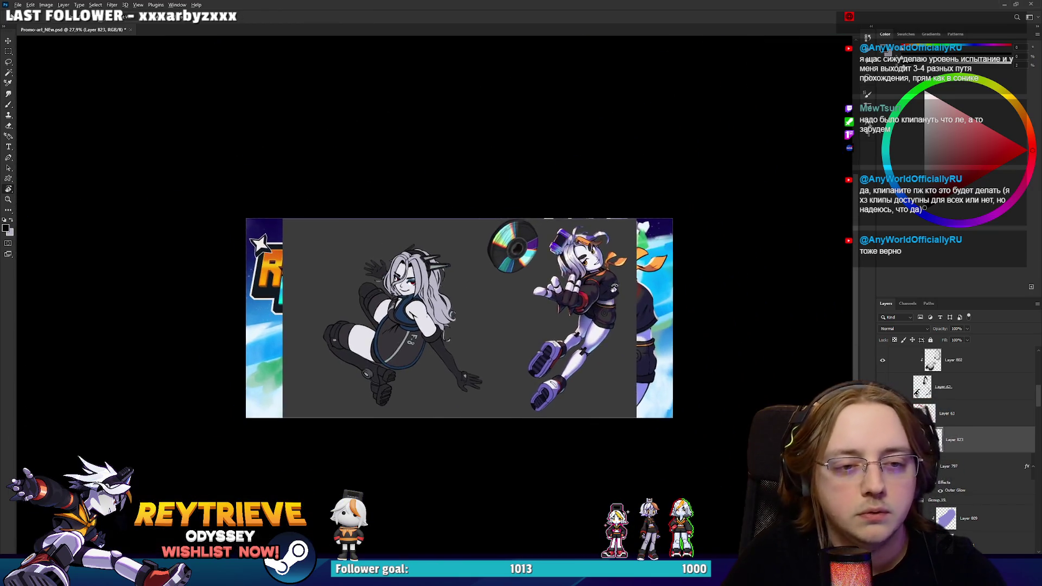
pyautogui.scroll(-2, 615, 296)
pyautogui.scroll(1, 613, 291)
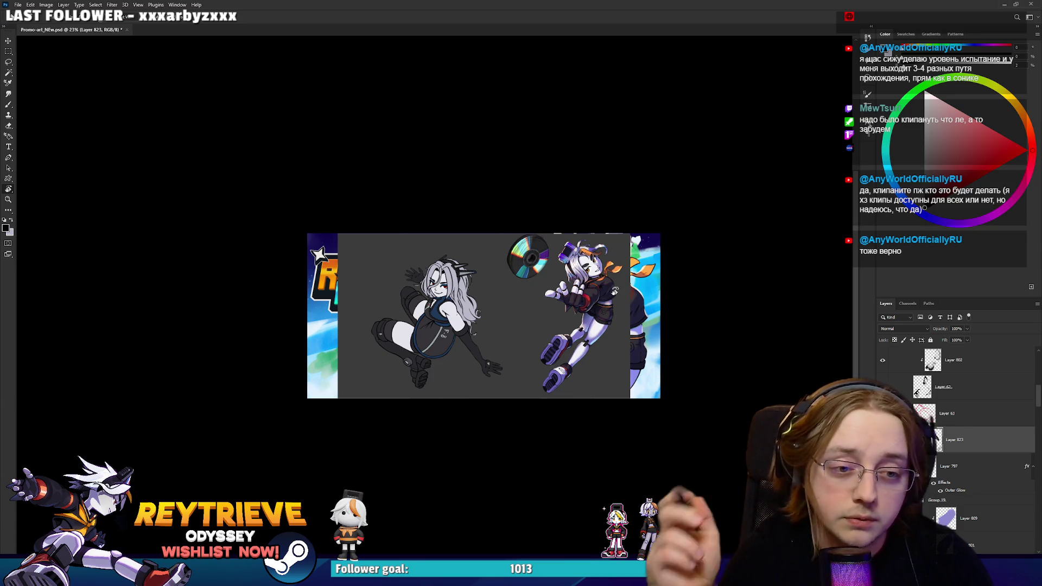
pyautogui.scroll(6, 615, 291)
pyautogui.scroll(-4, 555, 315)
pyautogui.scroll(-1, 569, 298)
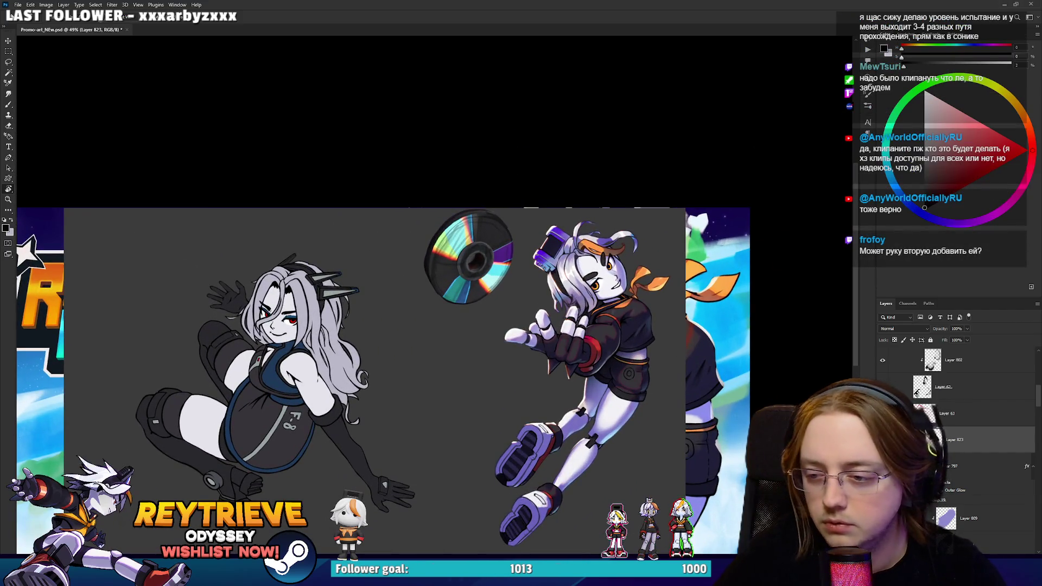
pyautogui.scroll(2, 651, 423)
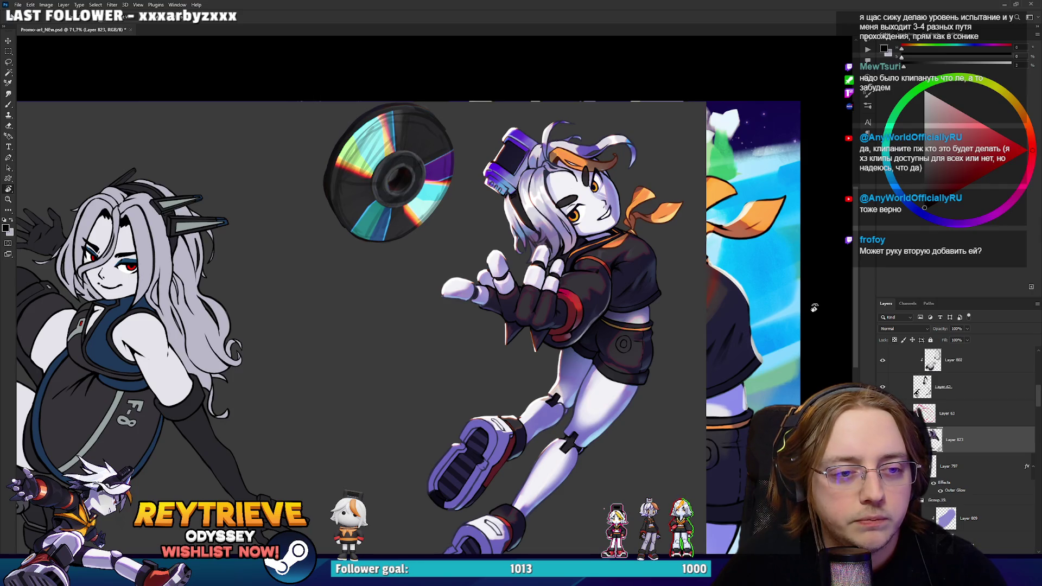
pyautogui.scroll(-1, 922, 347)
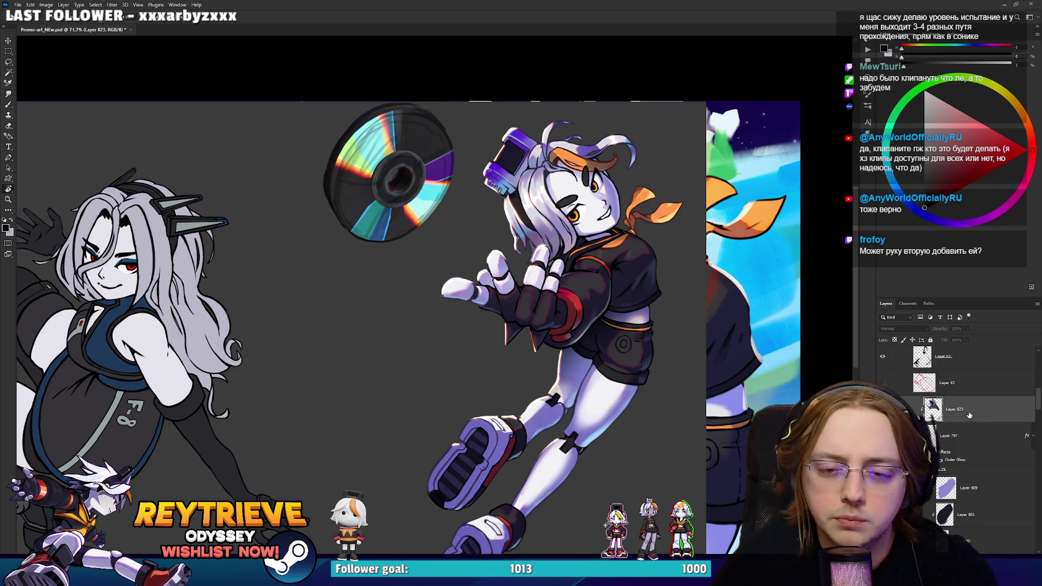
pyautogui.click(948, 436)
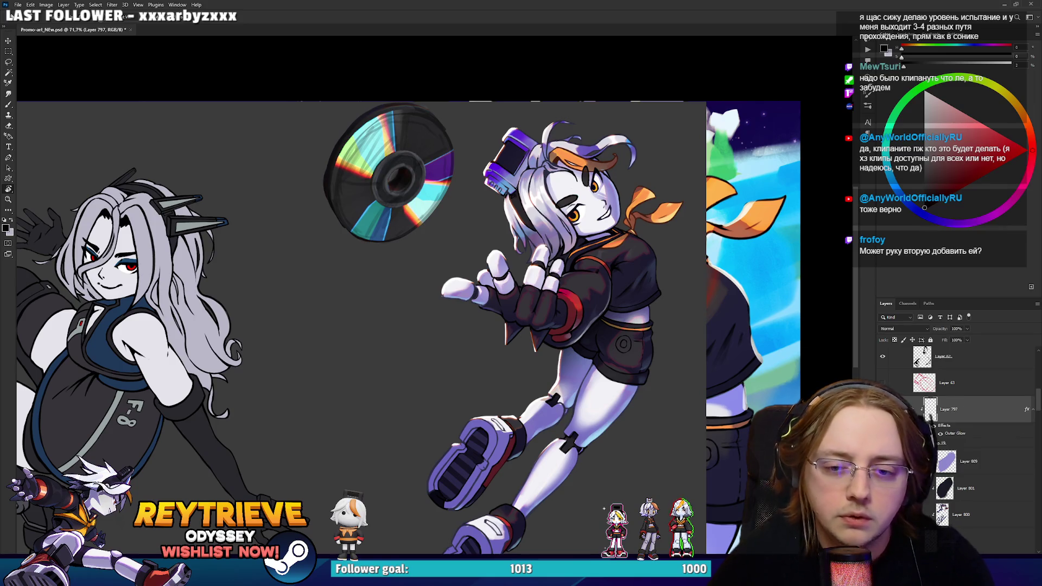
pyautogui.scroll(-5, 955, 434)
pyautogui.scroll(-3, 955, 434)
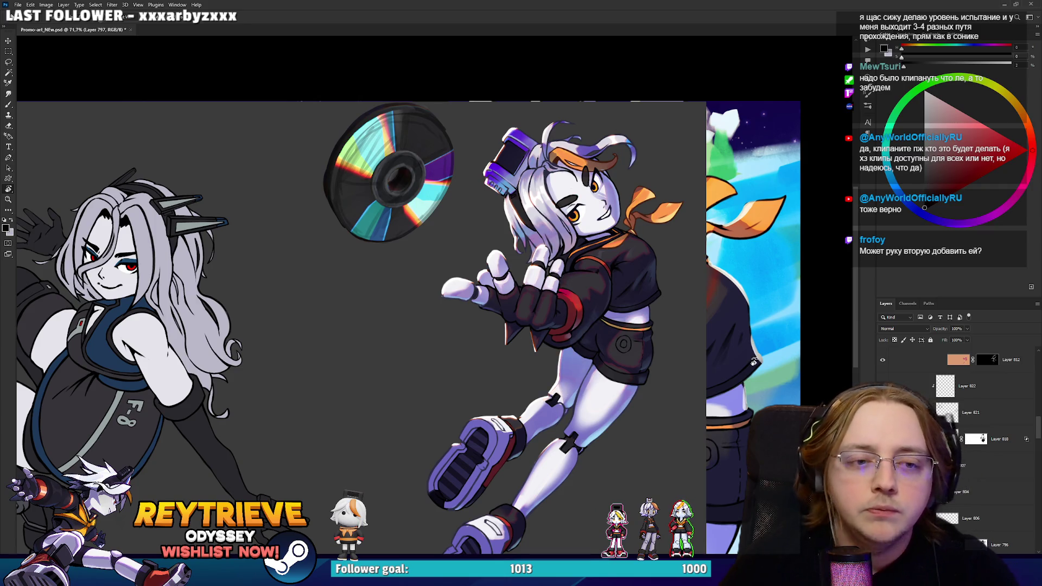
pyautogui.scroll(-5, 668, 320)
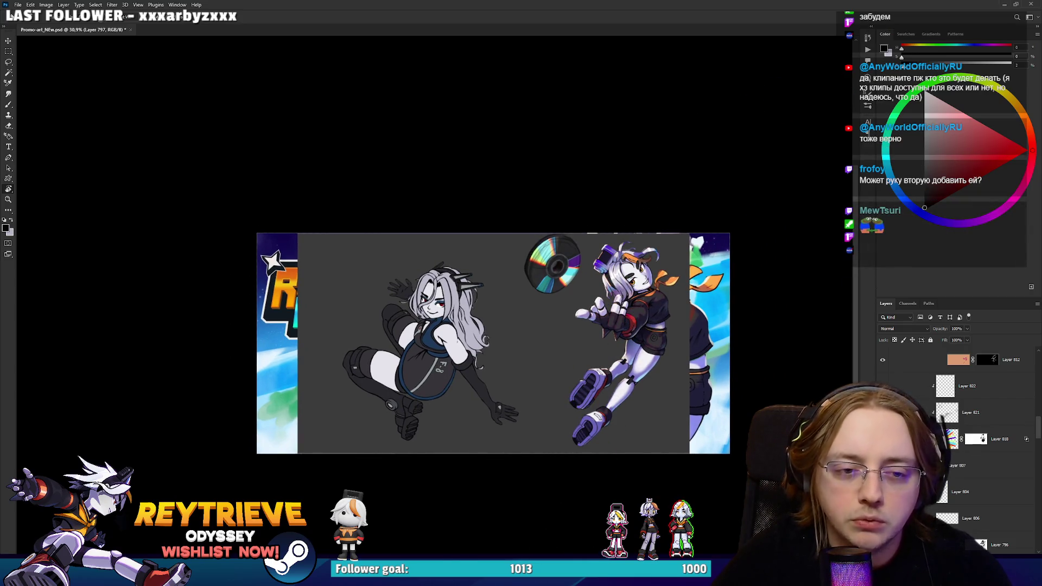
pyautogui.scroll(2, 651, 313)
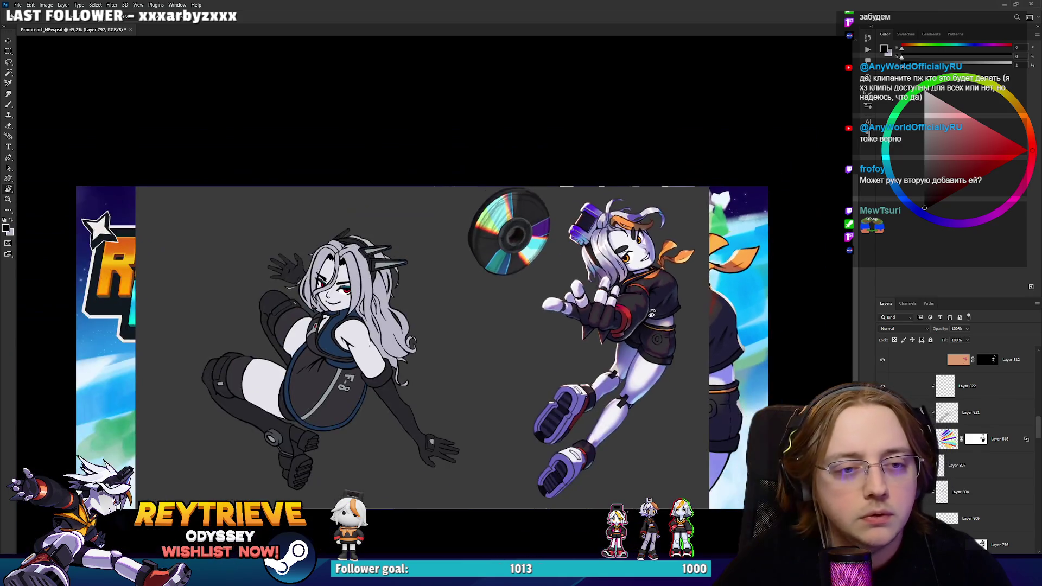
pyautogui.scroll(-1, 651, 313)
pyautogui.scroll(2, 651, 314)
pyautogui.scroll(-2, 651, 314)
pyautogui.scroll(1, 670, 334)
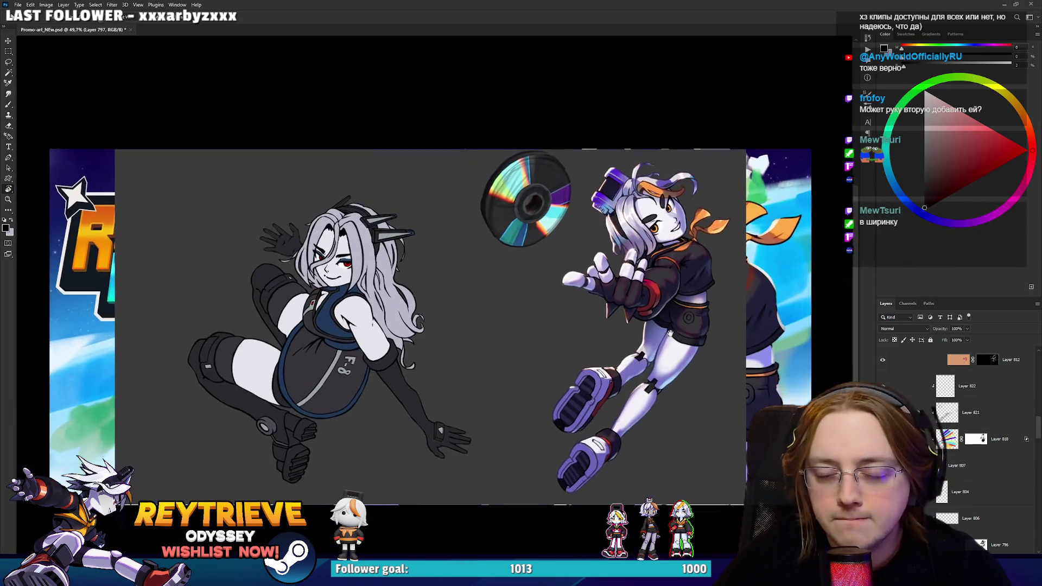
pyautogui.scroll(5, 670, 334)
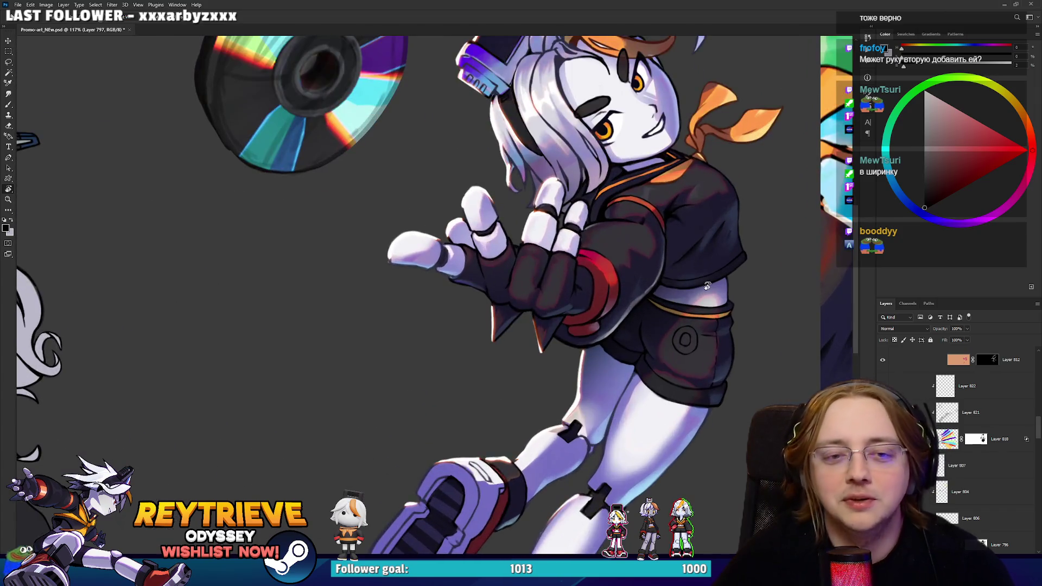
pyautogui.scroll(-5, 707, 286)
pyautogui.scroll(-1, 704, 381)
pyautogui.scroll(5, 678, 391)
pyautogui.scroll(-6, 597, 412)
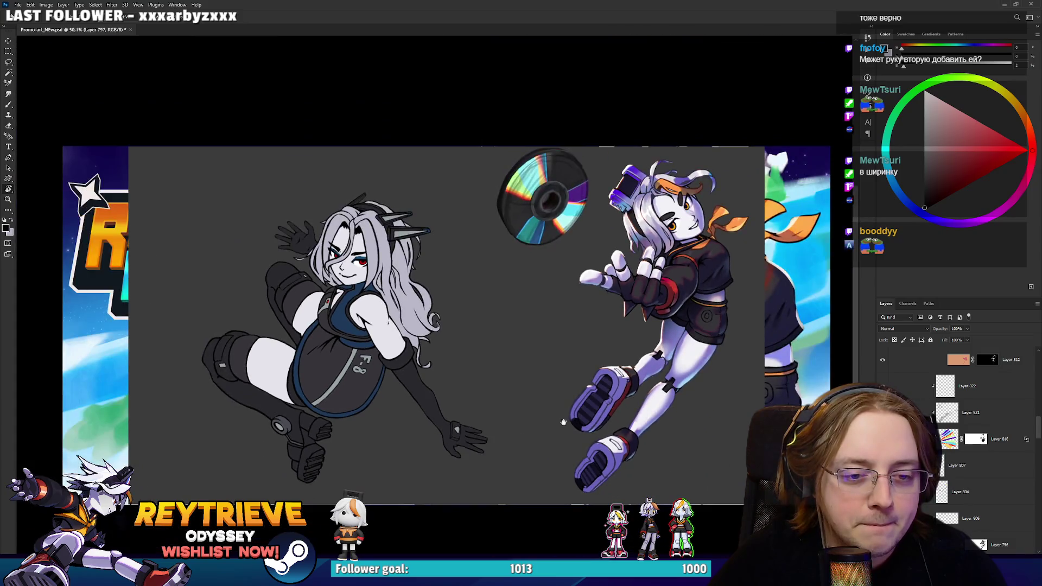
pyautogui.scroll(-3, 578, 415)
pyautogui.scroll(3, 584, 401)
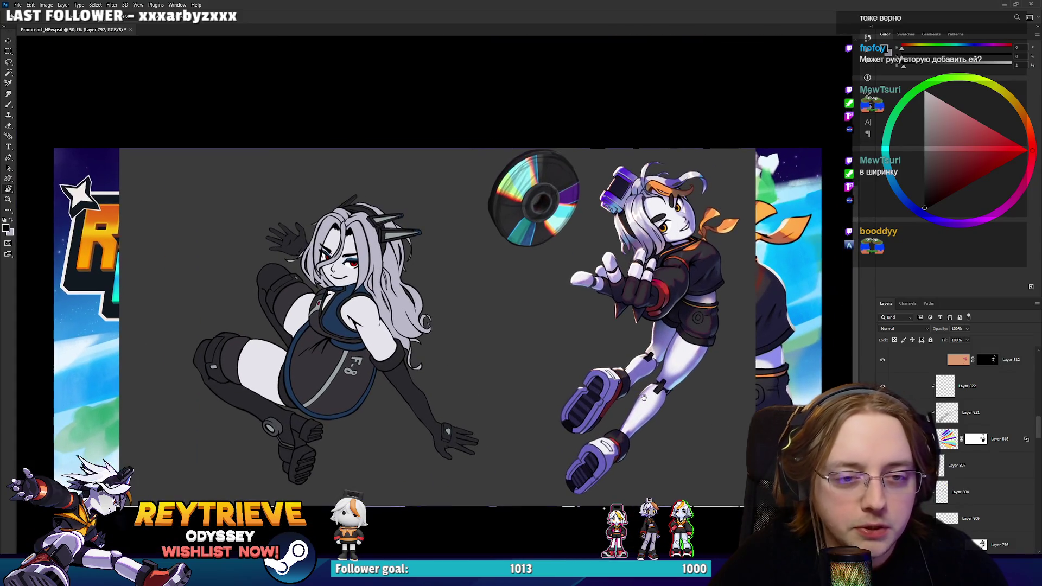
pyautogui.scroll(10, 667, 233)
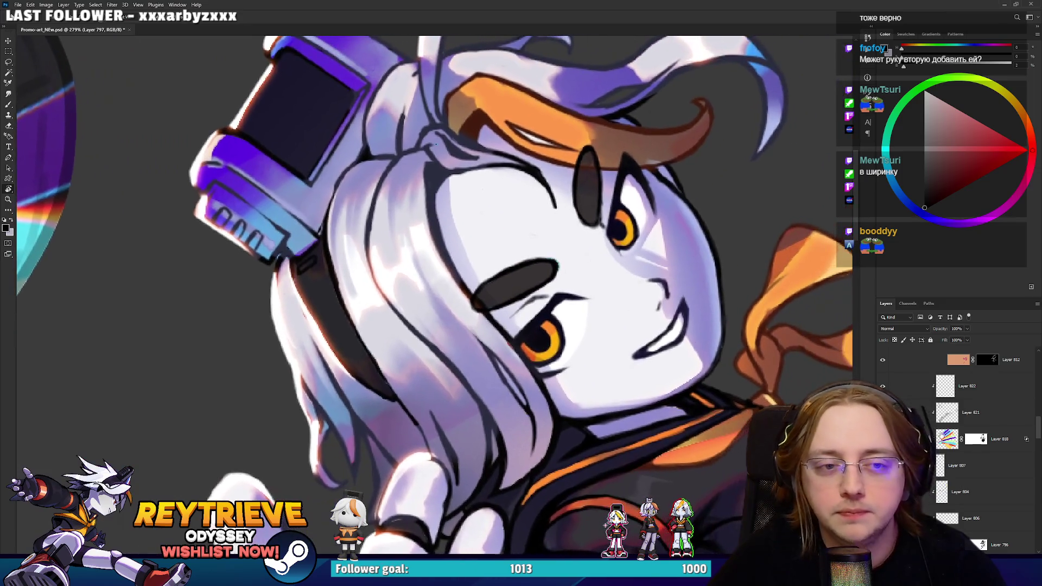
# Select Layers 98, 60, 810 and 802 and merge them into Layer 825.
pyautogui.scroll(-5, 988, 422)
pyautogui.scroll(2, 989, 422)
pyautogui.scroll(-2, 985, 431)
pyautogui.scroll(-2, 984, 435)
pyautogui.scroll(4, 981, 428)
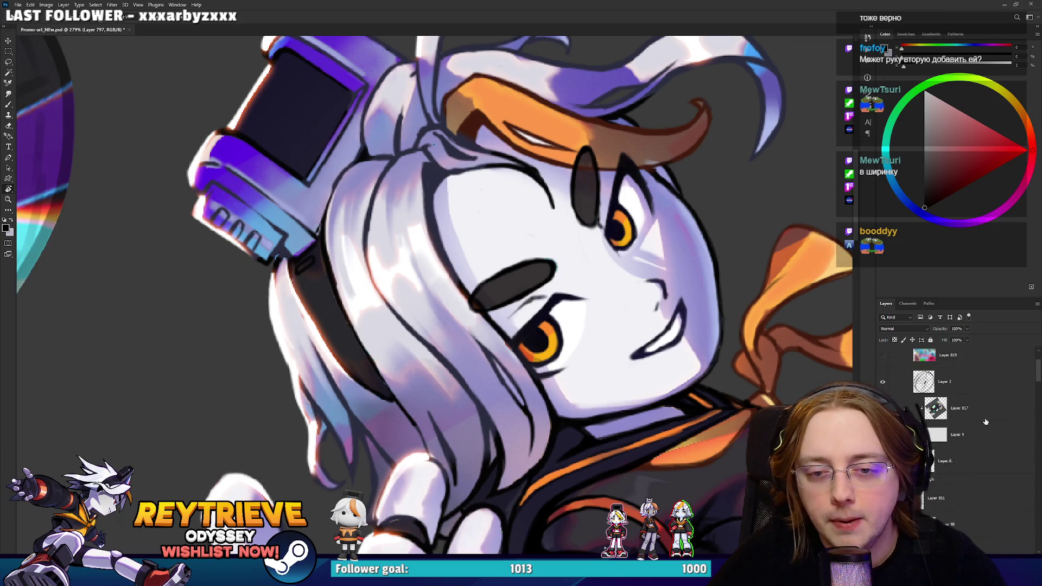
pyautogui.scroll(-5, 978, 446)
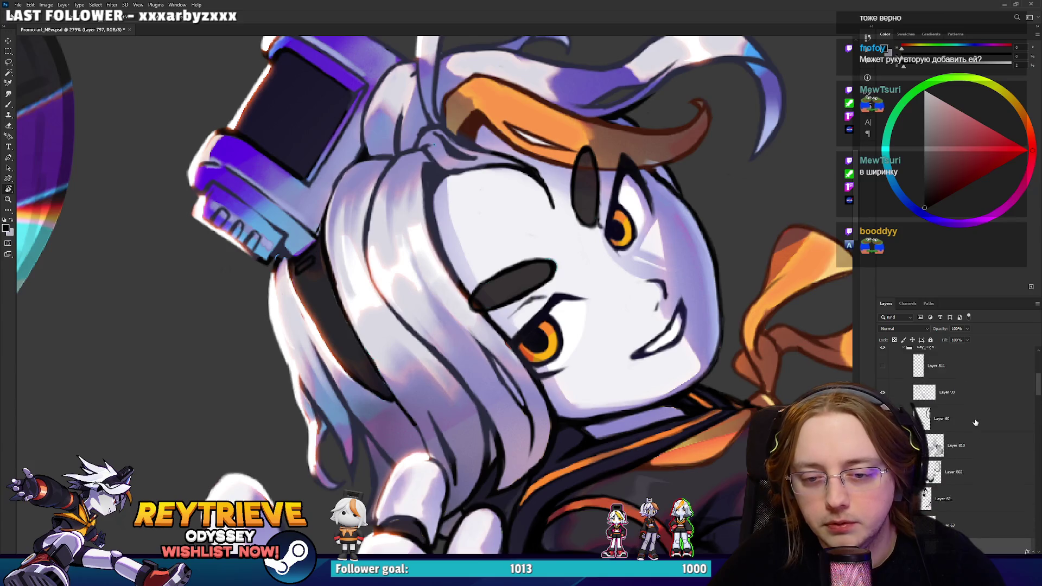
pyautogui.click(960, 364)
pyautogui.scroll(1, 961, 411)
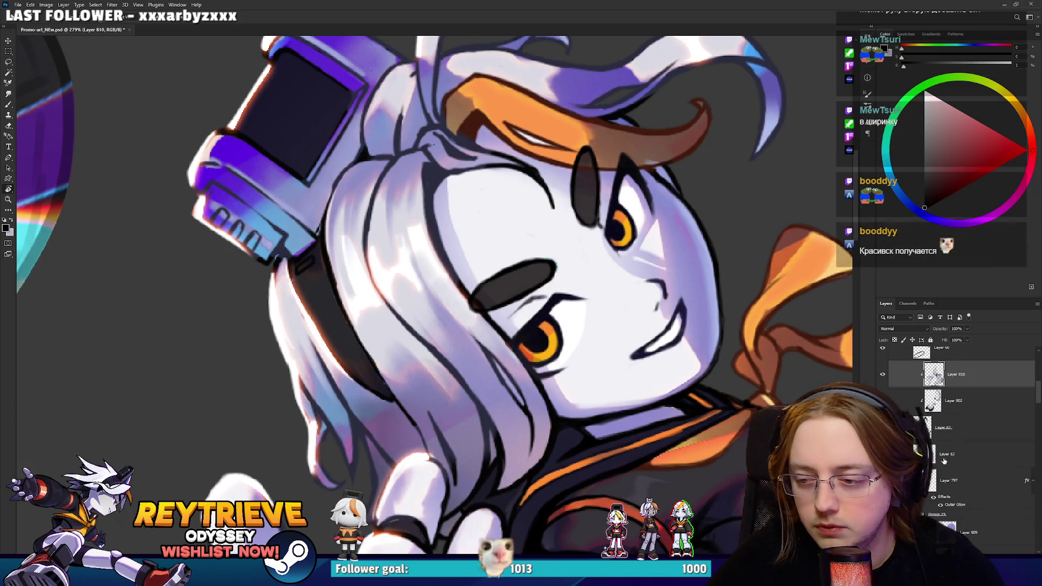
pyautogui.click(955, 514)
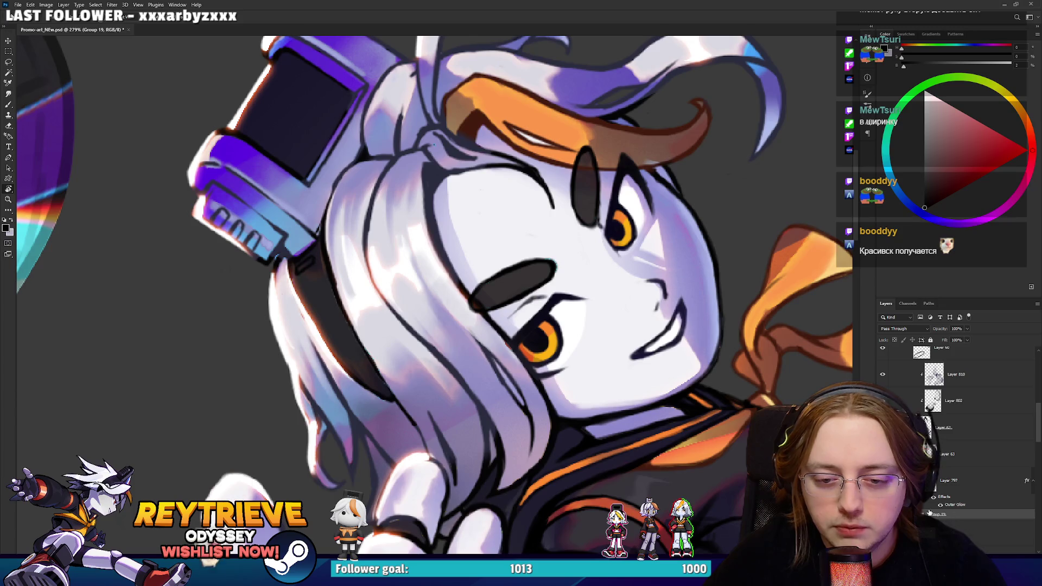
pyautogui.scroll(3, 966, 463)
pyautogui.keyDown('shift'); pyautogui.click(965, 433); pyautogui.keyUp('shift')
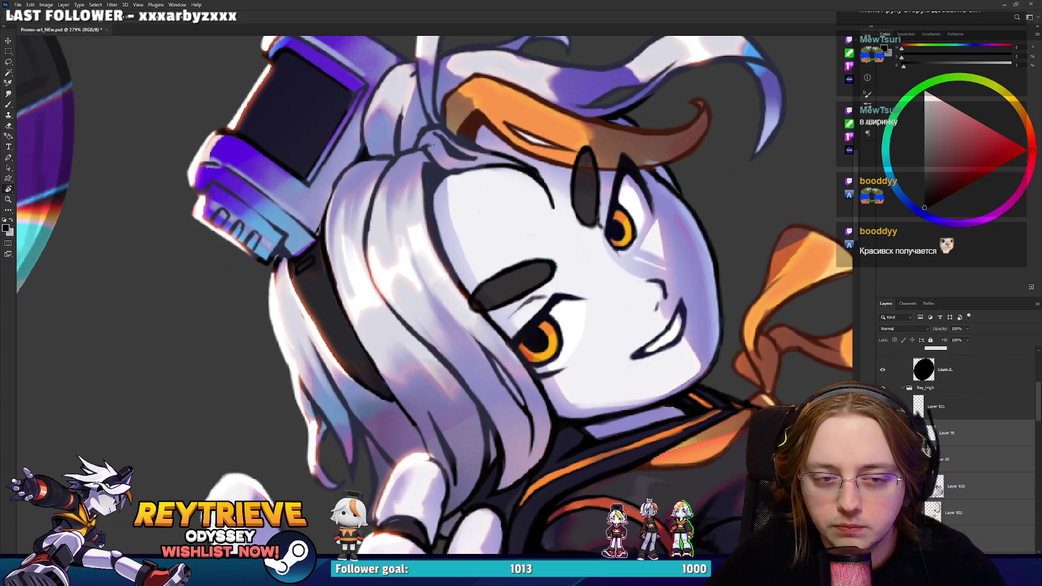
pyautogui.hotkey('ctrl', 'e')
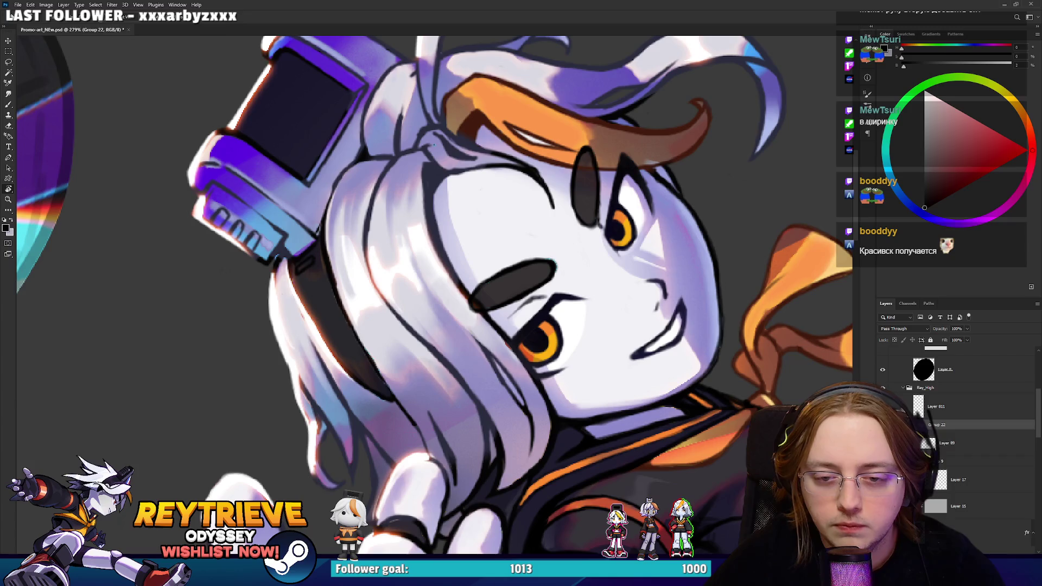
# Brush a white highlight onto the orange iris of her lower eye.
pyautogui.press('b')
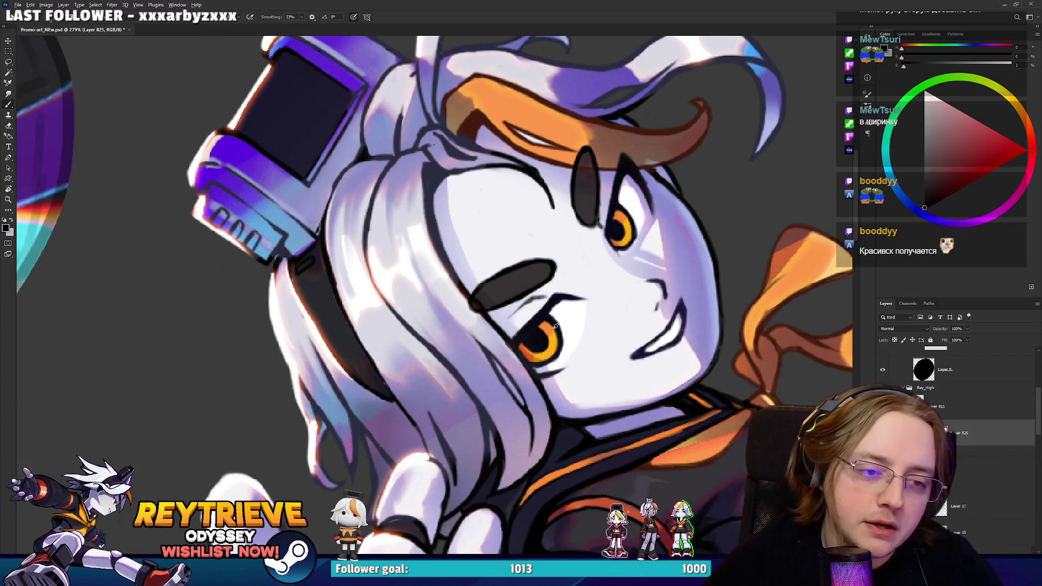
pyautogui.keyDown('alt'); pyautogui.click(549, 329); pyautogui.keyUp('alt')
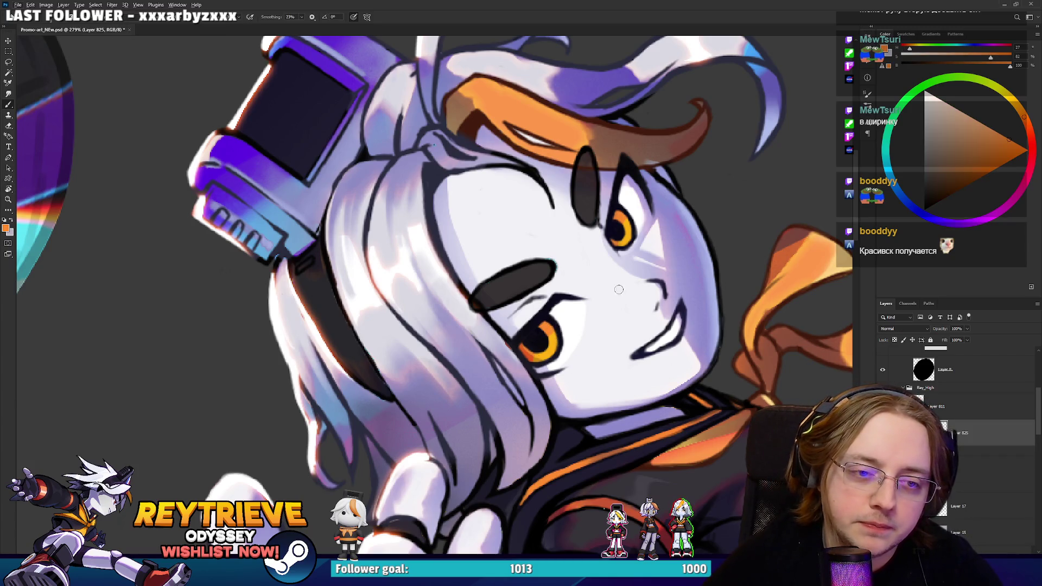
pyautogui.keyDown('alt'); pyautogui.click(567, 318); pyautogui.keyUp('alt')
pyautogui.moveTo(550, 325); pyautogui.dragTo(556, 324)
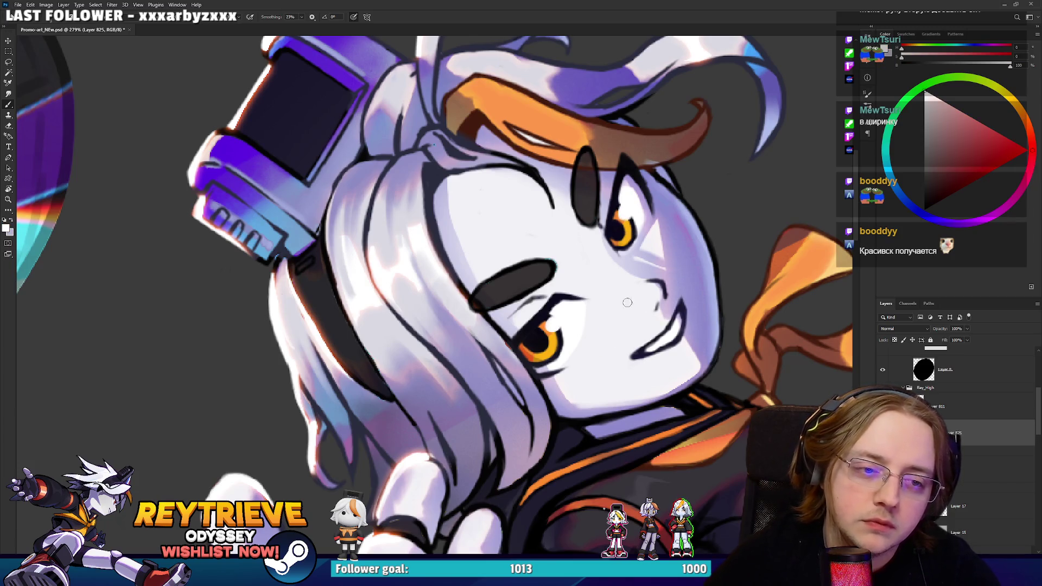
pyautogui.scroll(-5, 633, 310)
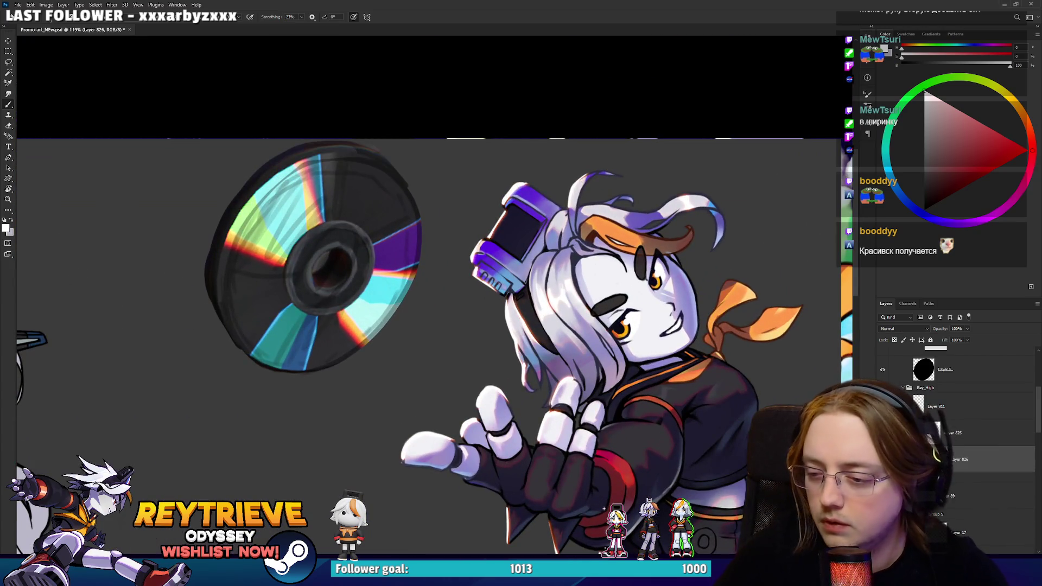
pyautogui.hotkey('alt', 'Tab')
pyautogui.hotkey('alt', 'Tab')
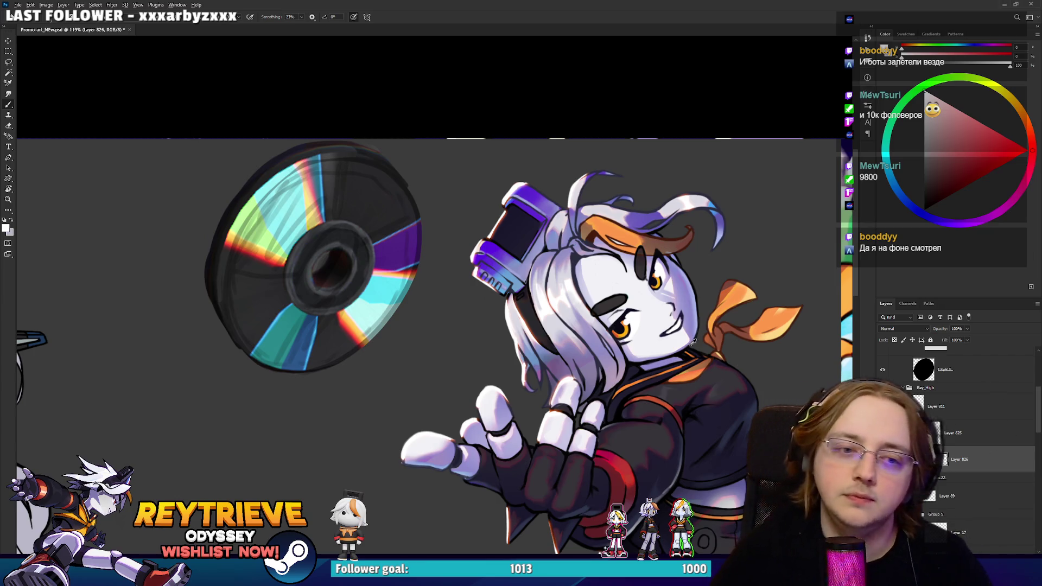
# On Layer 825, repaint the mouth corner with the sampled lavender skin tone.
pyautogui.scroll(5, 672, 320)
pyautogui.click(976, 442)
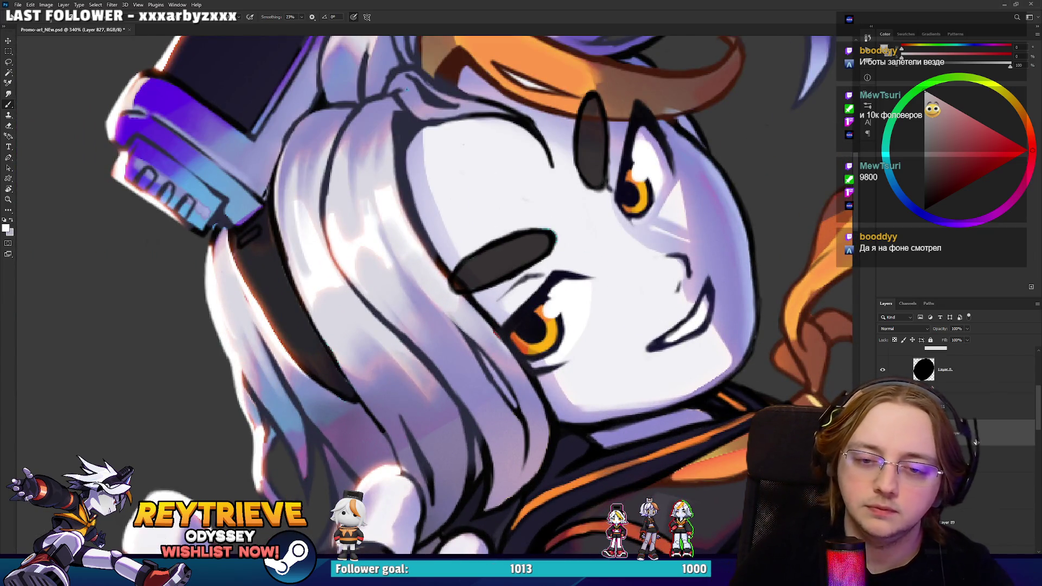
pyautogui.keyDown('alt'); pyautogui.click(654, 342); pyautogui.keyUp('alt')
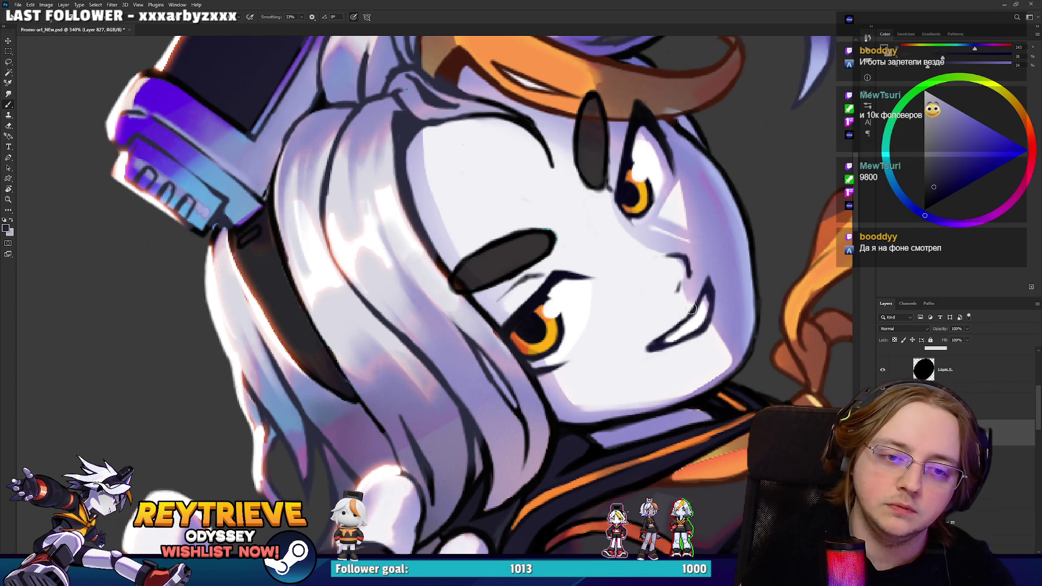
pyautogui.keyDown('alt'); pyautogui.click(659, 334); pyautogui.keyUp('alt')
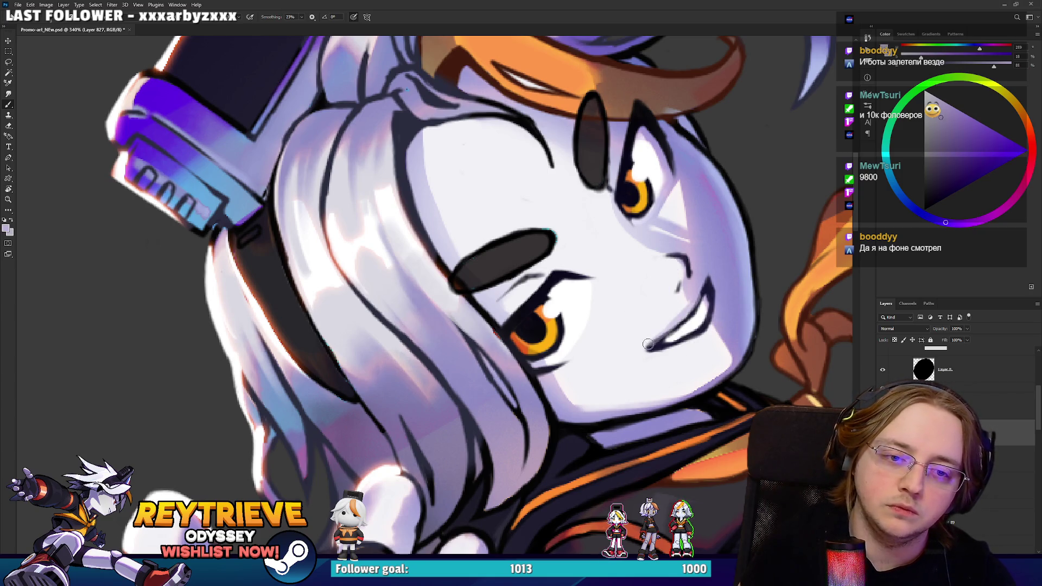
pyautogui.moveTo(659, 335); pyautogui.dragTo(716, 321)
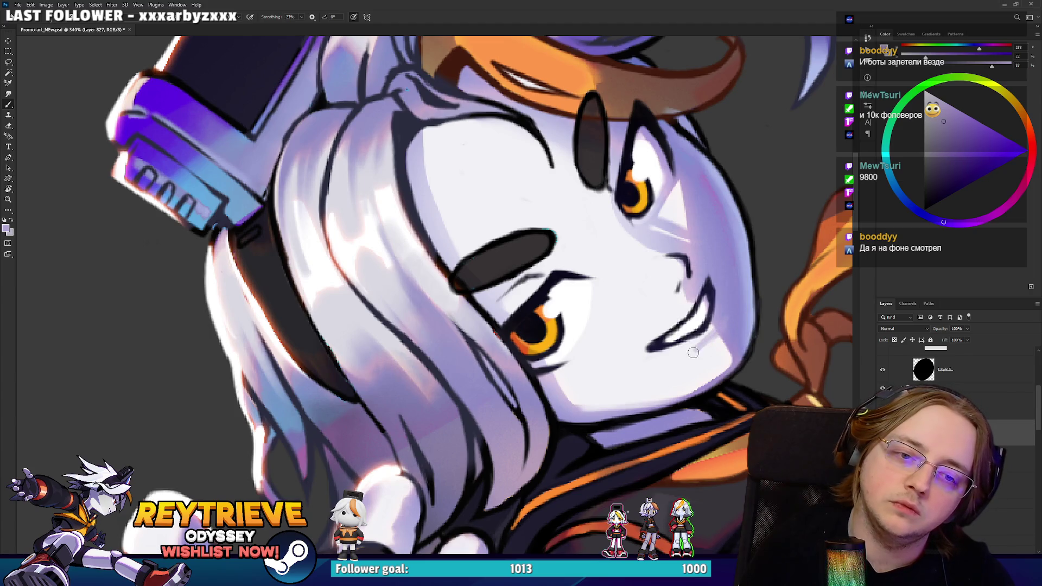
pyautogui.keyDown('alt'); pyautogui.click(721, 312); pyautogui.keyUp('alt')
pyautogui.keyDown('alt'); pyautogui.click(700, 337); pyautogui.keyUp('alt')
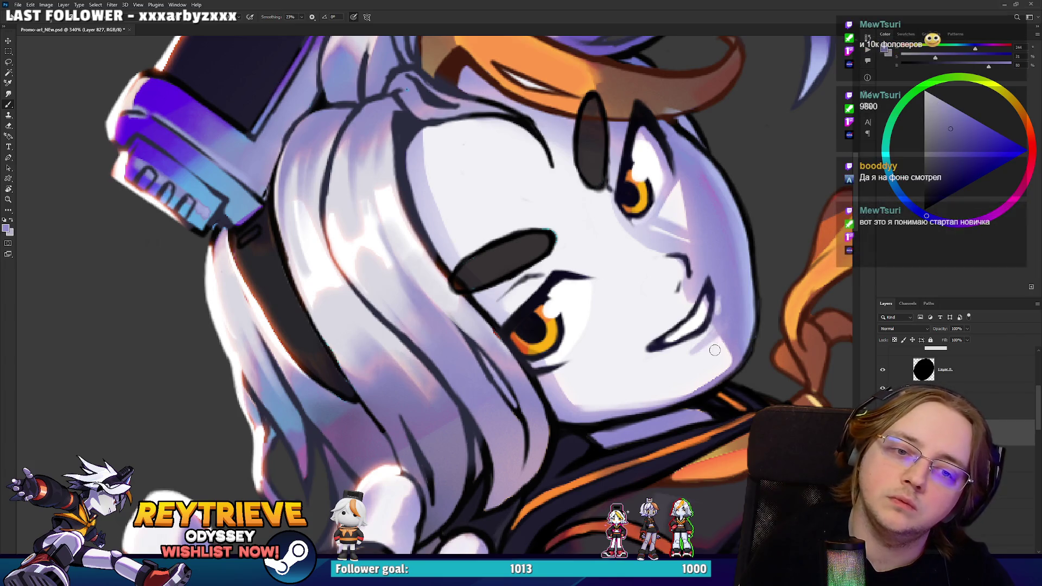
# Touch up the face with a small eraser, then pick white and pale lavender for highlights.
pyautogui.press('e')
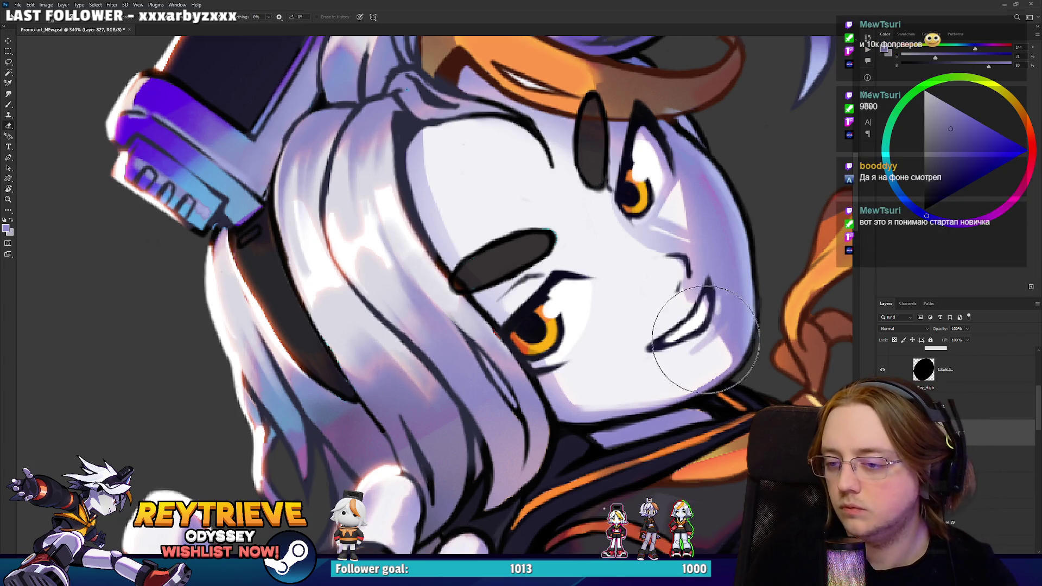
pyautogui.press('[')
pyautogui.press('[')
pyautogui.press('[')
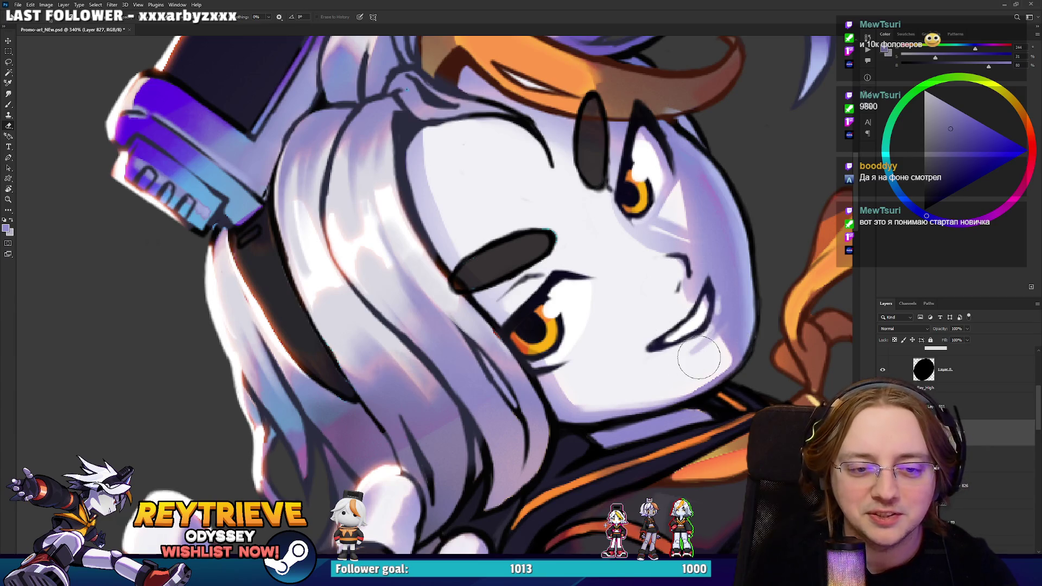
pyautogui.moveTo(704, 351)
pyautogui.mouseDown()
pyautogui.moveTo(685, 313)
pyautogui.moveTo(624, 307)
pyautogui.moveTo(488, 325)
pyautogui.mouseUp()
pyautogui.press('b')
pyautogui.press('Escape')
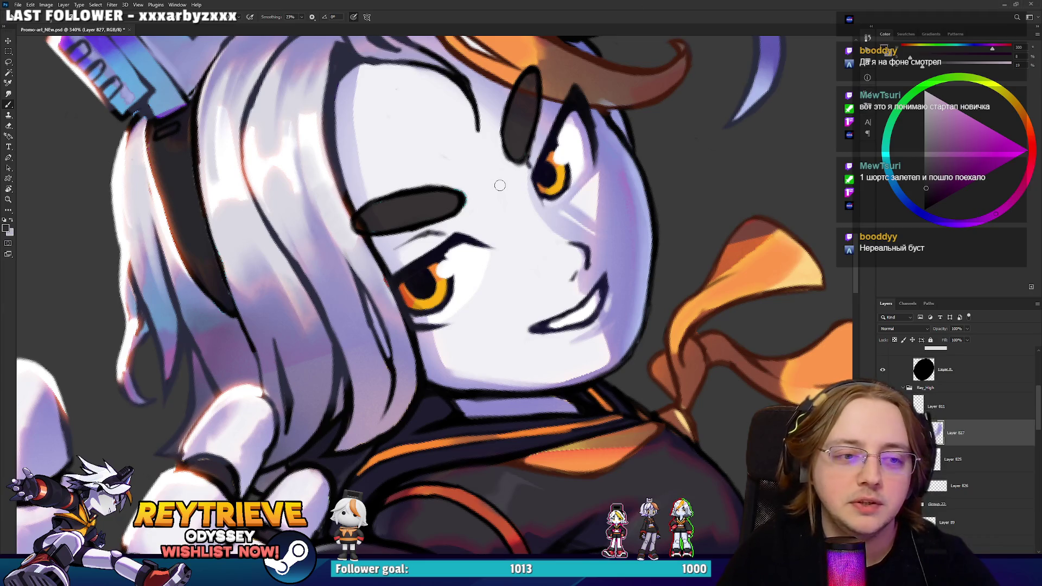
pyautogui.keyDown('alt'); pyautogui.click(479, 303); pyautogui.keyUp('alt')
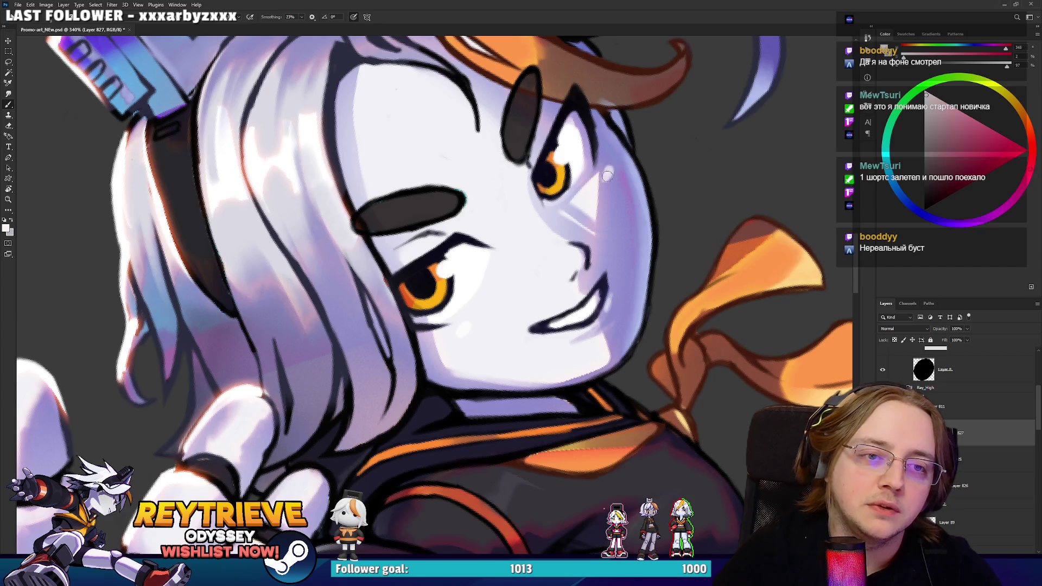
pyautogui.moveTo(604, 196)
pyautogui.mouseDown()
pyautogui.moveTo(597, 255)
pyautogui.moveTo(554, 319)
pyautogui.moveTo(586, 288)
pyautogui.moveTo(599, 293)
pyautogui.mouseUp()
pyautogui.keyDown('alt'); pyautogui.click(619, 293); pyautogui.keyUp('alt')
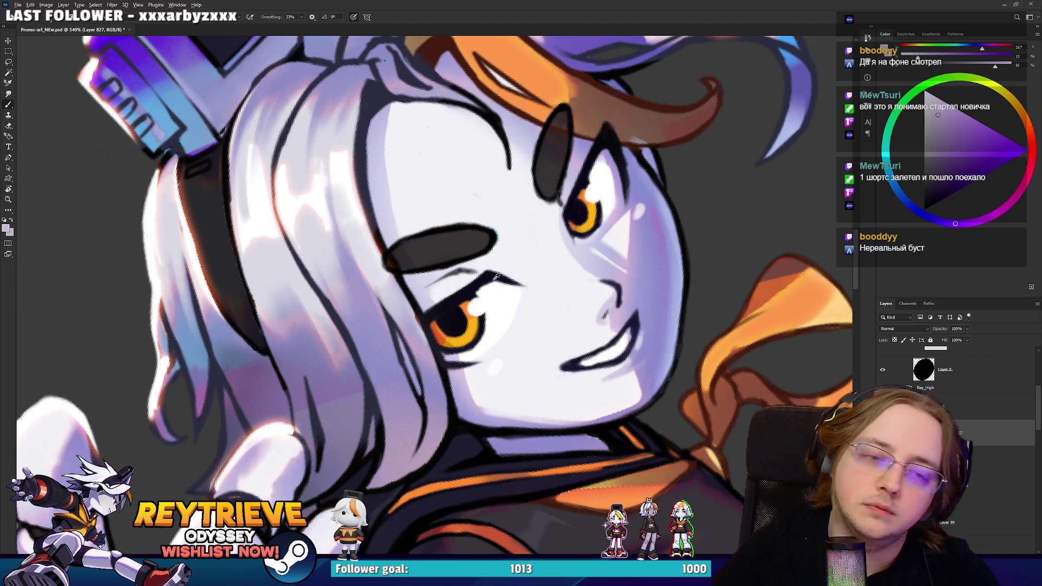
# Retouch around the eyes with sampled lighter lavender and dark eye shades on a rotated canvas.
pyautogui.press('r')
pyautogui.moveTo(495, 276); pyautogui.dragTo(469, 286)
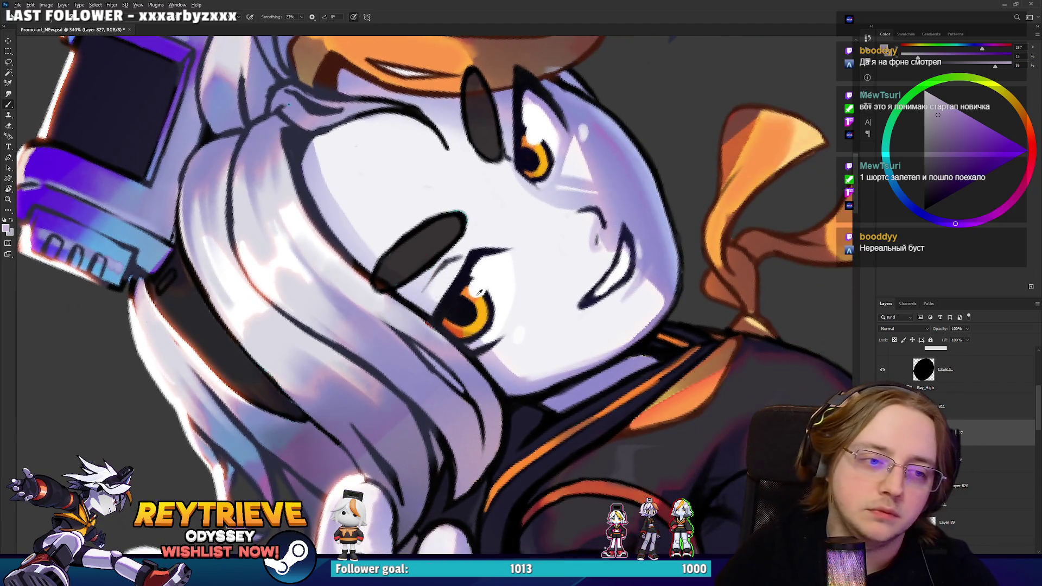
pyautogui.keyDown('alt'); pyautogui.click(481, 339); pyautogui.keyUp('alt')
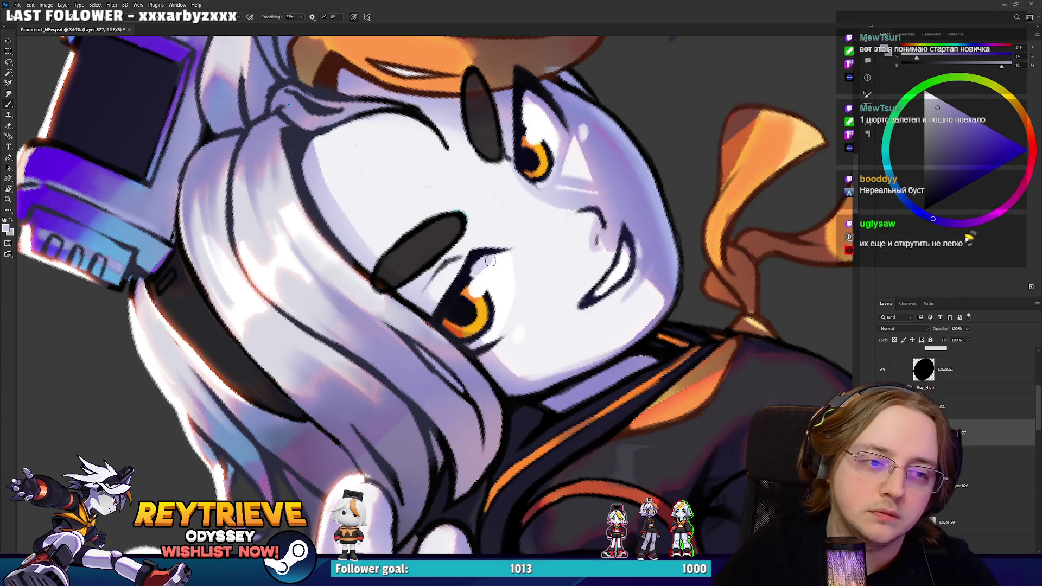
pyautogui.press('r')
pyautogui.moveTo(509, 262)
pyautogui.mouseDown()
pyautogui.moveTo(524, 186)
pyautogui.moveTo(464, 233)
pyautogui.mouseUp()
pyautogui.keyDown('alt'); pyautogui.click(450, 271); pyautogui.keyUp('alt')
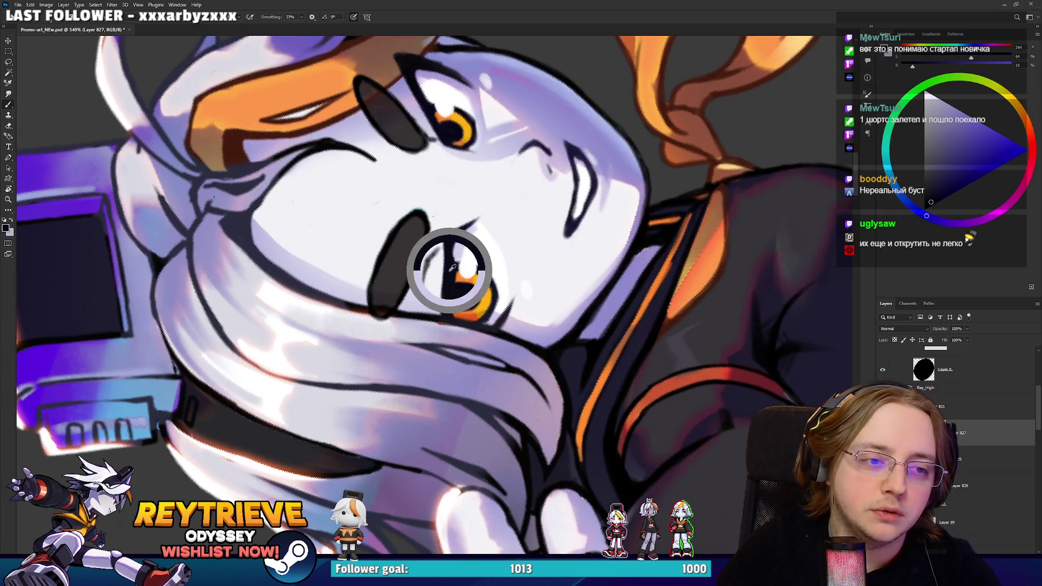
pyautogui.keyDown('alt'); pyautogui.click(470, 231); pyautogui.keyUp('alt')
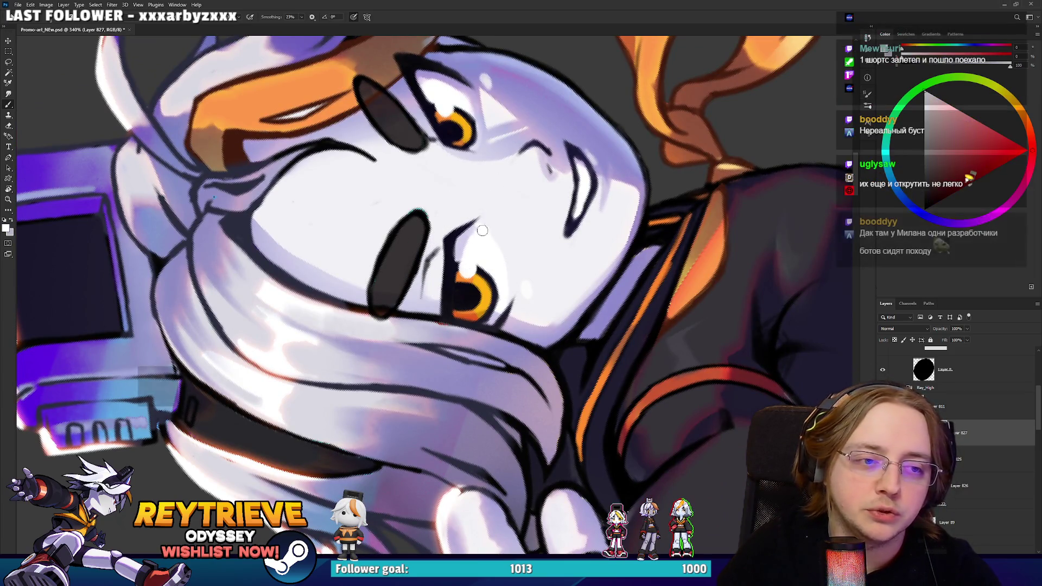
pyautogui.moveTo(470, 231); pyautogui.dragTo(521, 109)
pyautogui.keyDown('alt'); pyautogui.click(529, 97); pyautogui.keyUp('alt')
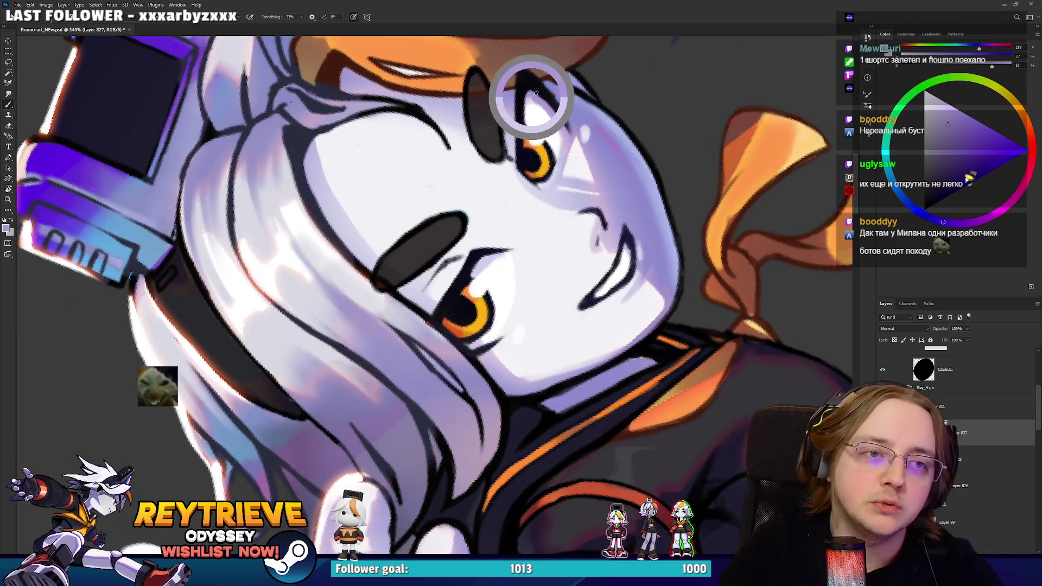
pyautogui.moveTo(526, 120); pyautogui.dragTo(483, 62)
pyautogui.scroll(-5, 483, 61)
pyautogui.scroll(4, 692, 274)
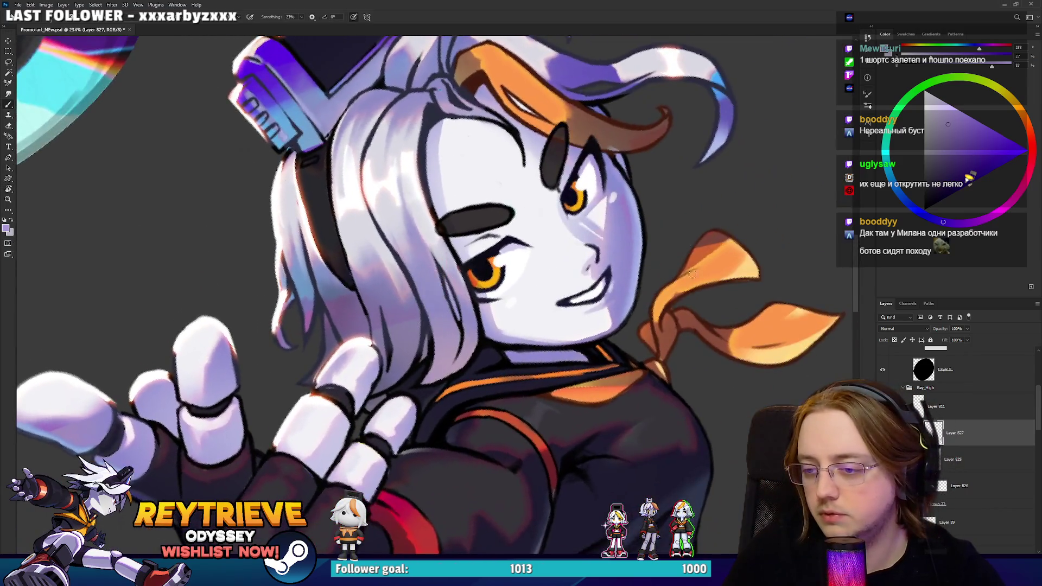
pyautogui.moveTo(692, 274)
pyautogui.mouseDown()
pyautogui.moveTo(726, 309)
pyautogui.moveTo(759, 301)
pyautogui.moveTo(777, 327)
pyautogui.mouseUp()
pyautogui.scroll(-3, 771, 320)
pyautogui.scroll(3, 632, 190)
# Paint the hair tip with the deeper purple sampled from it.
pyautogui.press('h')
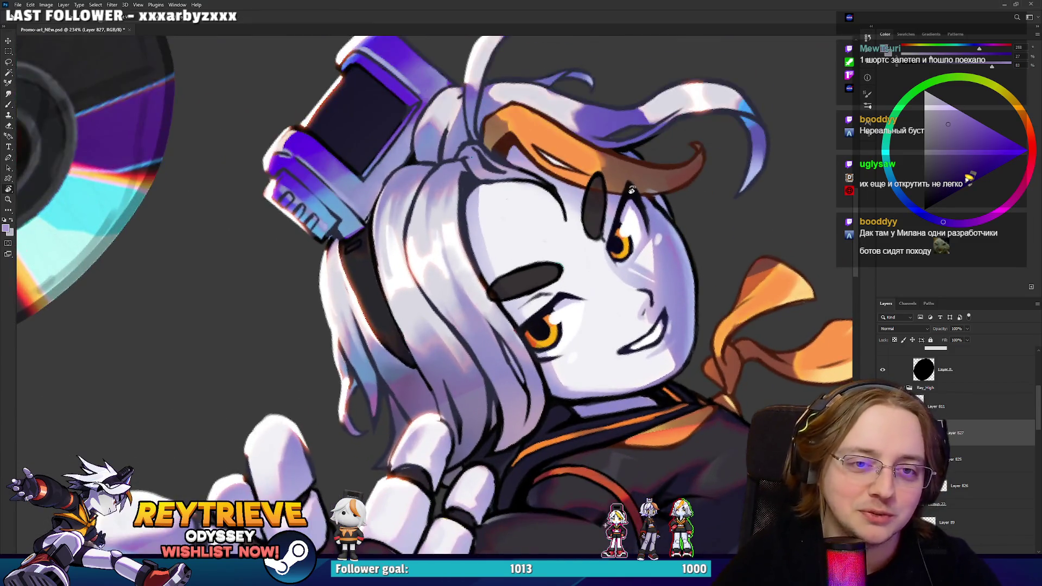
pyautogui.moveTo(631, 189); pyautogui.dragTo(667, 363)
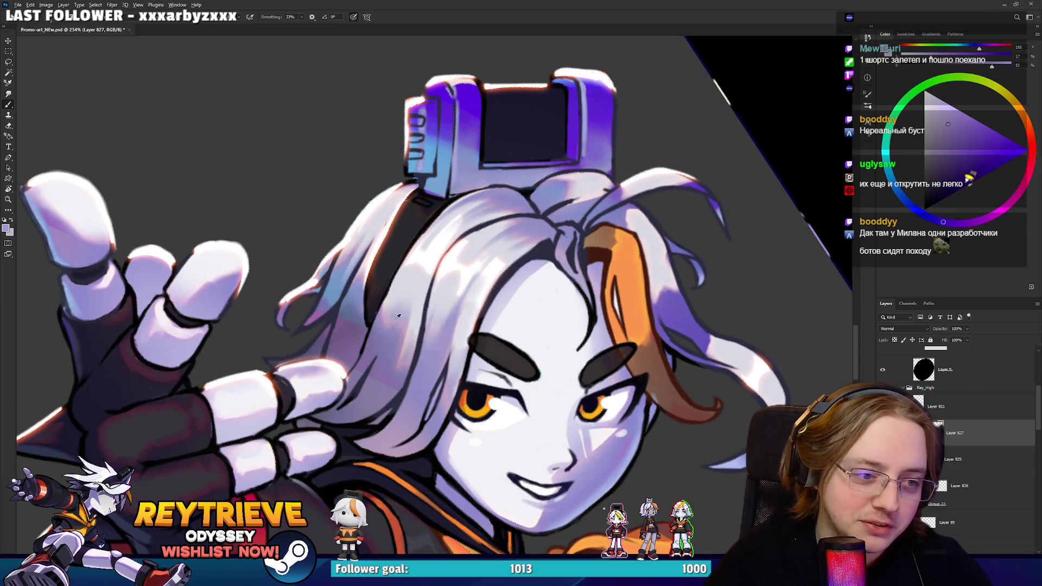
pyautogui.moveTo(382, 316)
pyautogui.mouseDown()
pyautogui.moveTo(466, 478)
pyautogui.moveTo(570, 526)
pyautogui.moveTo(596, 552)
pyautogui.mouseUp()
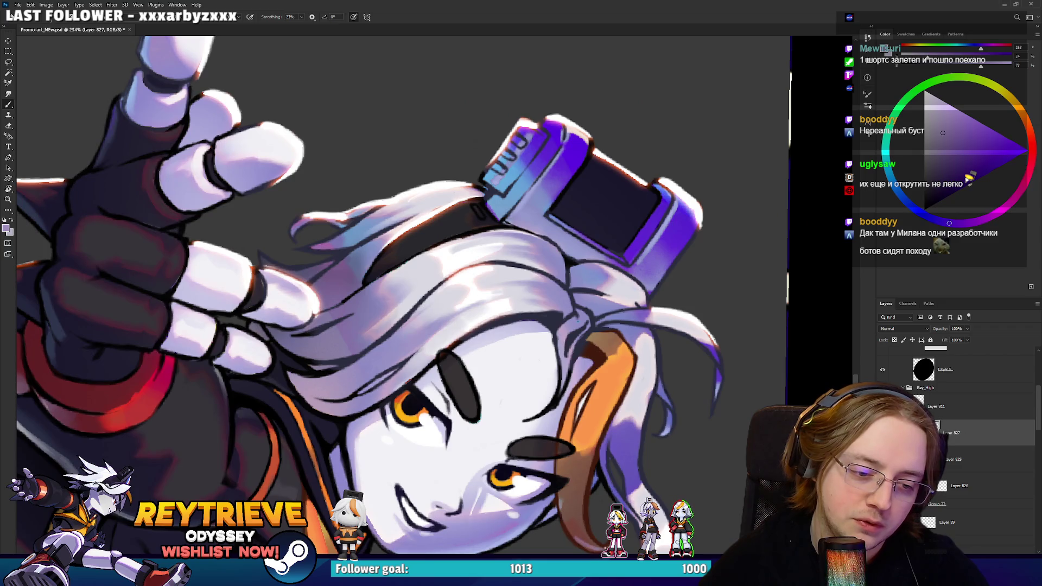
pyautogui.press('r')
pyautogui.moveTo(590, 528)
pyautogui.mouseDown()
pyautogui.moveTo(638, 336)
pyautogui.moveTo(538, 179)
pyautogui.mouseUp()
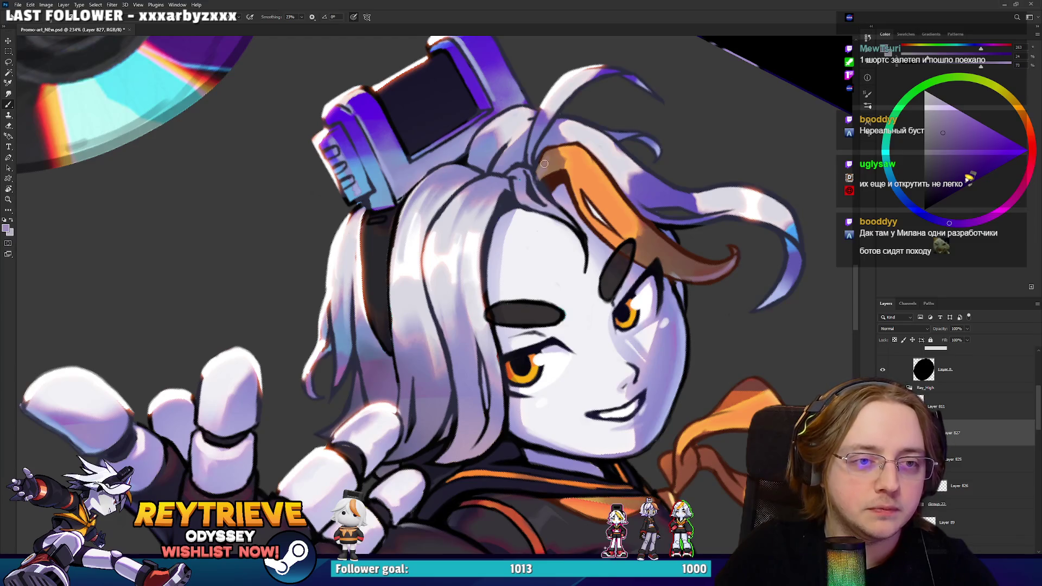
pyautogui.press('e')
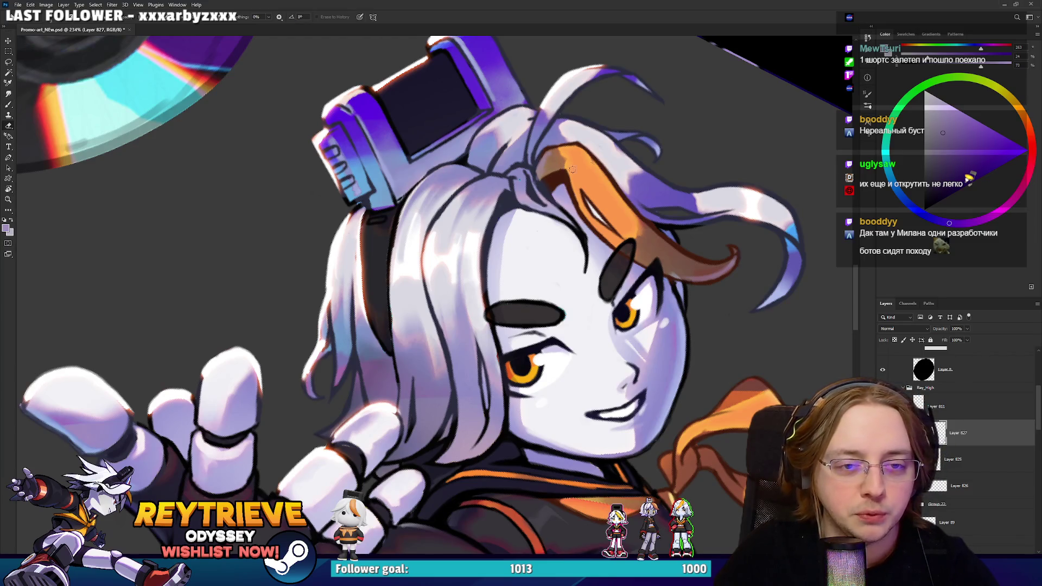
pyautogui.moveTo(565, 169); pyautogui.dragTo(519, 203)
pyautogui.press('b')
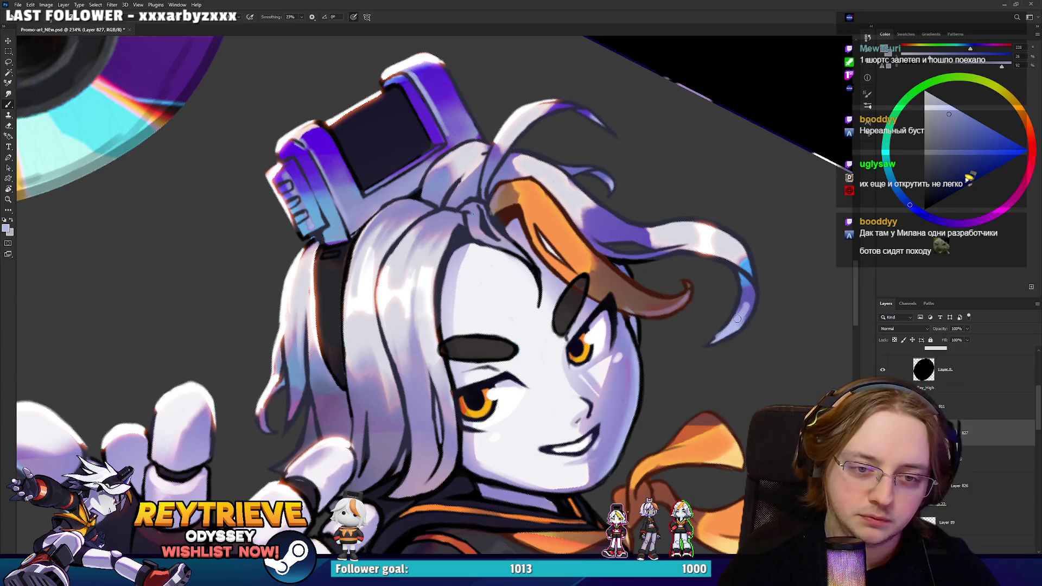
pyautogui.keyDown('alt'); pyautogui.click(751, 292); pyautogui.keyUp('alt')
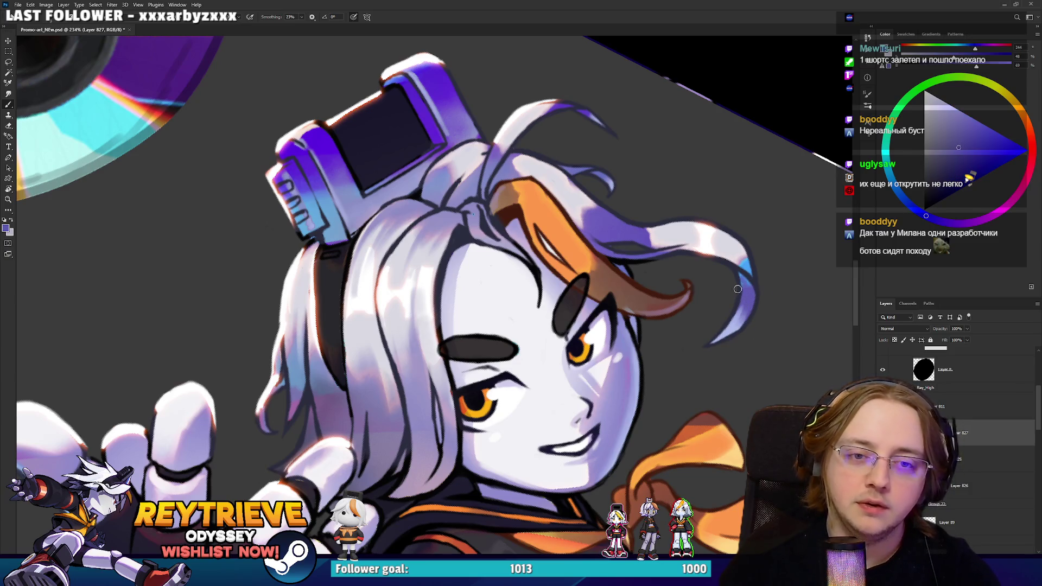
pyautogui.scroll(-5, 742, 263)
pyautogui.press('r')
pyautogui.moveTo(705, 217); pyautogui.dragTo(685, 157)
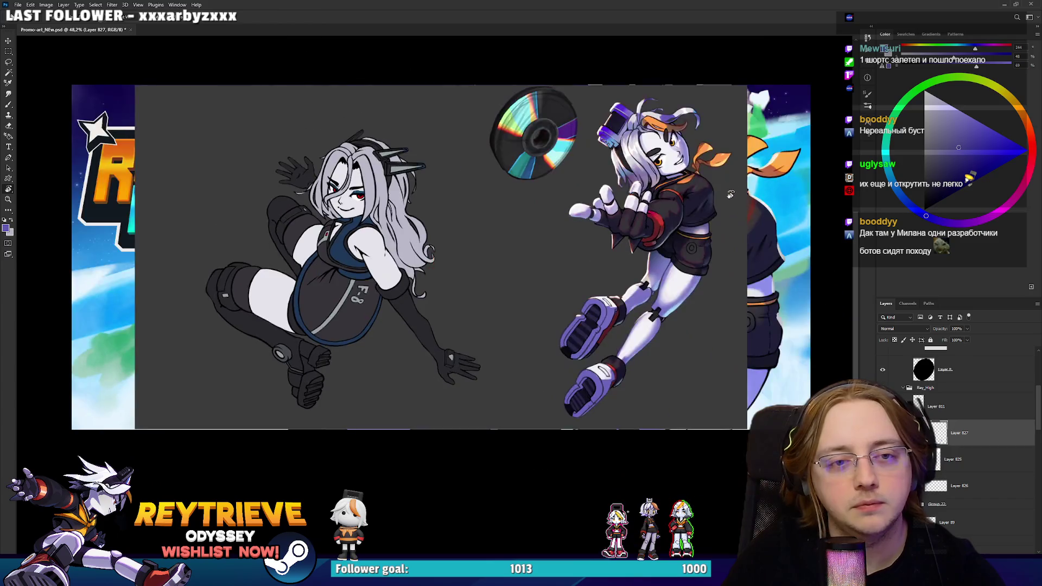
# Shade the outstretched hand's fingers with sampled light purple and a darker purple.
pyautogui.scroll(4, 554, 187)
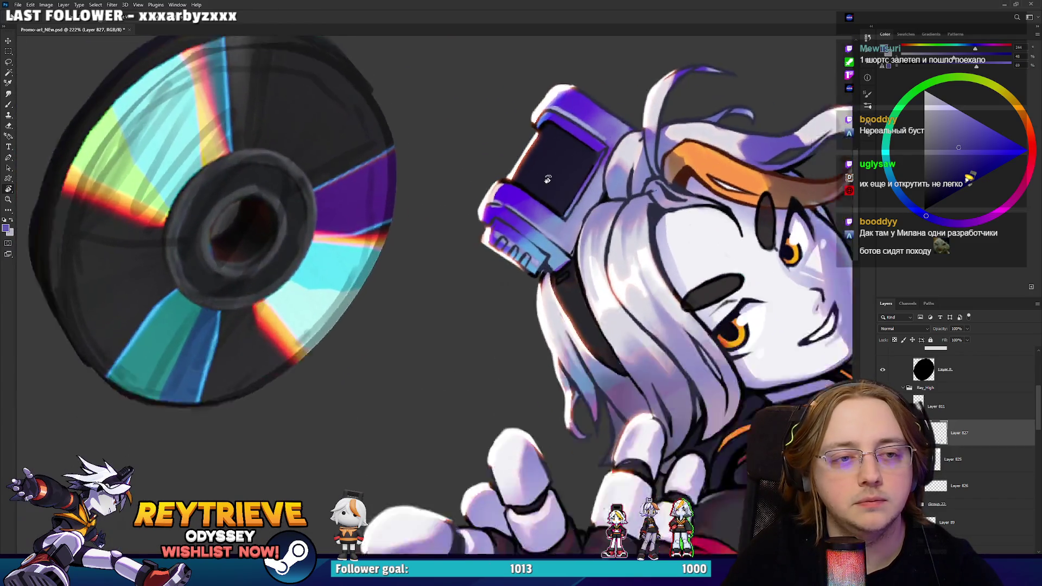
pyautogui.scroll(-2, 554, 187)
pyautogui.scroll(4, 615, 268)
pyautogui.scroll(-3, 615, 268)
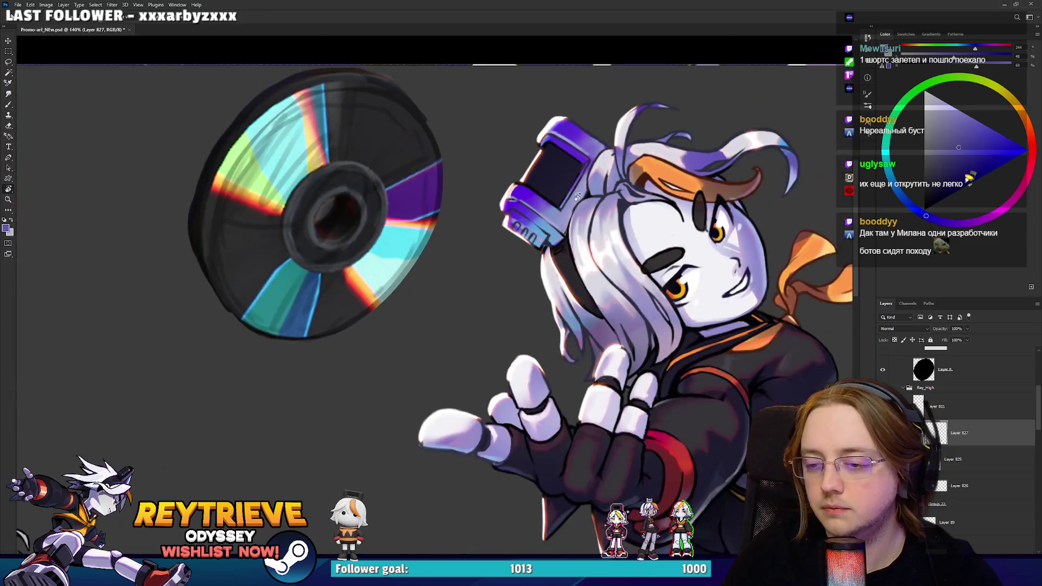
pyautogui.scroll(2, 615, 268)
pyautogui.scroll(3, 616, 268)
pyautogui.press('b')
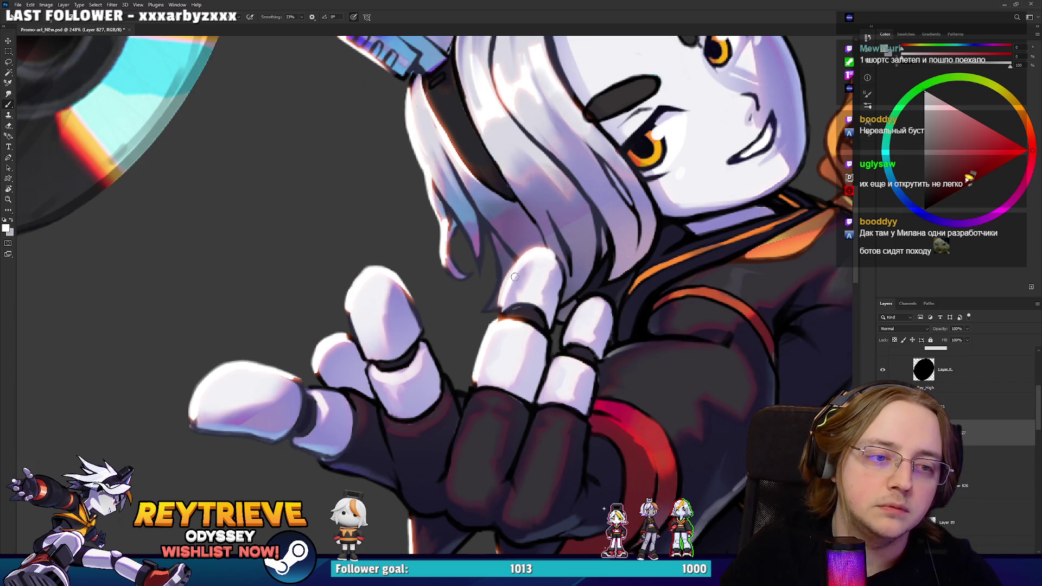
pyautogui.keyDown('alt'); pyautogui.click(506, 299); pyautogui.keyUp('alt')
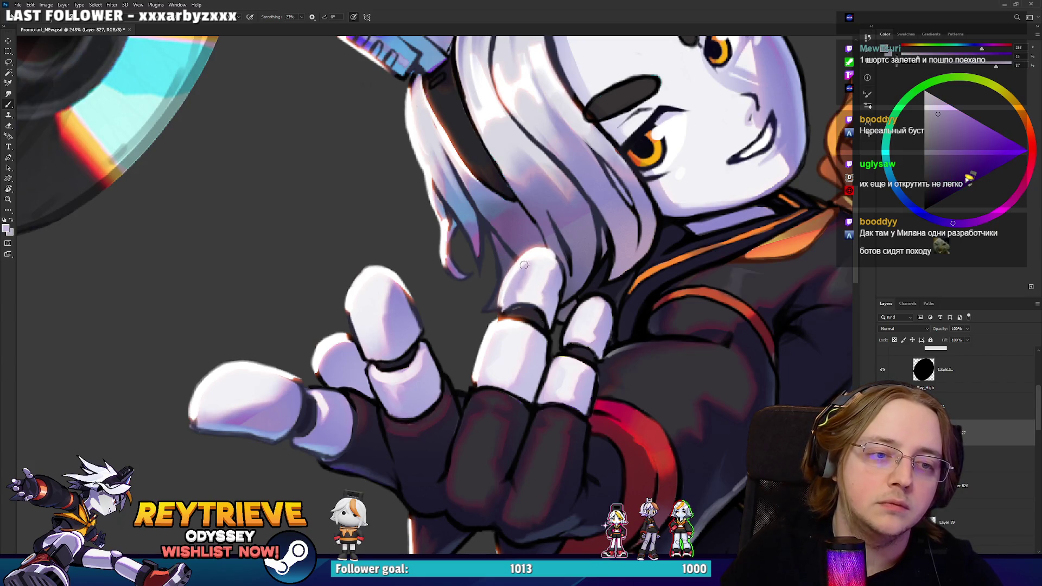
pyautogui.keyDown('alt'); pyautogui.click(498, 291); pyautogui.keyUp('alt')
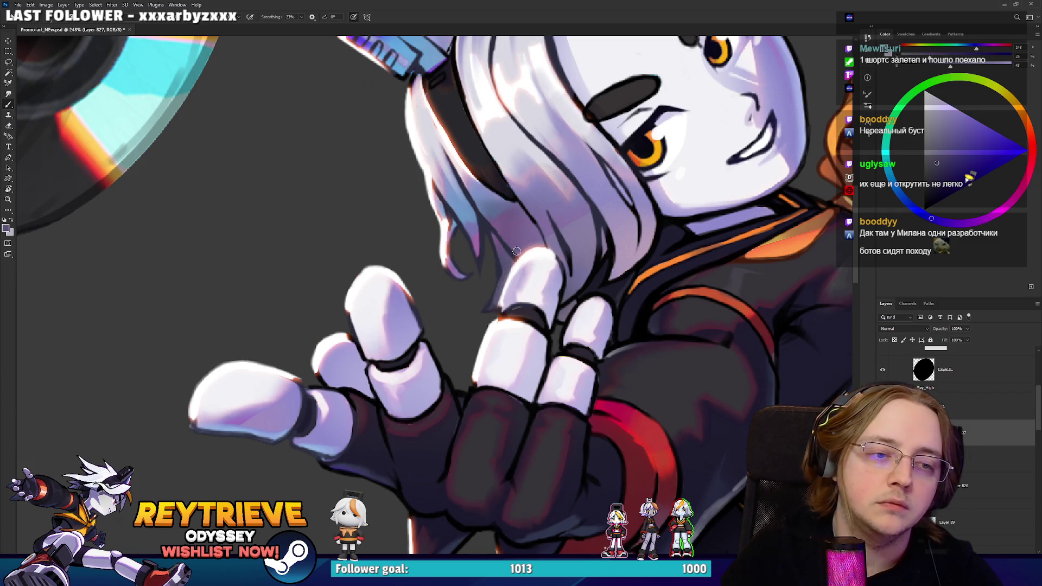
# Shade the glove with its sampled dark purple and select the Rey_High group.
pyautogui.scroll(-5, 535, 239)
pyautogui.scroll(6, 535, 239)
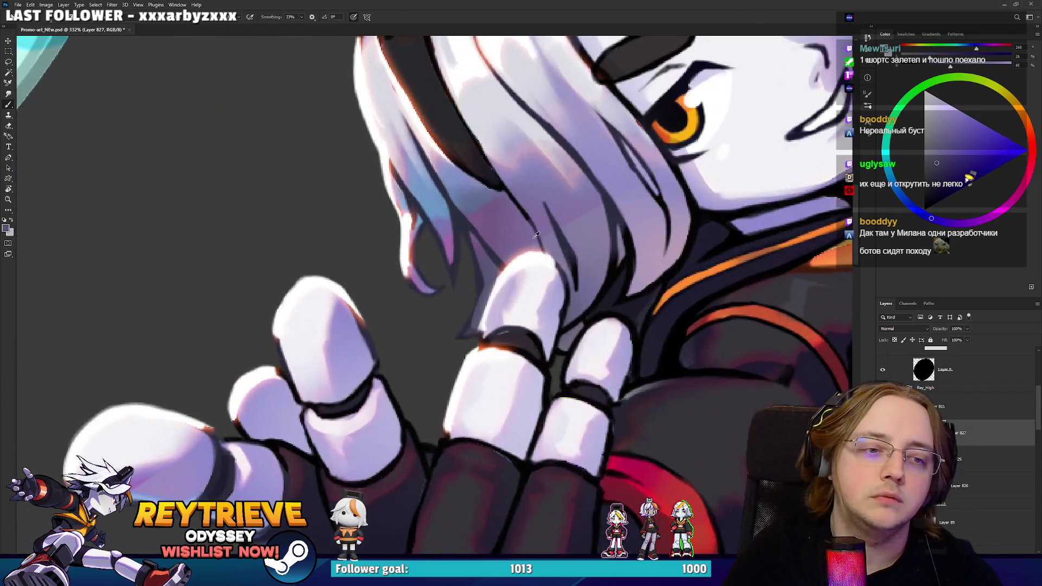
pyautogui.scroll(-3, 535, 238)
pyautogui.scroll(-3, 535, 238)
pyautogui.scroll(5, 547, 286)
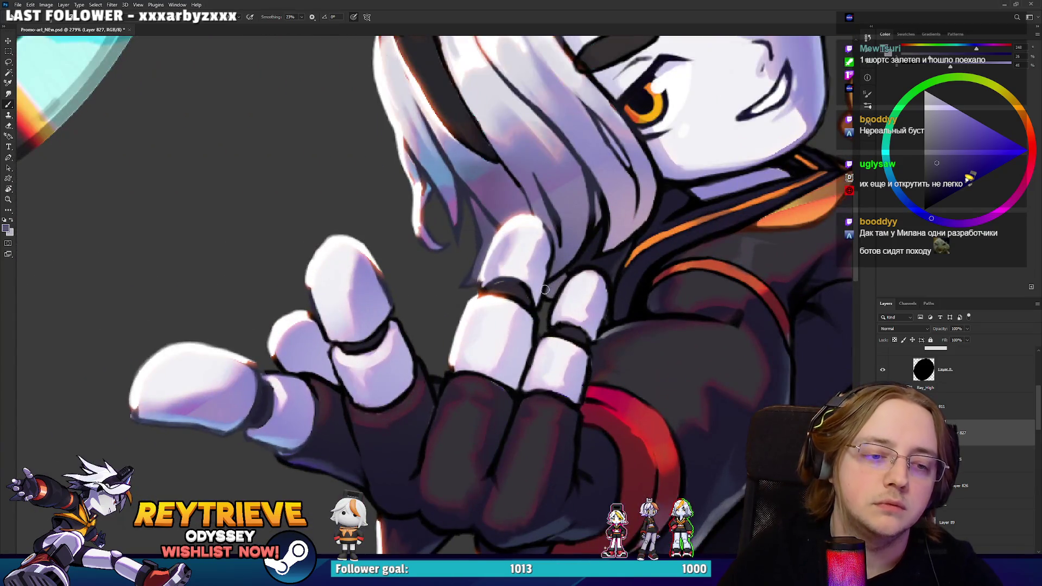
pyautogui.moveTo(559, 365); pyautogui.dragTo(586, 300)
pyautogui.keyDown('alt'); pyautogui.click(516, 314); pyautogui.keyUp('alt')
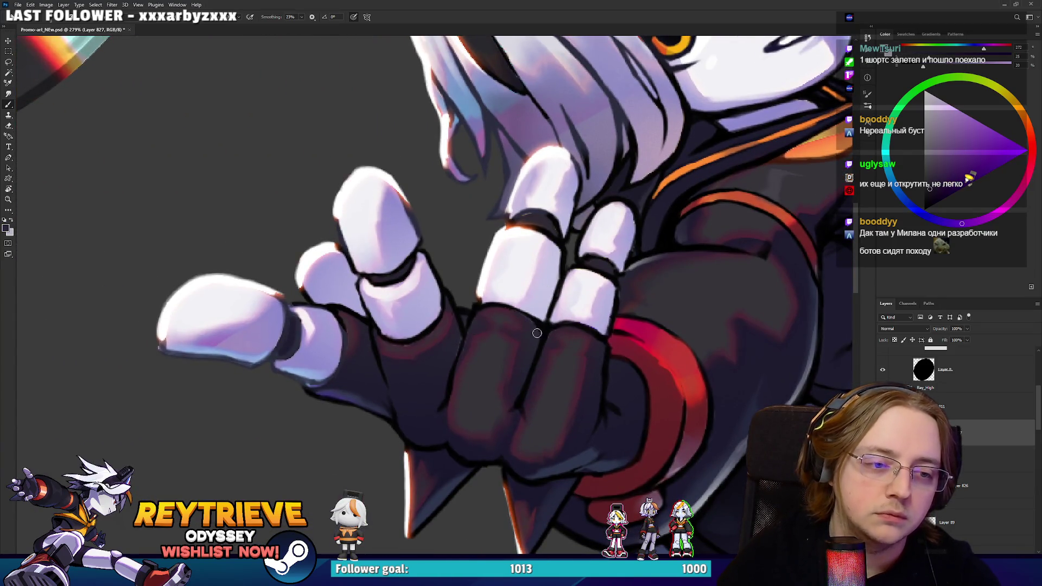
pyautogui.scroll(-8, 529, 285)
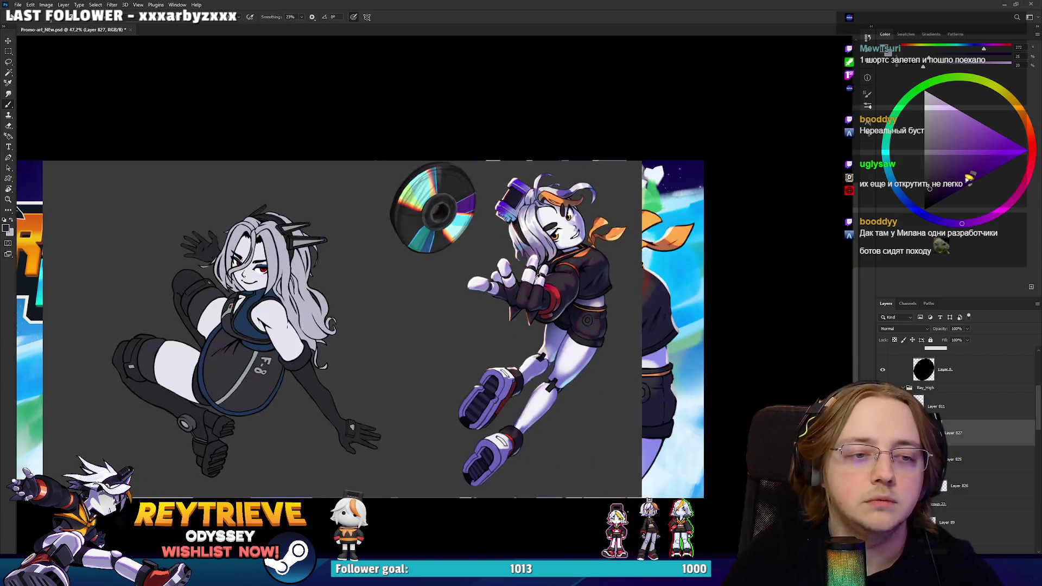
pyautogui.scroll(5, 595, 233)
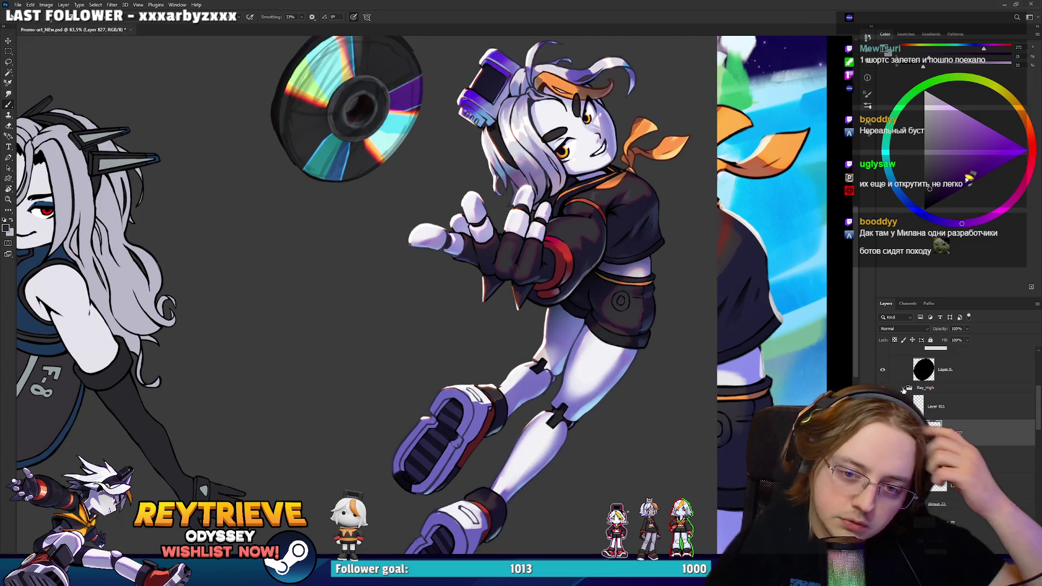
pyautogui.click(953, 388)
# Try a black Stroke outline on Rey_High, adjusting size and position, then cancel it.
pyautogui.doubleClick(953, 389)
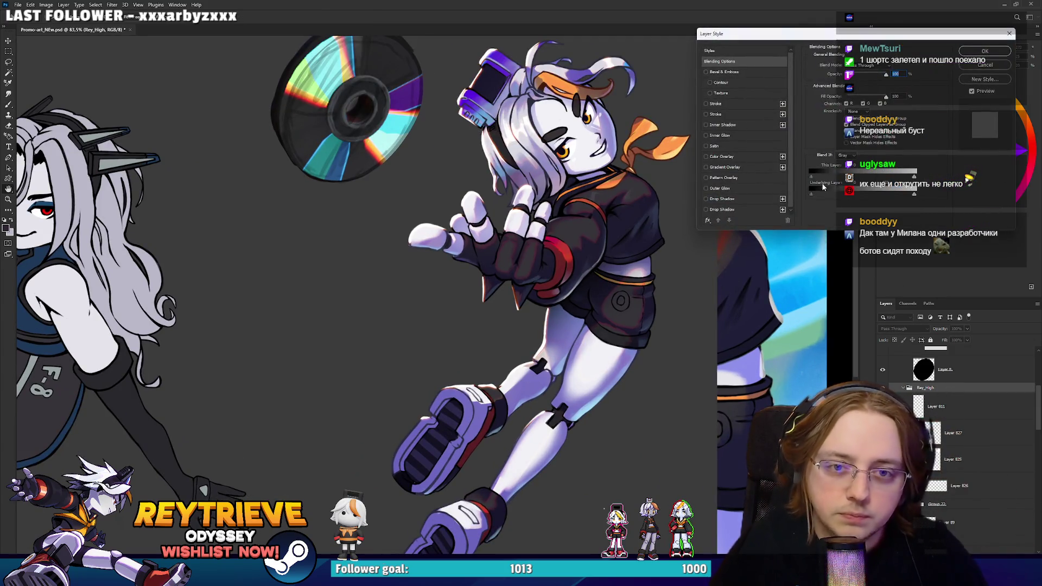
pyautogui.click(716, 105)
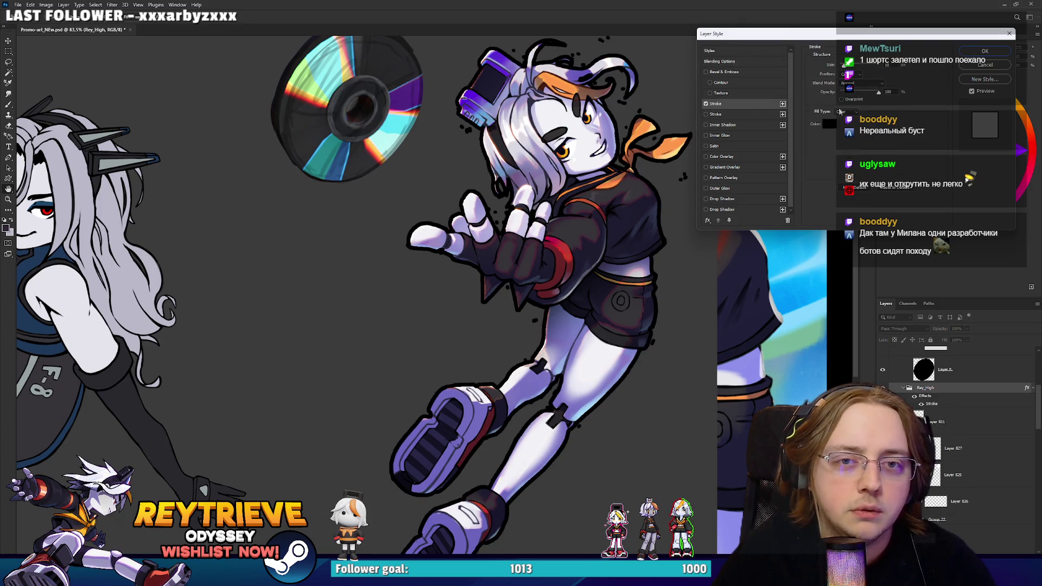
pyautogui.moveTo(845, 64); pyautogui.dragTo(843, 67)
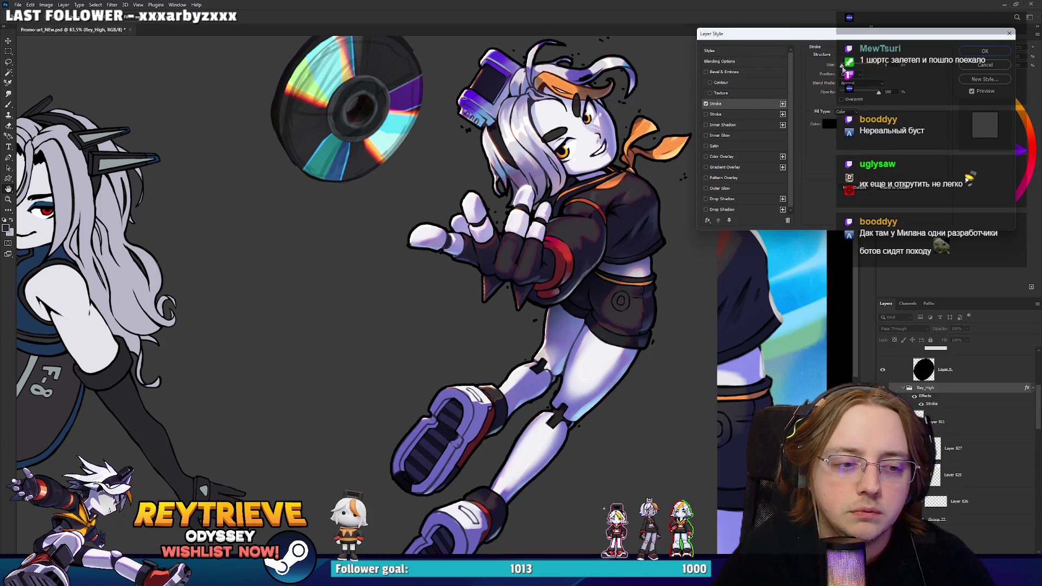
pyautogui.click(849, 74)
pyautogui.click(847, 82)
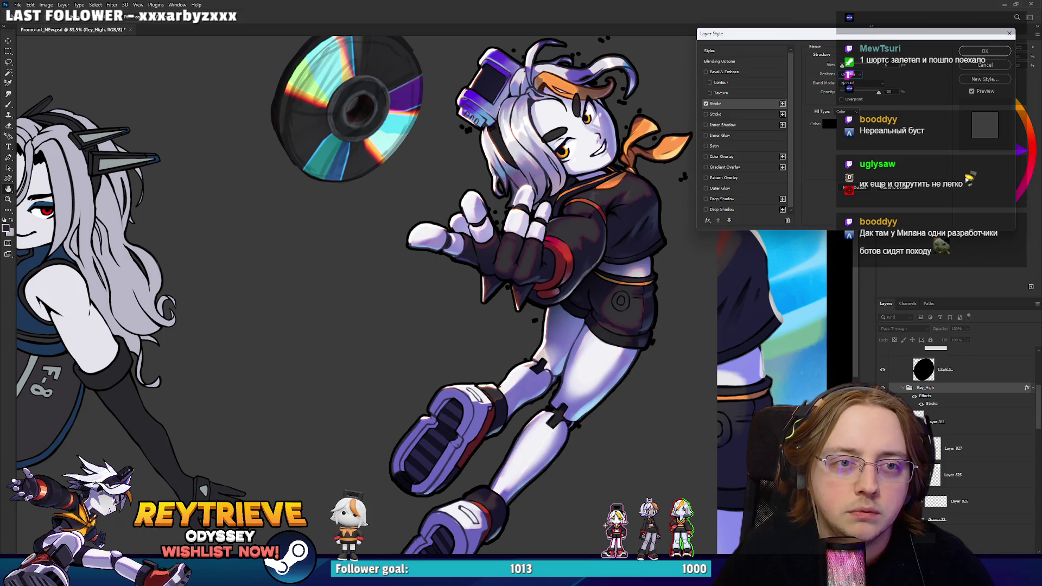
pyautogui.moveTo(842, 64); pyautogui.dragTo(843, 65)
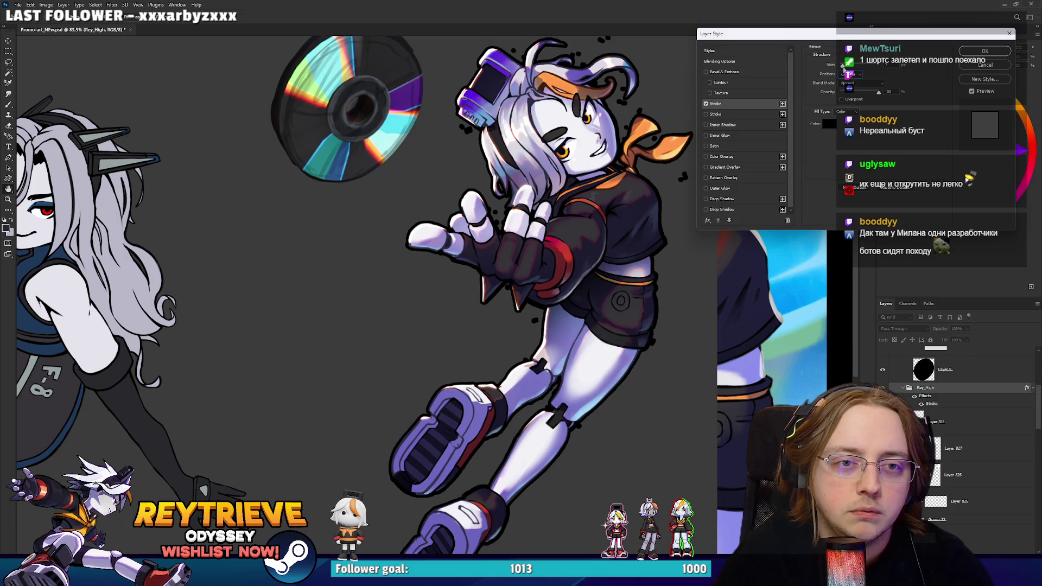
pyautogui.click(968, 67)
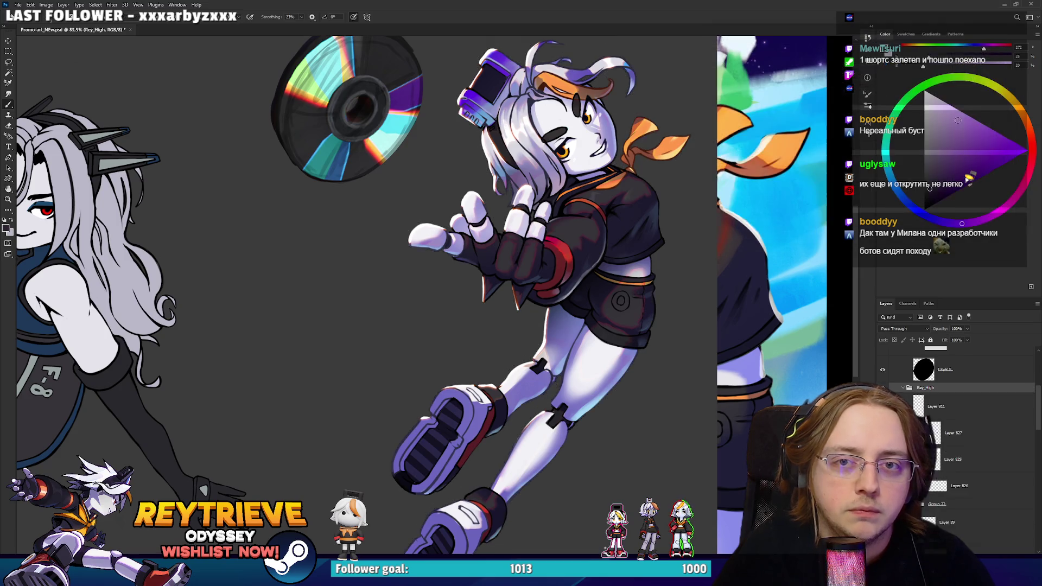
# Toggle the character's visibility to compare, then select Group 21.
pyautogui.scroll(-5, 960, 491)
pyautogui.scroll(4, 964, 430)
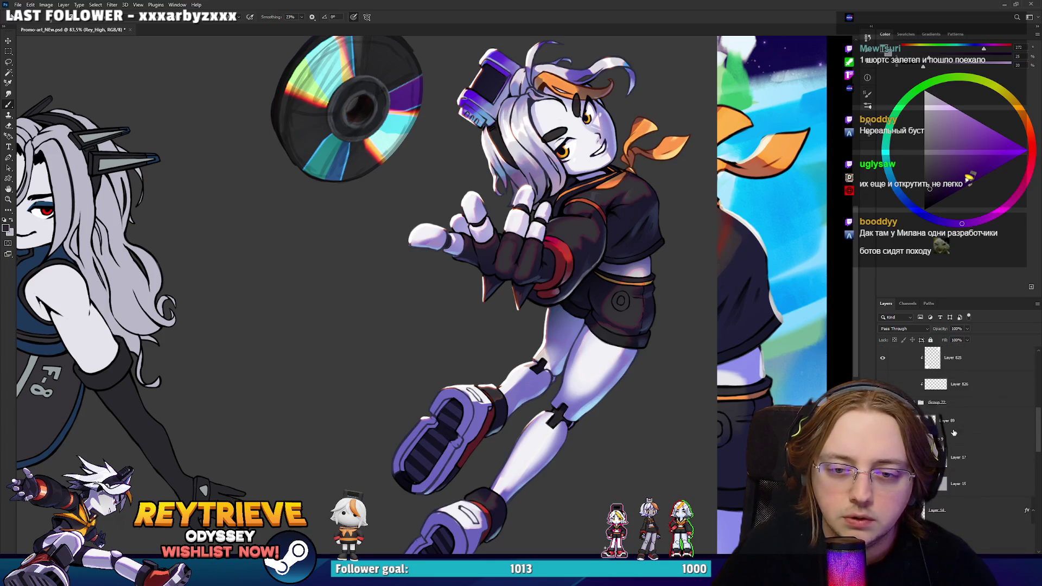
pyautogui.scroll(3, 954, 432)
pyautogui.scroll(-2, 954, 435)
pyautogui.click(882, 361)
pyautogui.click(882, 361)
pyautogui.scroll(-2, 954, 436)
pyautogui.scroll(-2, 954, 436)
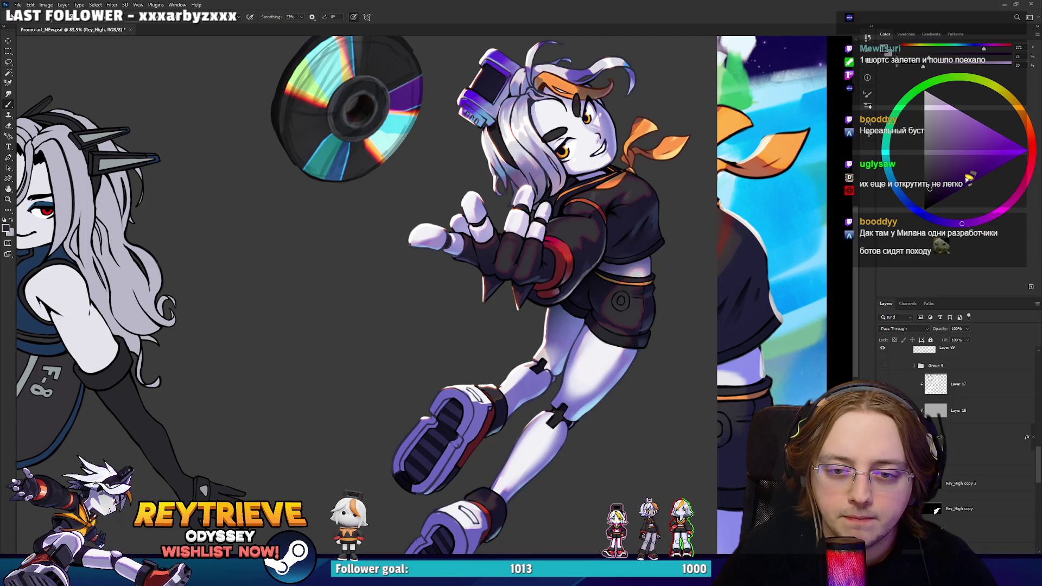
pyautogui.scroll(2, 925, 388)
pyautogui.scroll(-2, 933, 386)
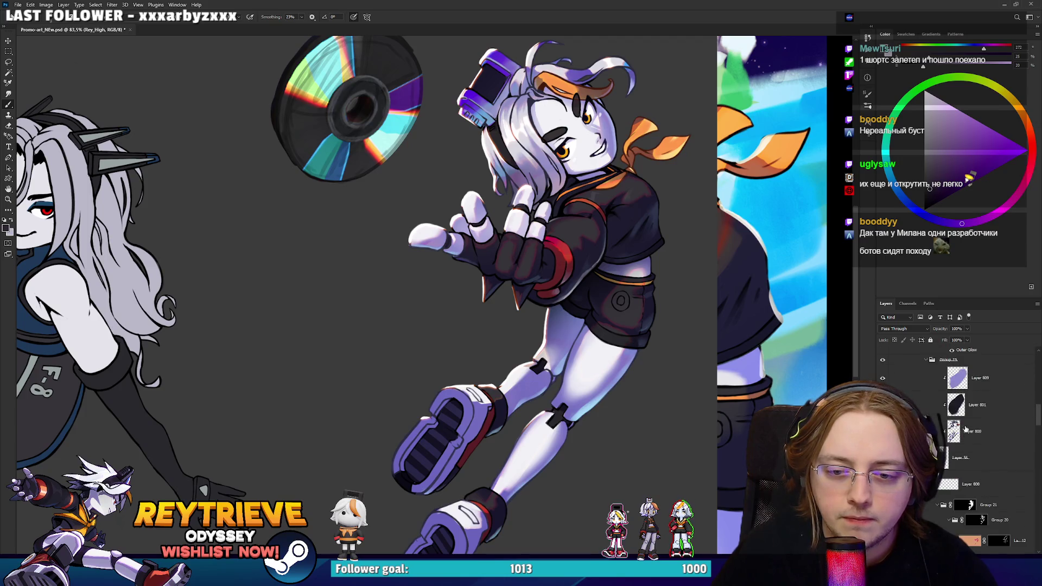
pyautogui.click(1026, 438)
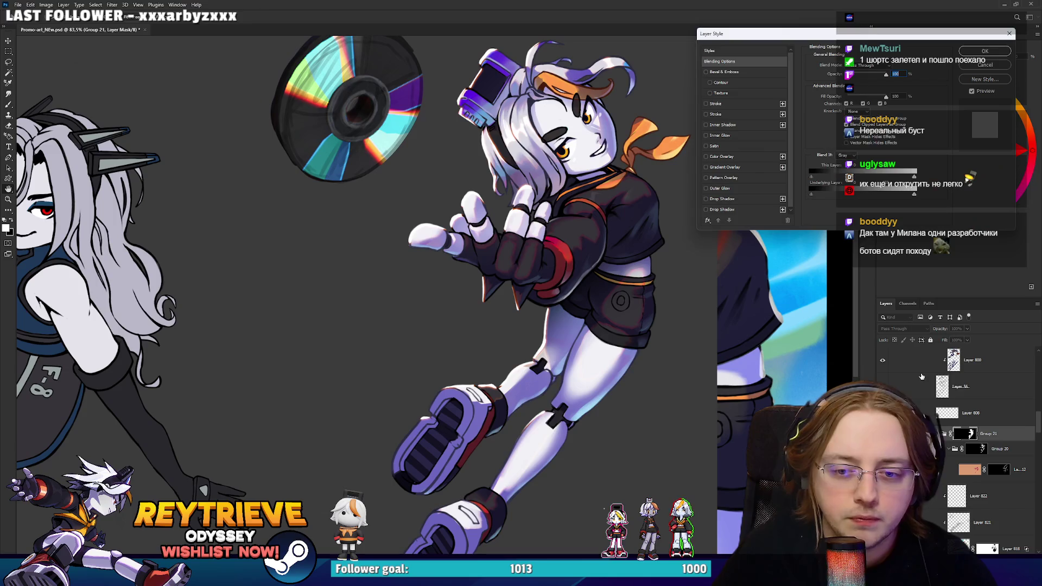
# Add a Stroke layer style with a changed position to Group 10.
pyautogui.scroll(-3, 987, 472)
pyautogui.scroll(-3, 986, 472)
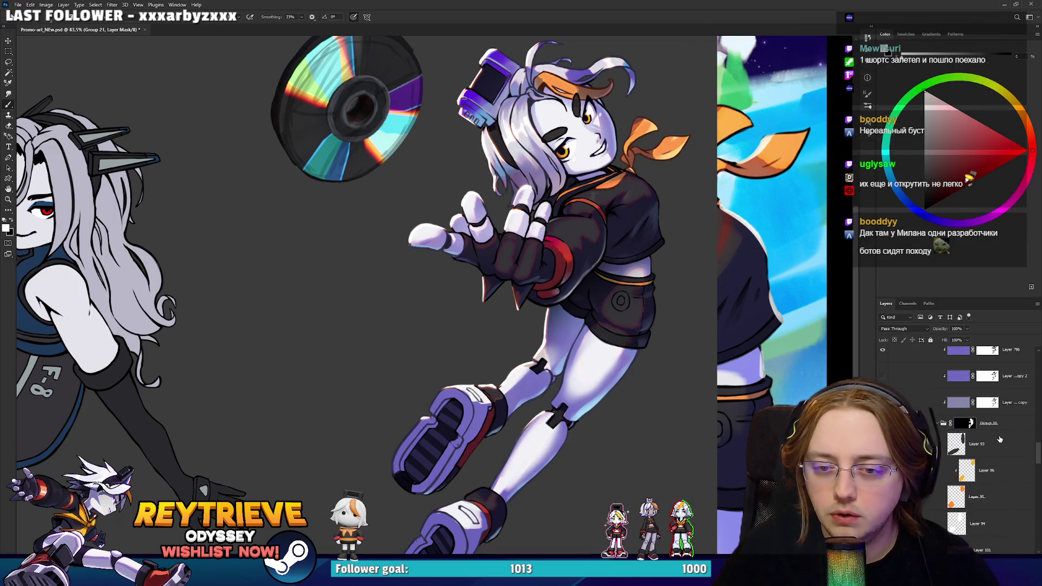
pyautogui.doubleClick(1015, 427)
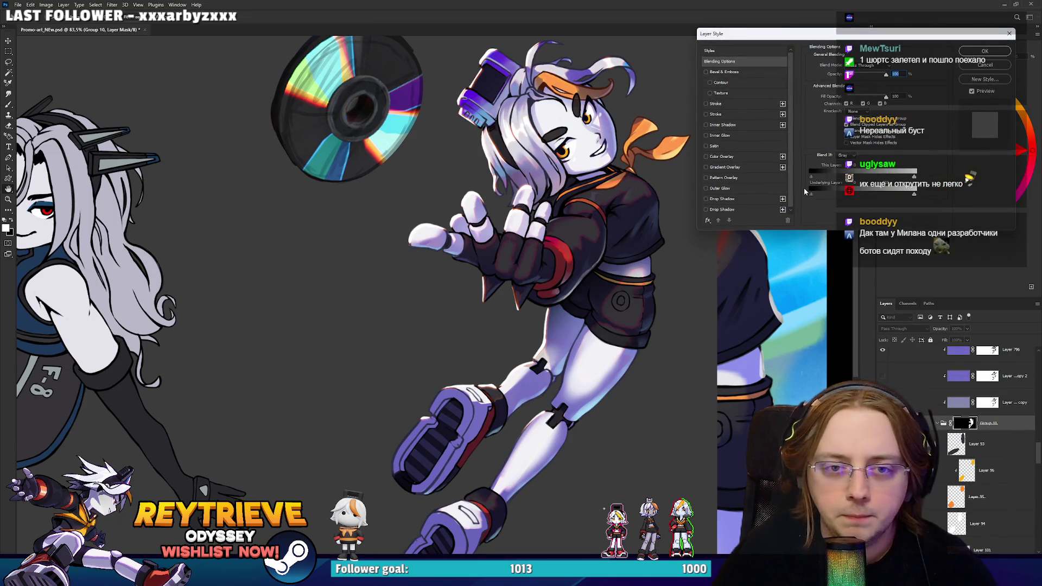
pyautogui.click(735, 103)
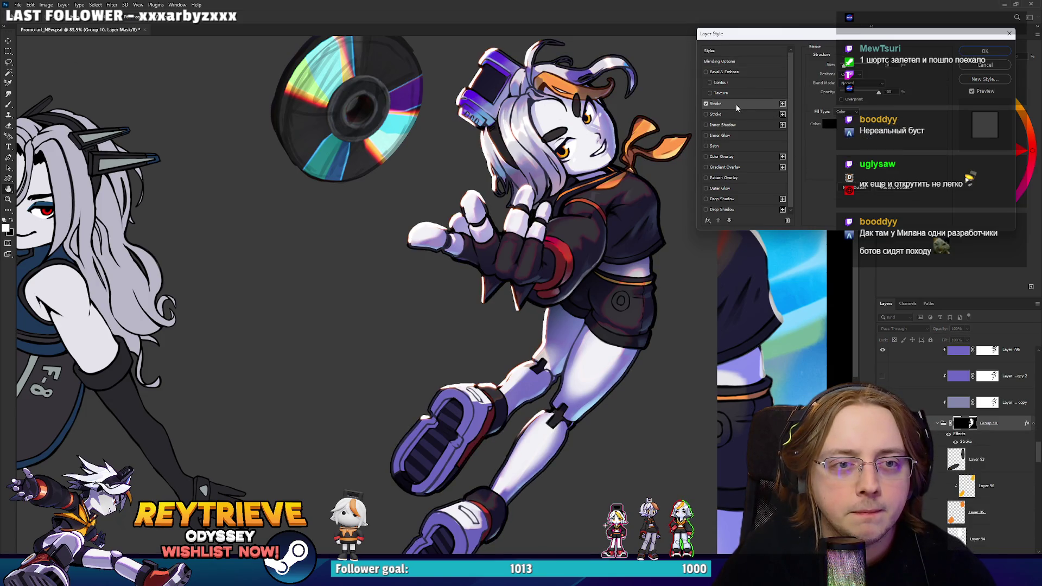
pyautogui.click(847, 75)
pyautogui.click(849, 83)
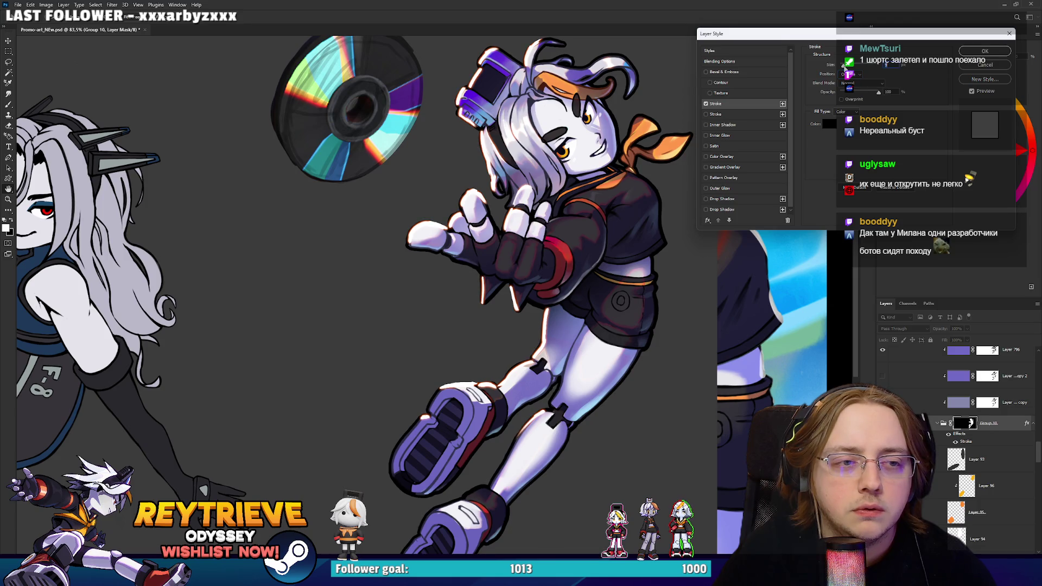
pyautogui.click(969, 66)
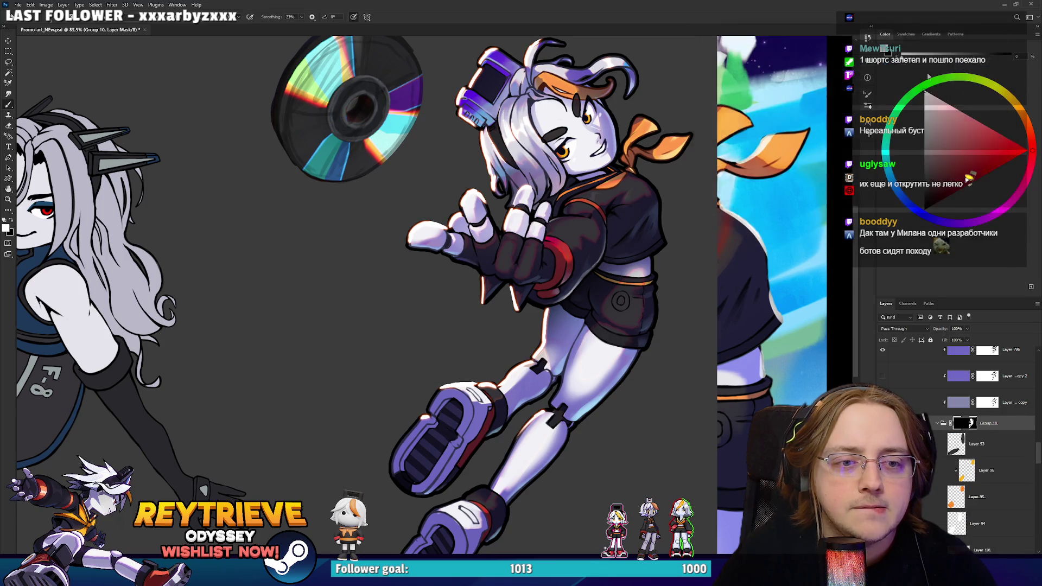
# Add a black Stroke outline to the Rey_High character layer, adjusting its position and size.
pyautogui.scroll(5, 1015, 447)
pyautogui.scroll(5, 1009, 450)
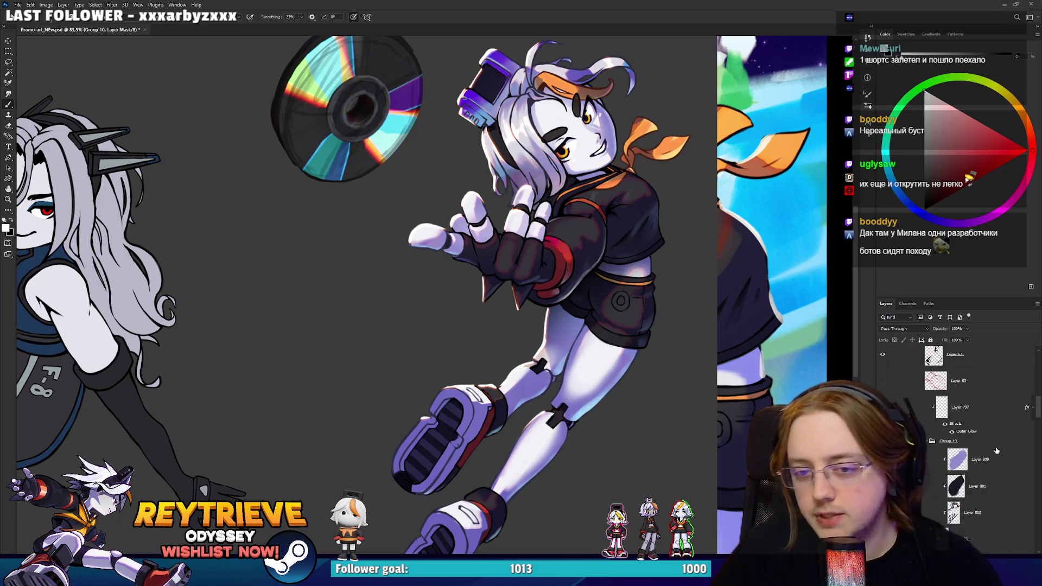
pyautogui.scroll(1, 983, 460)
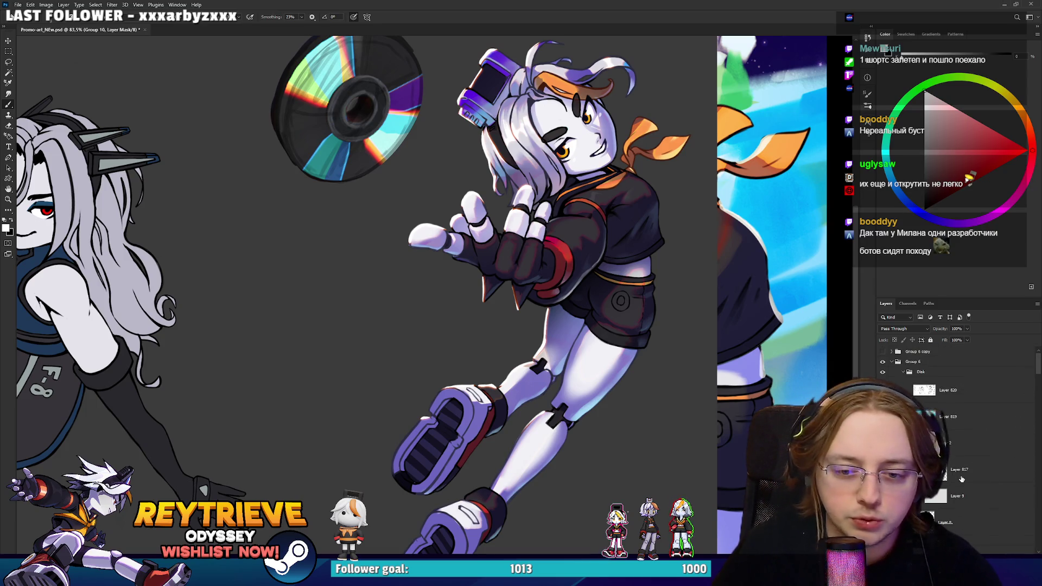
pyautogui.doubleClick(967, 539)
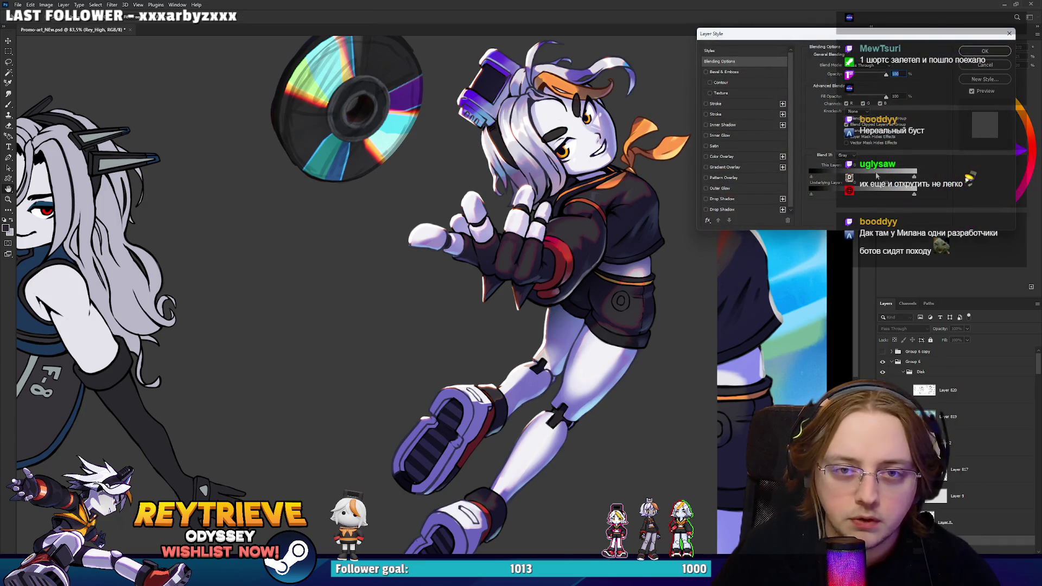
pyautogui.click(715, 104)
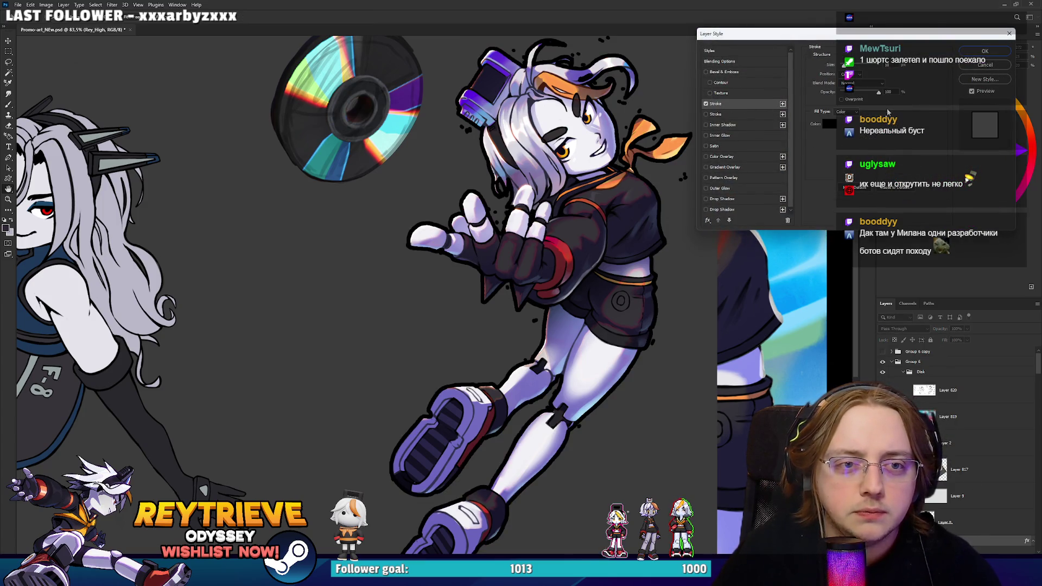
pyautogui.click(849, 75)
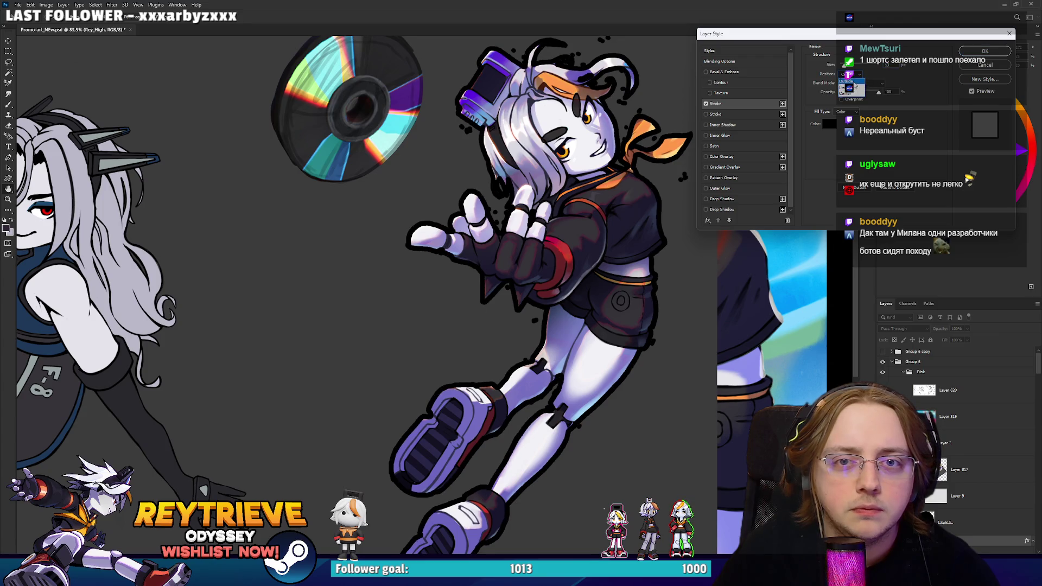
pyautogui.click(851, 75)
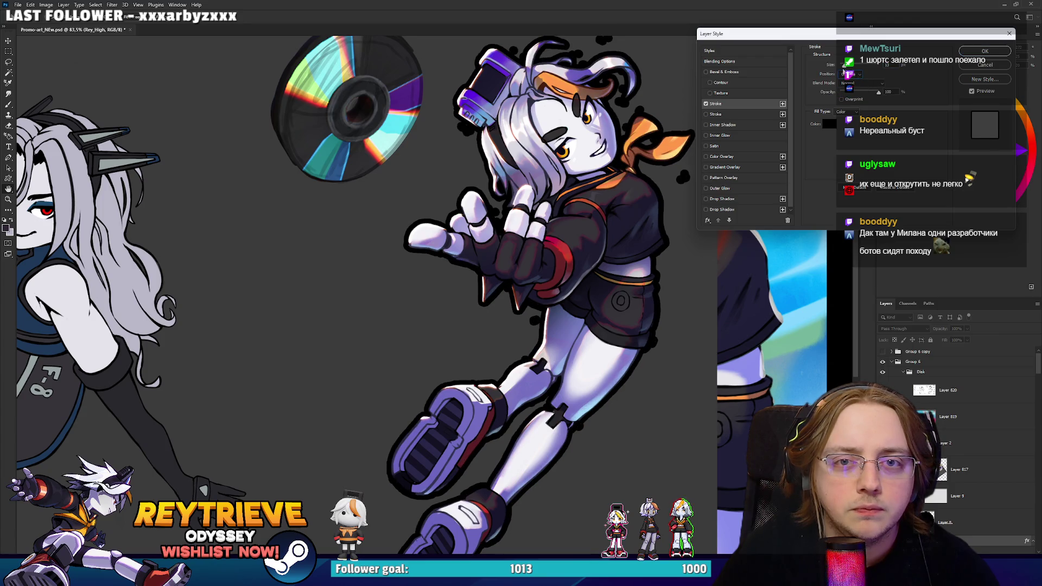
pyautogui.moveTo(844, 65); pyautogui.dragTo(840, 66)
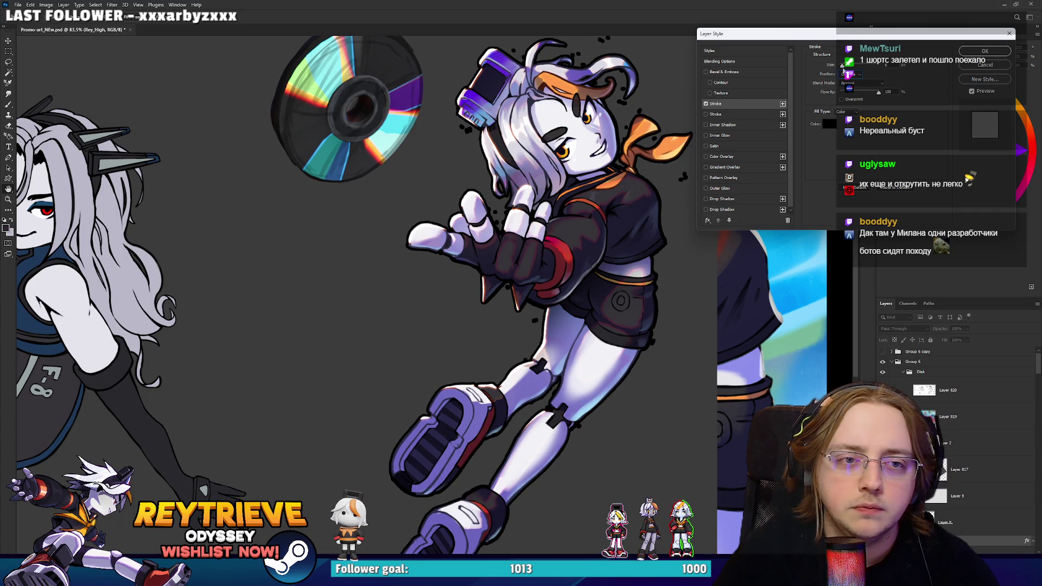
pyautogui.click(983, 51)
pyautogui.scroll(3, 711, 182)
# Select Layer 56 with the Eraser and bring the lower legs and shoes into view.
pyautogui.press('b')
pyautogui.scroll(-3, 957, 434)
pyautogui.scroll(-2, 958, 450)
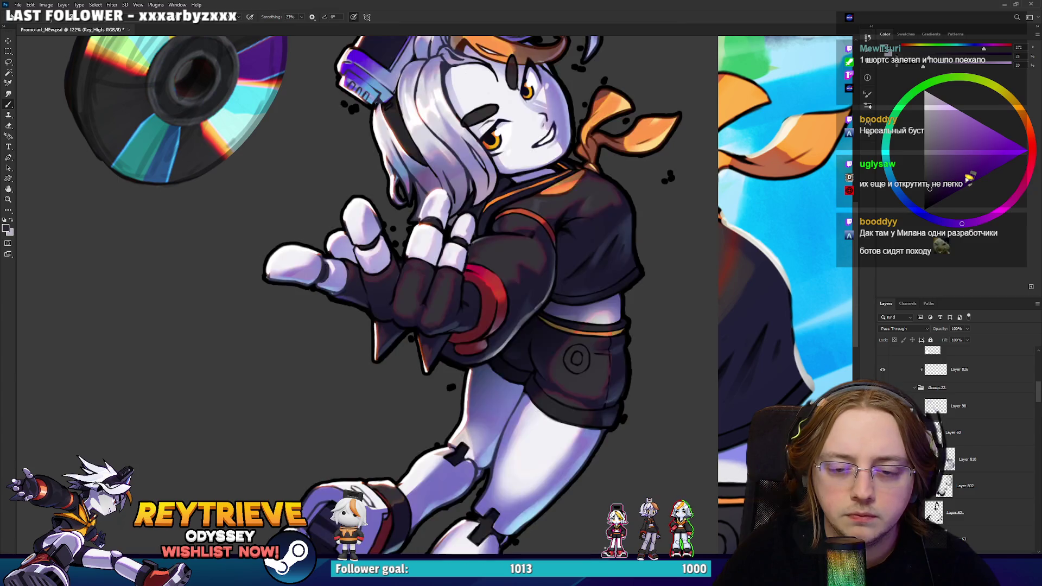
pyautogui.scroll(-5, 957, 434)
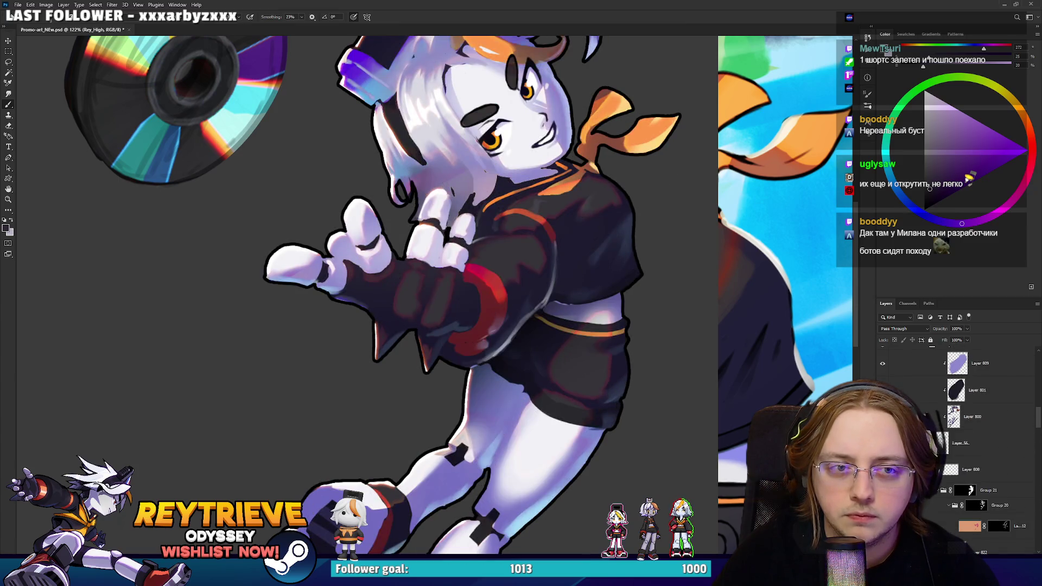
pyautogui.click(954, 450)
pyautogui.scroll(-3, 628, 460)
pyautogui.scroll(3, 607, 434)
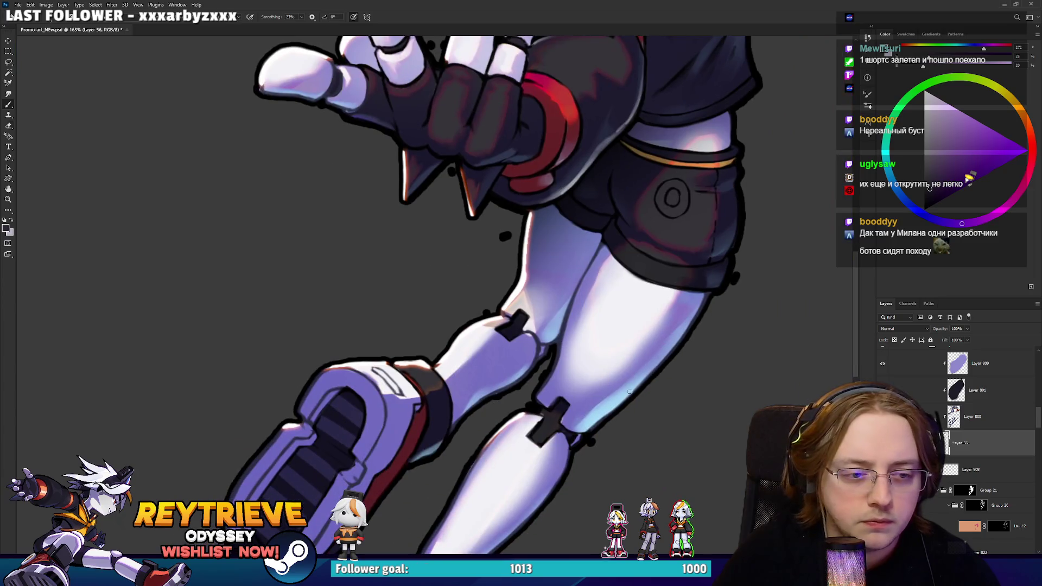
pyautogui.press('e')
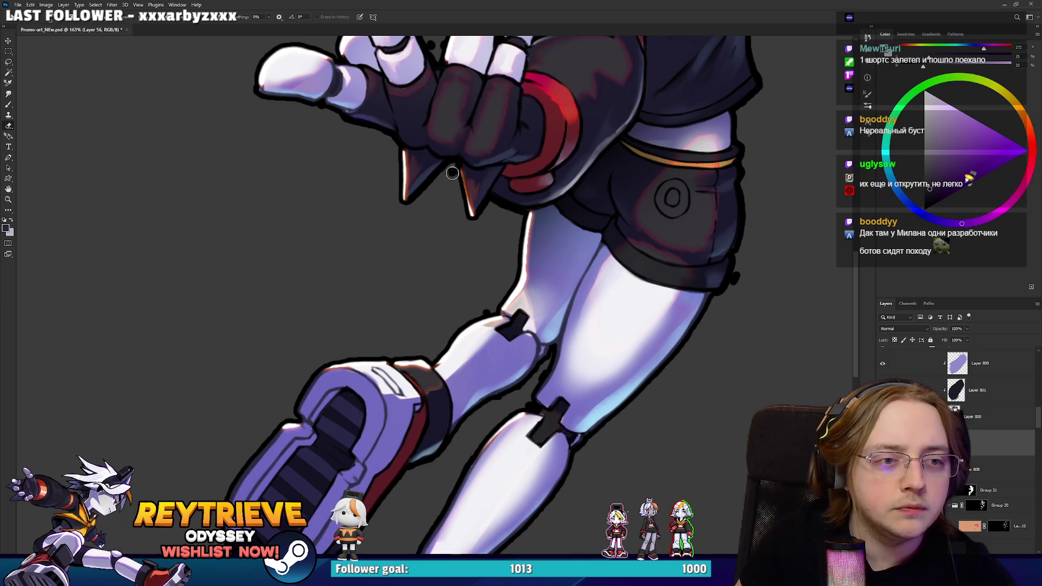
pyautogui.moveTo(452, 301)
pyautogui.mouseDown()
pyautogui.moveTo(508, 138)
pyautogui.moveTo(488, 326)
pyautogui.moveTo(466, 380)
pyautogui.moveTo(451, 227)
pyautogui.mouseUp()
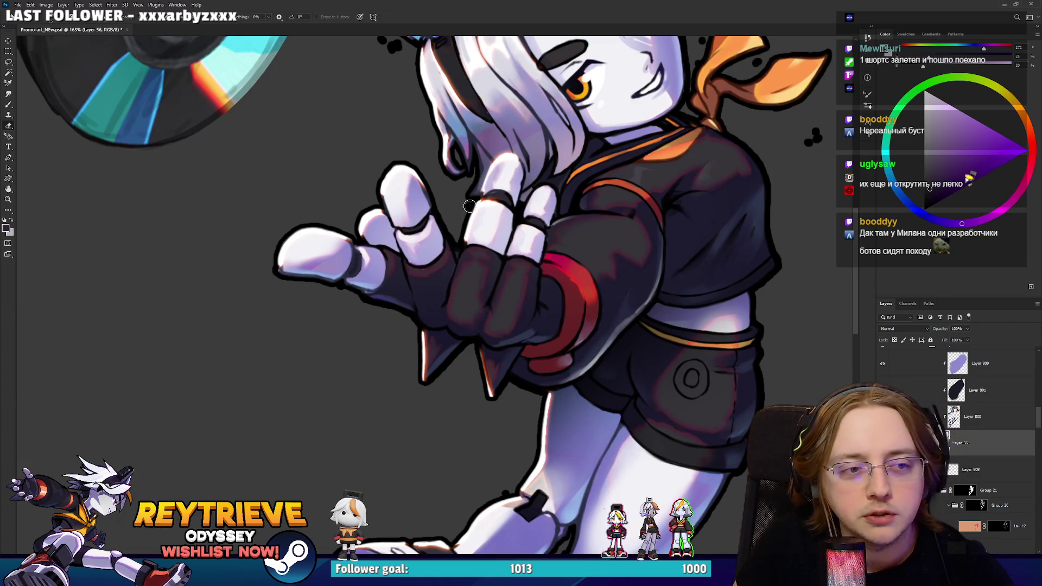
pyautogui.scroll(5, 467, 211)
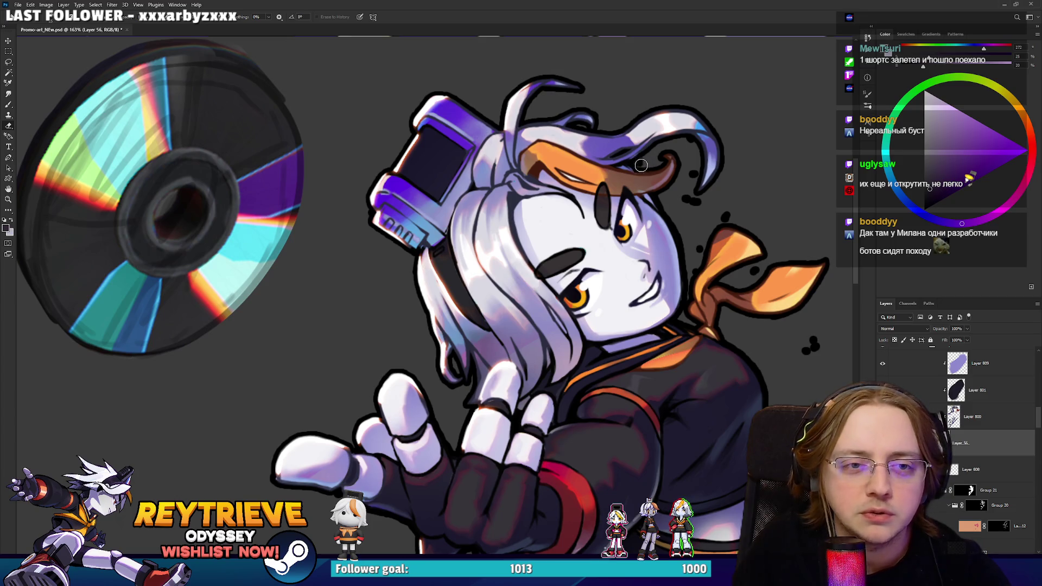
# Erase the stray dark dots beside the hair strand, orange scarf and shorts' edge.
pyautogui.moveTo(690, 146)
pyautogui.mouseDown()
pyautogui.moveTo(682, 209)
pyautogui.moveTo(689, 201)
pyautogui.mouseUp()
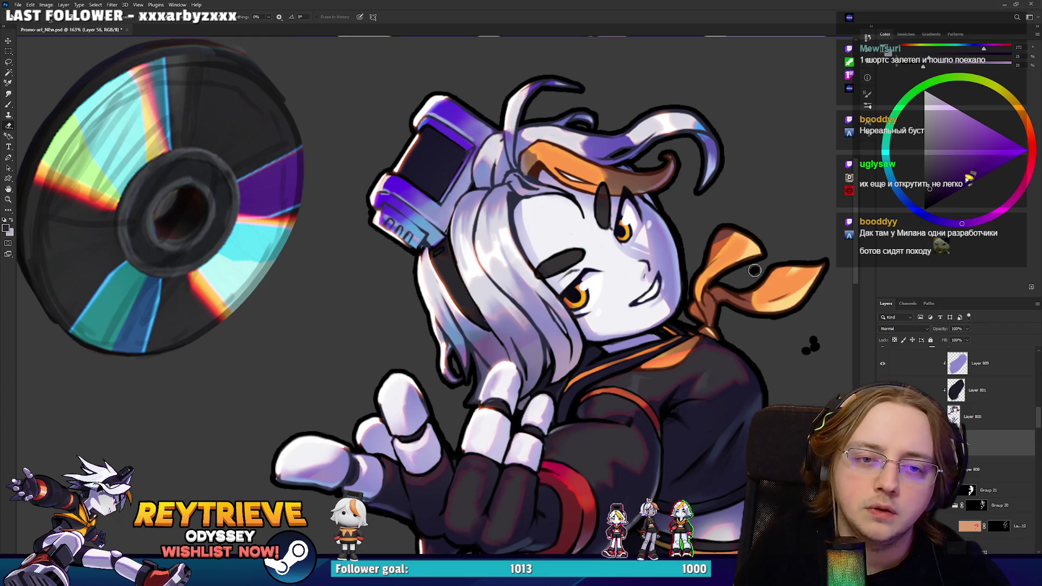
pyautogui.moveTo(807, 342); pyautogui.dragTo(725, 116)
pyautogui.moveTo(710, 278); pyautogui.dragTo(710, 242)
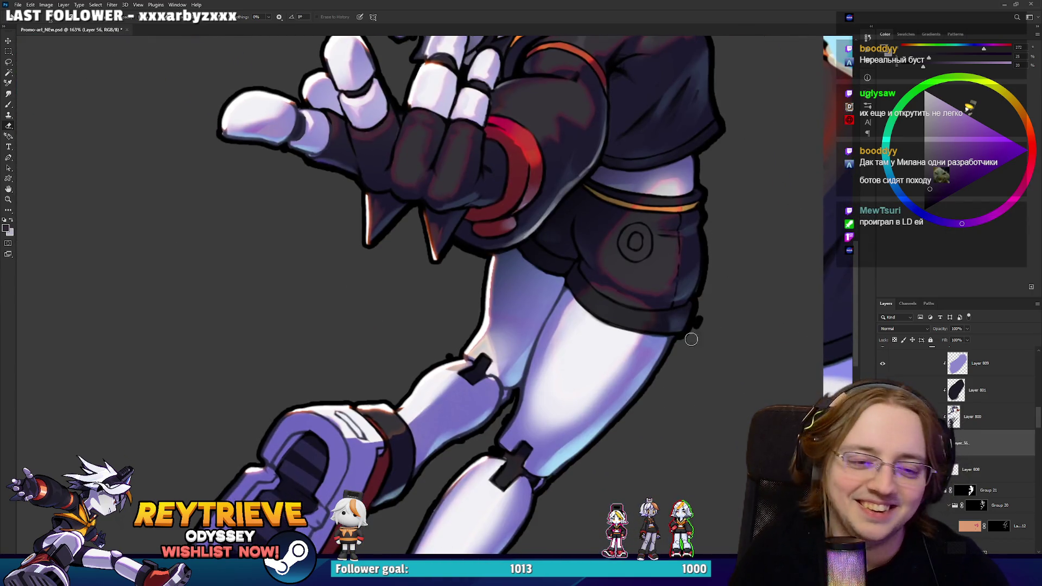
pyautogui.moveTo(695, 323)
pyautogui.mouseDown()
pyautogui.moveTo(771, 294)
pyautogui.moveTo(669, 227)
pyautogui.moveTo(761, 157)
pyautogui.moveTo(653, 299)
pyautogui.mouseUp()
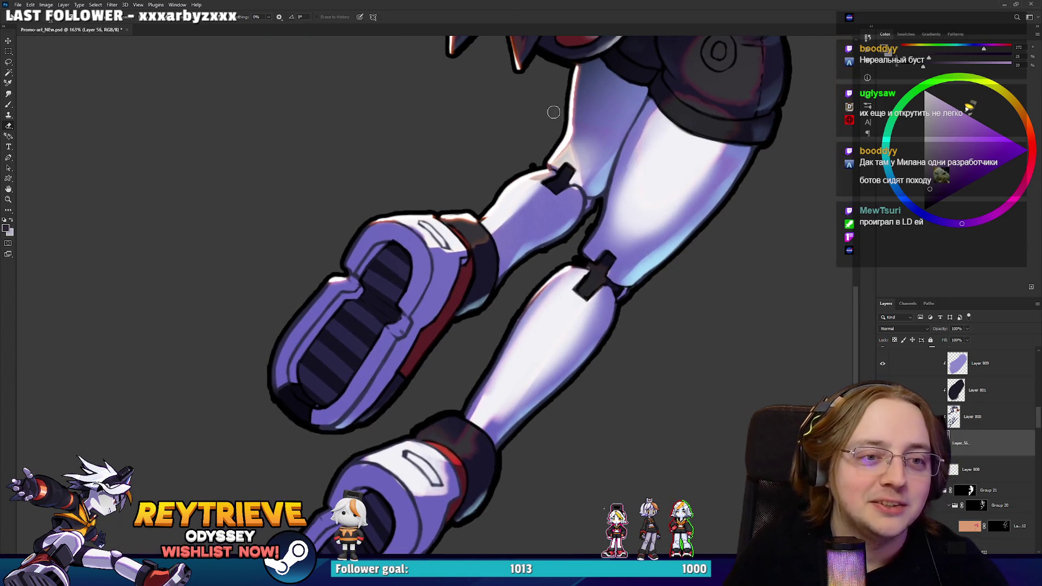
pyautogui.moveTo(552, 155); pyautogui.dragTo(540, 231)
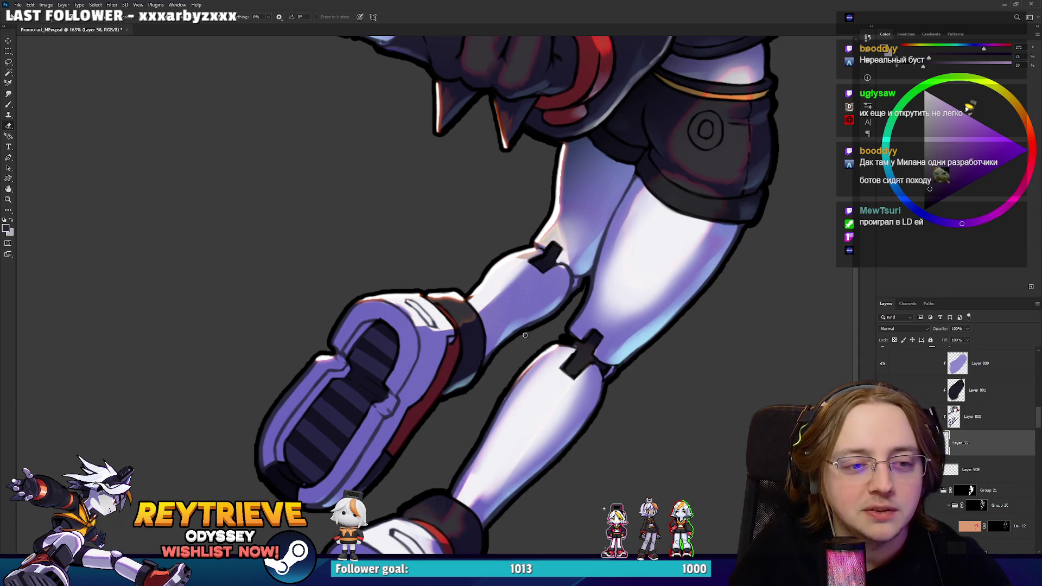
pyautogui.scroll(-5, 548, 247)
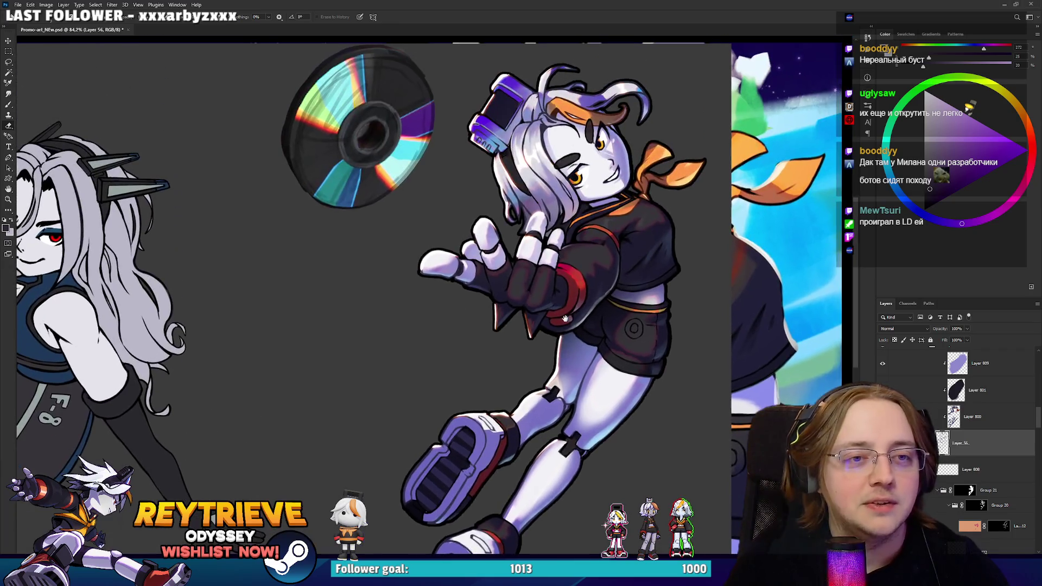
# With the full banner in view, move Rey_High copy 4 out of Group 6 into the masked Group 1.
pyautogui.scroll(8, 546, 321)
pyautogui.scroll(-8, 545, 320)
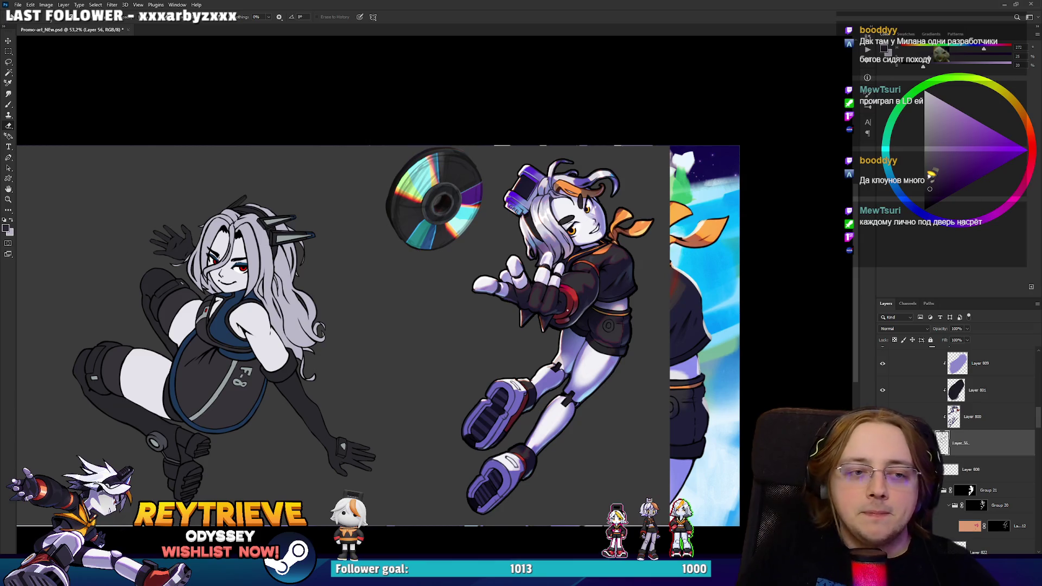
pyautogui.scroll(-3, 731, 318)
pyautogui.scroll(2, 731, 318)
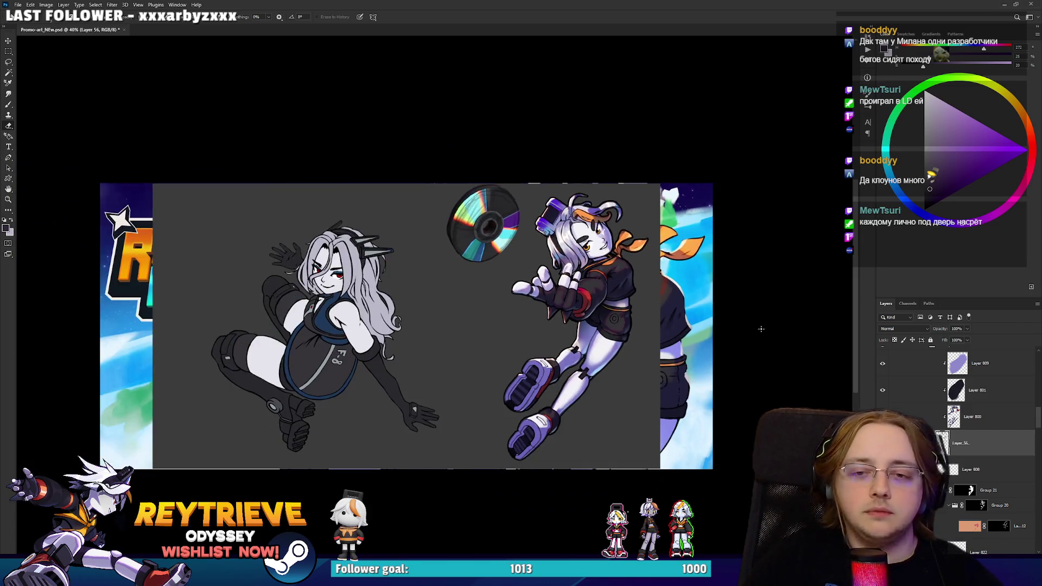
pyautogui.scroll(5, 920, 411)
pyautogui.scroll(2, 920, 411)
pyautogui.scroll(-3, 910, 378)
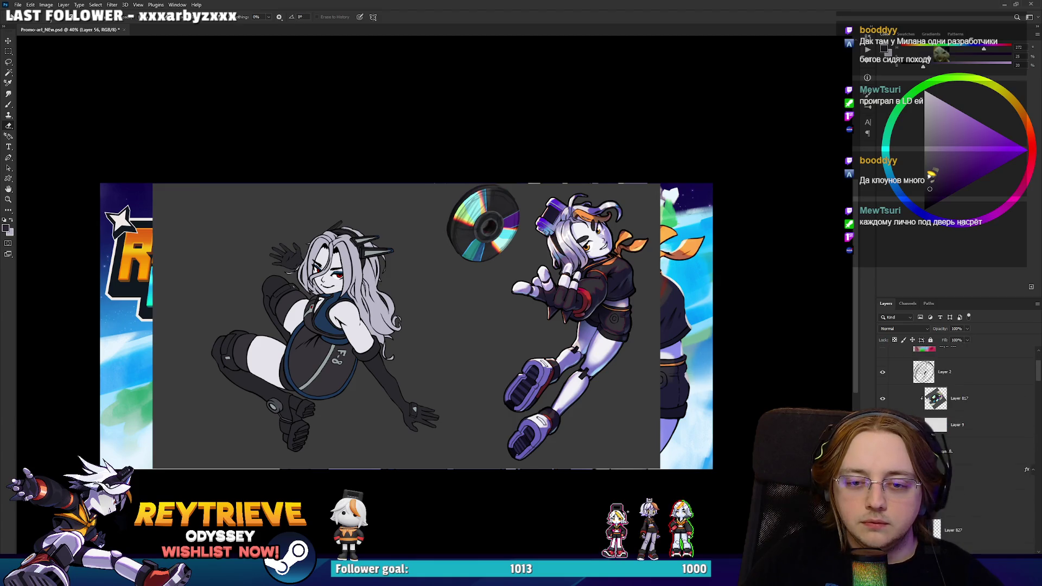
pyautogui.click(946, 477)
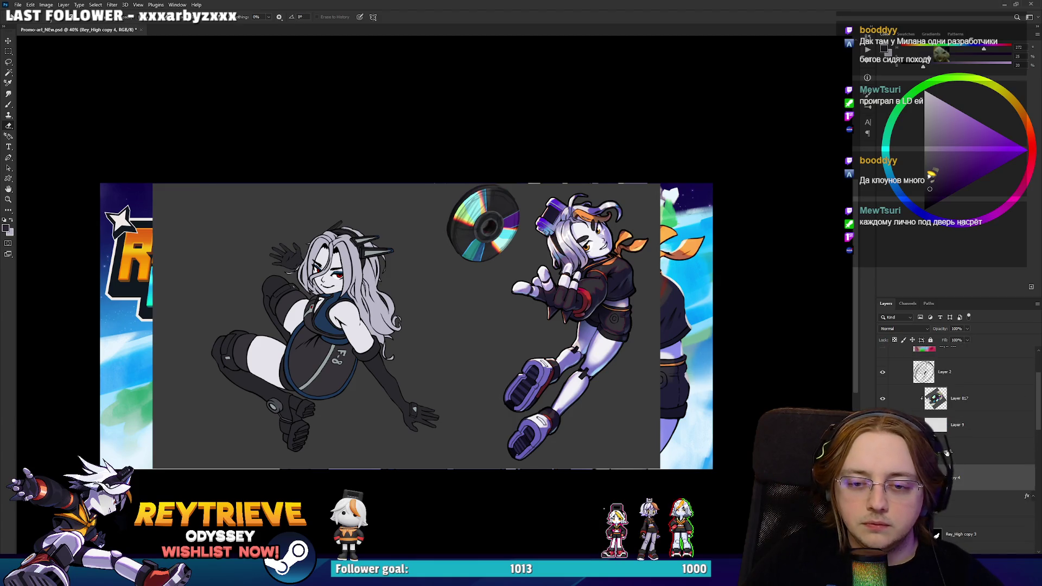
pyautogui.moveTo(962, 473); pyautogui.dragTo(942, 356)
pyautogui.click(893, 389)
pyautogui.moveTo(922, 359); pyautogui.dragTo(928, 410)
pyautogui.rightClick(929, 410)
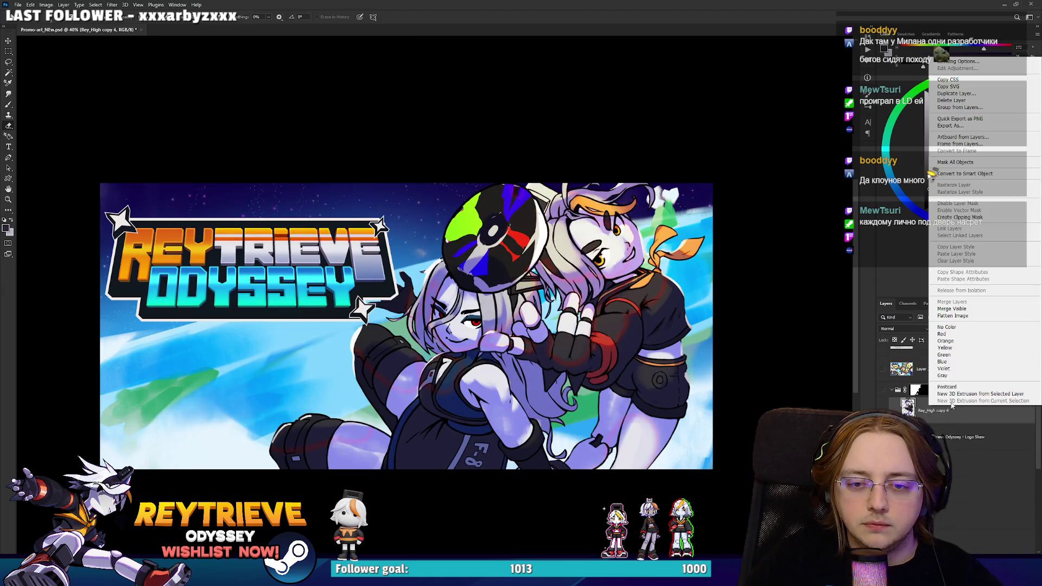
# Convert Rey_High copy 4 to a smart object and drag it back out of Group 1.
pyautogui.click(983, 175)
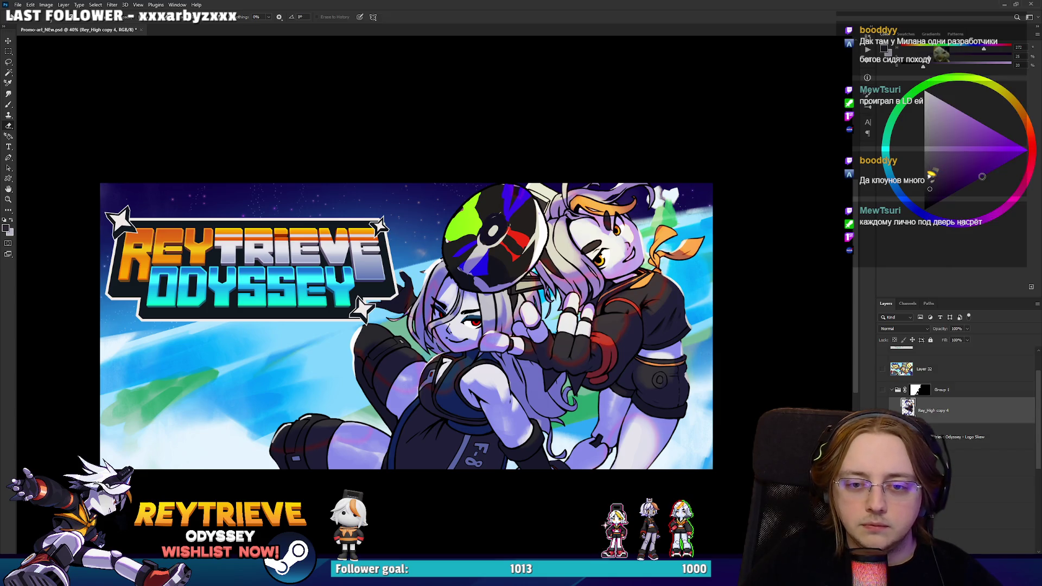
pyautogui.moveTo(944, 410); pyautogui.dragTo(962, 450)
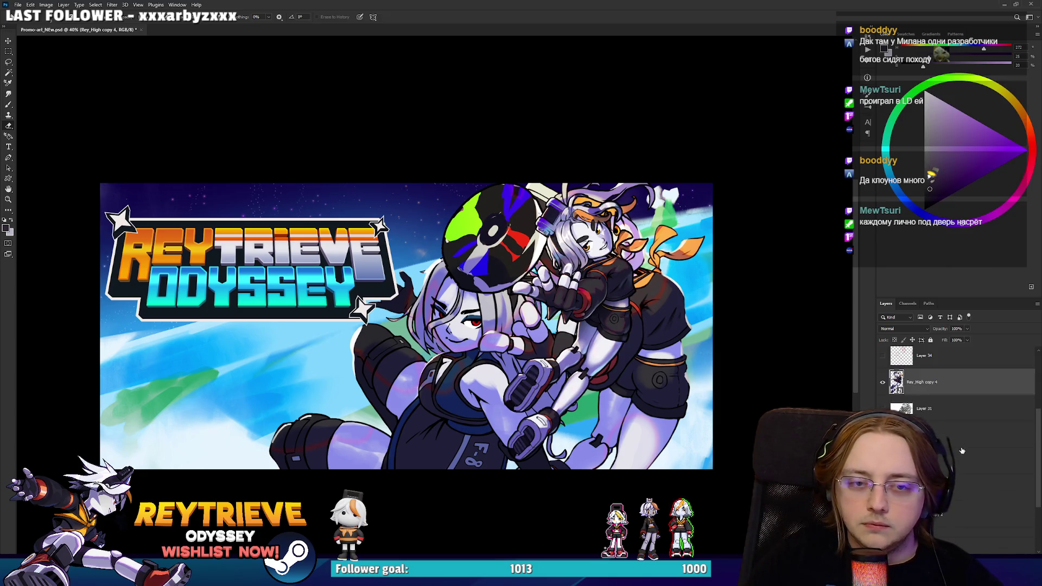
pyautogui.scroll(-10, 963, 387)
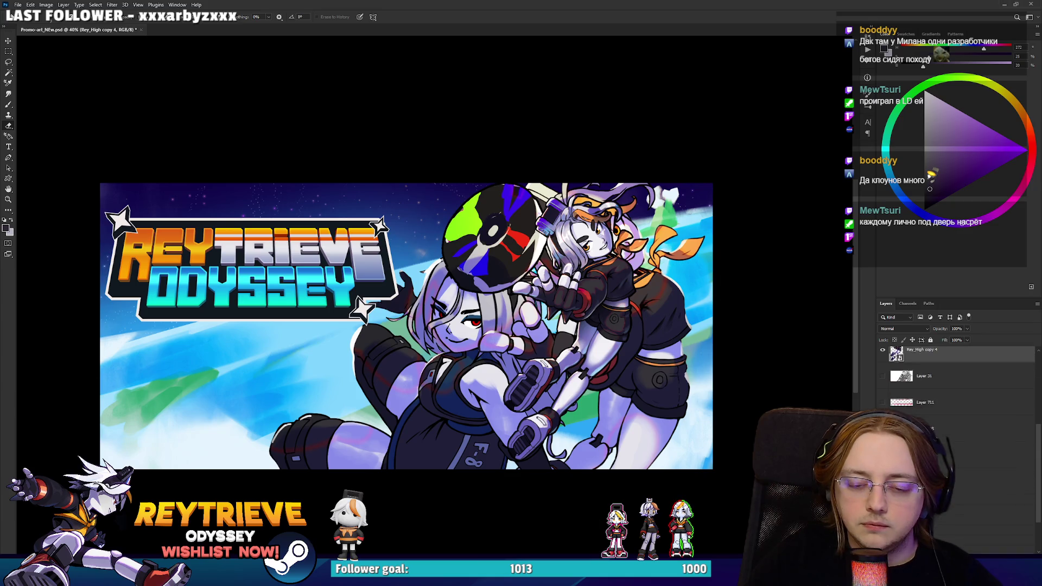
pyautogui.moveTo(925, 371)
pyautogui.mouseDown()
pyautogui.moveTo(957, 510)
pyautogui.moveTo(950, 495)
pyautogui.mouseUp()
pyautogui.scroll(5, 955, 434)
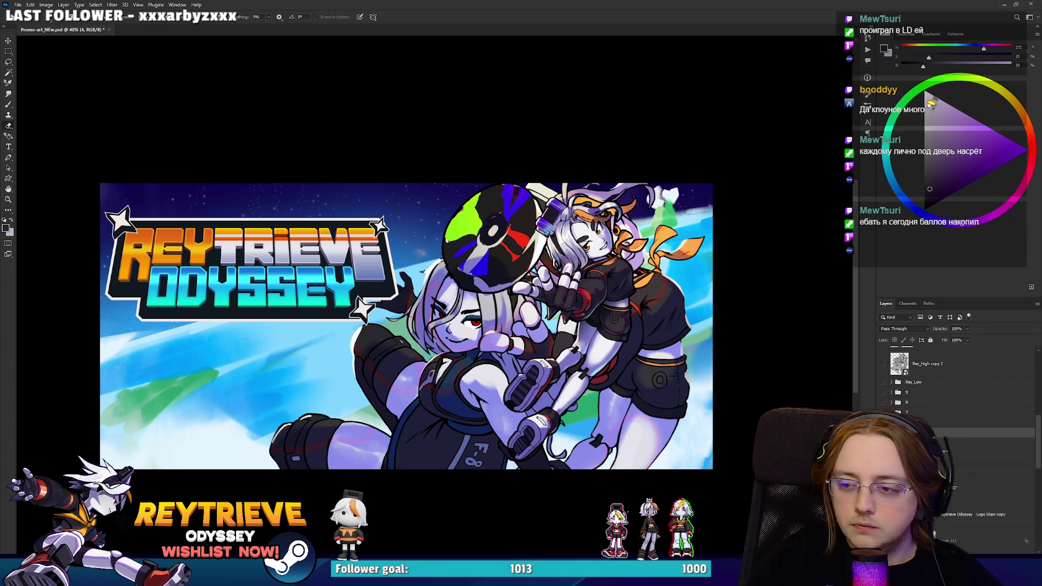
pyautogui.scroll(-5, 958, 461)
pyautogui.moveTo(958, 524); pyautogui.dragTo(959, 512)
pyautogui.scroll(-1, 973, 450)
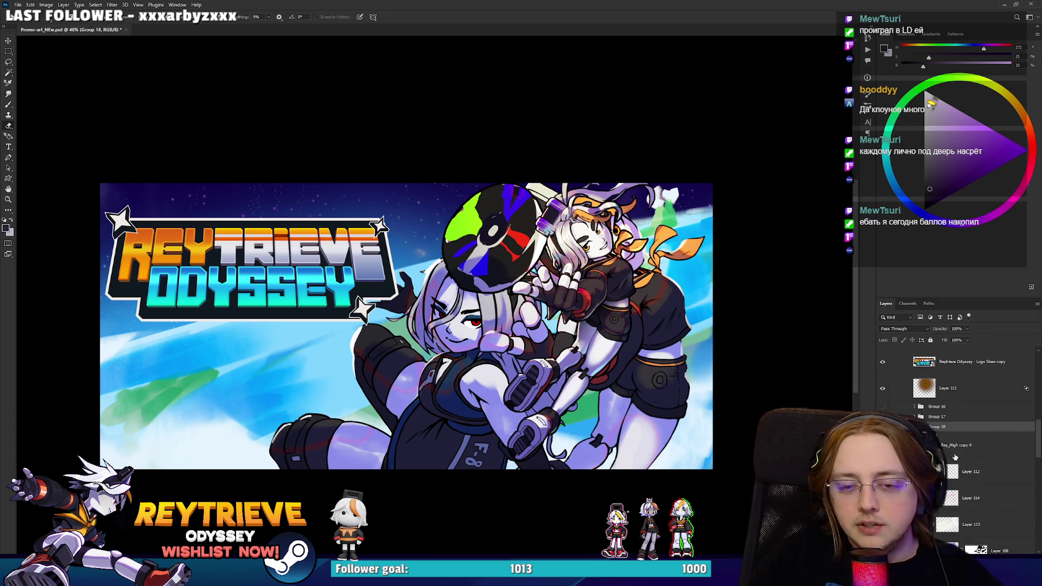
# Place Rey_High copy 4 below Layer 106 so the right character takes on purplish shading.
pyautogui.click(957, 445)
pyautogui.moveTo(672, 400); pyautogui.dragTo(665, 384)
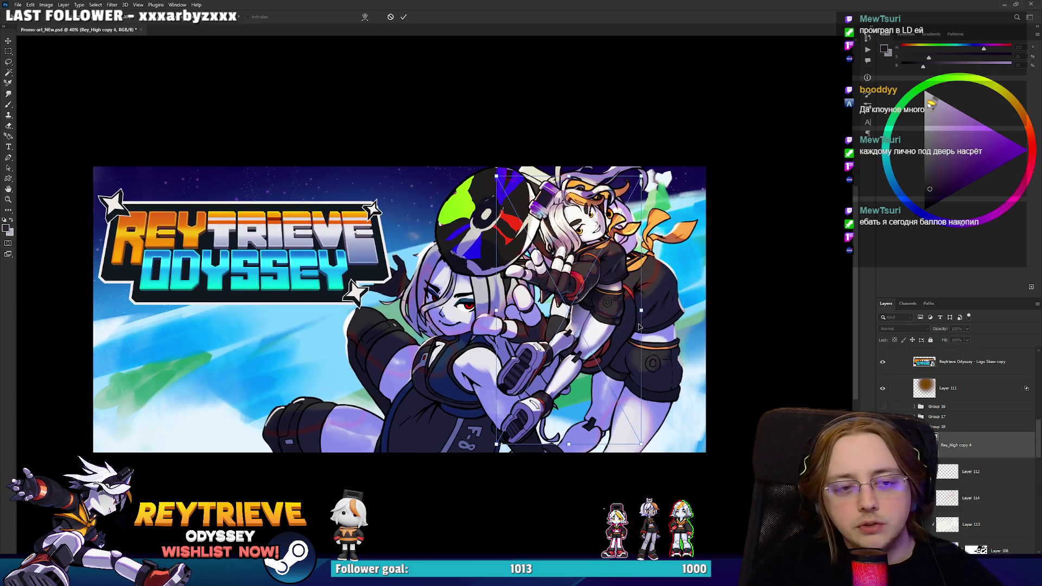
pyautogui.scroll(3, 646, 322)
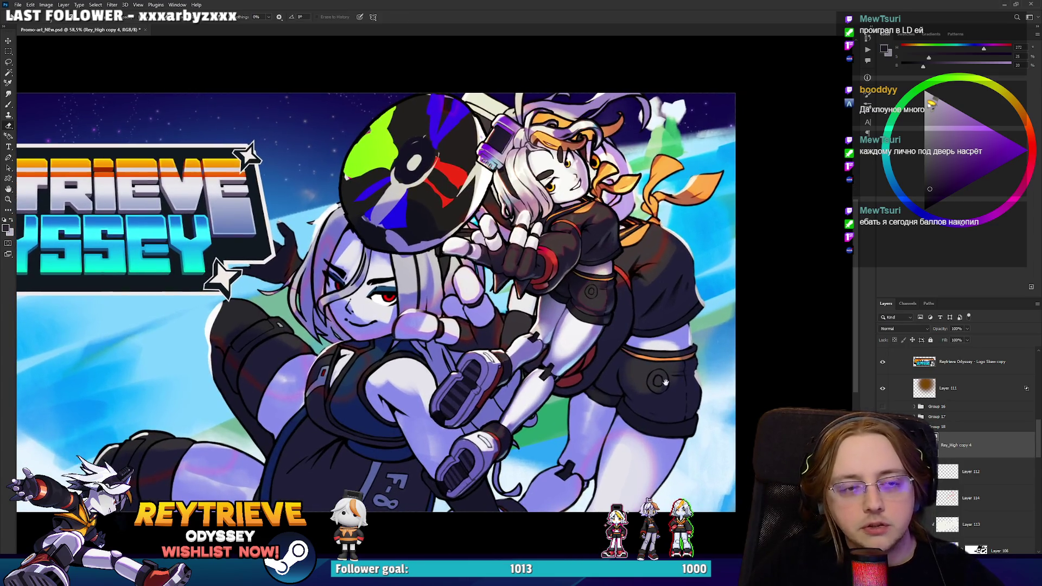
pyautogui.scroll(-3, 975, 444)
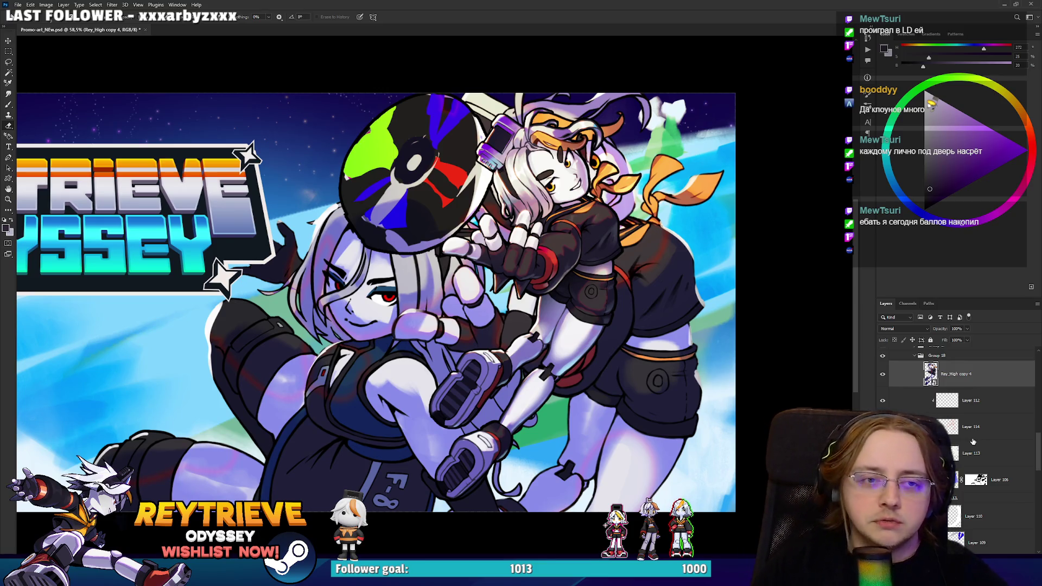
pyautogui.scroll(-5, 974, 441)
pyautogui.scroll(-2, 973, 441)
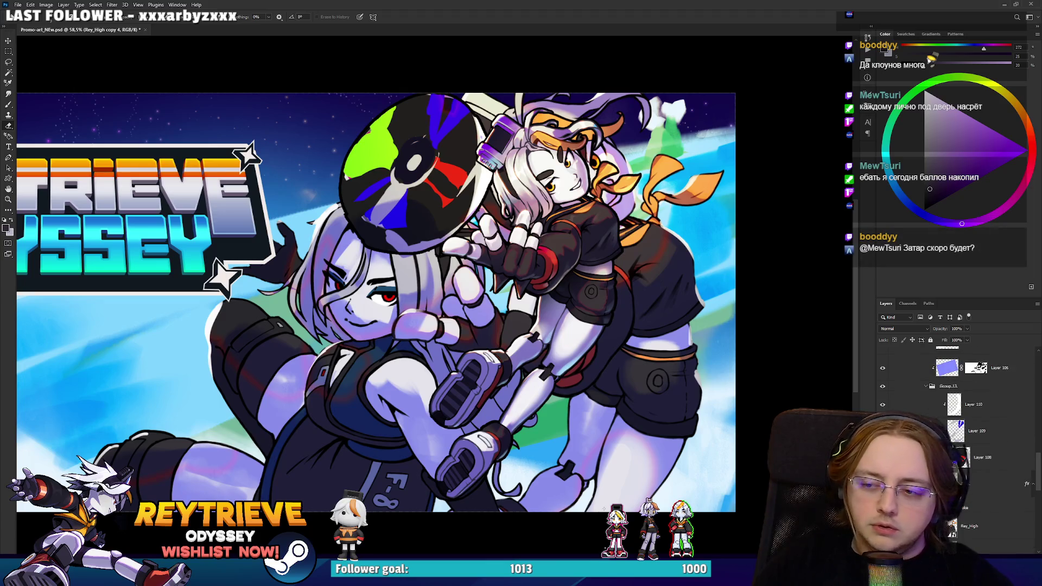
pyautogui.scroll(6, 974, 441)
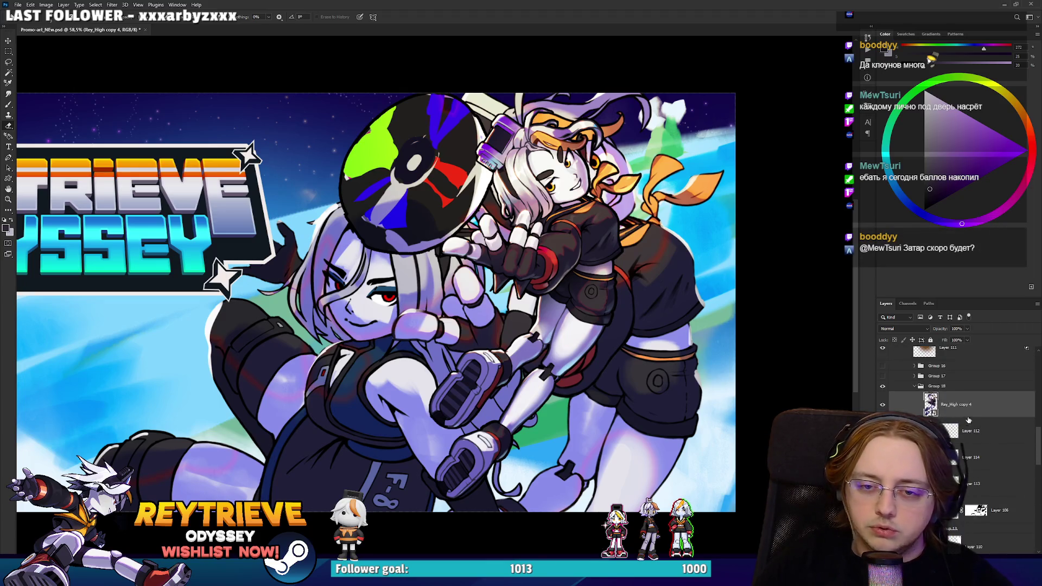
pyautogui.scroll(-1, 979, 483)
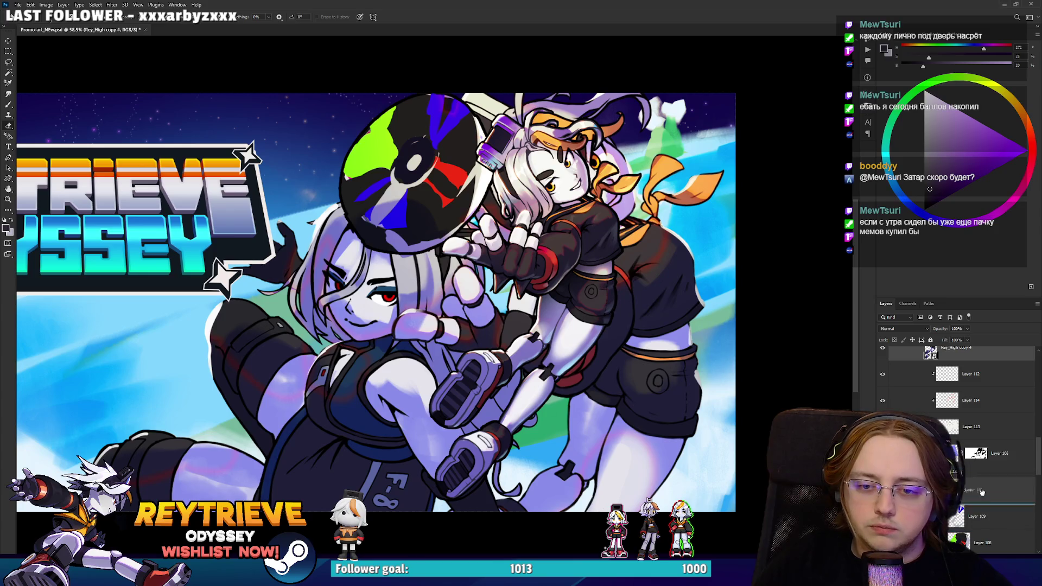
pyautogui.moveTo(979, 483); pyautogui.dragTo(981, 487)
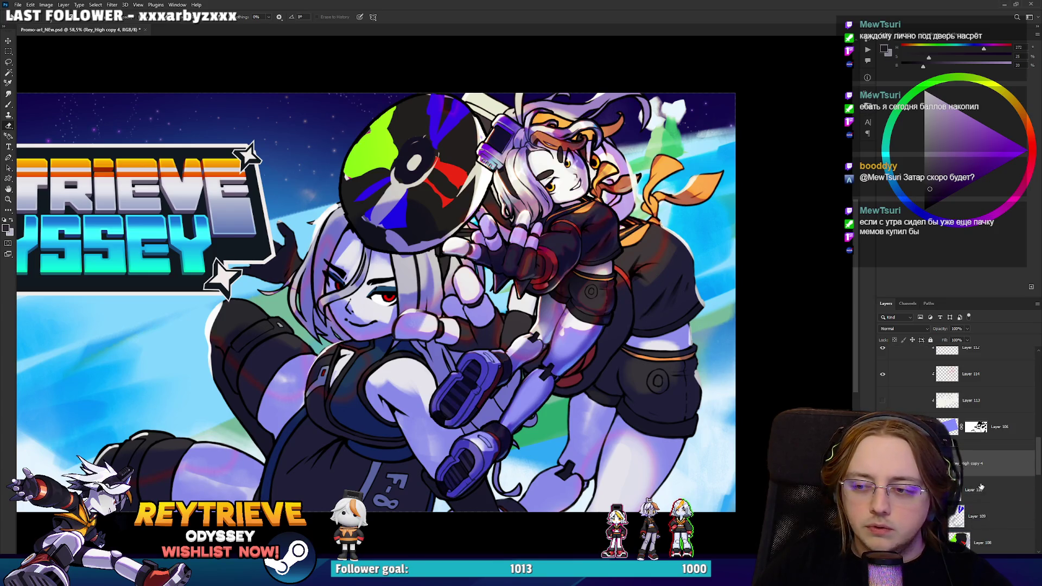
pyautogui.scroll(-3, 681, 330)
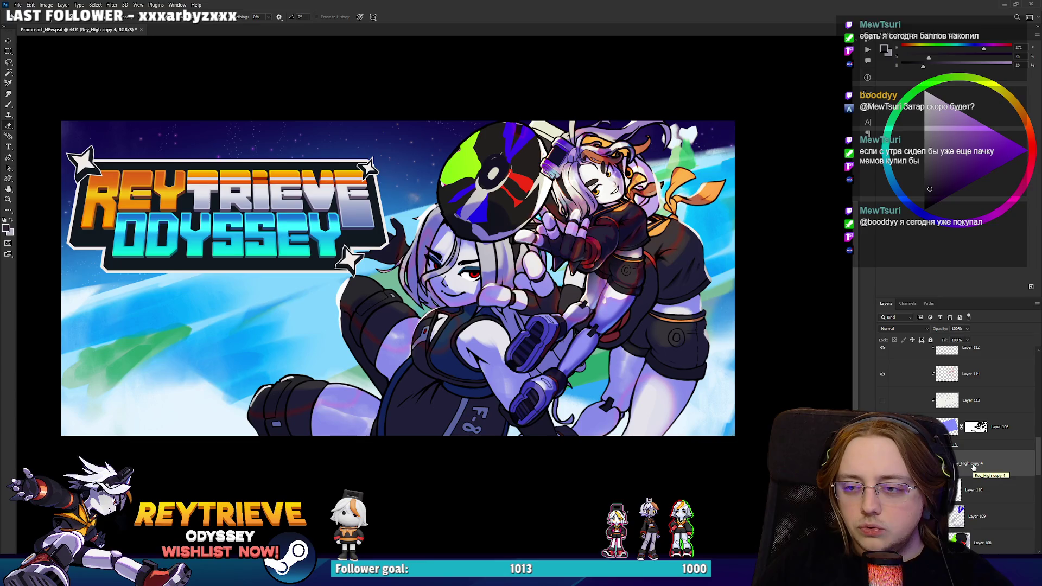
# Move Rey_High copy 4 below the Disk layer and scale the right character up.
pyautogui.scroll(-3, 980, 434)
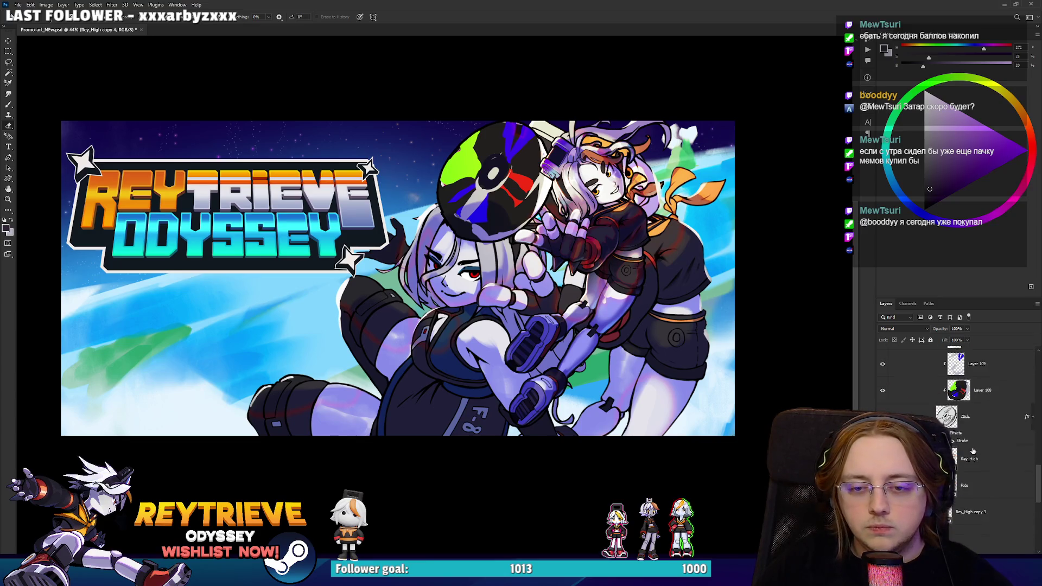
pyautogui.moveTo(977, 373); pyautogui.dragTo(980, 499)
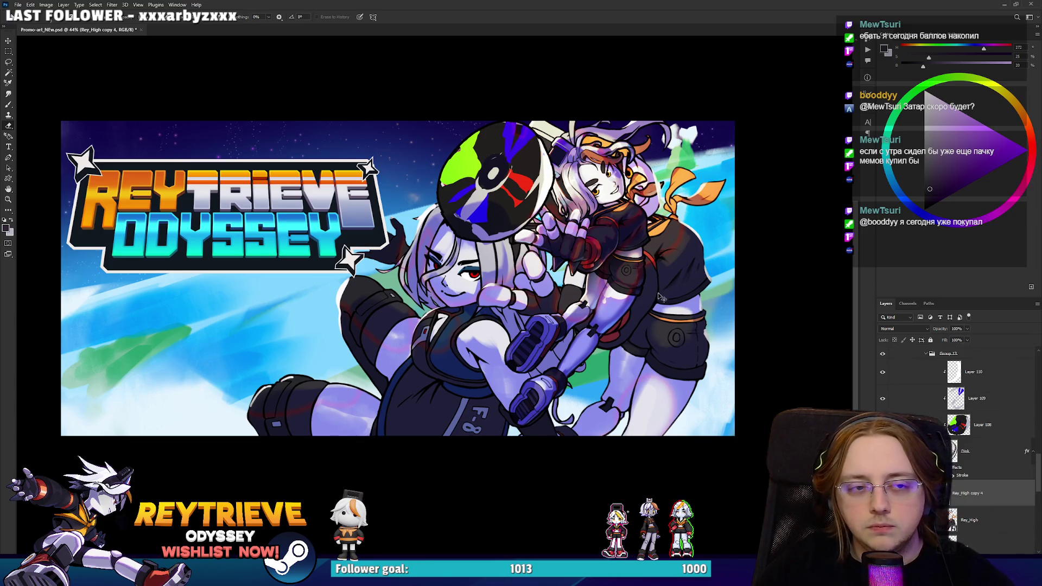
pyautogui.hotkey('ctrl', 't')
pyautogui.moveTo(699, 277)
pyautogui.mouseDown()
pyautogui.moveTo(740, 247)
pyautogui.moveTo(726, 278)
pyautogui.mouseUp()
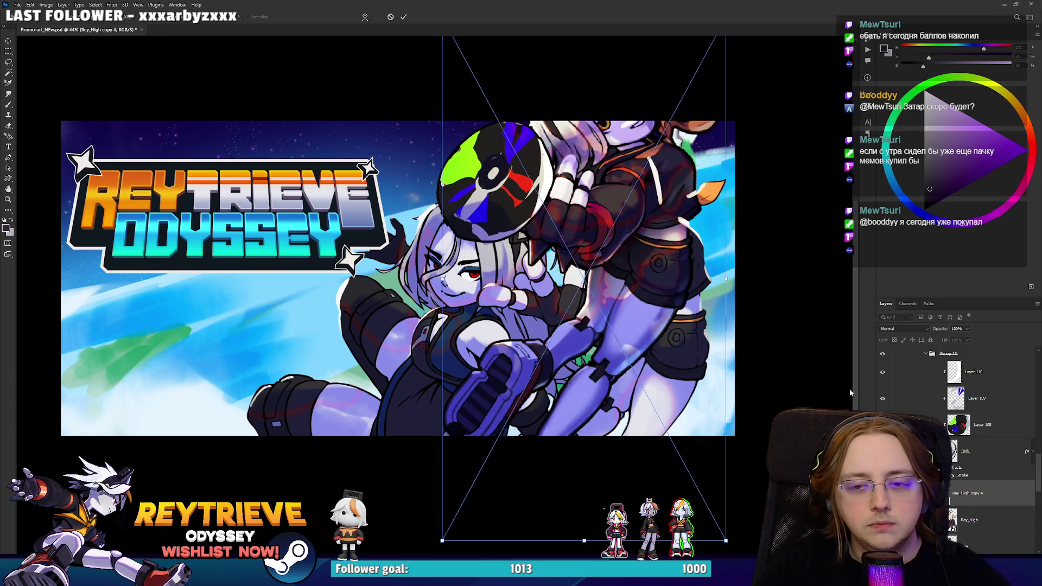
pyautogui.scroll(3, 971, 434)
# Reposition Rey_High copy 4 above Group 18 in the layer stack.
pyautogui.click(971, 471)
pyautogui.press('e')
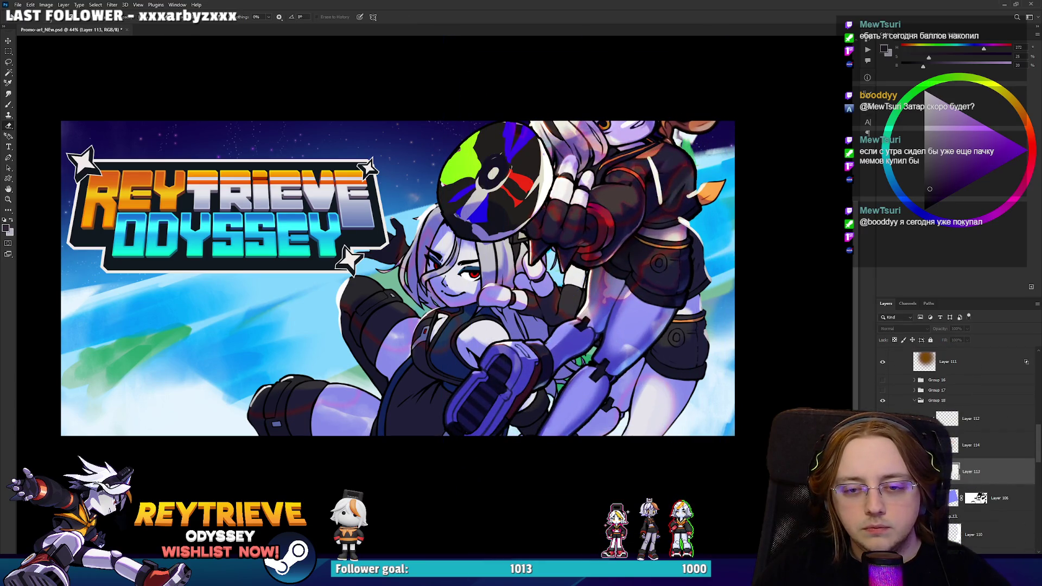
pyautogui.scroll(-5, 973, 504)
pyautogui.moveTo(979, 452)
pyautogui.mouseDown()
pyautogui.moveTo(971, 266)
pyautogui.moveTo(970, 359)
pyautogui.mouseUp()
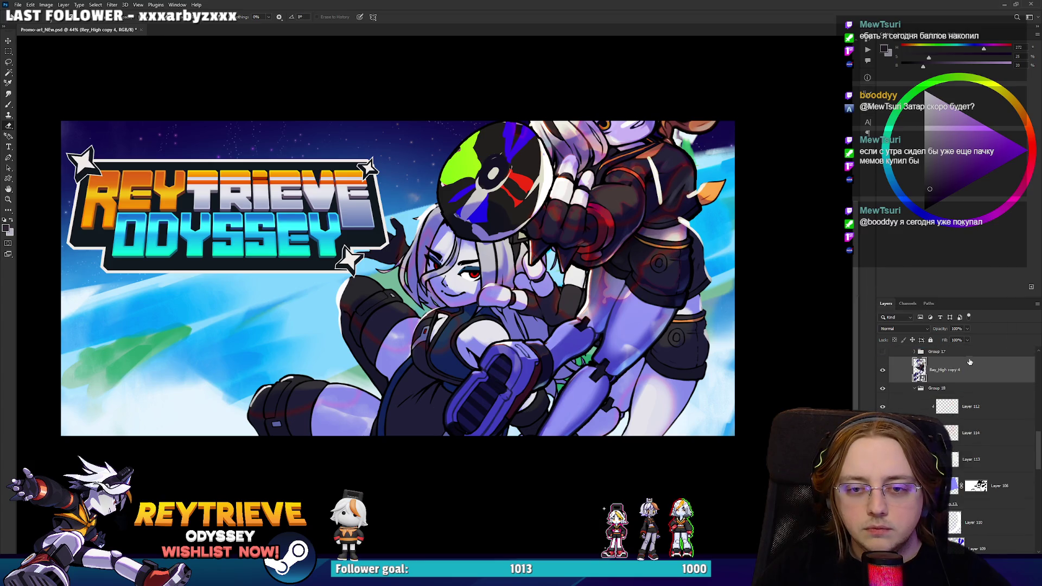
pyautogui.click(946, 388)
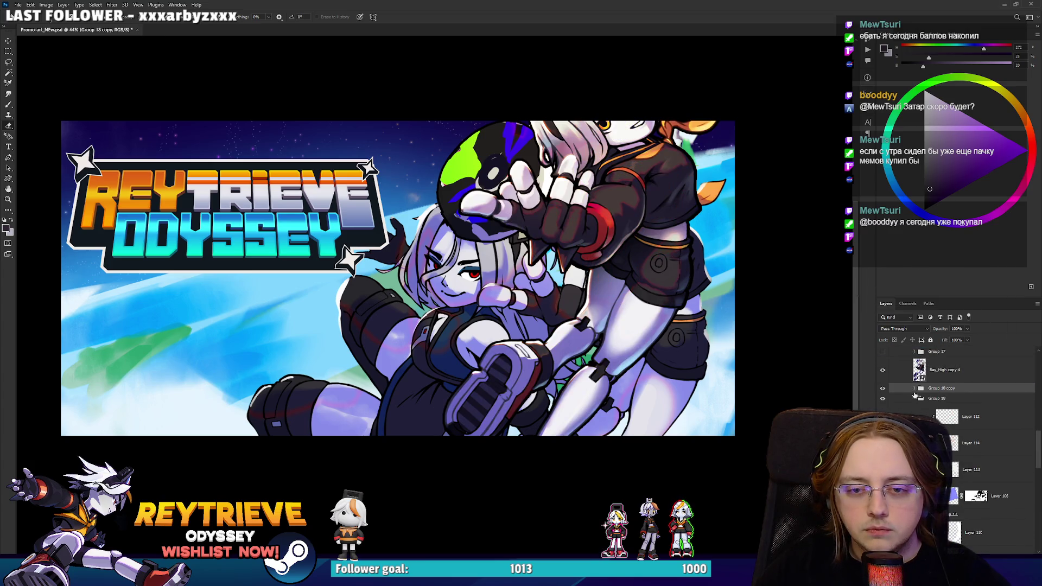
pyautogui.click(923, 401)
pyautogui.scroll(-4, 955, 413)
# Hide the original Rey_High layer and reselect Rey_High copy 4.
pyautogui.click(972, 443)
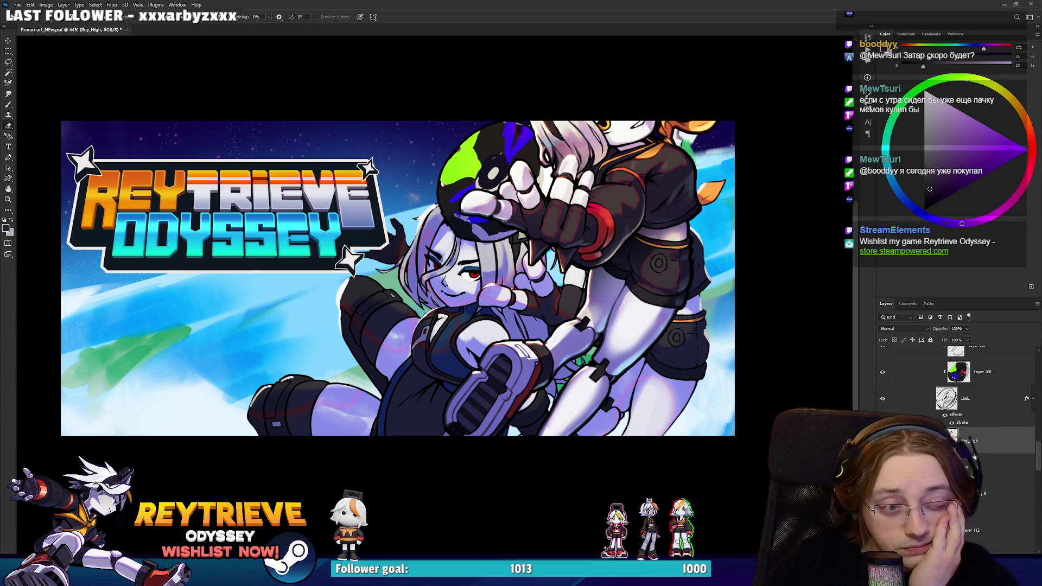
pyautogui.scroll(5, 975, 458)
pyautogui.scroll(-5, 955, 434)
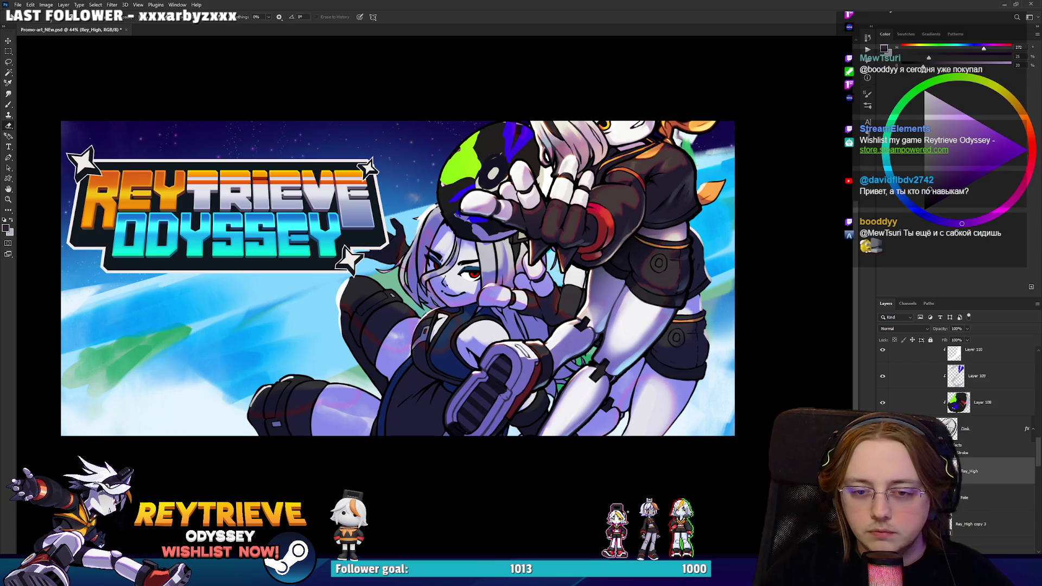
pyautogui.hotkey('ctrl', ',')
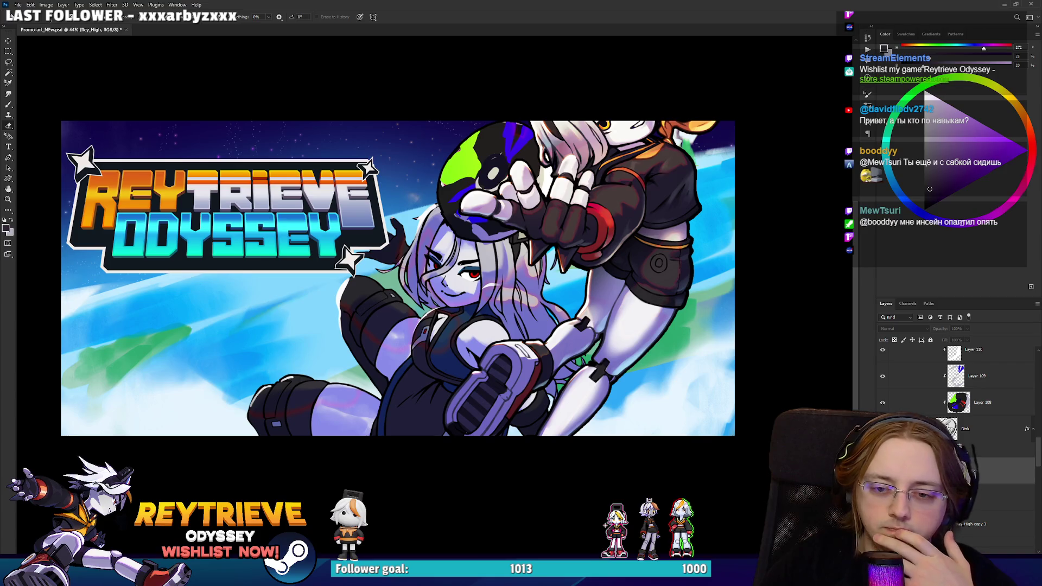
pyautogui.scroll(-3, 955, 413)
pyautogui.click(977, 450)
# Lower the right character about 180 px, then nudge it right and down instead.
pyautogui.press('v')
pyautogui.moveTo(772, 248); pyautogui.dragTo(772, 346)
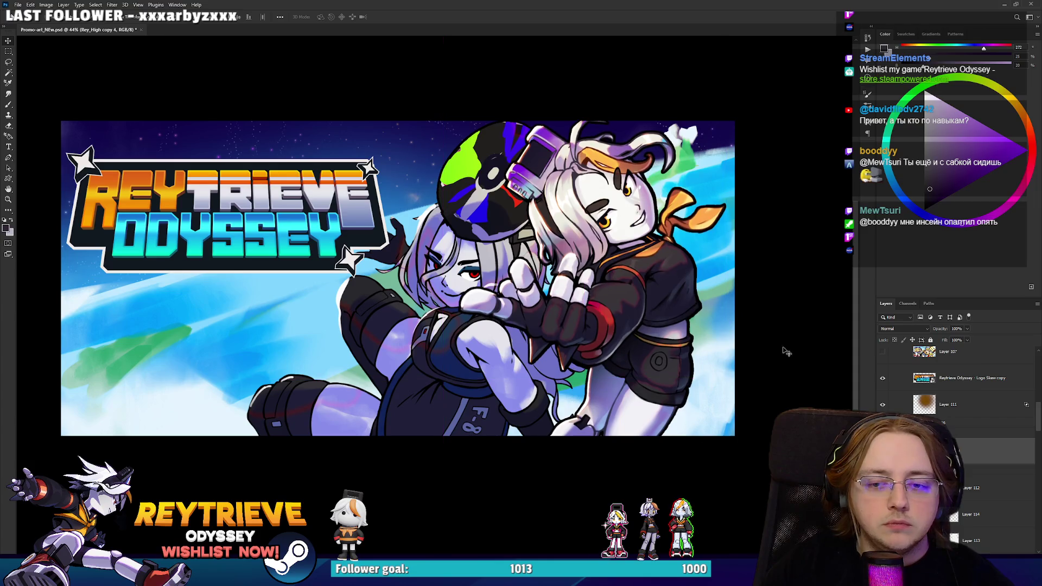
pyautogui.scroll(-1, 772, 346)
pyautogui.scroll(2, 955, 369)
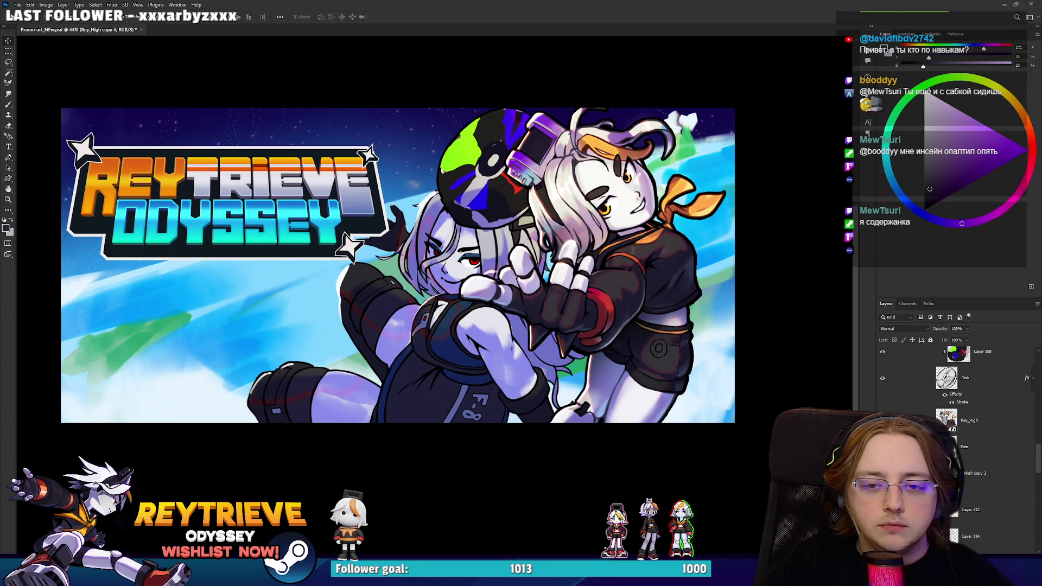
pyautogui.hotkey('ctrl', 'z')
pyautogui.moveTo(580, 282); pyautogui.dragTo(641, 266)
pyautogui.scroll(-5, 643, 269)
# Stretch the right character slightly taller and shift it into place.
pyautogui.hotkey('ctrl', 't')
pyautogui.moveTo(626, 442); pyautogui.dragTo(626, 445)
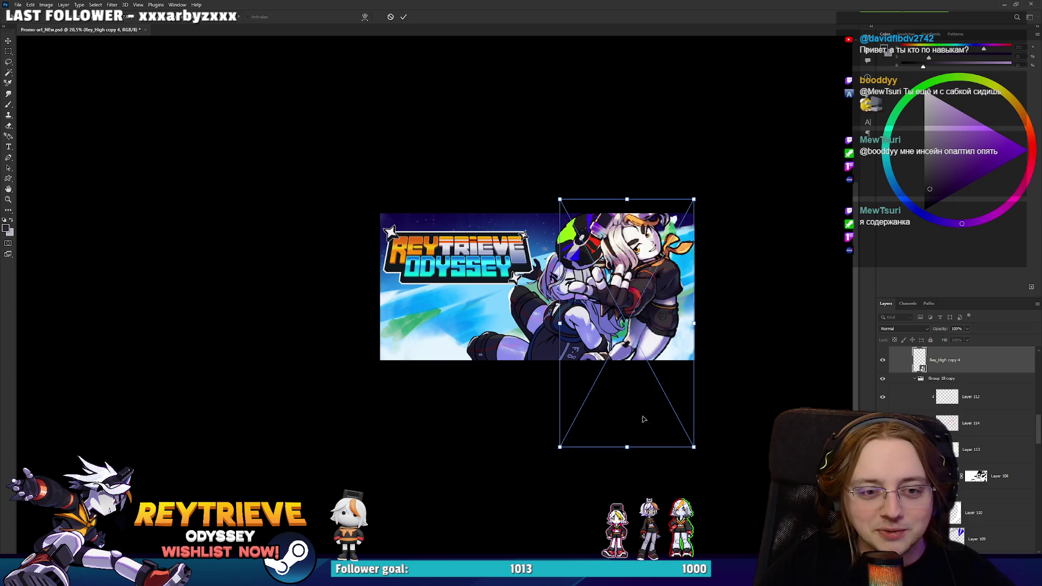
pyautogui.scroll(4, 663, 305)
pyautogui.moveTo(654, 293); pyautogui.dragTo(655, 291)
pyautogui.press('Return')
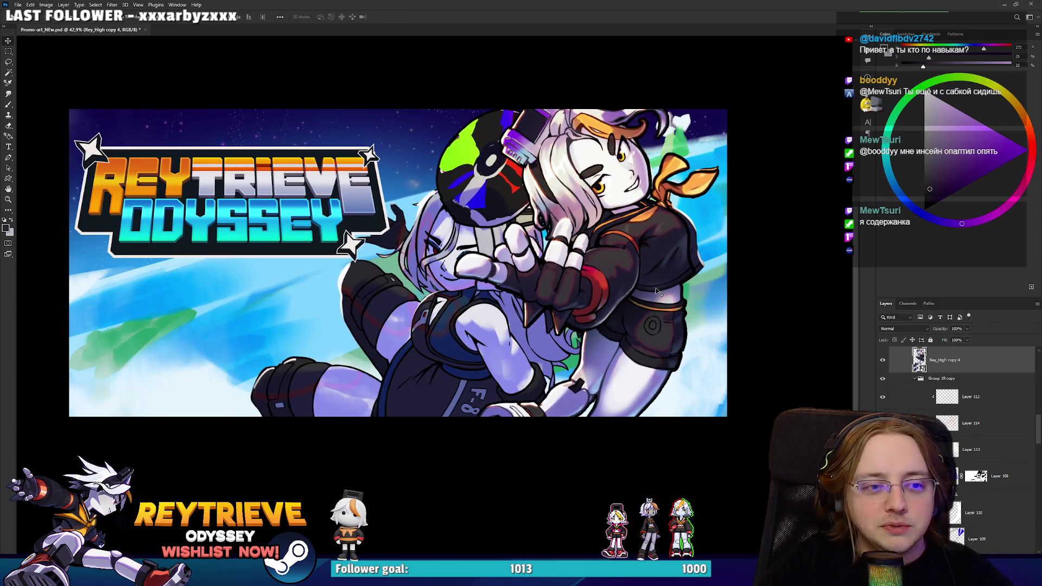
# Scale the character down and rotate it slightly counterclockwise so her head and the disc fit.
pyautogui.hotkey('ctrl', 't')
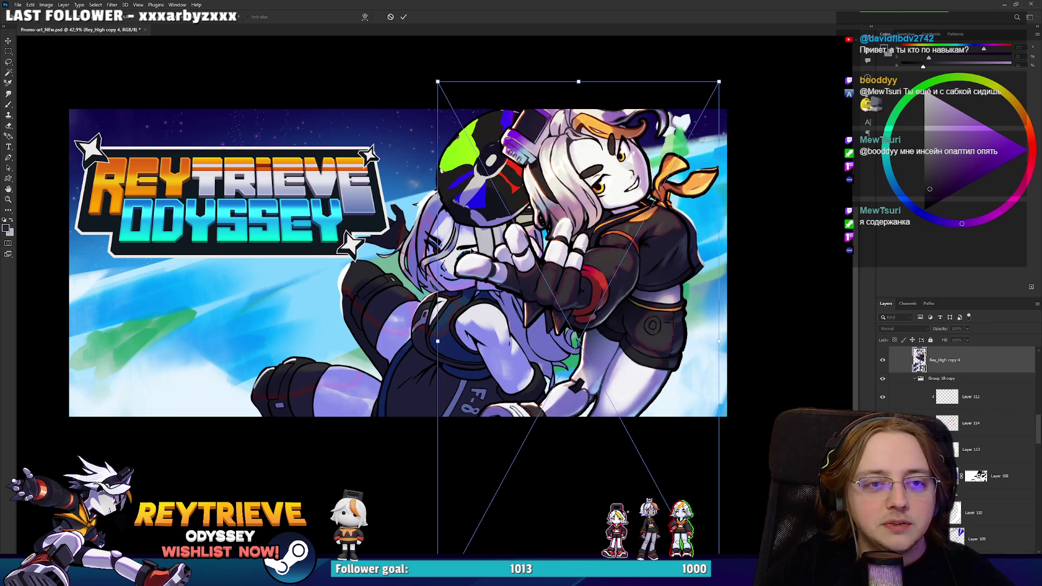
pyautogui.moveTo(436, 341); pyautogui.dragTo(545, 302)
pyautogui.moveTo(721, 274)
pyautogui.mouseDown()
pyautogui.moveTo(709, 326)
pyautogui.moveTo(735, 309)
pyautogui.moveTo(708, 290)
pyautogui.moveTo(695, 297)
pyautogui.mouseUp()
pyautogui.moveTo(703, 86); pyautogui.dragTo(704, 83)
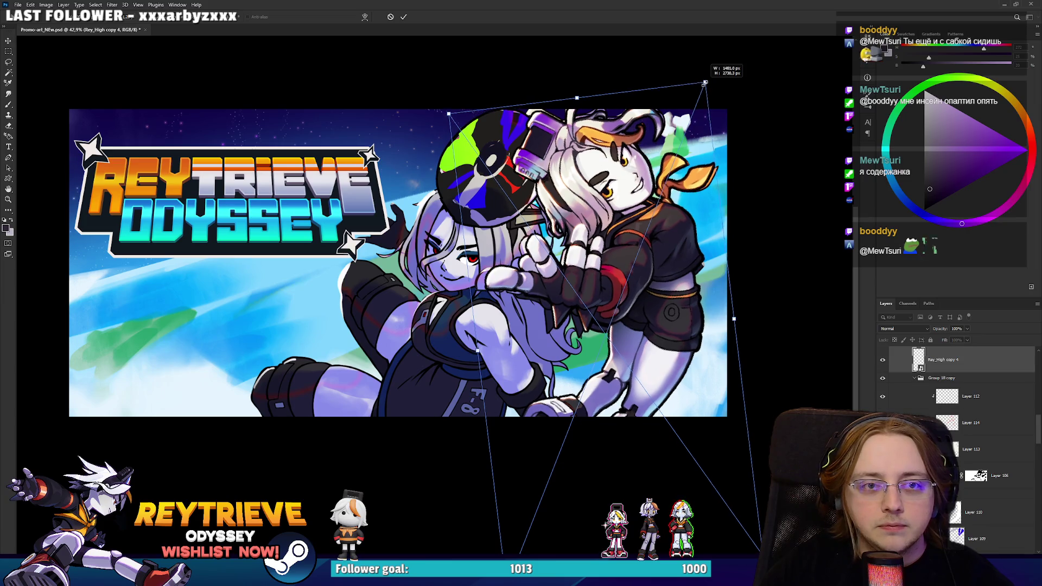
pyautogui.press('Return')
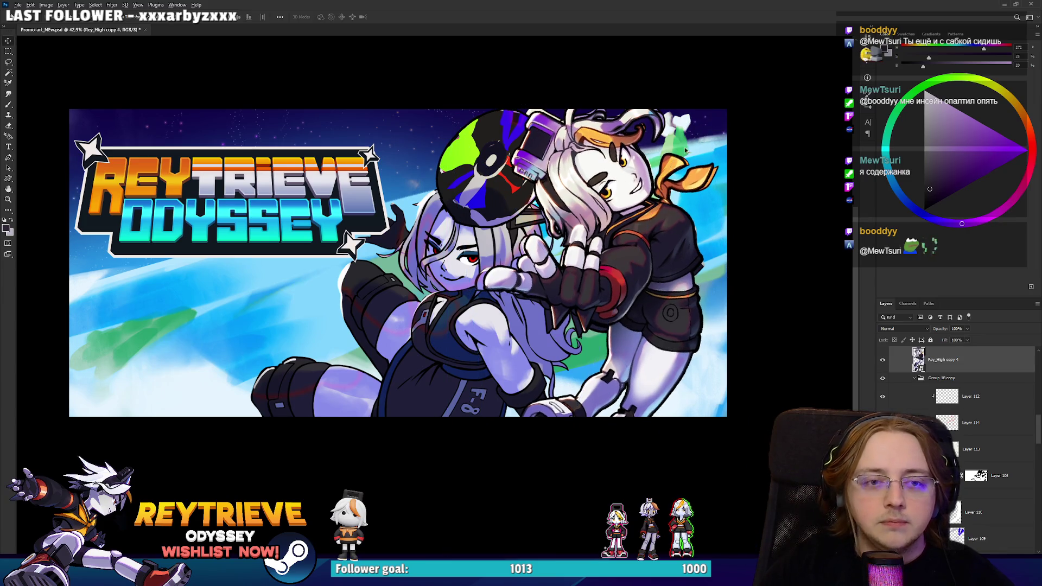
pyautogui.scroll(-3, 634, 223)
pyautogui.scroll(2, 633, 223)
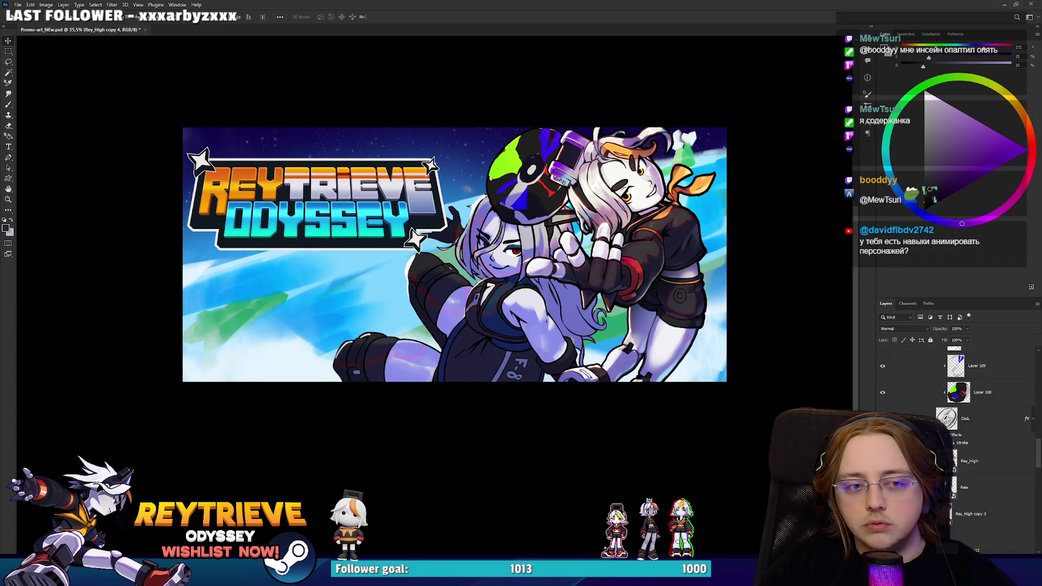
pyautogui.scroll(2, 617, 280)
pyautogui.scroll(-4, 618, 280)
pyautogui.scroll(5, 623, 337)
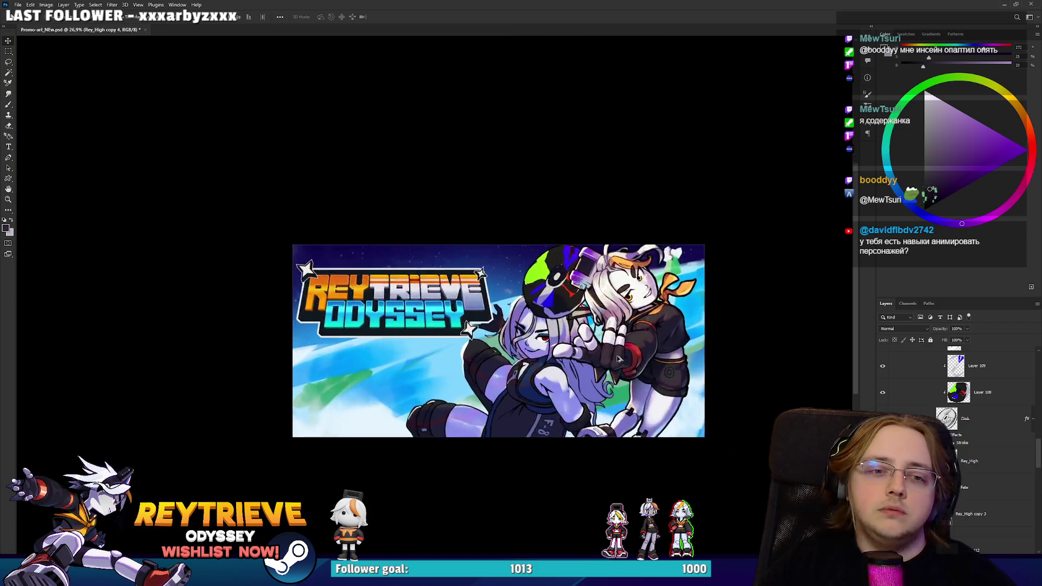
pyautogui.scroll(-3, 619, 338)
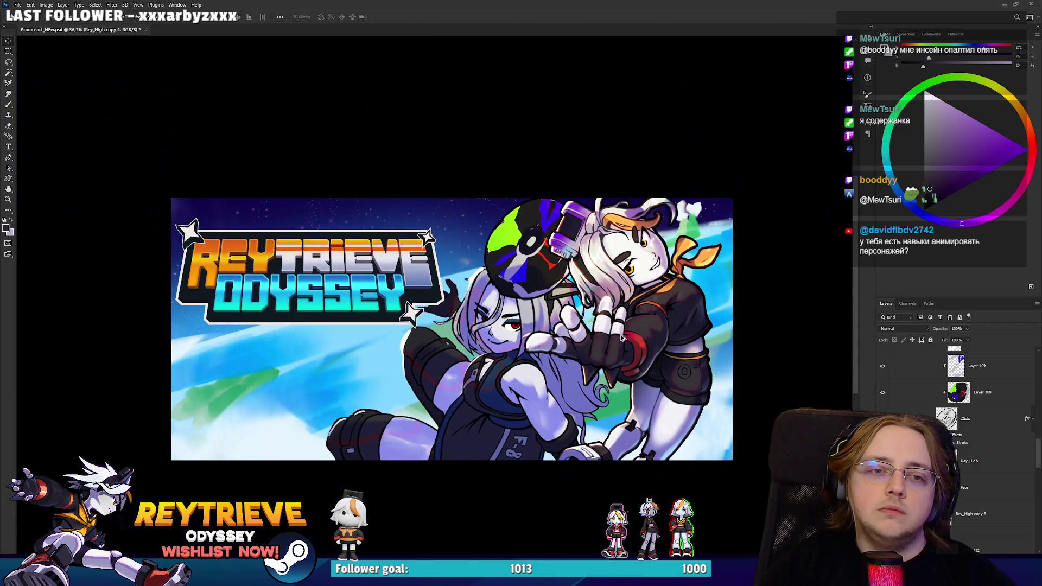
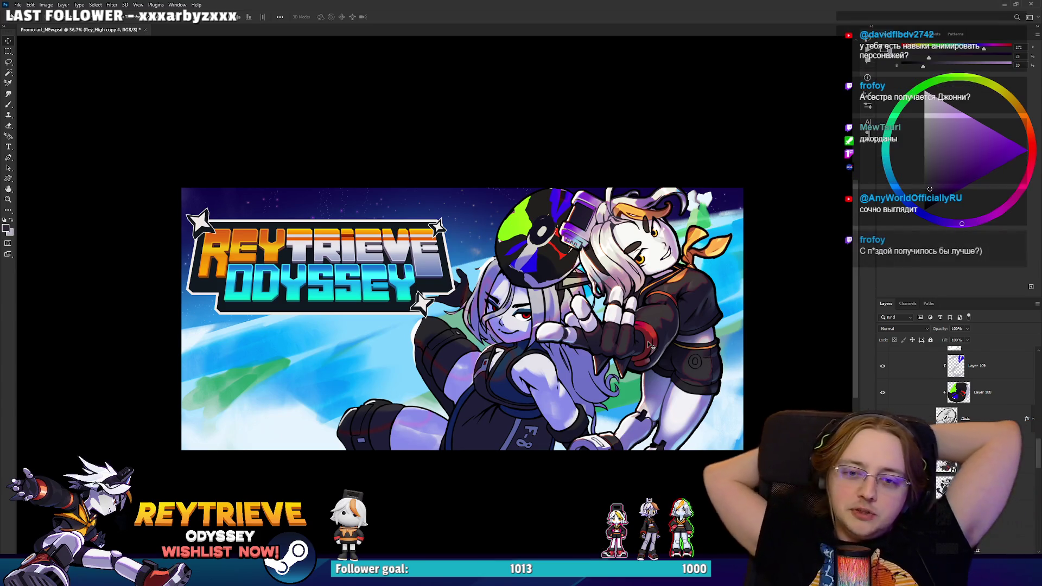
# Compare the darkened hair and jacket shading on the white-haired character.
pyautogui.scroll(3, 955, 380)
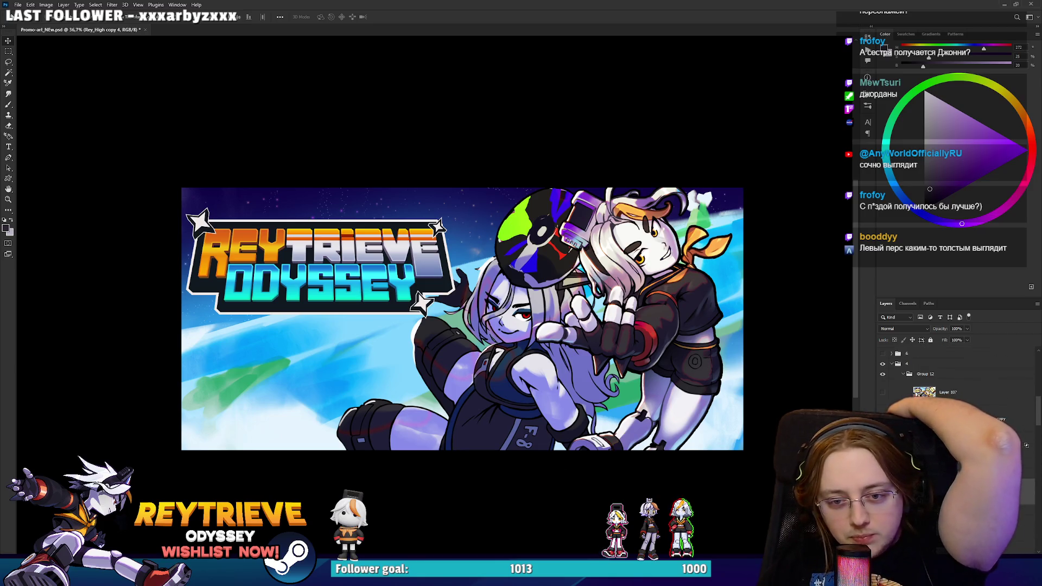
pyautogui.hotkey('ctrl', 'z')
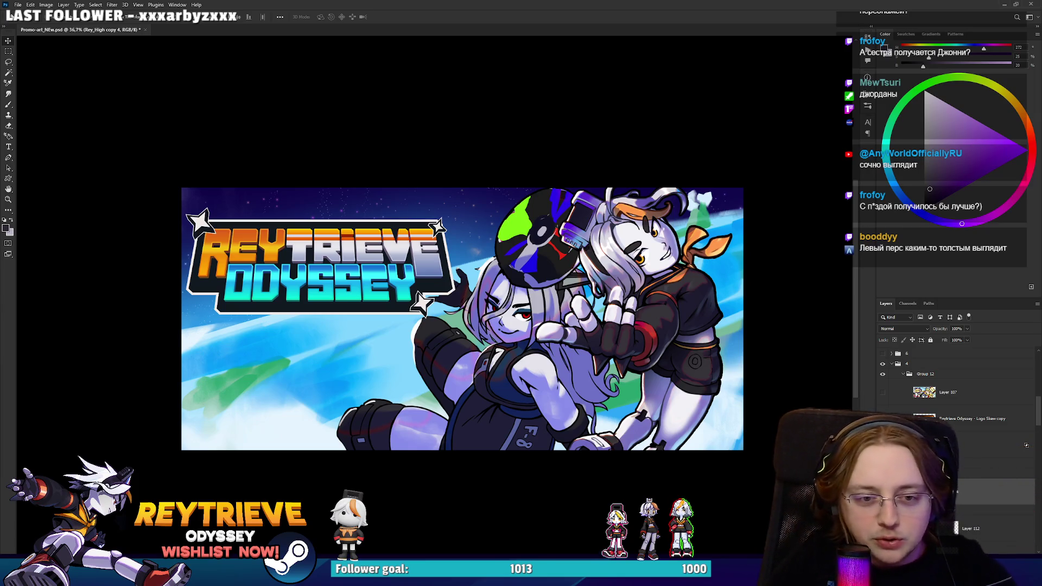
pyautogui.scroll(-1, 671, 383)
pyautogui.scroll(1, 657, 382)
# Nudge the grey-haired girl slightly on the Fate layer, checking before and after with undo/redo.
pyautogui.moveTo(657, 383); pyautogui.dragTo(667, 391)
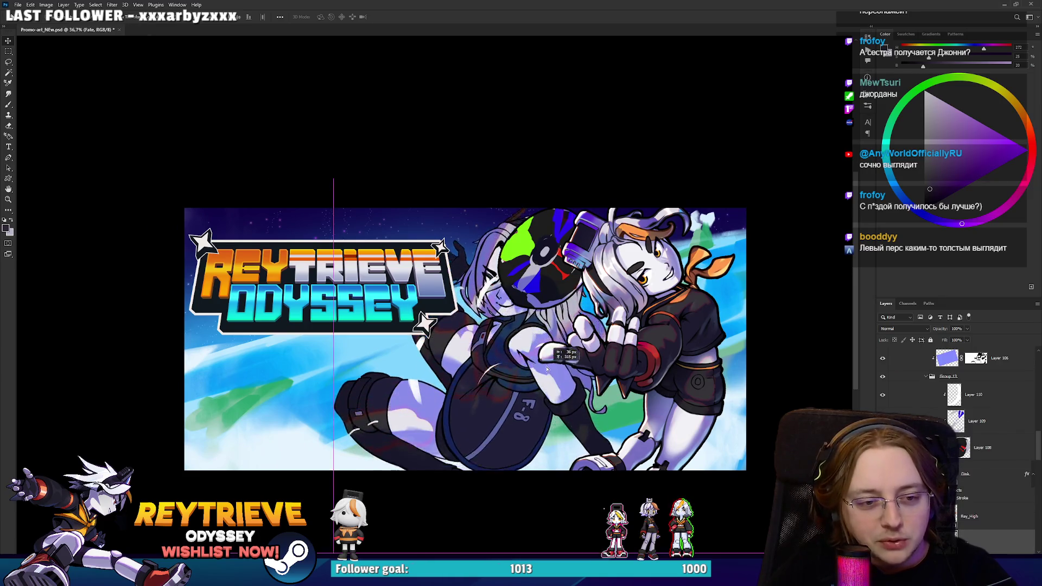
pyautogui.moveTo(548, 374); pyautogui.dragTo(552, 377)
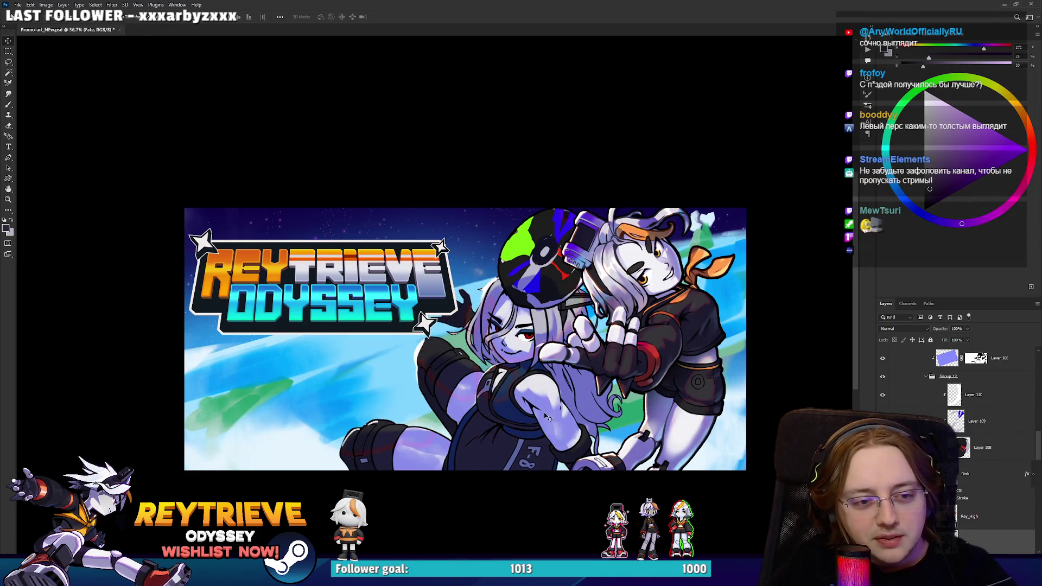
pyautogui.hotkey('ctrl', 'z')
pyautogui.hotkey('ctrl', 'shift', 'z')
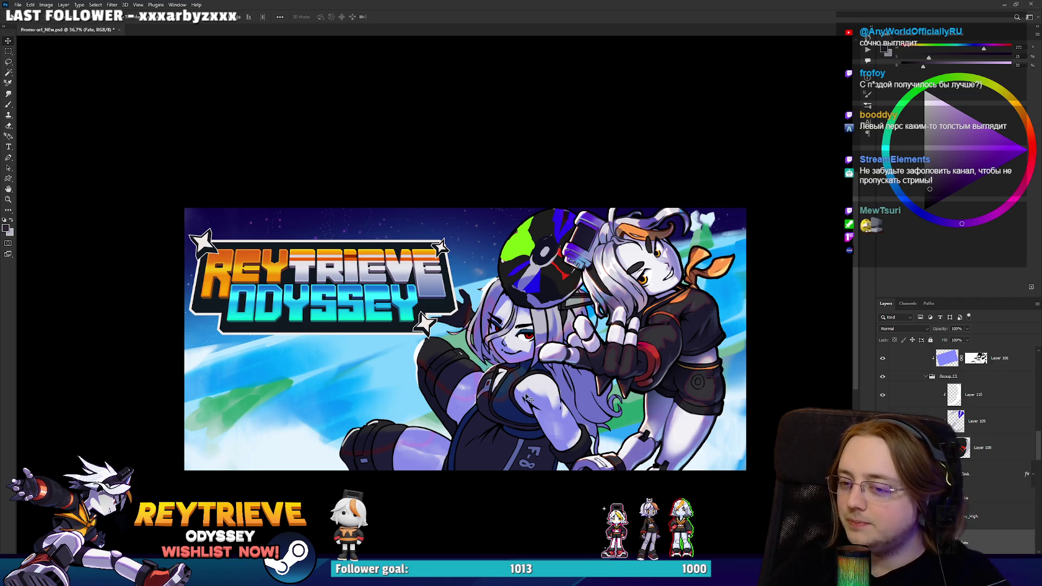
# Maximize the Miro reference board window over Photoshop.
pyautogui.scroll(3, 508, 367)
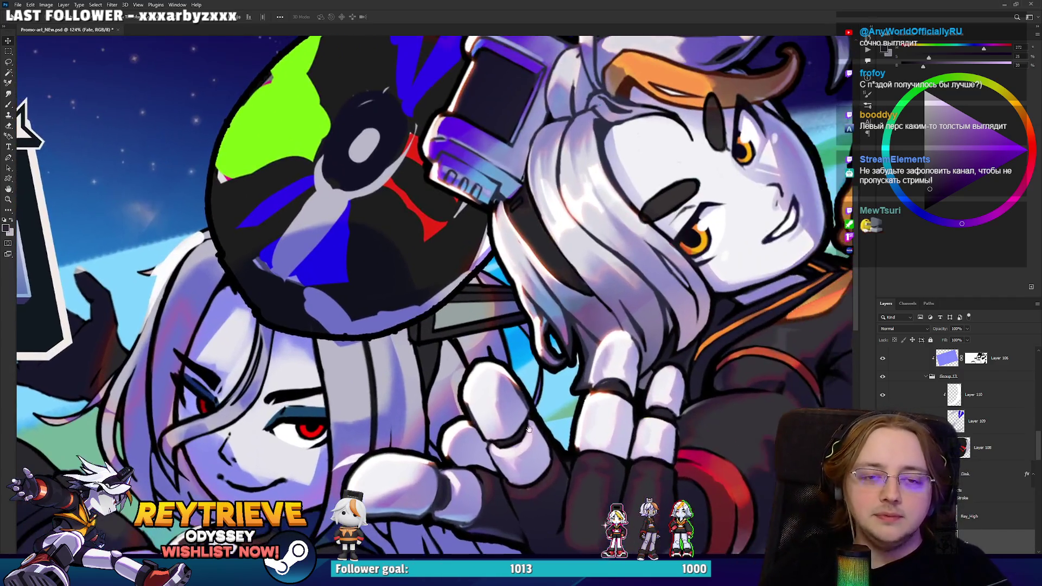
pyautogui.scroll(-2, 586, 380)
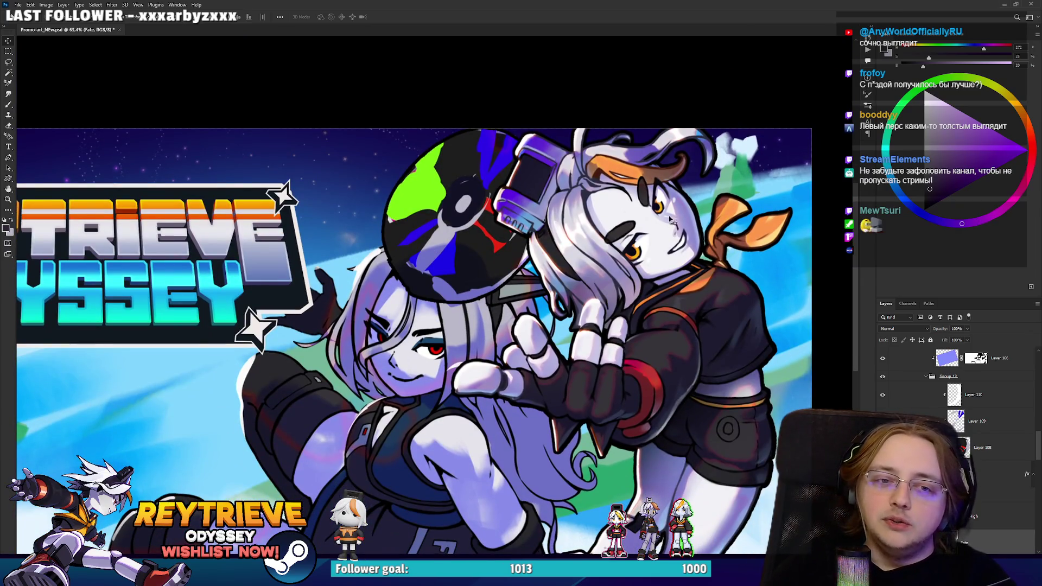
pyautogui.doubleClick(393, 3)
pyautogui.scroll(3, 647, 292)
# Drag the A Hat in Time cover down among the character references.
pyautogui.scroll(-3, 648, 291)
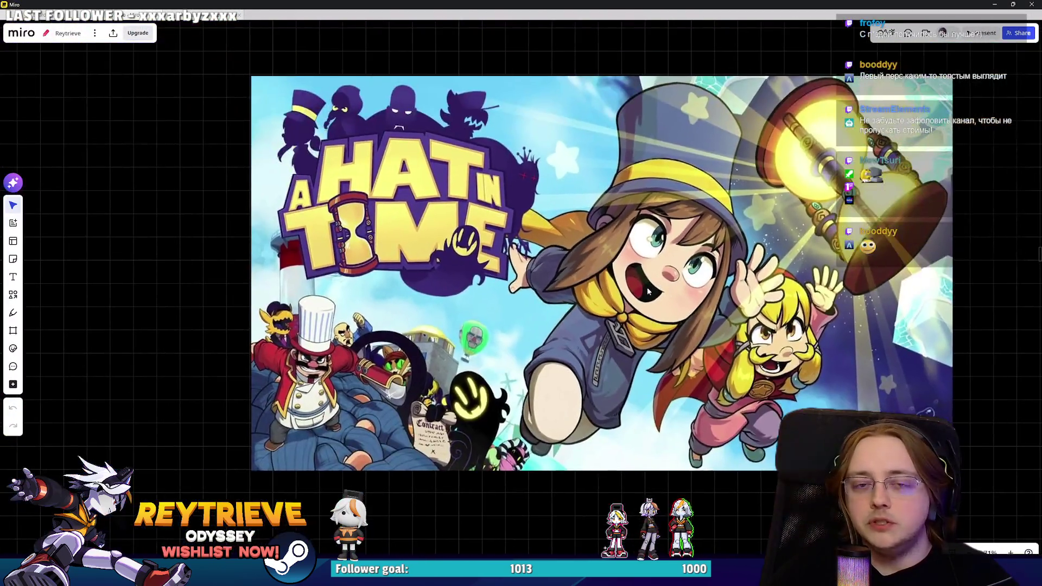
pyautogui.scroll(3, 647, 291)
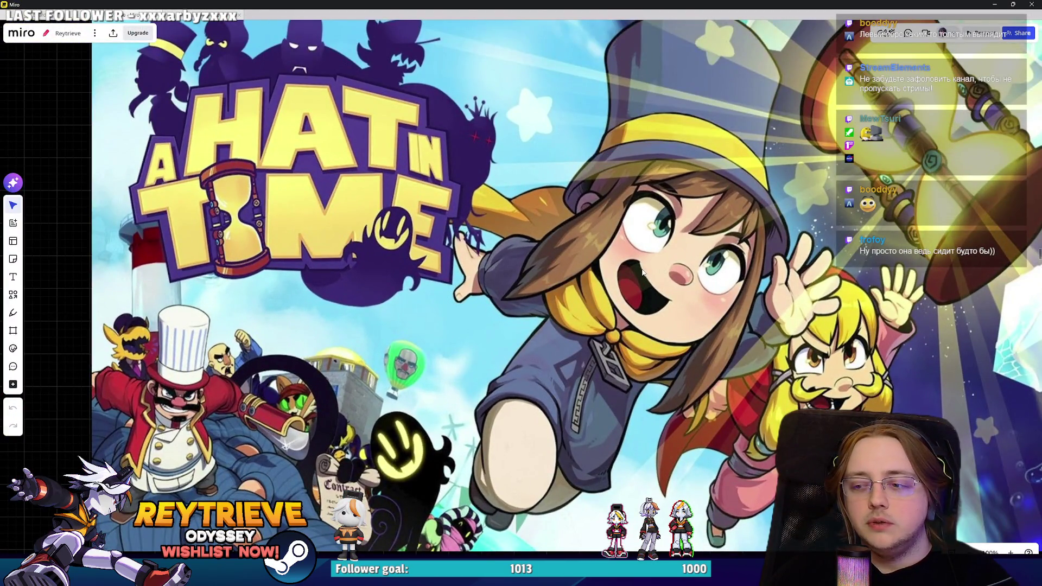
pyautogui.scroll(-2, 645, 274)
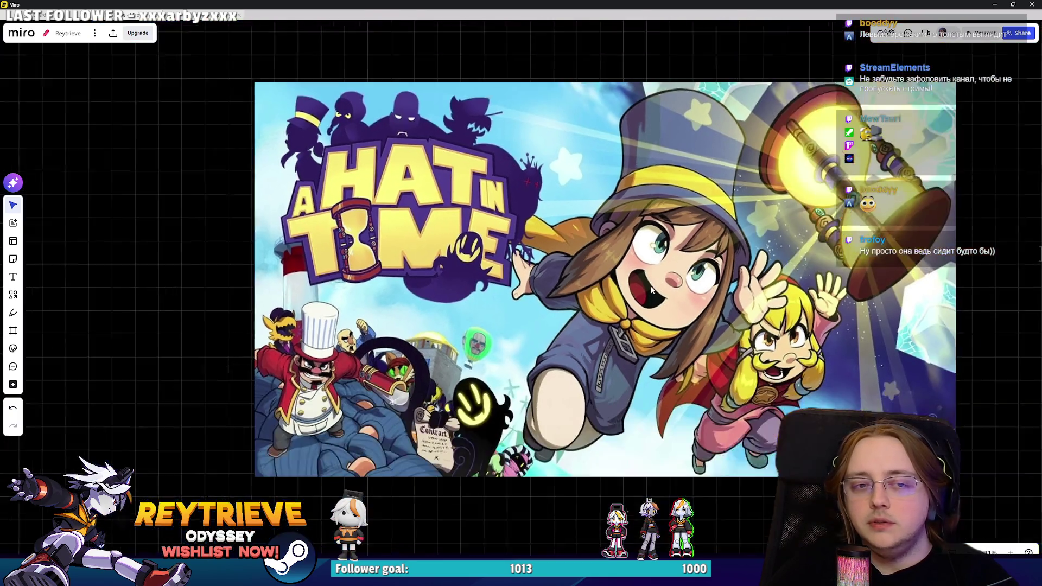
pyautogui.scroll(1, 644, 283)
pyautogui.scroll(-10, 622, 302)
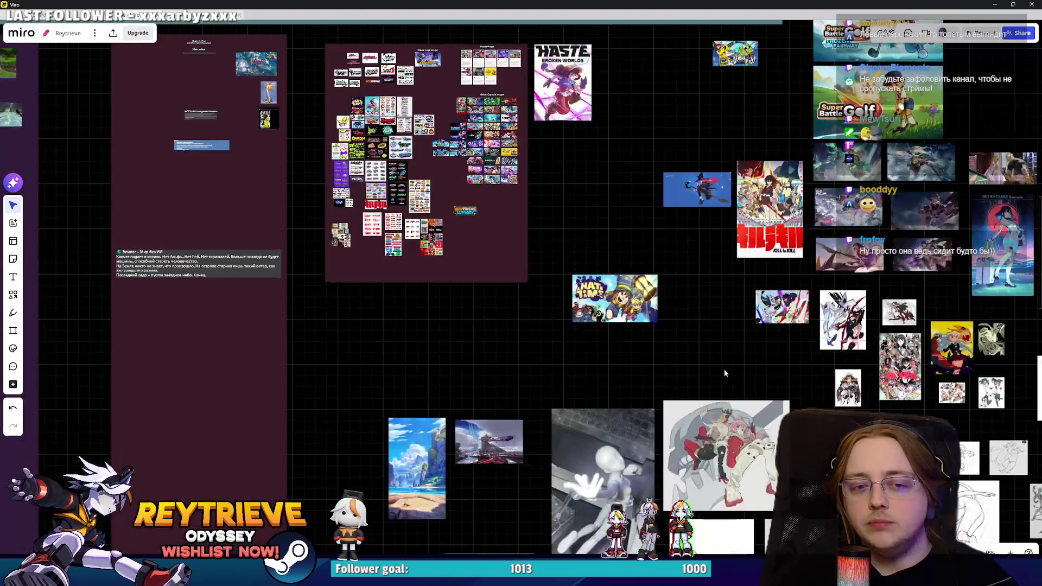
pyautogui.moveTo(724, 373); pyautogui.dragTo(595, 236)
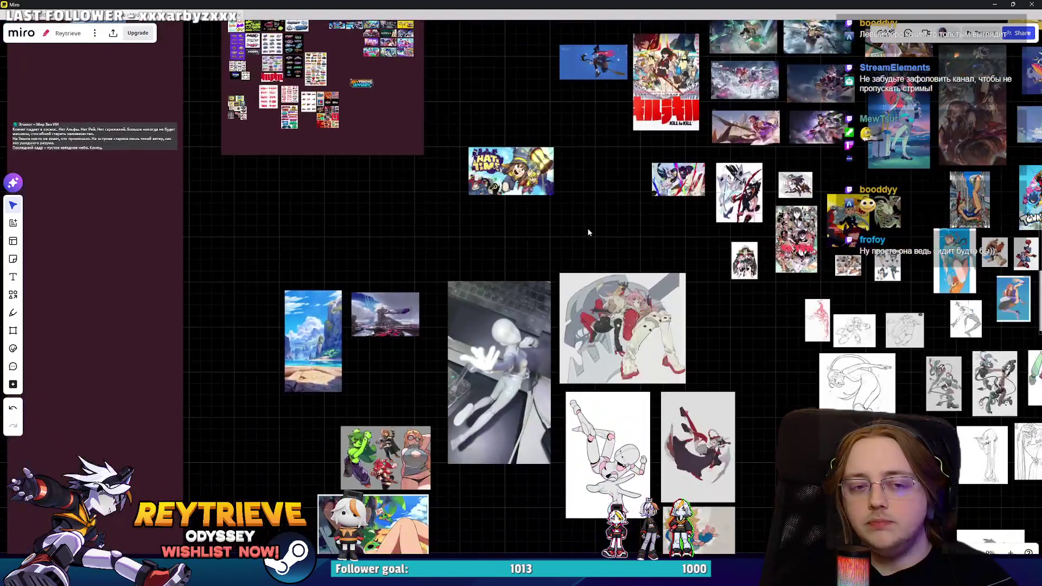
pyautogui.moveTo(511, 170); pyautogui.dragTo(508, 469)
# Pan and zoom around the board to review the collected character art references.
pyautogui.scroll(5, 543, 434)
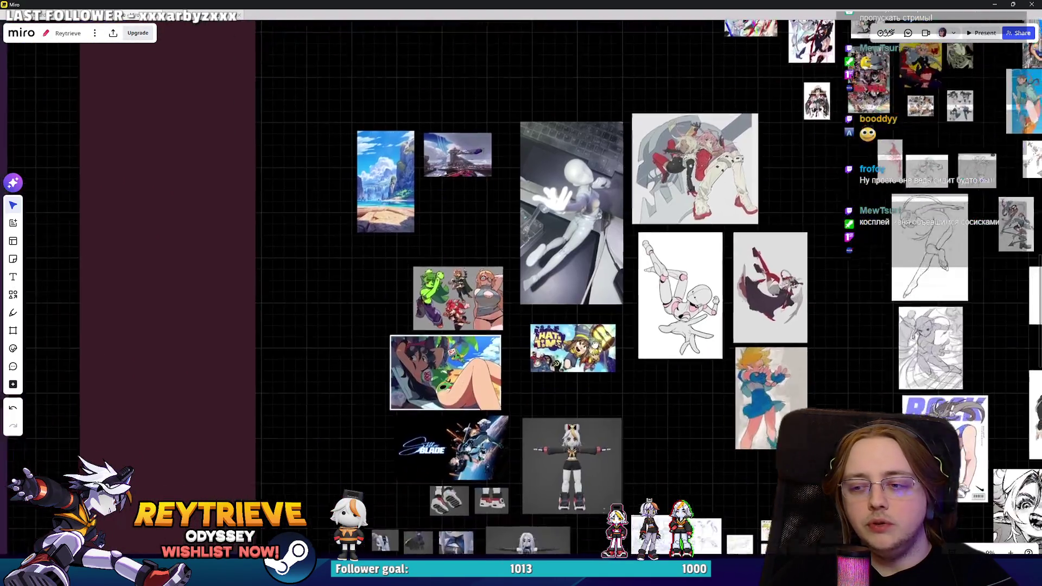
pyautogui.scroll(-3, 563, 369)
pyautogui.scroll(-3, 564, 368)
pyautogui.hscroll(-3, 563, 369)
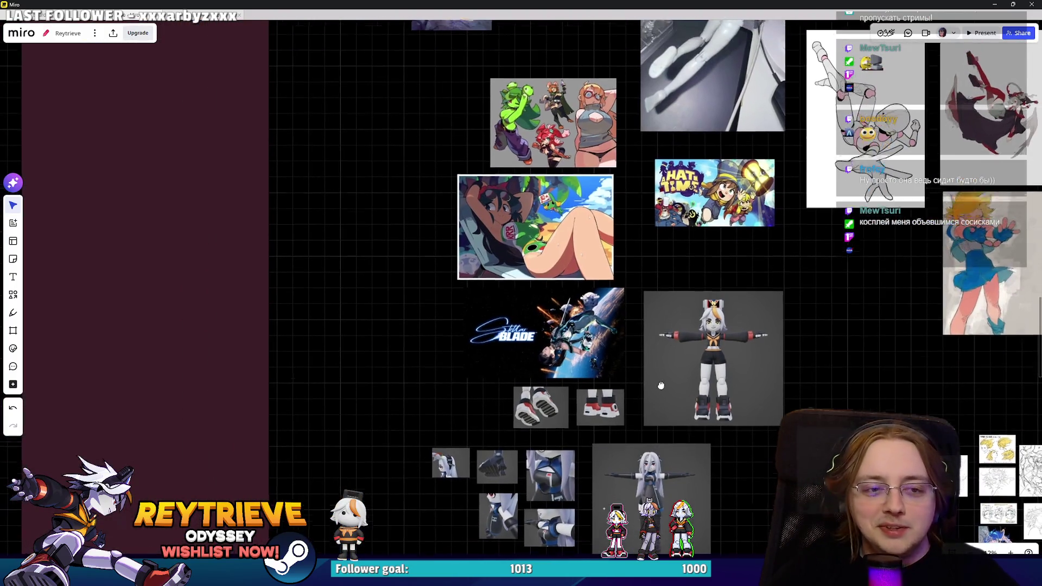
pyautogui.scroll(3, 652, 443)
pyautogui.scroll(2, 741, 418)
pyautogui.scroll(-2, 742, 418)
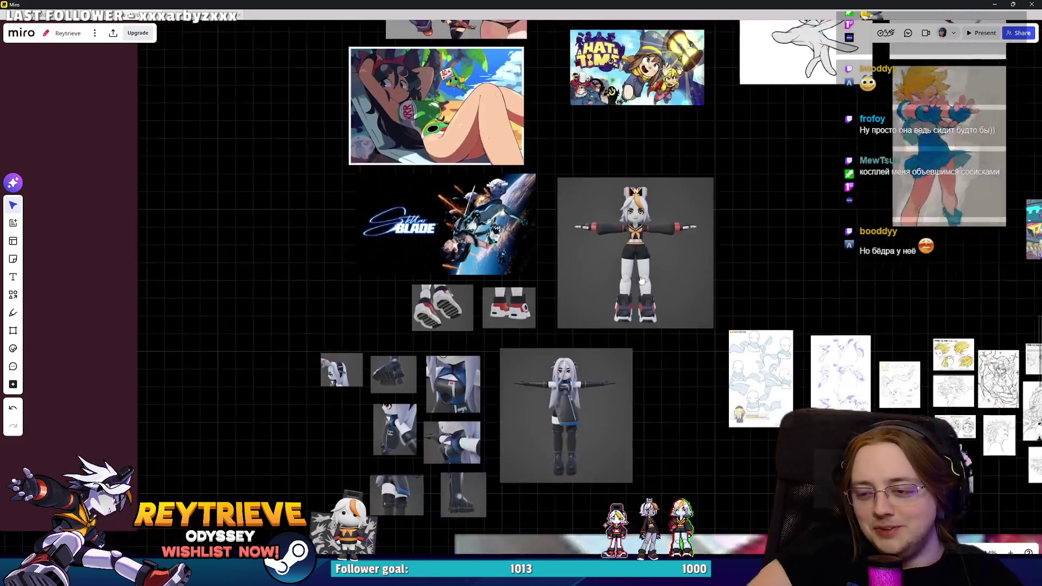
pyautogui.scroll(-5, 705, 299)
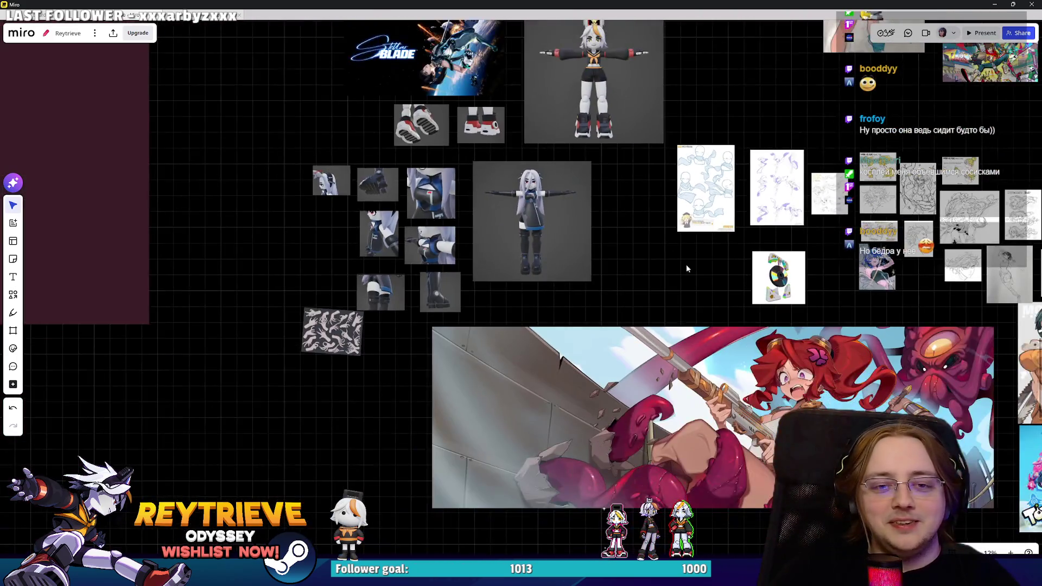
pyautogui.hscroll(5, 695, 267)
pyautogui.scroll(-3, 695, 267)
pyautogui.scroll(2, 673, 250)
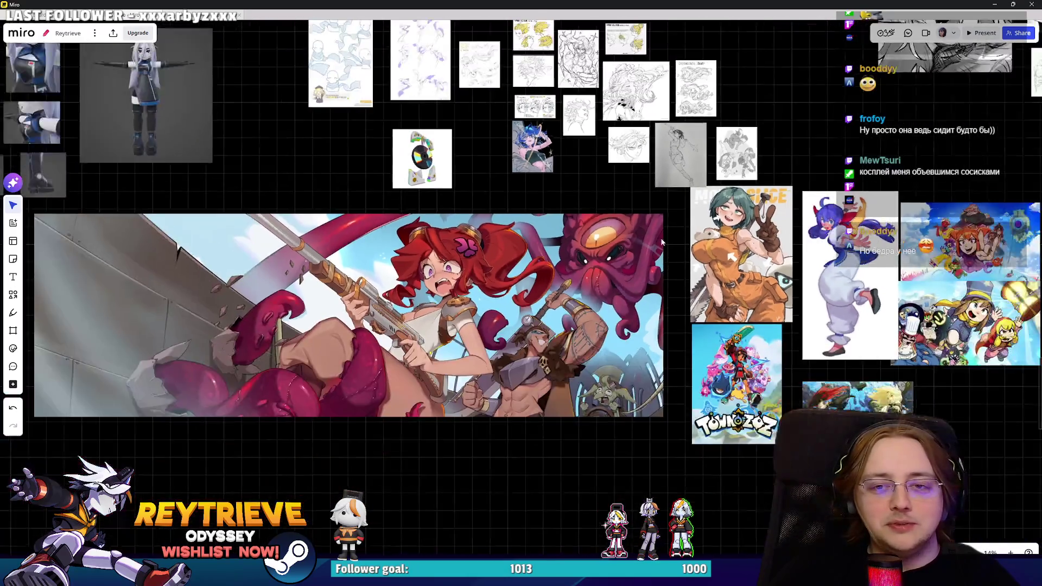
pyautogui.scroll(6, 666, 240)
pyautogui.scroll(-2, 629, 212)
pyautogui.scroll(1, 623, 205)
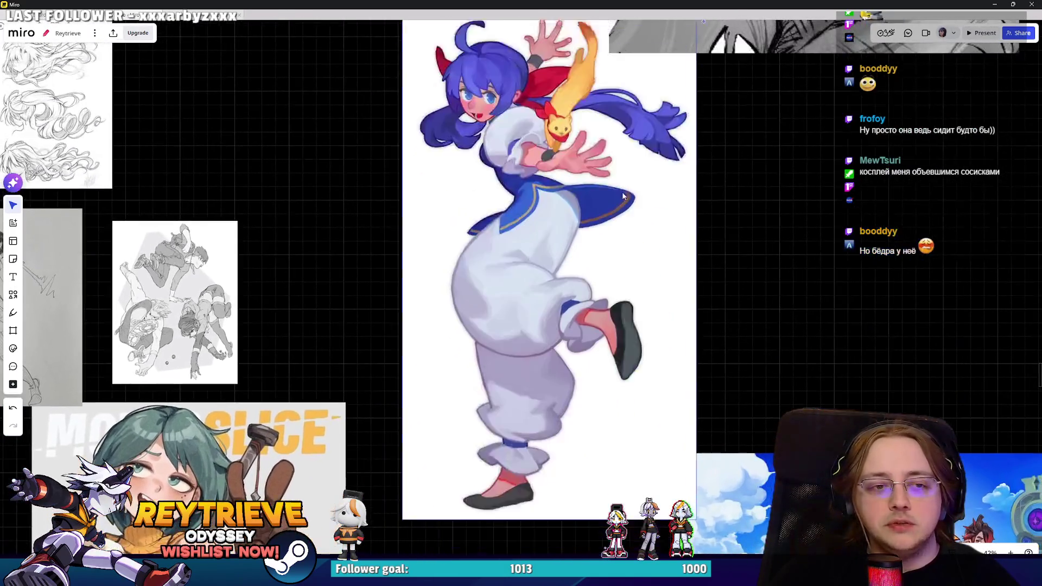
pyautogui.scroll(-5, 624, 206)
pyautogui.scroll(3, 598, 275)
pyautogui.scroll(-1, 597, 275)
pyautogui.scroll(-5, 545, 318)
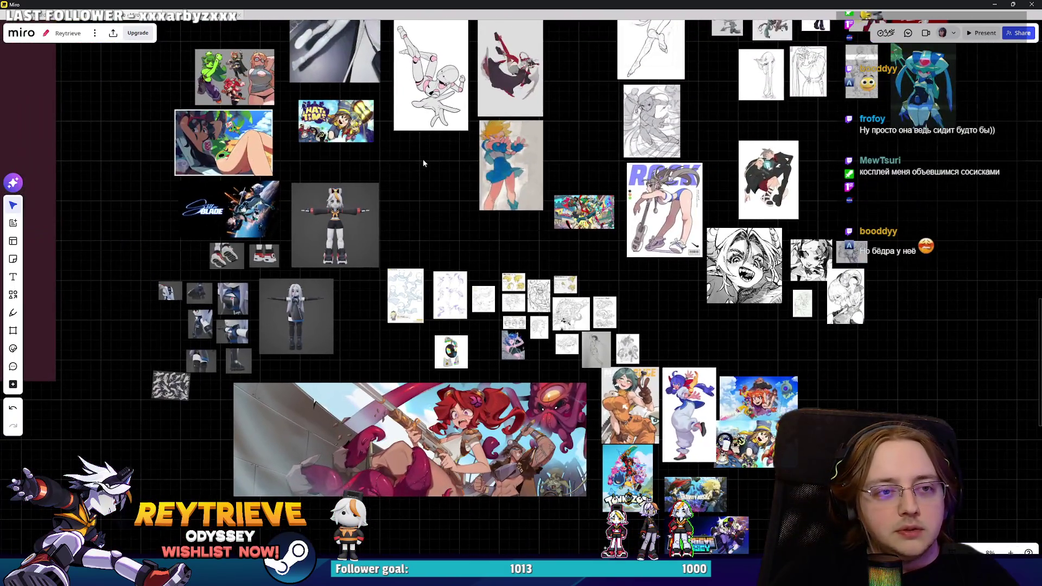
pyautogui.moveTo(423, 163); pyautogui.dragTo(479, 199)
pyautogui.moveTo(556, 270)
pyautogui.mouseDown()
pyautogui.moveTo(488, 208)
pyautogui.moveTo(480, 185)
pyautogui.mouseUp()
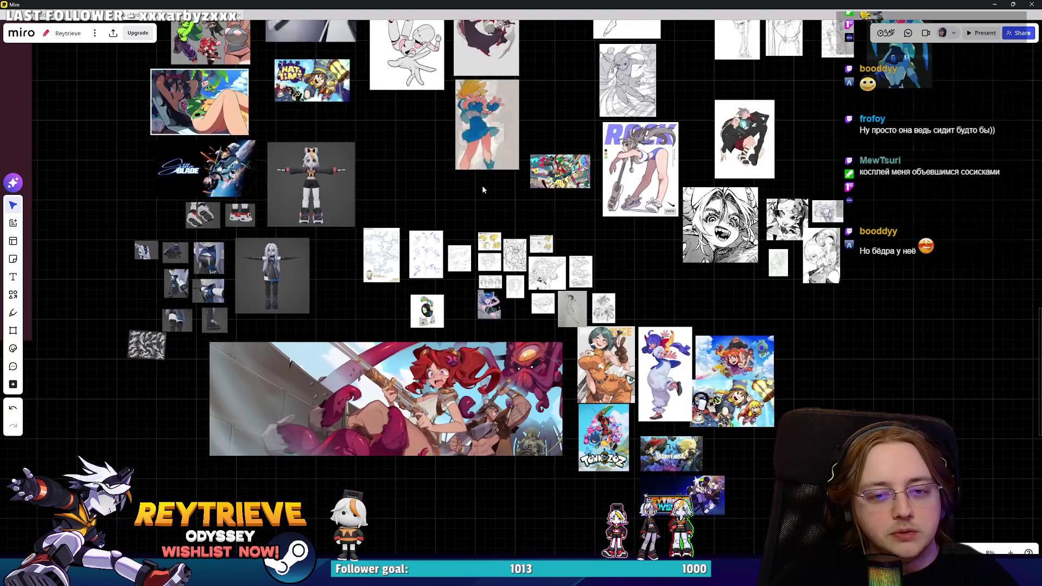
pyautogui.scroll(5, 683, 336)
pyautogui.scroll(5, 633, 211)
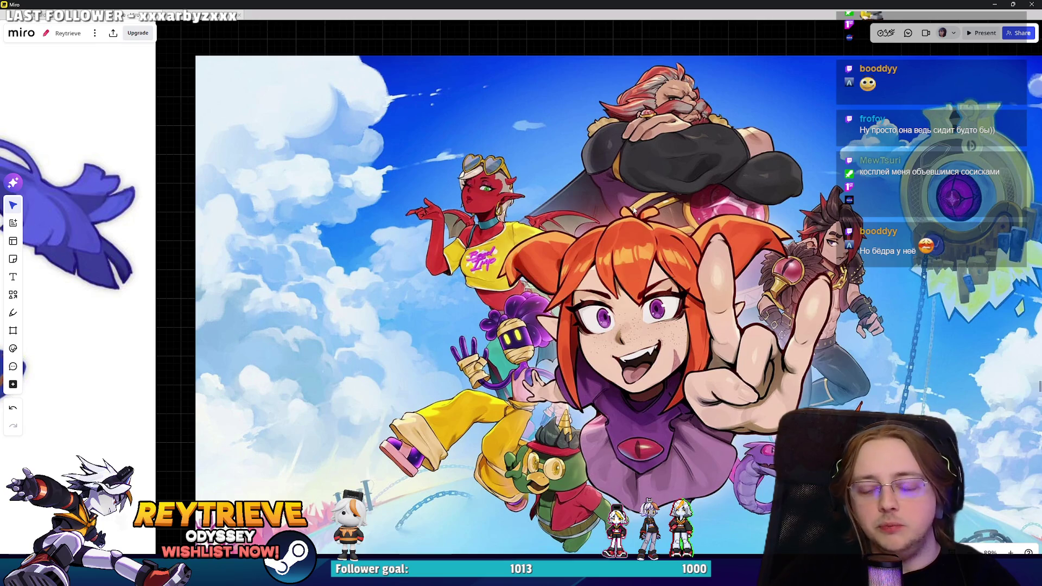
# Browse the Town of Zoz and Gravity Rush 2 references on the Miro board.
pyautogui.scroll(-5, 640, 217)
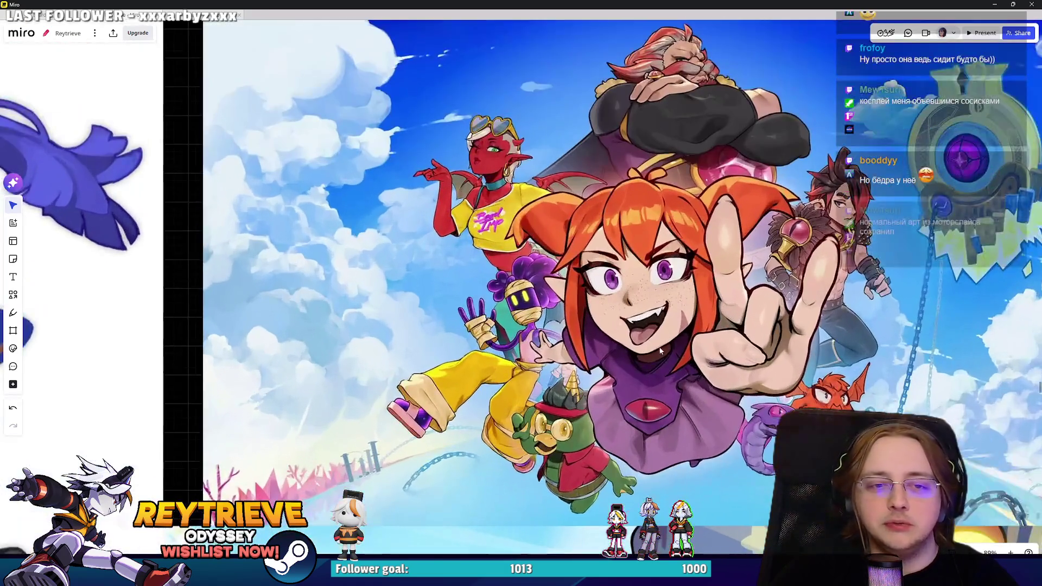
pyautogui.scroll(-5, 647, 276)
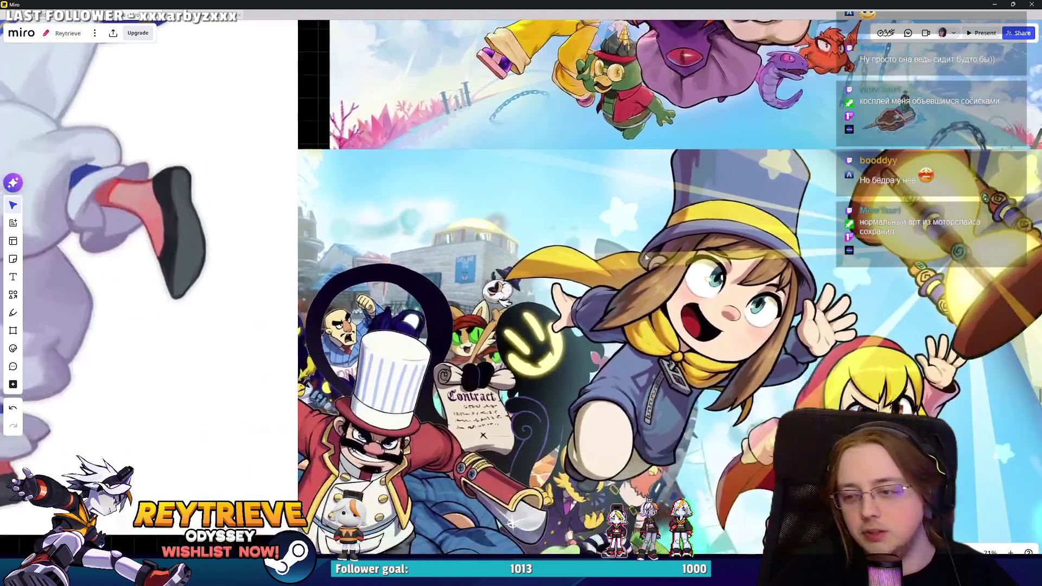
pyautogui.scroll(-5, 646, 283)
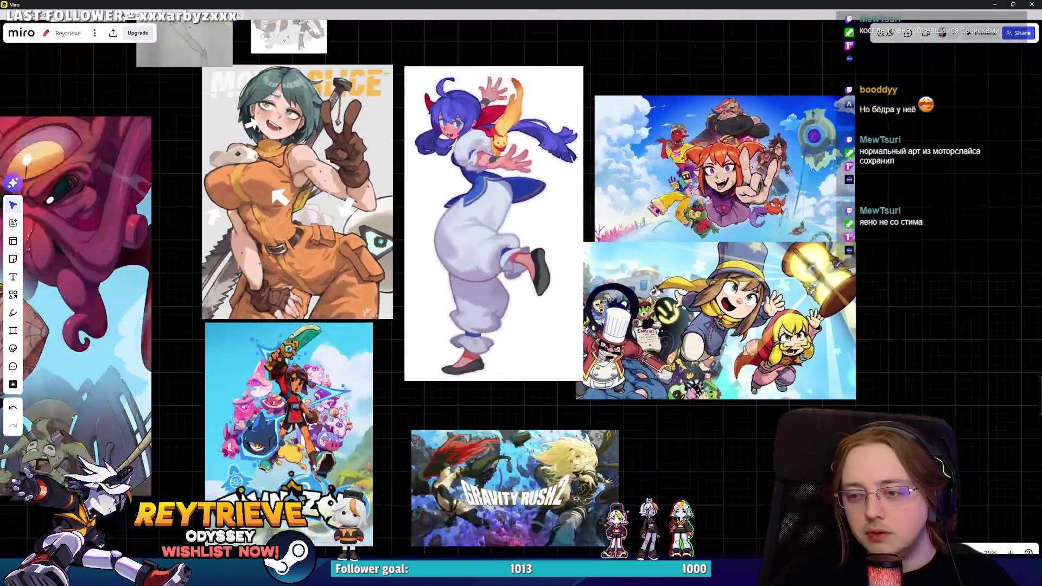
pyautogui.scroll(2, 562, 238)
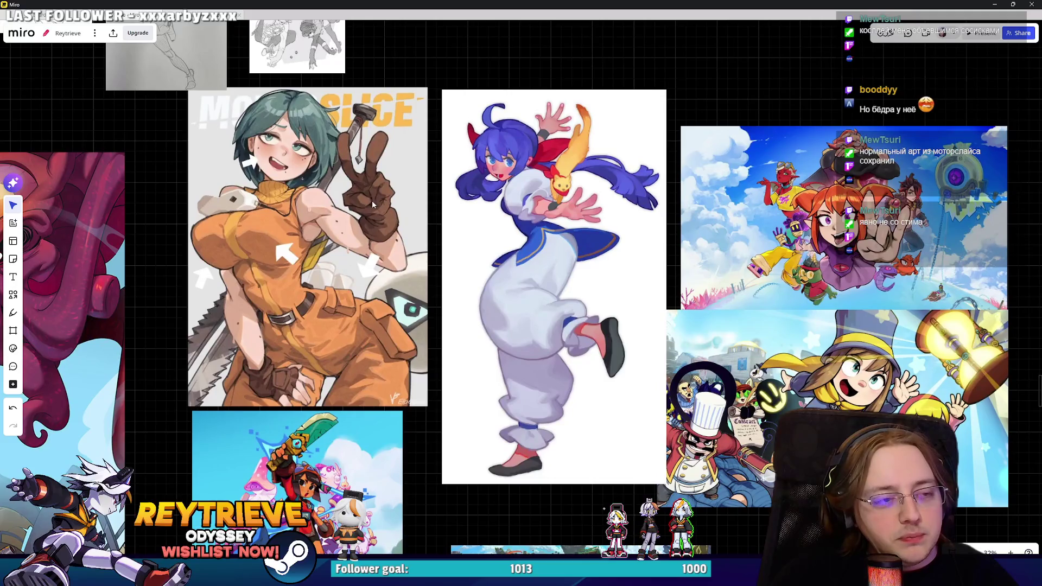
pyautogui.scroll(2, 359, 176)
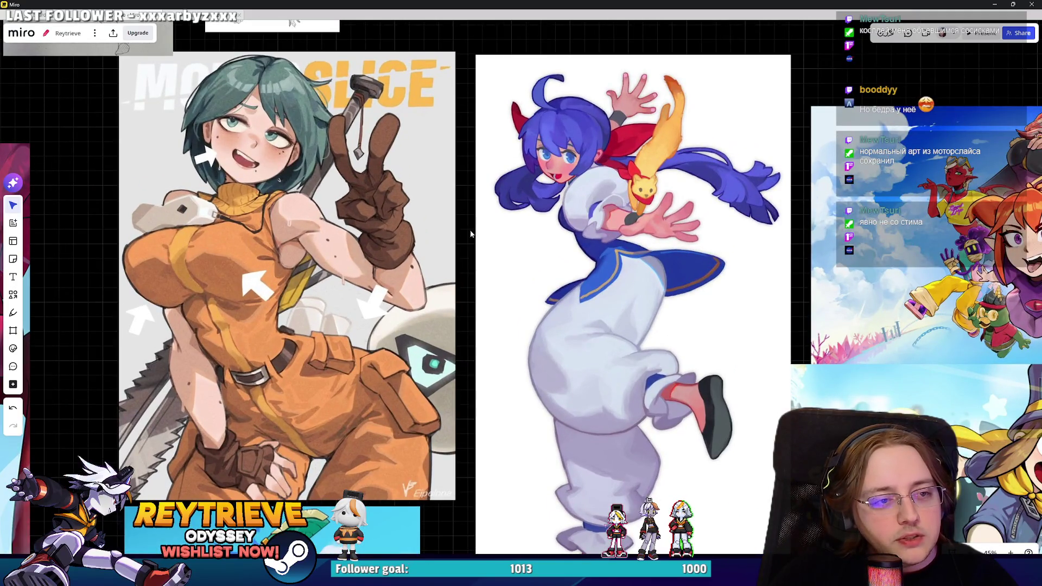
pyautogui.hscroll(2, 517, 353)
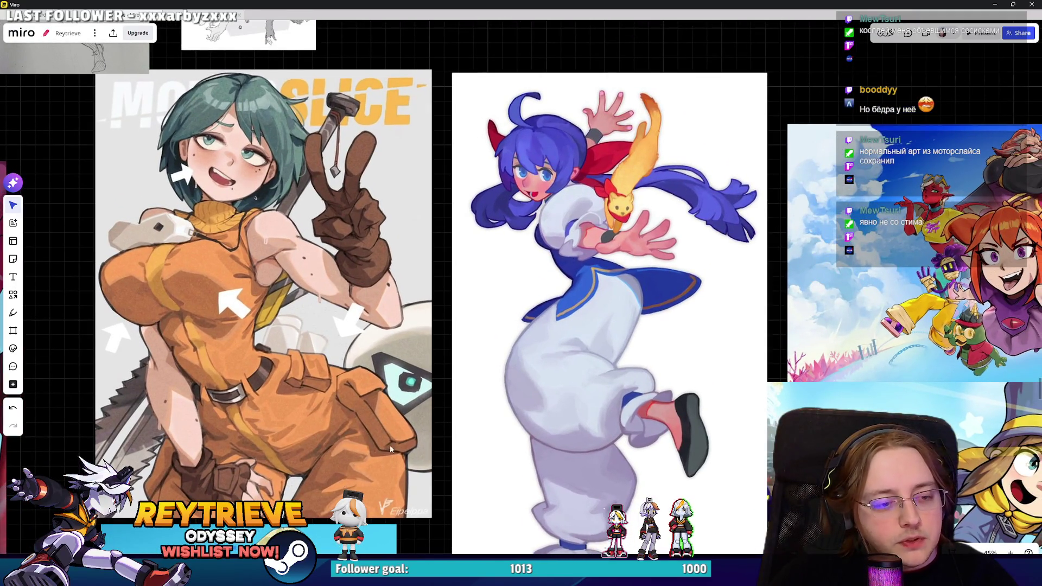
pyautogui.scroll(2, 369, 460)
pyautogui.hscroll(-2, 369, 460)
pyautogui.scroll(-2, 596, 244)
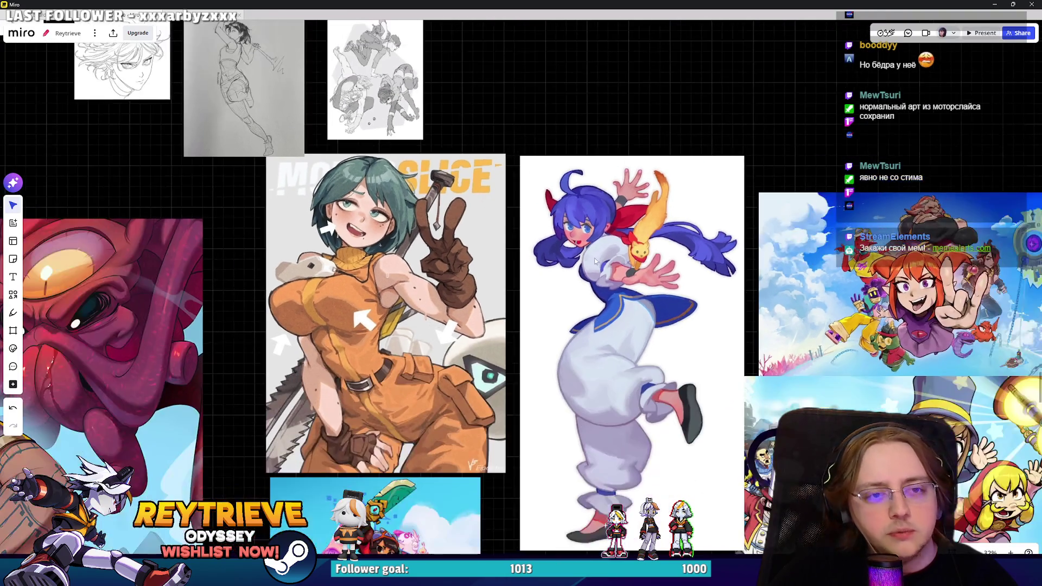
pyautogui.scroll(3, 597, 244)
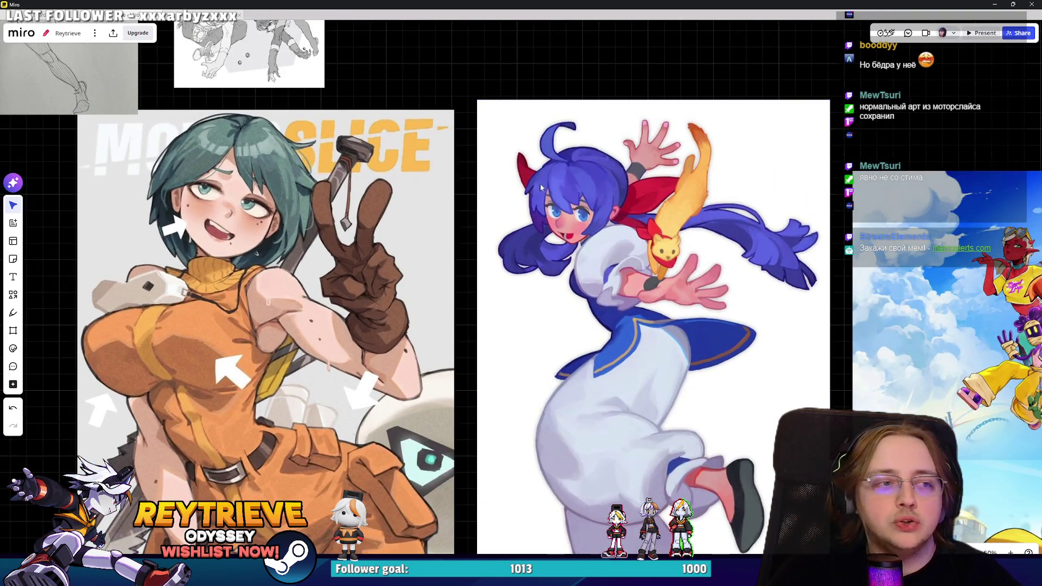
pyautogui.scroll(-2, 541, 177)
pyautogui.scroll(-1, 591, 226)
pyautogui.hscroll(1, 591, 226)
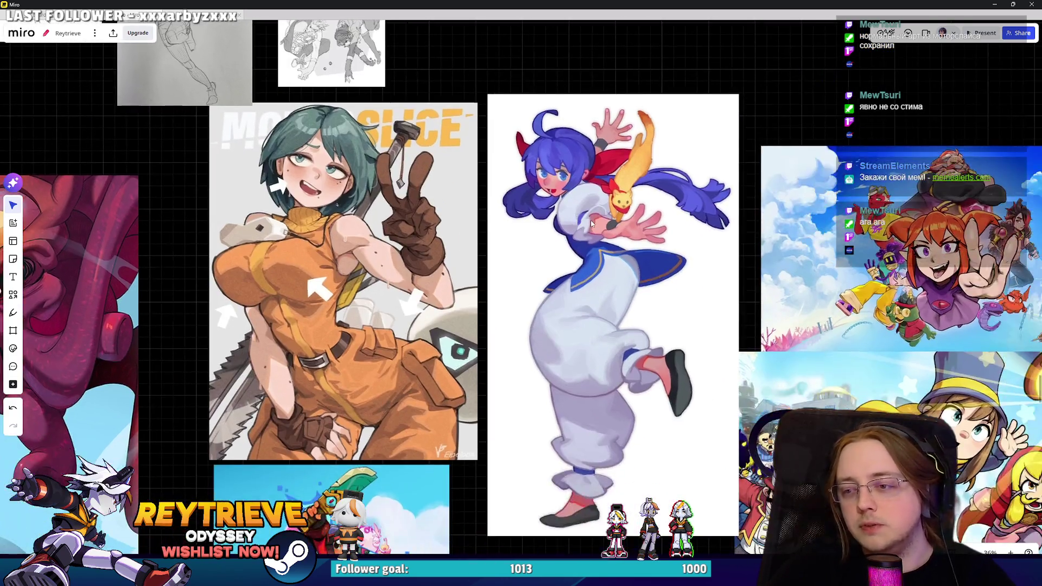
pyautogui.scroll(1, 592, 226)
pyautogui.scroll(-6, 583, 236)
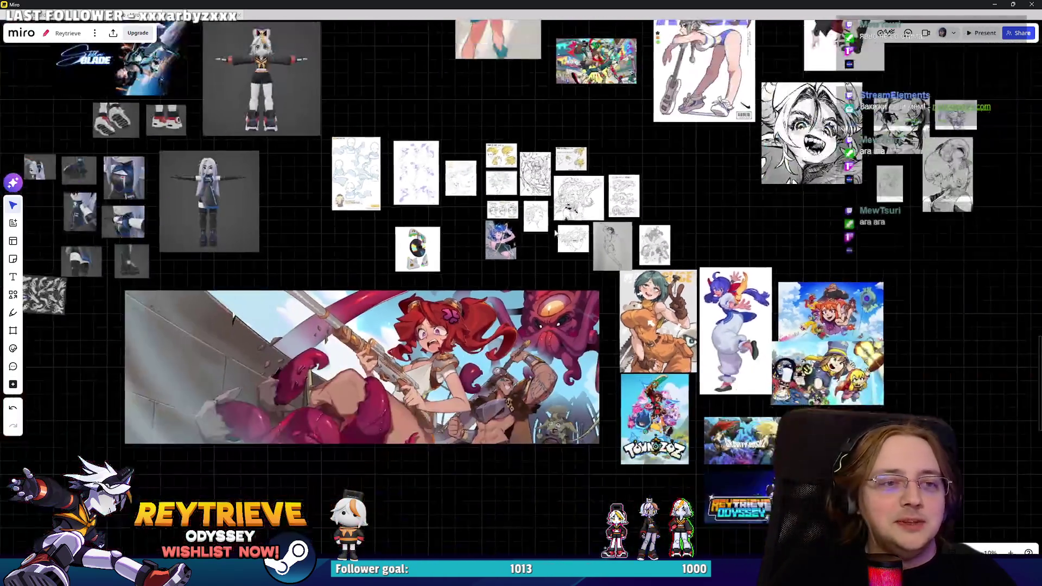
pyautogui.scroll(3, 569, 244)
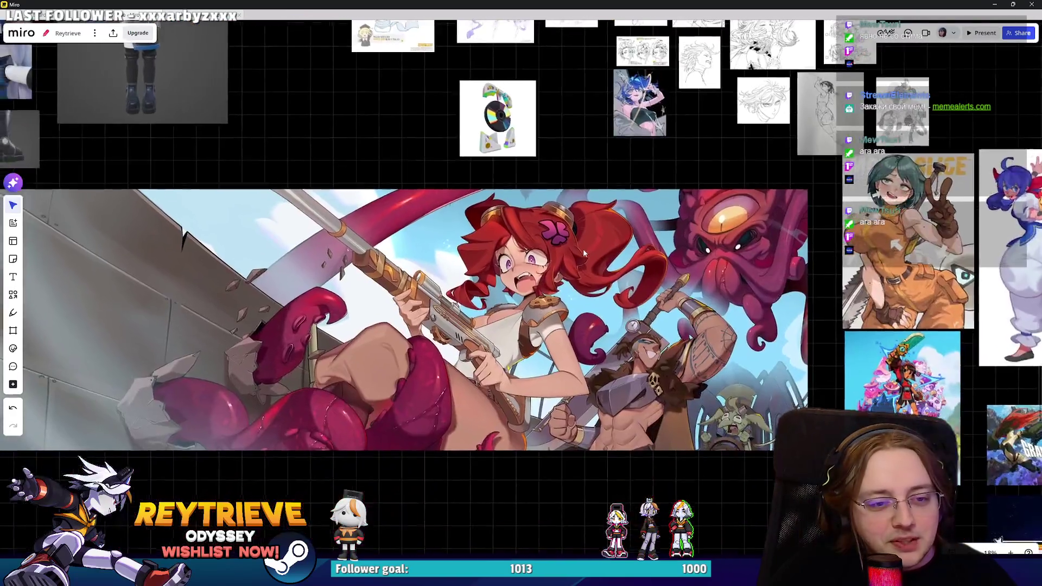
pyautogui.scroll(2, 576, 252)
pyautogui.scroll(-2, 576, 252)
pyautogui.scroll(2, 607, 280)
pyautogui.scroll(-2, 606, 286)
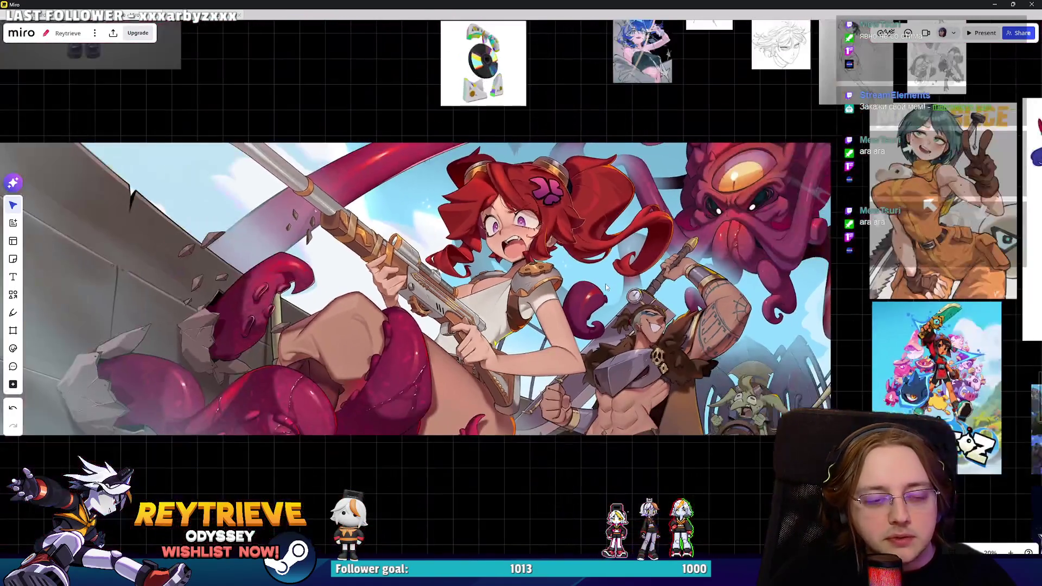
pyautogui.scroll(4, 606, 288)
pyautogui.scroll(5, 545, 297)
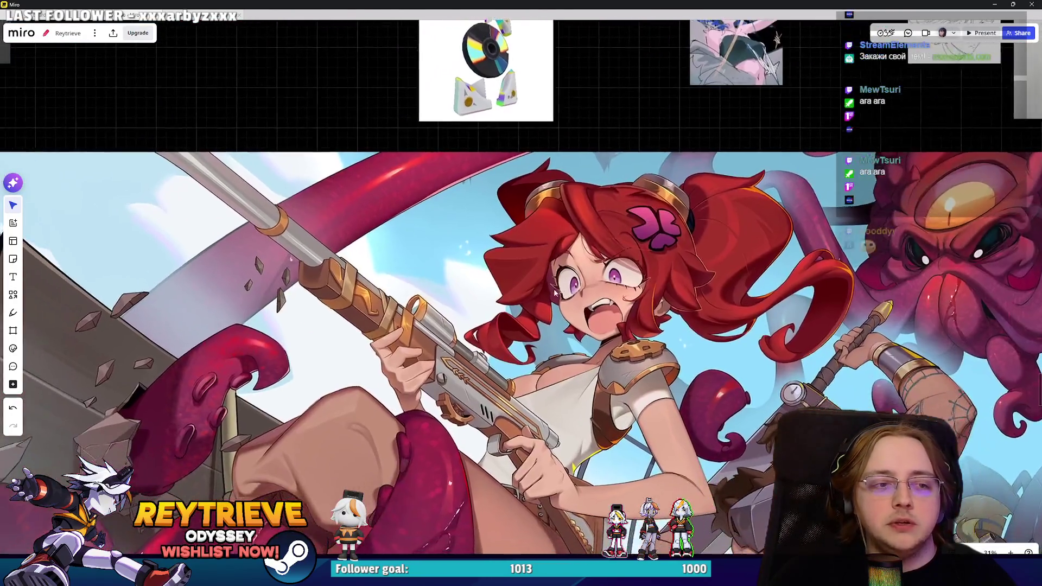
pyautogui.scroll(2, 548, 297)
pyautogui.scroll(-3, 597, 293)
pyautogui.scroll(1, 666, 285)
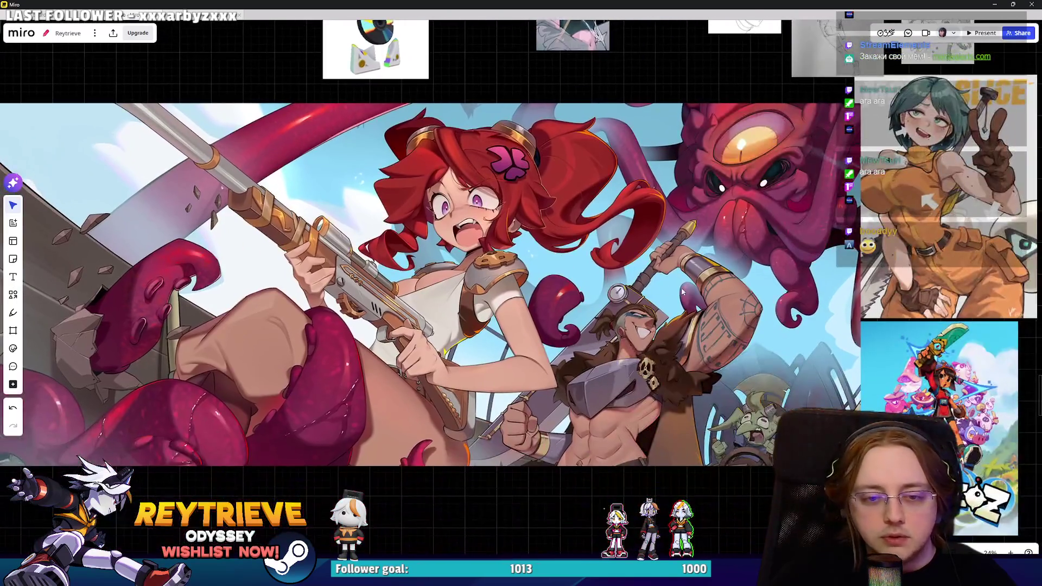
pyautogui.scroll(8, 699, 314)
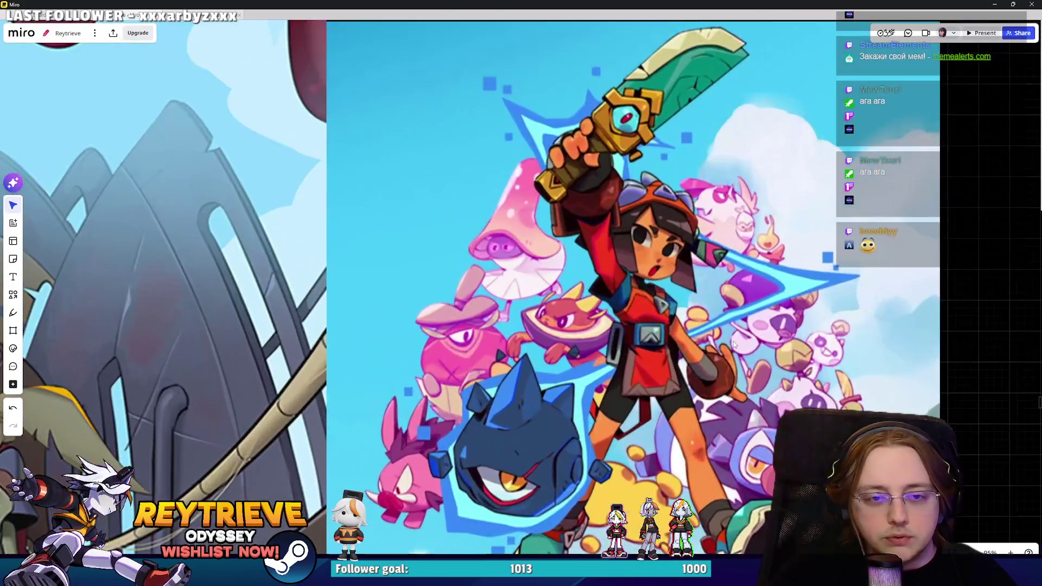
pyautogui.scroll(-3, 734, 341)
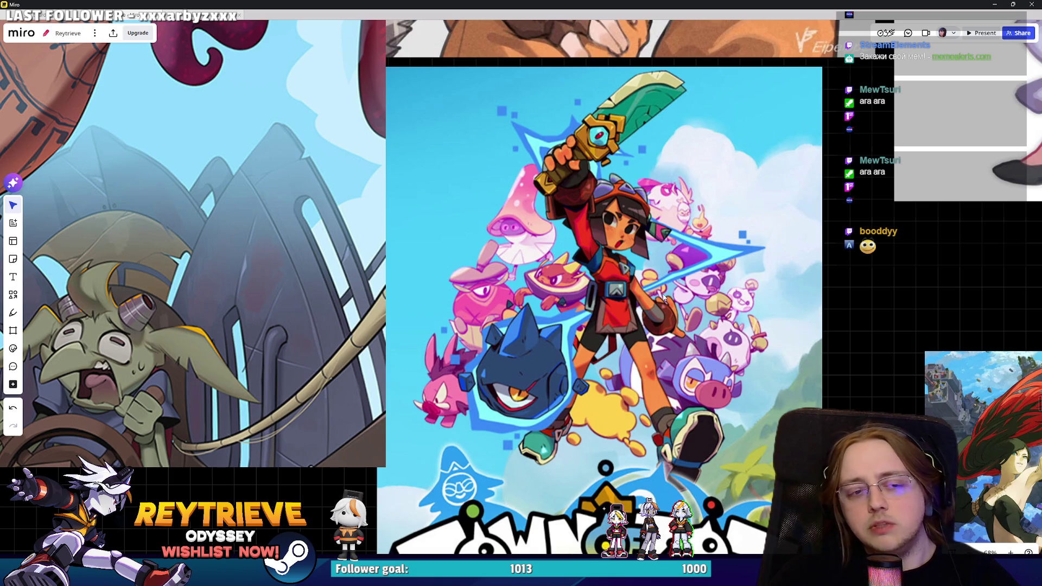
# Zoom in on the blue-haired character art, then return to the Photoshop banner.
pyautogui.scroll(-3, 663, 297)
pyautogui.scroll(4, 770, 347)
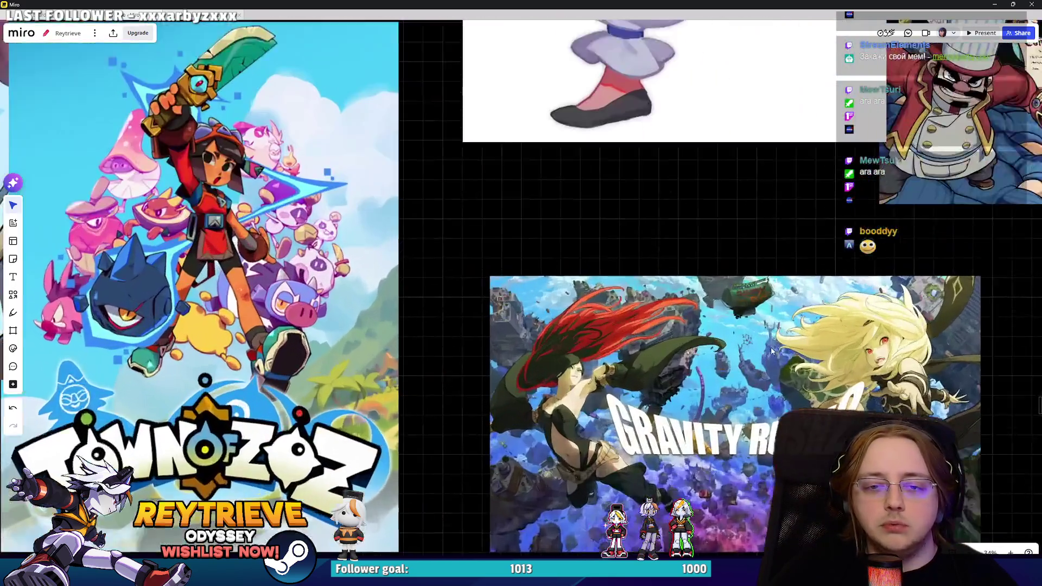
pyautogui.scroll(5, 740, 312)
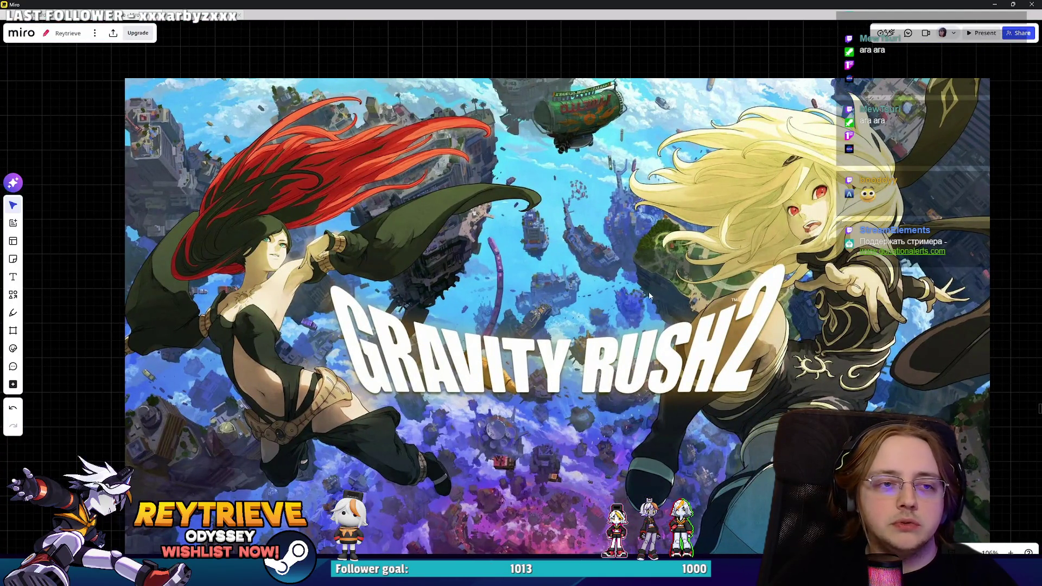
pyautogui.scroll(-10, 673, 190)
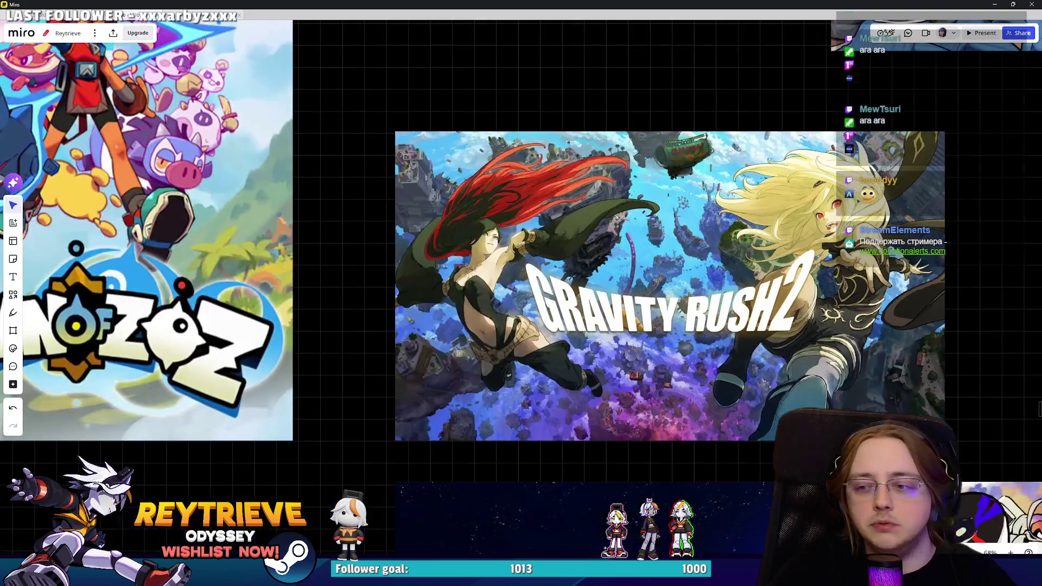
pyautogui.scroll(10, 673, 189)
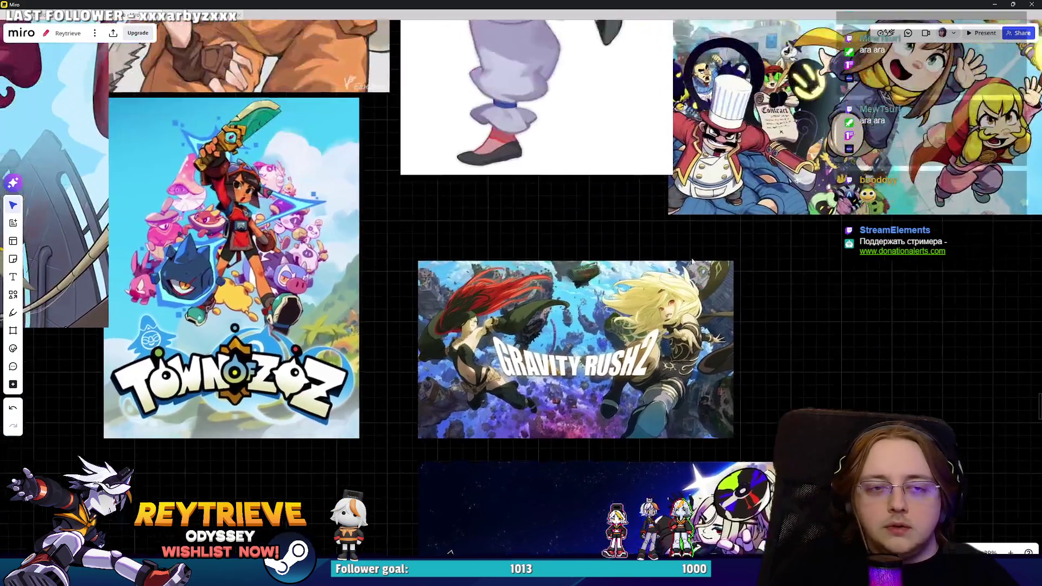
pyautogui.scroll(3, 457, 214)
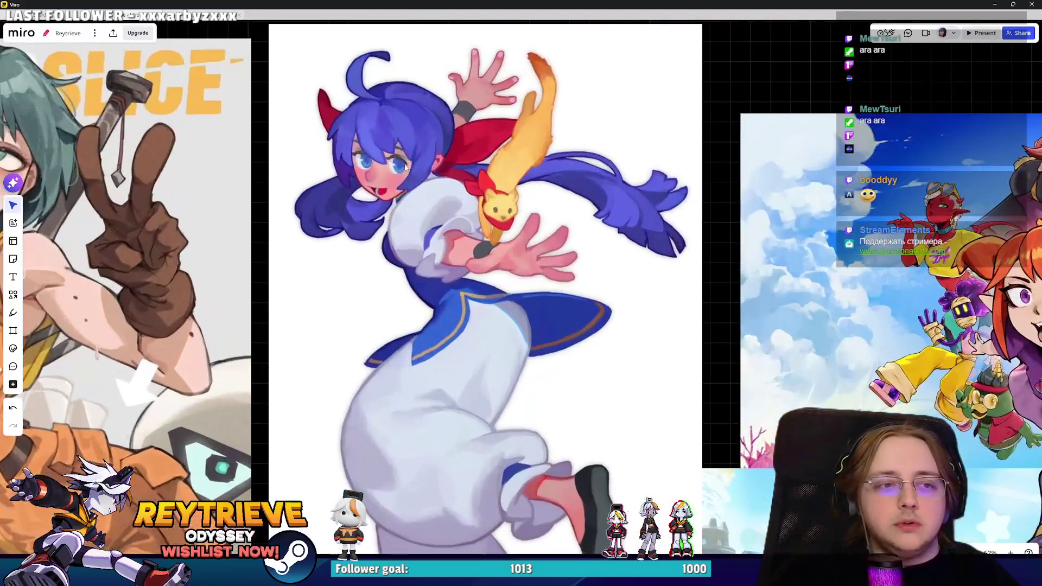
pyautogui.scroll(-3, 431, 187)
pyautogui.scroll(5, 432, 201)
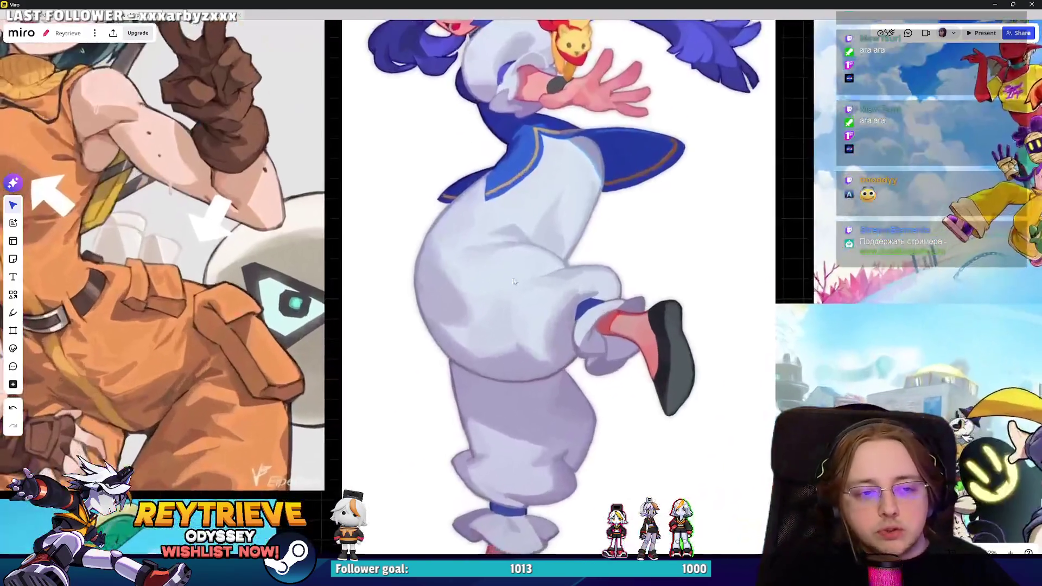
pyautogui.scroll(-4, 589, 275)
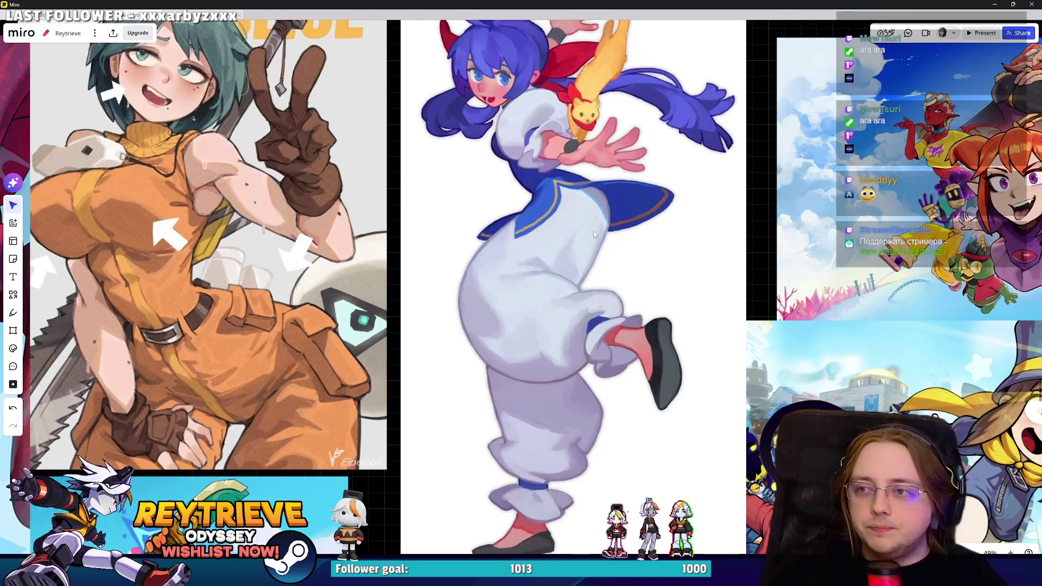
pyautogui.hotkey('alt', 'Tab')
pyautogui.scroll(-5, 413, 271)
pyautogui.scroll(4, 660, 274)
pyautogui.scroll(2, 660, 274)
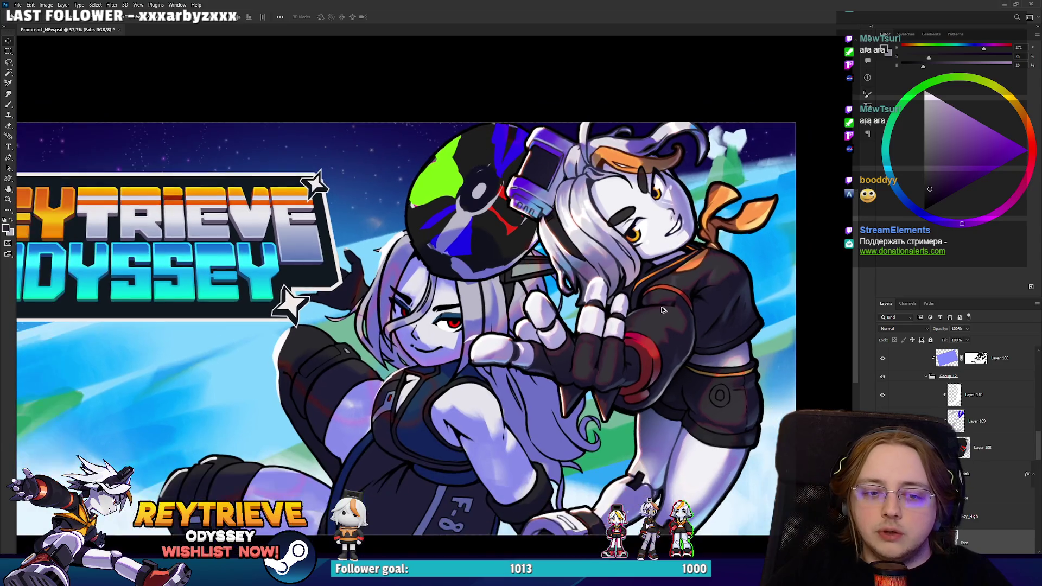
pyautogui.scroll(2, 662, 308)
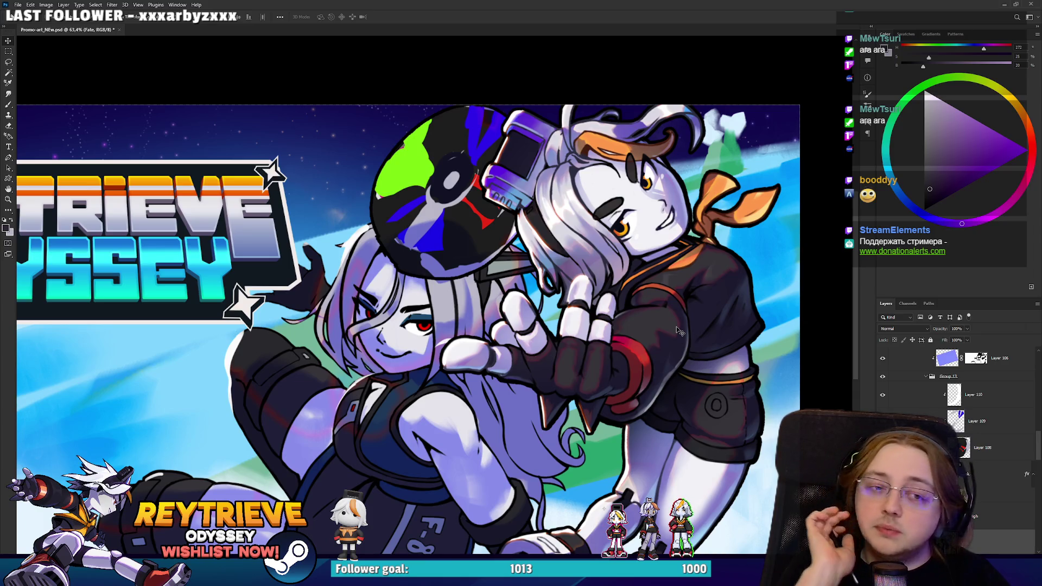
pyautogui.scroll(5, 962, 441)
pyautogui.scroll(5, 962, 441)
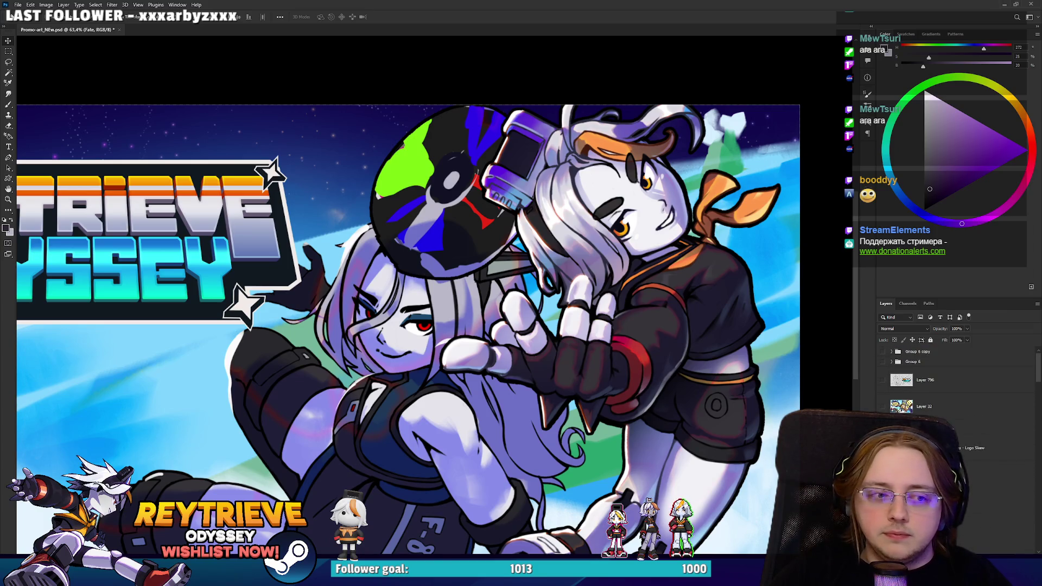
pyautogui.click(883, 362)
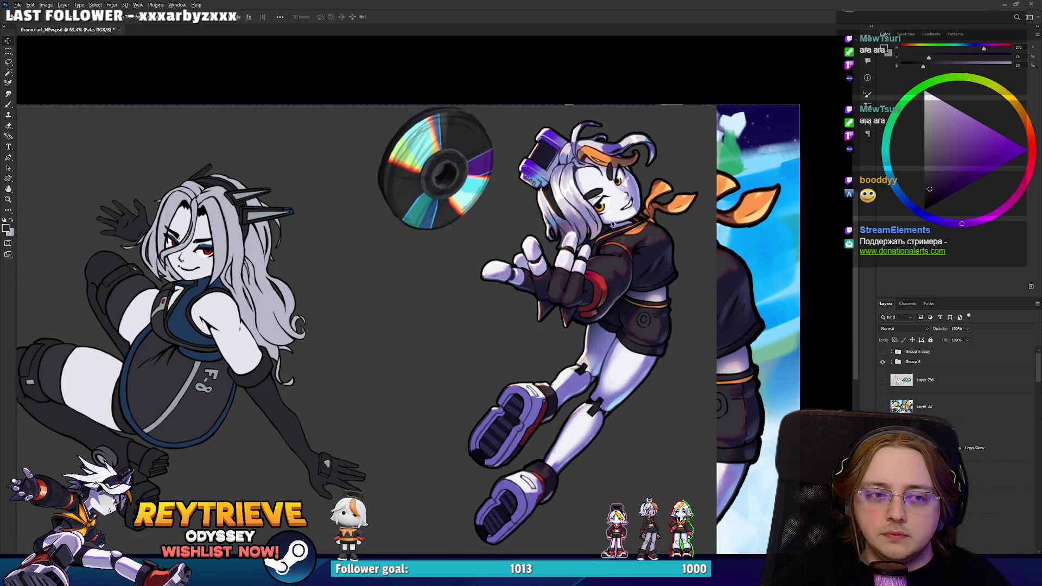
pyautogui.scroll(5, 612, 230)
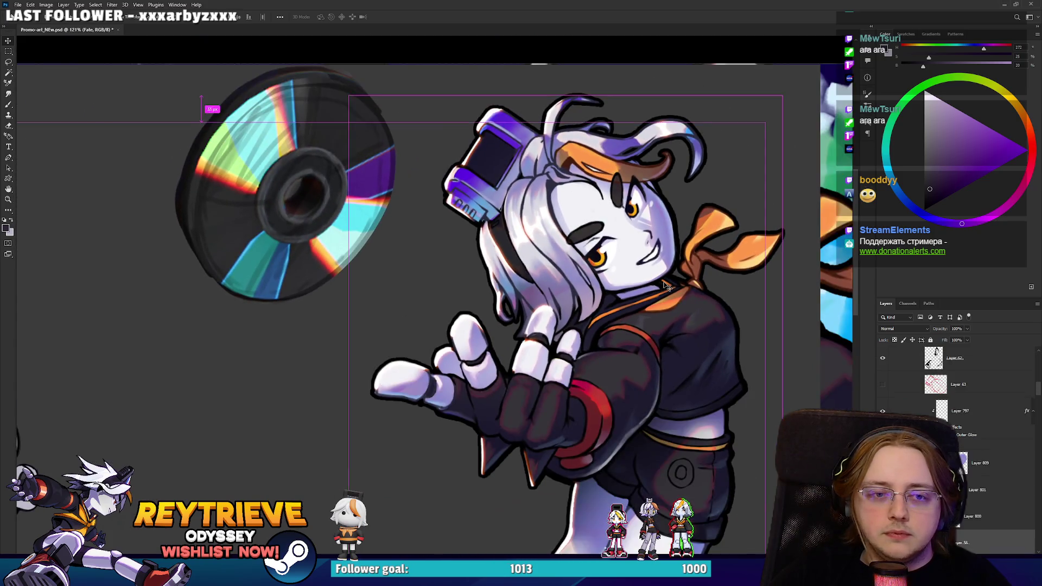
pyautogui.click(962, 542)
pyautogui.scroll(-3, 962, 462)
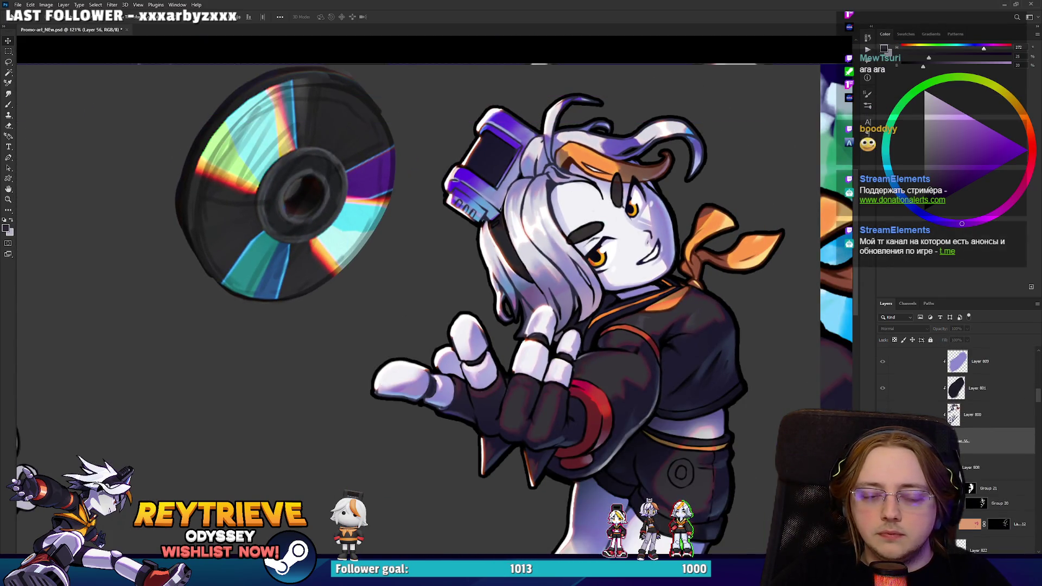
pyautogui.scroll(5, 913, 411)
pyautogui.scroll(5, 913, 411)
pyautogui.click(883, 362)
pyautogui.scroll(-6, 694, 318)
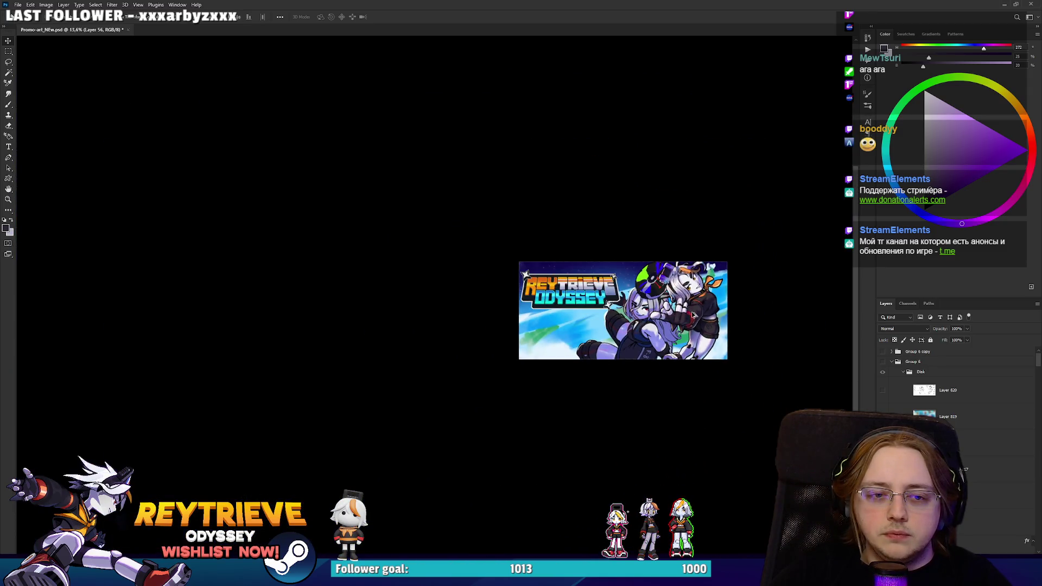
# Add a new empty highlight layer above Layer 112.
pyautogui.scroll(-2, 694, 313)
pyautogui.scroll(3, 695, 320)
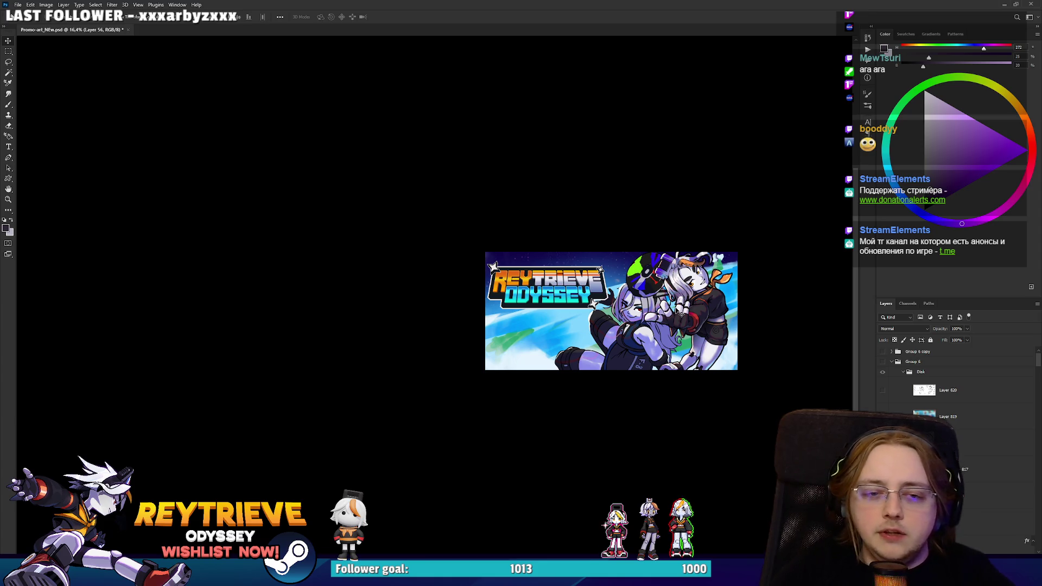
pyautogui.scroll(3, 689, 304)
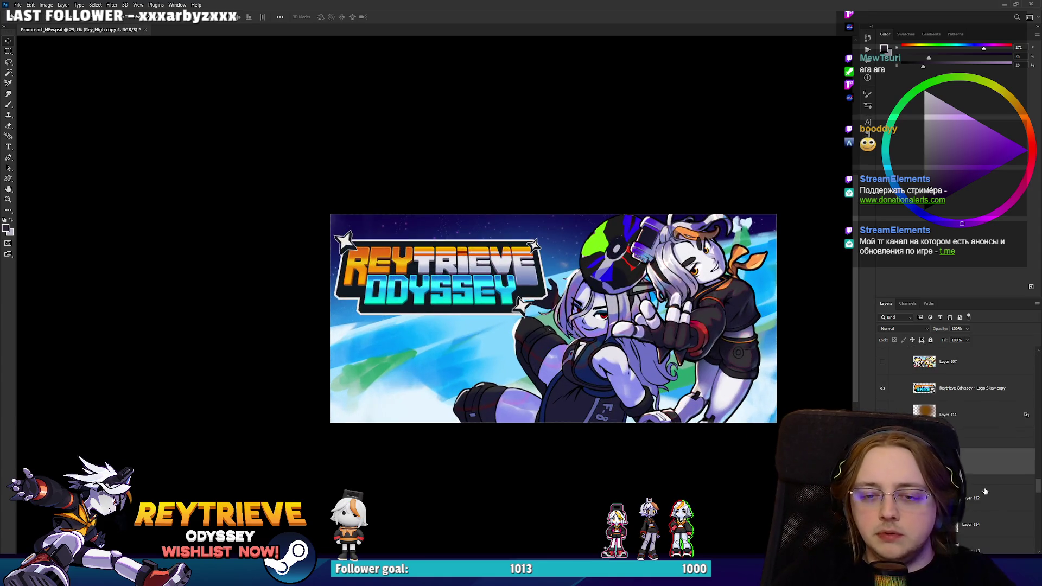
pyautogui.click(974, 486)
pyautogui.hotkey('ctrl', 'shift', 'alt', 'n')
# Paint a light highlight stroke over the hands with a chosen brush tip.
pyautogui.press('b')
pyautogui.rightClick(584, 315)
pyautogui.click(772, 425)
pyautogui.keyDown('alt'); pyautogui.click(651, 347); pyautogui.keyUp('alt')
pyautogui.moveTo(651, 348)
pyautogui.mouseDown()
pyautogui.moveTo(635, 363)
pyautogui.moveTo(697, 357)
pyautogui.moveTo(705, 304)
pyautogui.moveTo(597, 206)
pyautogui.moveTo(564, 304)
pyautogui.moveTo(610, 401)
pyautogui.mouseUp()
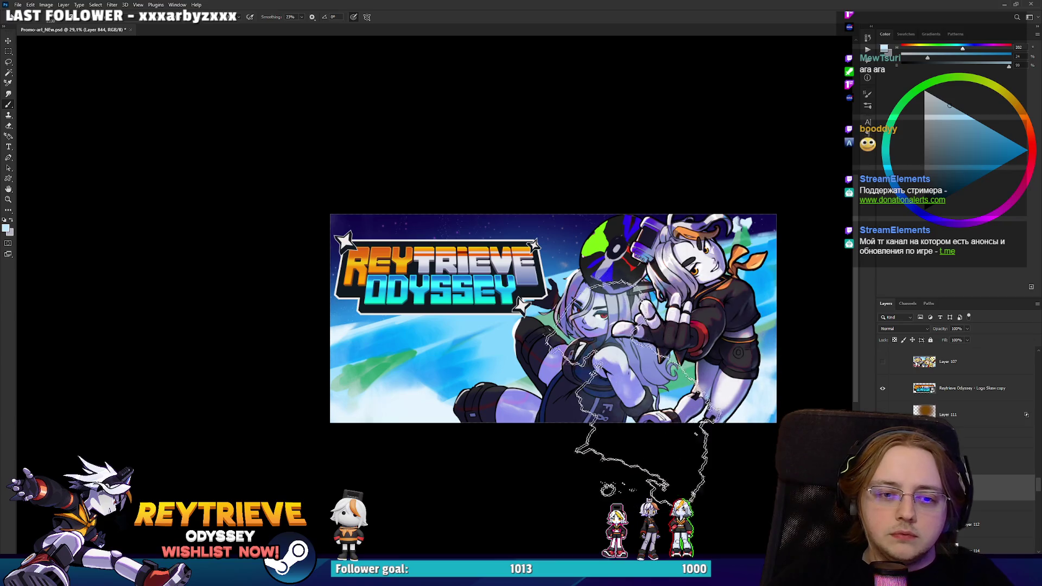
# Pick an eraser tip and trim the hand highlight, alternating Brush and Eraser.
pyautogui.press('e')
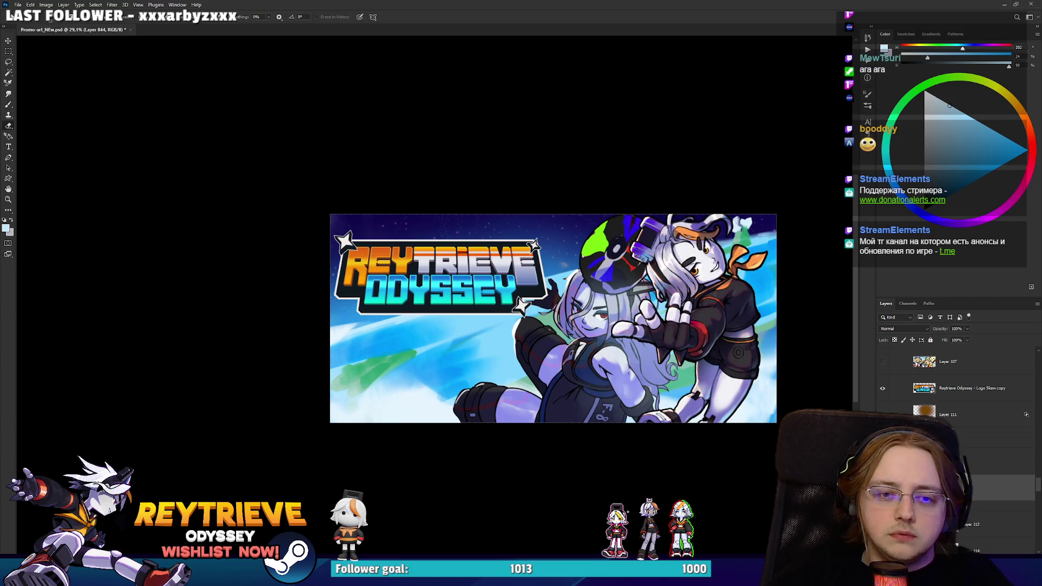
pyautogui.rightClick(611, 261)
pyautogui.doubleClick(669, 379)
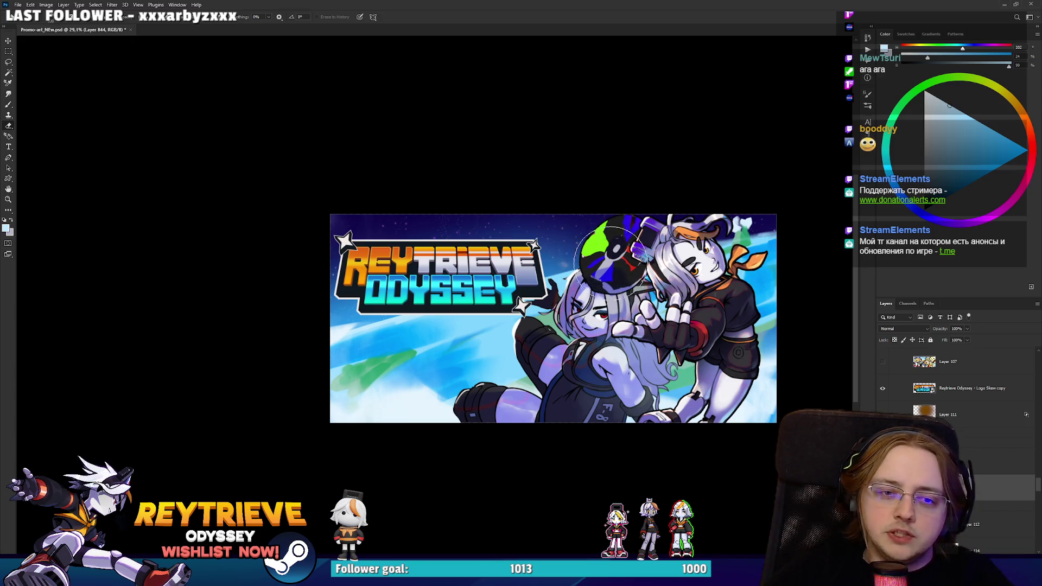
pyautogui.press('b')
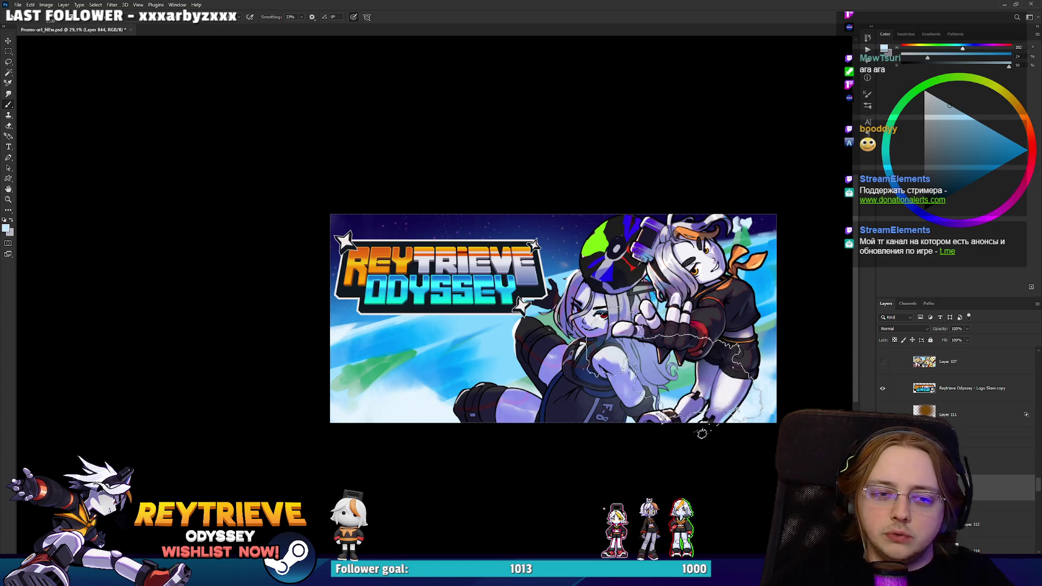
pyautogui.scroll(-5, 613, 342)
pyautogui.press('e')
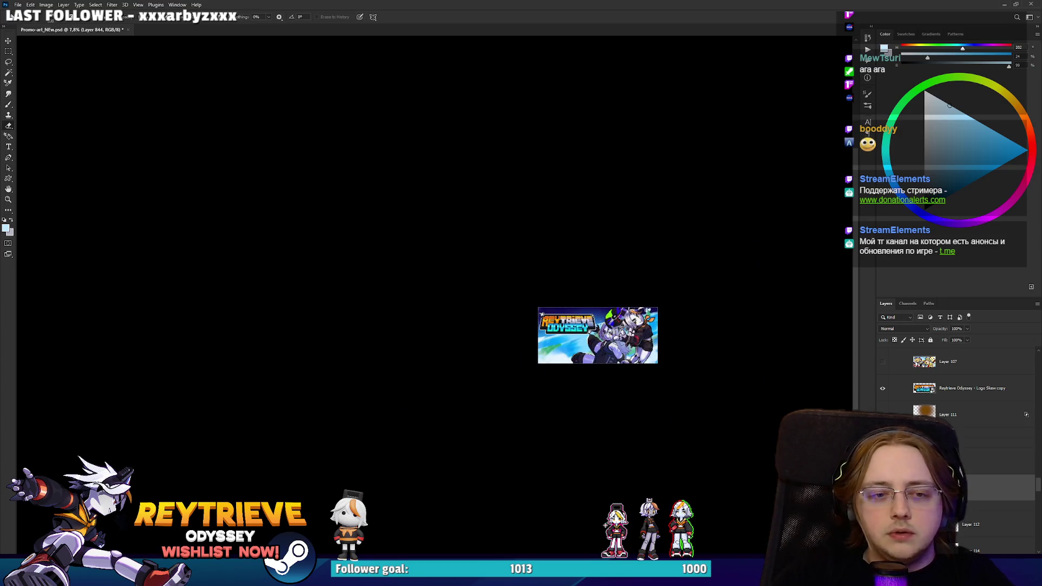
pyautogui.scroll(5, 624, 344)
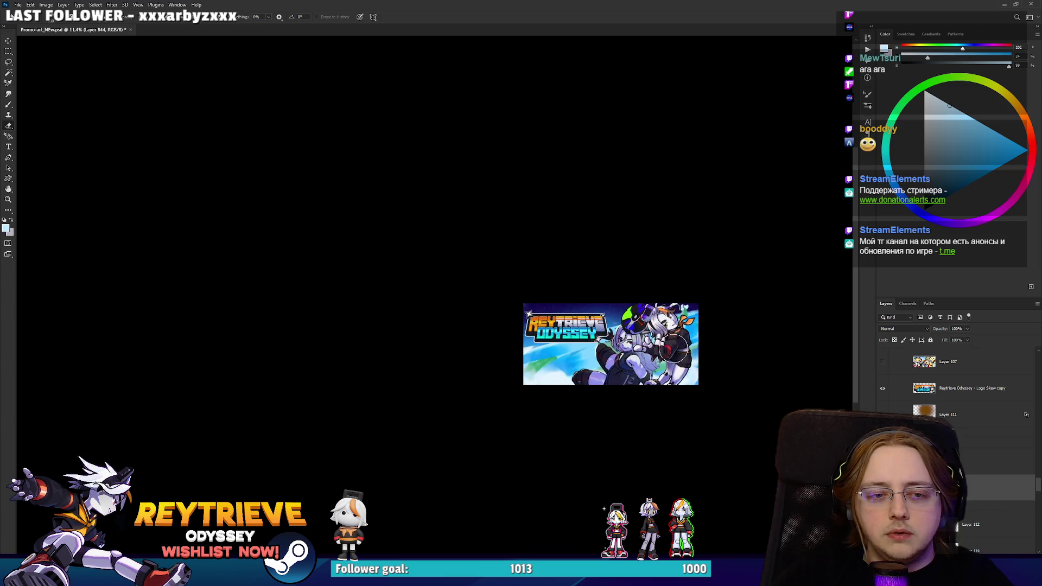
pyautogui.press('b')
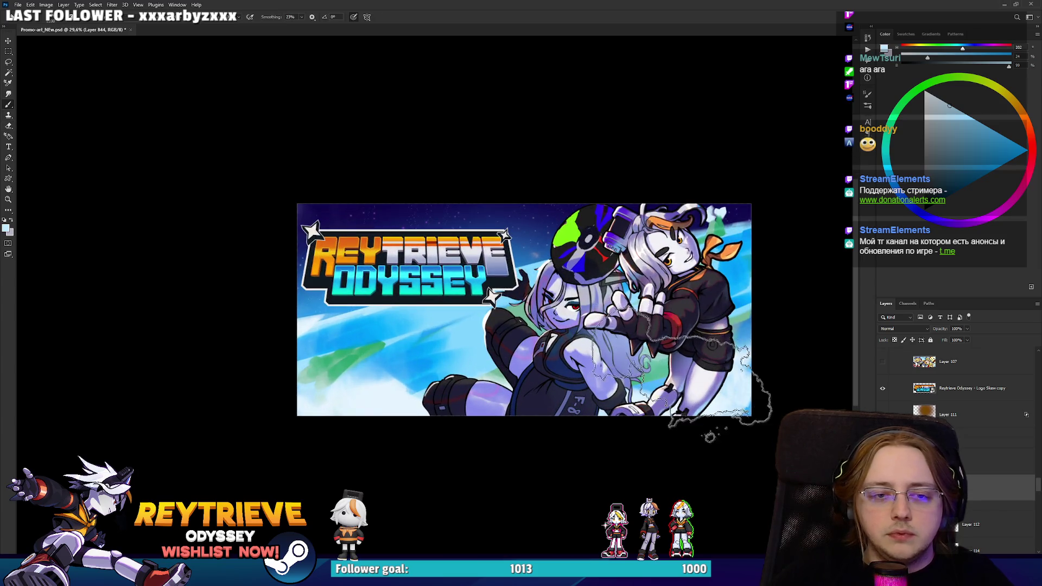
pyautogui.press('e')
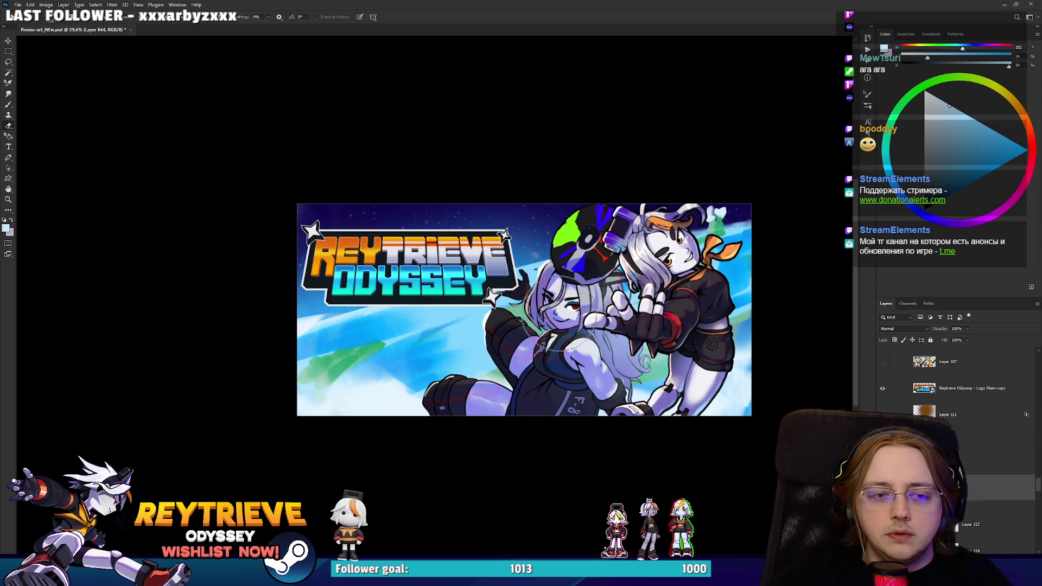
pyautogui.press('b')
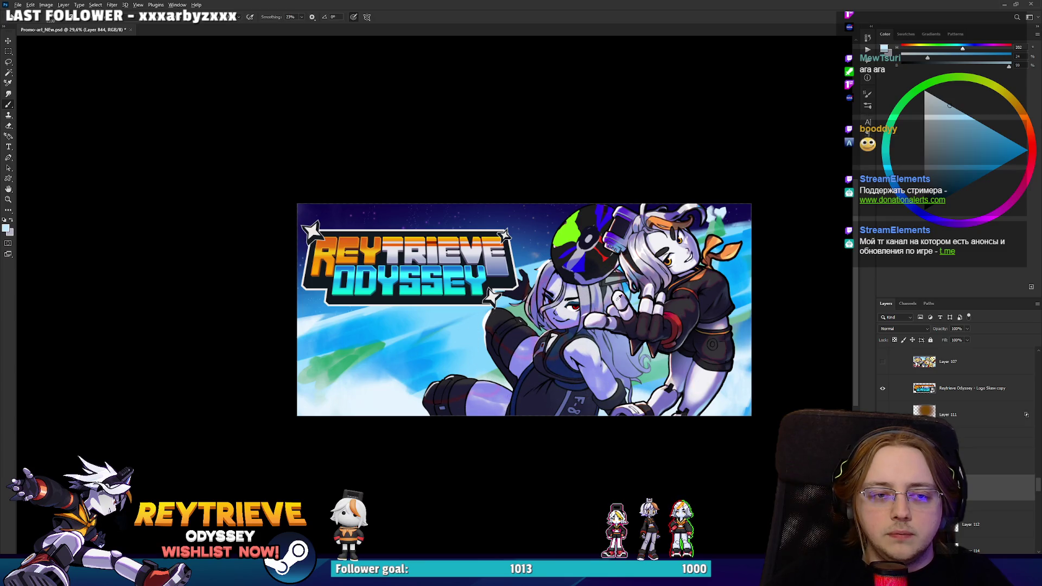
# Sample a near-black colour from the artwork for touch-ups.
pyautogui.keyDown('alt'); pyautogui.click(584, 419); pyautogui.keyUp('alt')
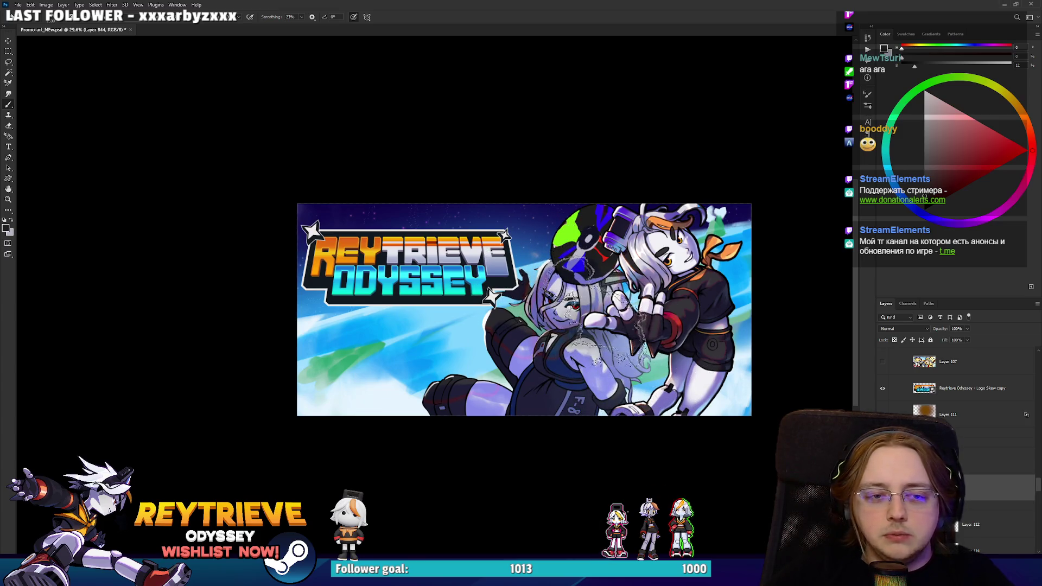
pyautogui.press('e')
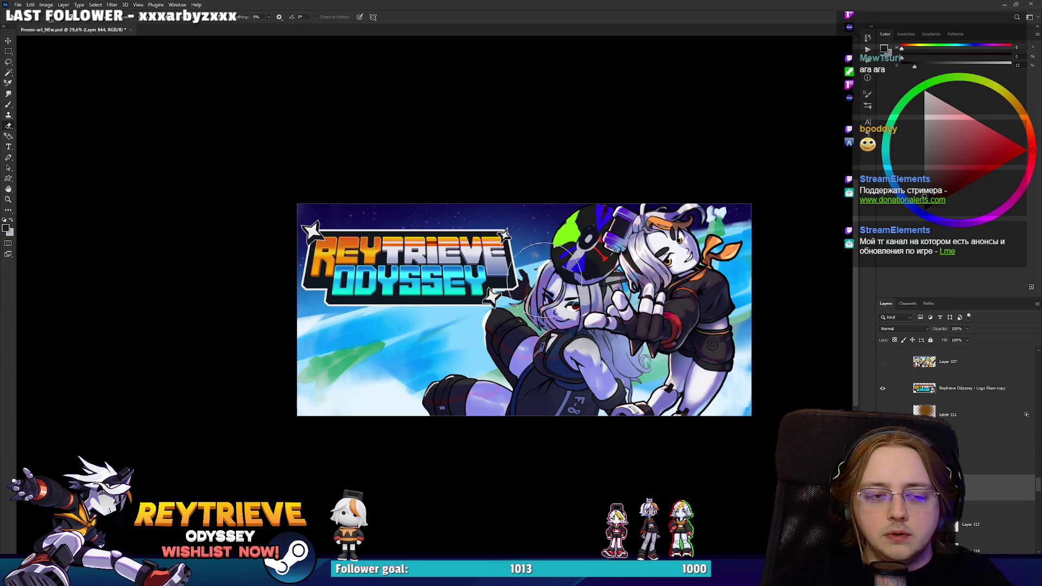
pyautogui.press('b')
pyautogui.press('e')
pyautogui.scroll(-5, 573, 293)
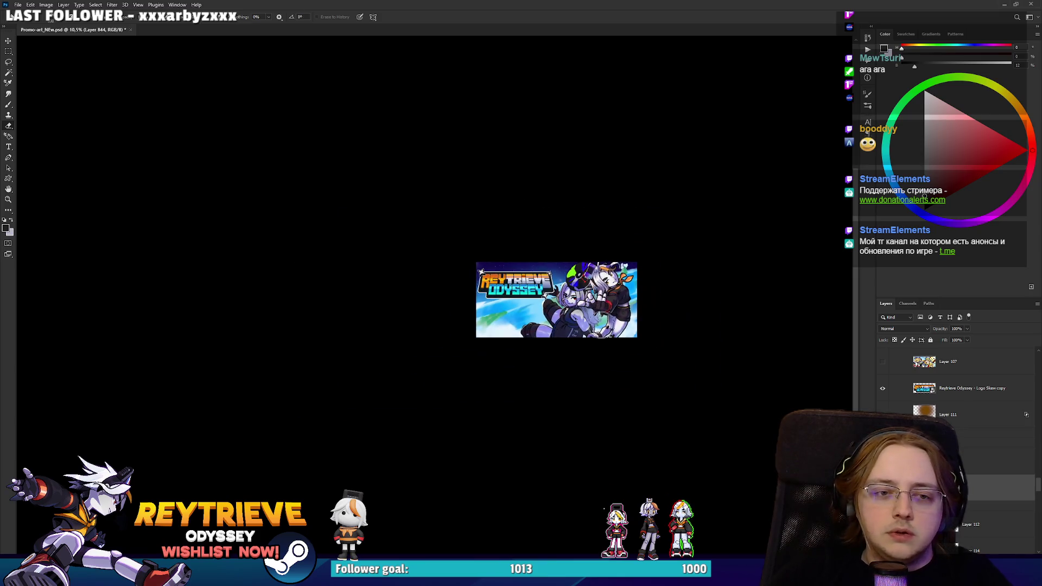
# Move Layer 110 higher in the layer stack to change the disc's look.
pyautogui.scroll(5, 605, 336)
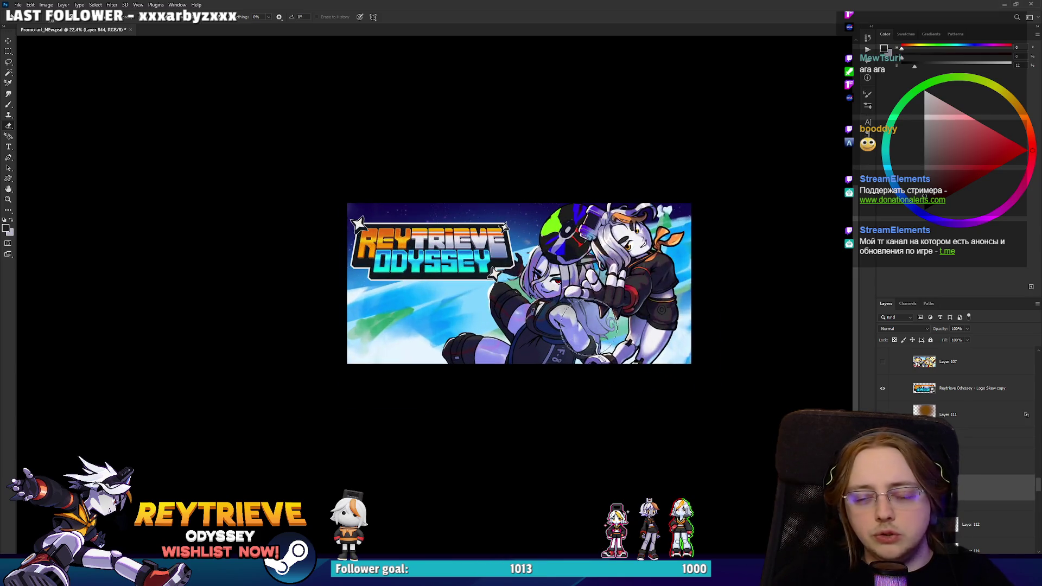
pyautogui.scroll(1, 627, 364)
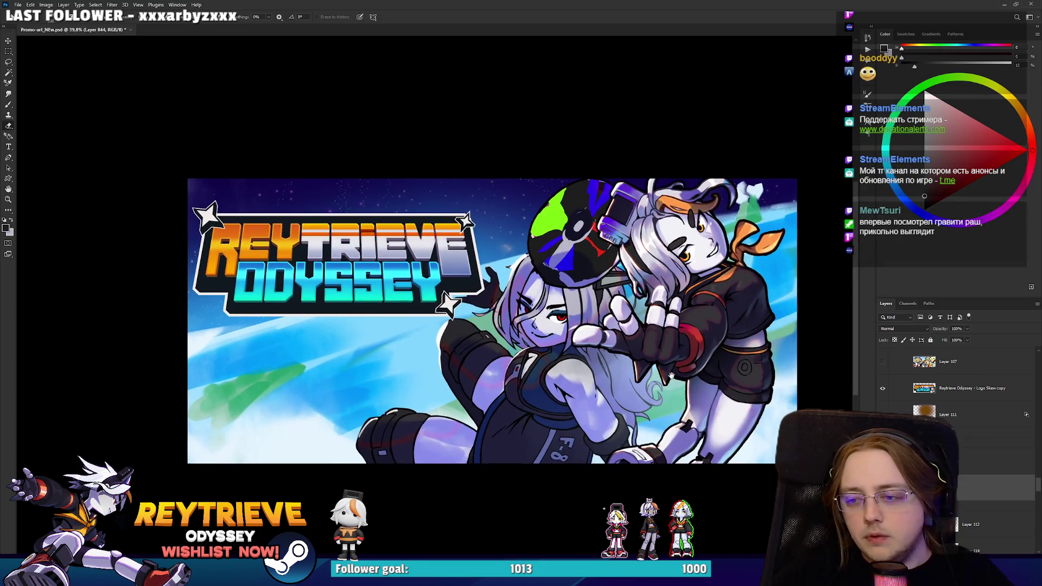
pyautogui.scroll(-1, 671, 374)
pyautogui.scroll(1, 672, 375)
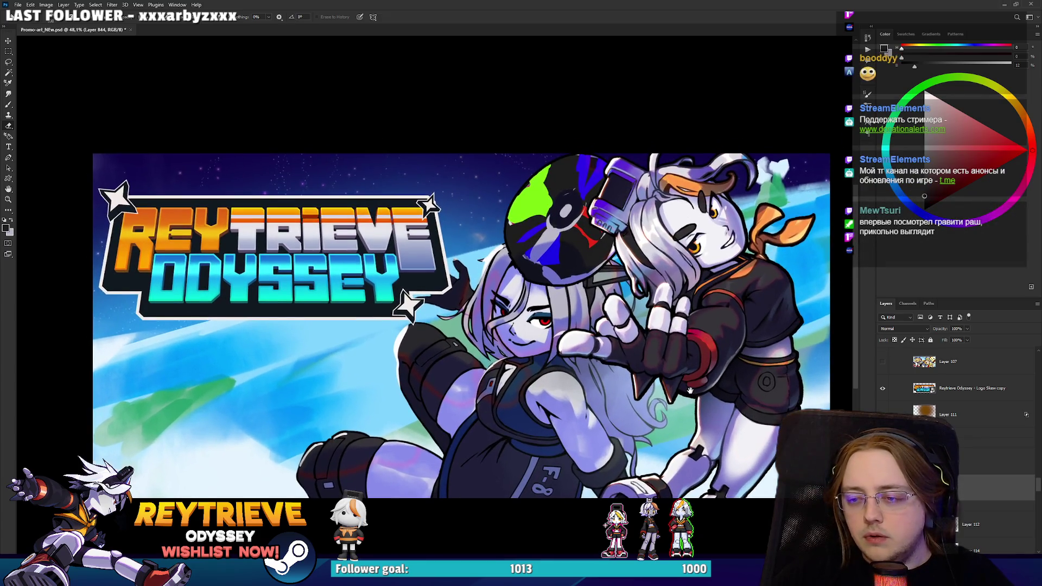
pyautogui.scroll(-1, 690, 389)
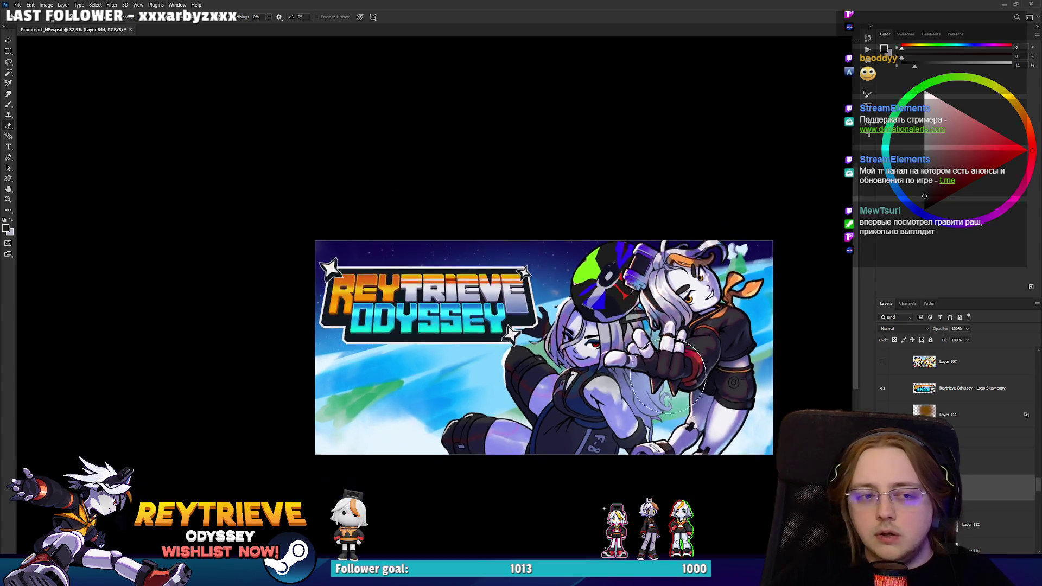
pyautogui.scroll(2, 672, 387)
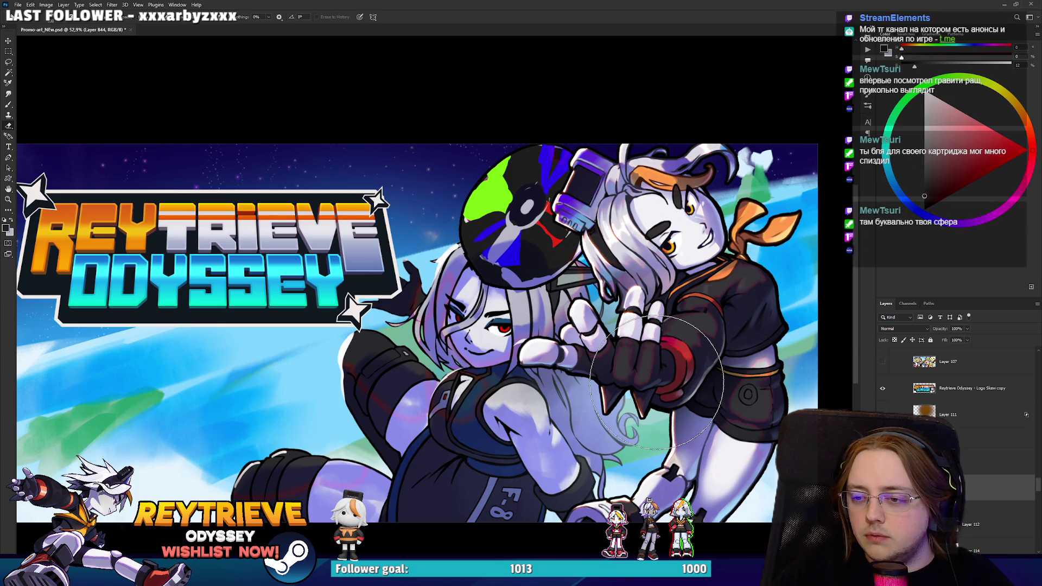
pyautogui.scroll(-2, 970, 464)
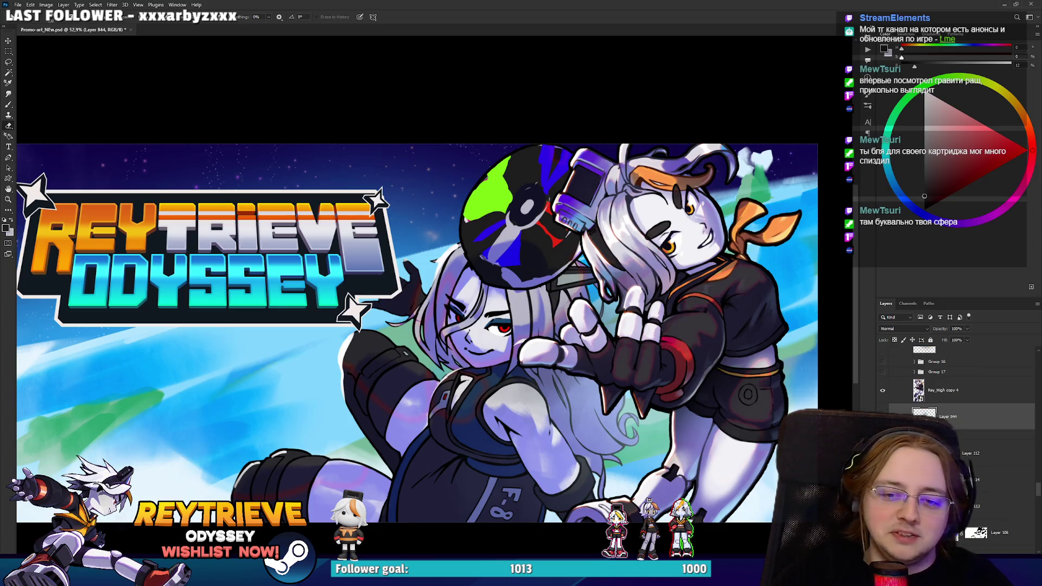
pyautogui.scroll(-3, 955, 461)
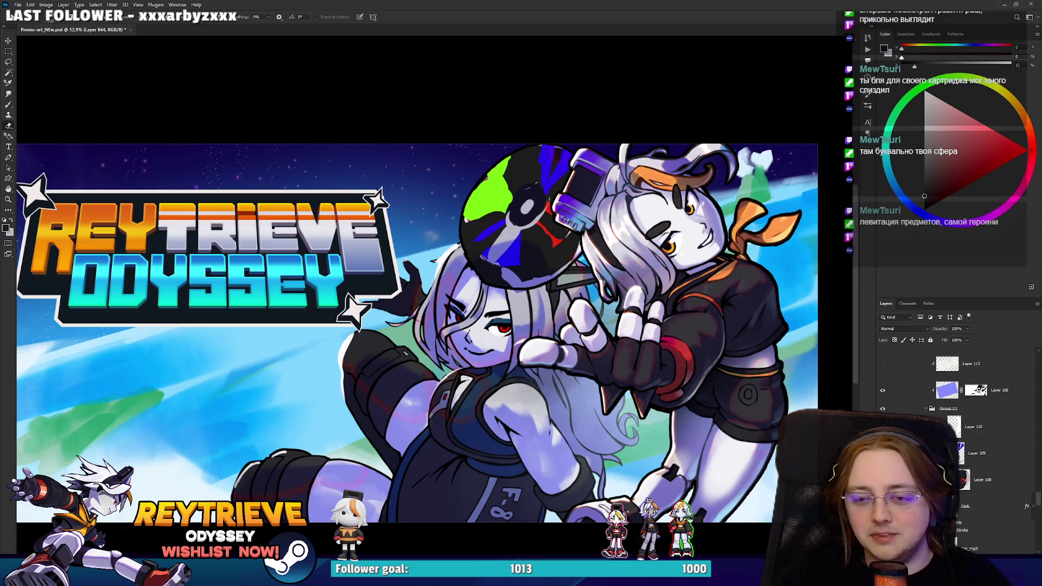
pyautogui.click(963, 505)
pyautogui.scroll(2, 979, 474)
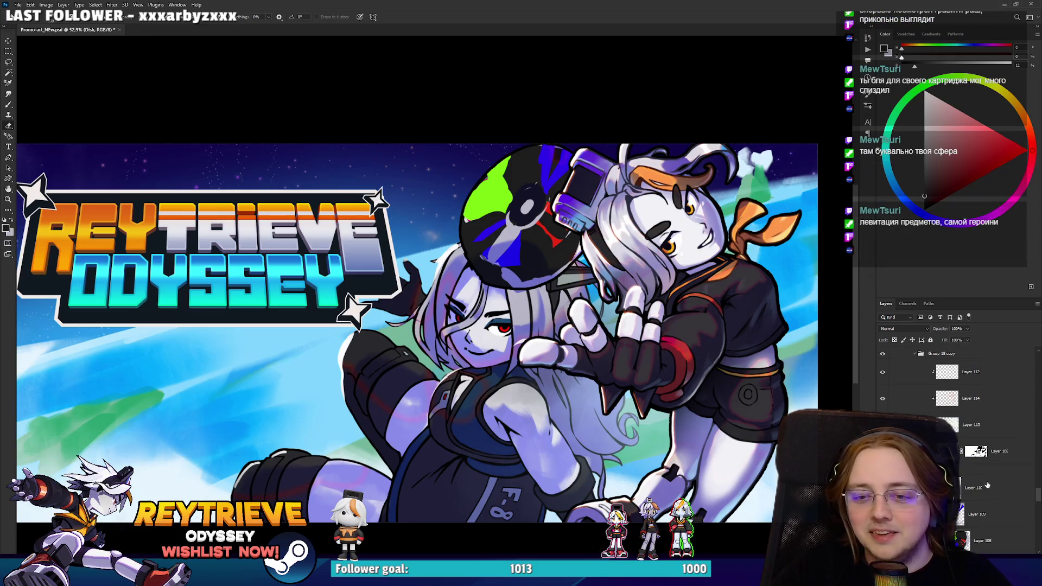
pyautogui.click(986, 483)
pyautogui.moveTo(995, 488)
pyautogui.mouseDown()
pyautogui.moveTo(976, 358)
pyautogui.moveTo(973, 423)
pyautogui.mouseUp()
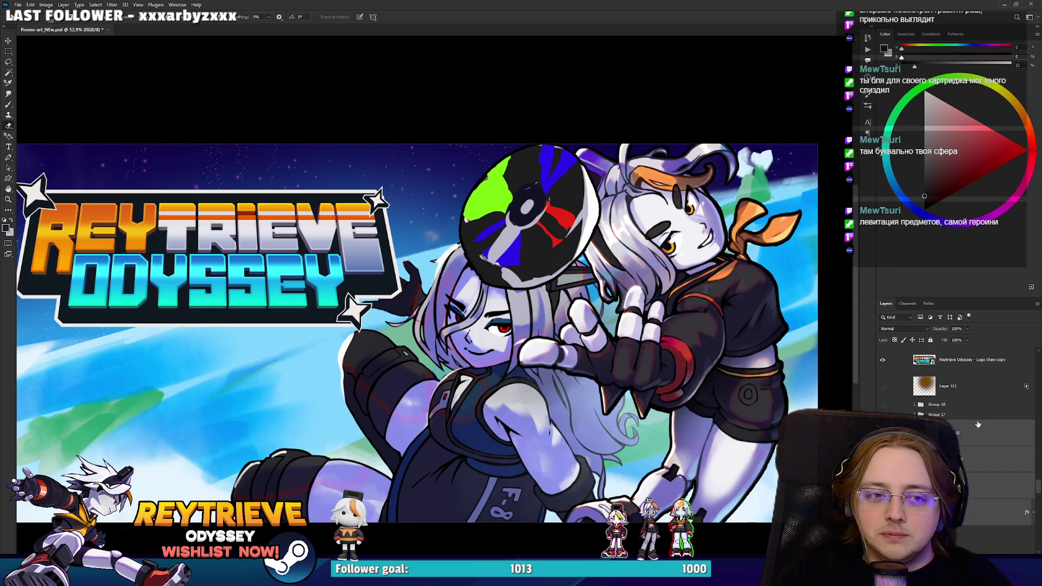
# Shift the disc slightly left so it sits above the grey-haired girl's head.
pyautogui.scroll(-1, 675, 325)
pyautogui.scroll(-3, 675, 326)
pyautogui.scroll(3, 675, 324)
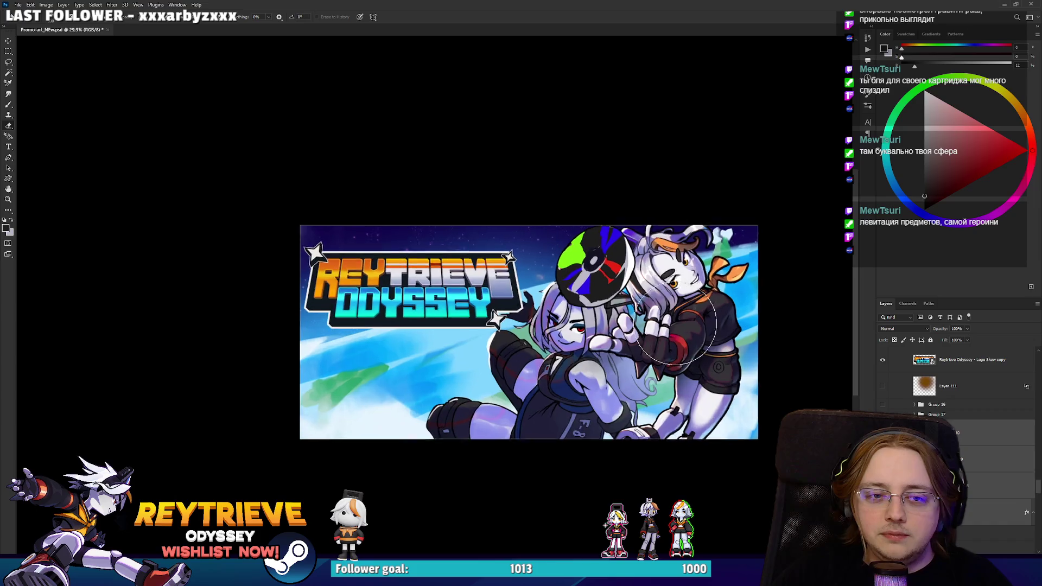
pyautogui.scroll(1, 675, 324)
pyautogui.press('v')
pyautogui.moveTo(636, 317); pyautogui.dragTo(612, 326)
pyautogui.scroll(-3, 613, 324)
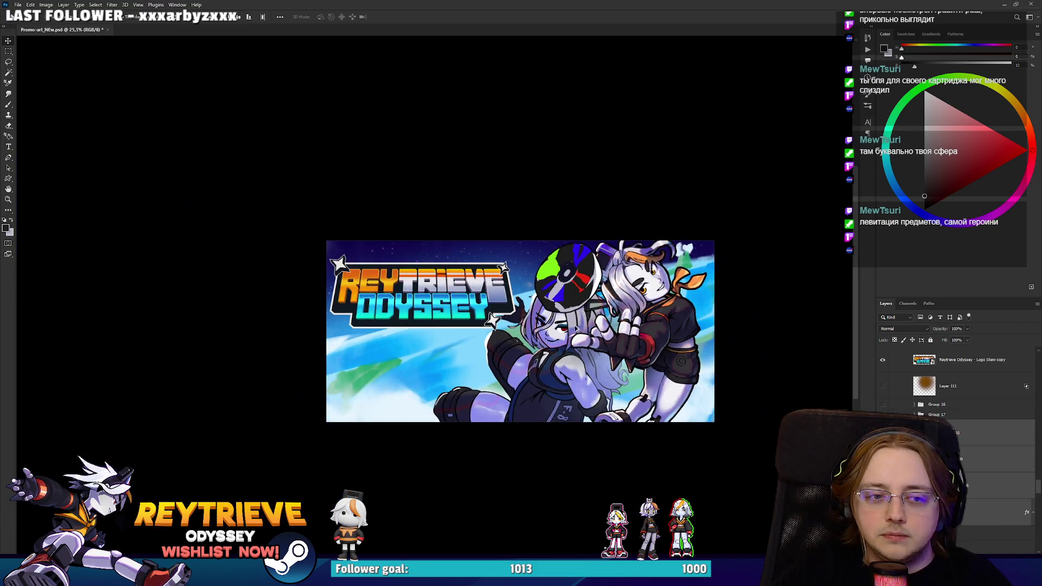
pyautogui.scroll(-3, 550, 364)
pyautogui.scroll(4, 548, 387)
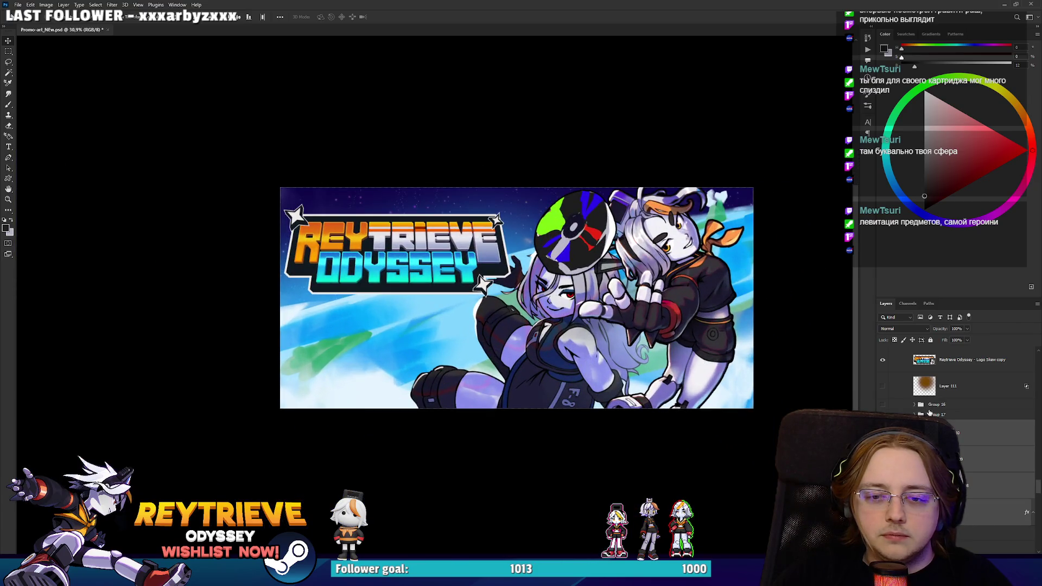
pyautogui.scroll(-5, 927, 411)
pyautogui.click(999, 467)
# Free-transform Group 18 copy: squash it shorter from the top and shift it up-right.
pyautogui.moveTo(674, 360)
pyautogui.mouseDown()
pyautogui.moveTo(658, 361)
pyautogui.moveTo(648, 336)
pyautogui.moveTo(654, 365)
pyautogui.mouseUp()
pyautogui.hotkey('ctrl', 'z')
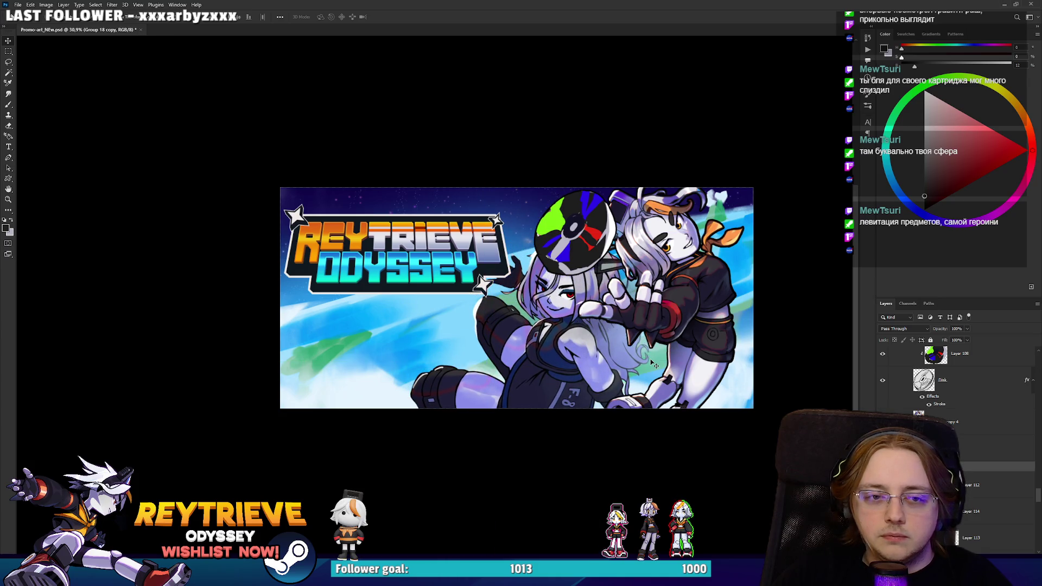
pyautogui.hotkey('ctrl', 't')
pyautogui.moveTo(490, 116); pyautogui.dragTo(490, 137)
pyautogui.moveTo(568, 336); pyautogui.dragTo(581, 331)
pyautogui.press('Return')
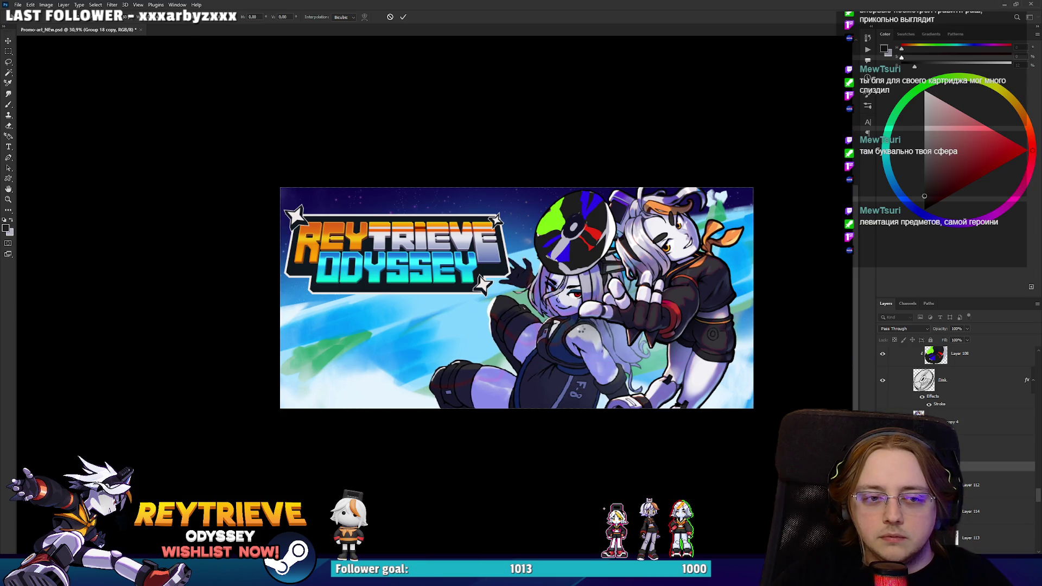
pyautogui.scroll(-5, 579, 353)
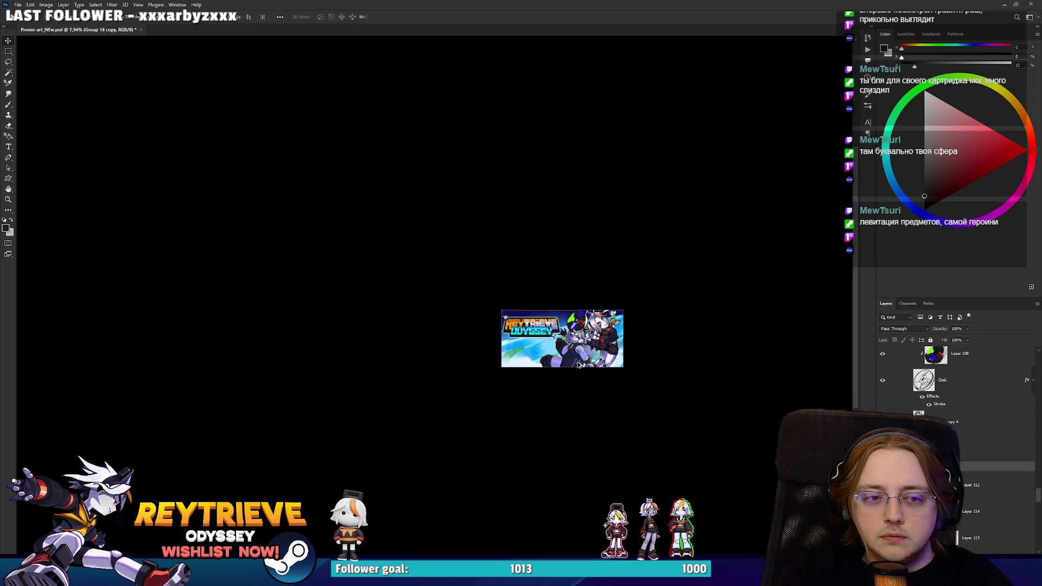
pyautogui.scroll(10, 580, 350)
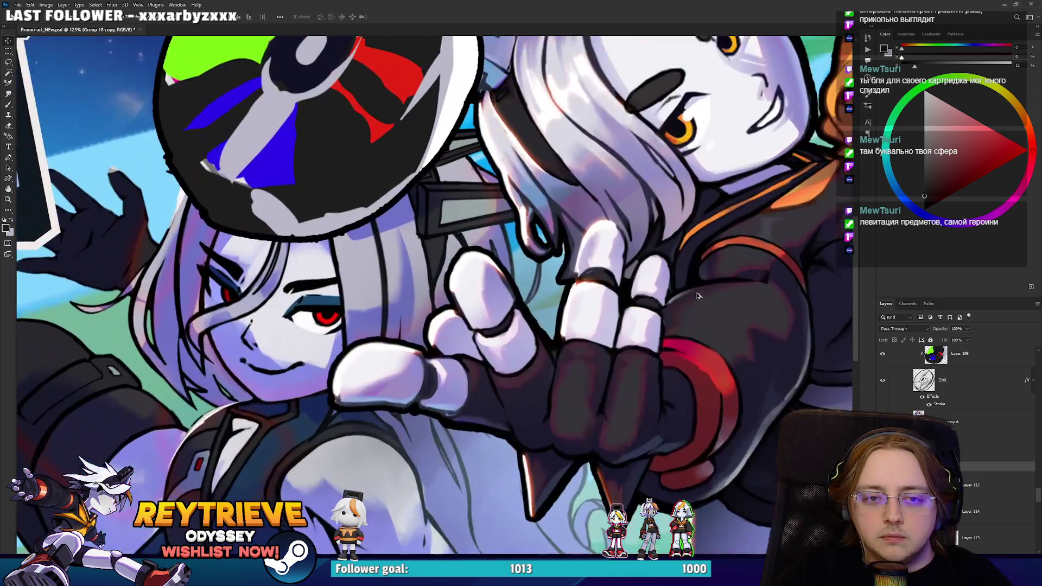
pyautogui.moveTo(698, 296); pyautogui.dragTo(620, 442)
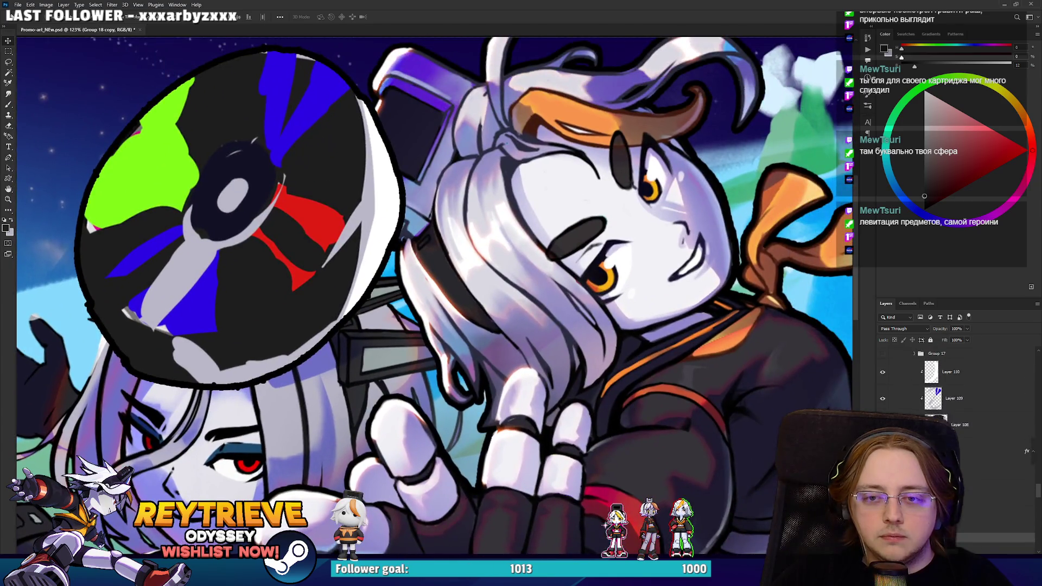
# Make the hidden Group 6 source artwork visible over the banner.
pyautogui.moveTo(1038, 488); pyautogui.dragTo(1038, 358)
pyautogui.click(883, 361)
pyautogui.click(883, 361)
pyautogui.click(882, 361)
pyautogui.doubleClick(882, 361)
pyautogui.scroll(-2, 625, 291)
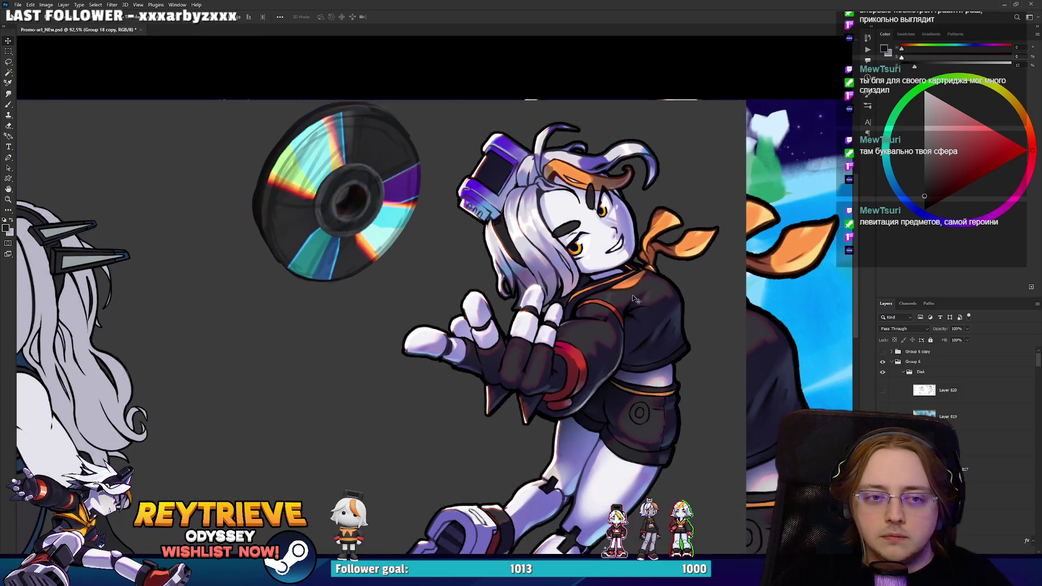
# Select Layer 812 and toggle two shading layers on the right girl.
pyautogui.keyDown('ctrl'); pyautogui.click(632, 296); pyautogui.keyUp('ctrl')
pyautogui.moveTo(632, 297); pyautogui.dragTo(674, 287)
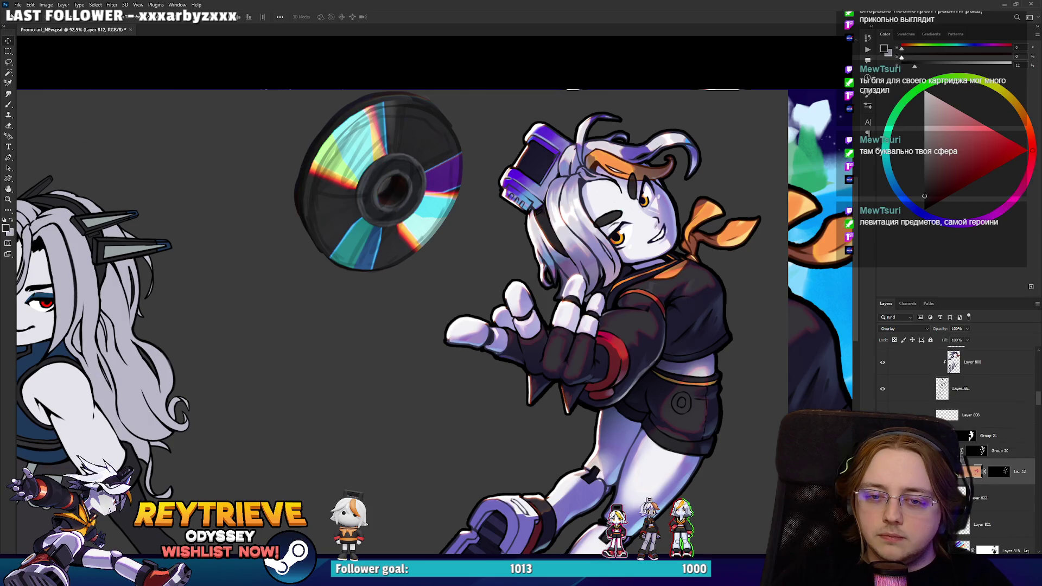
pyautogui.scroll(1, 888, 399)
pyautogui.click(881, 400)
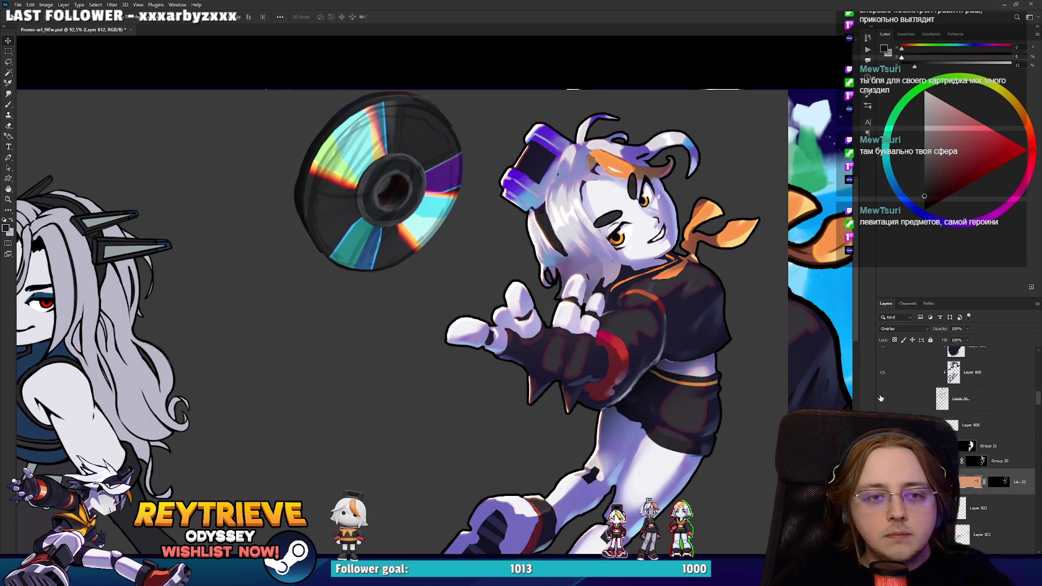
pyautogui.scroll(-4, 661, 345)
pyautogui.scroll(2, 660, 345)
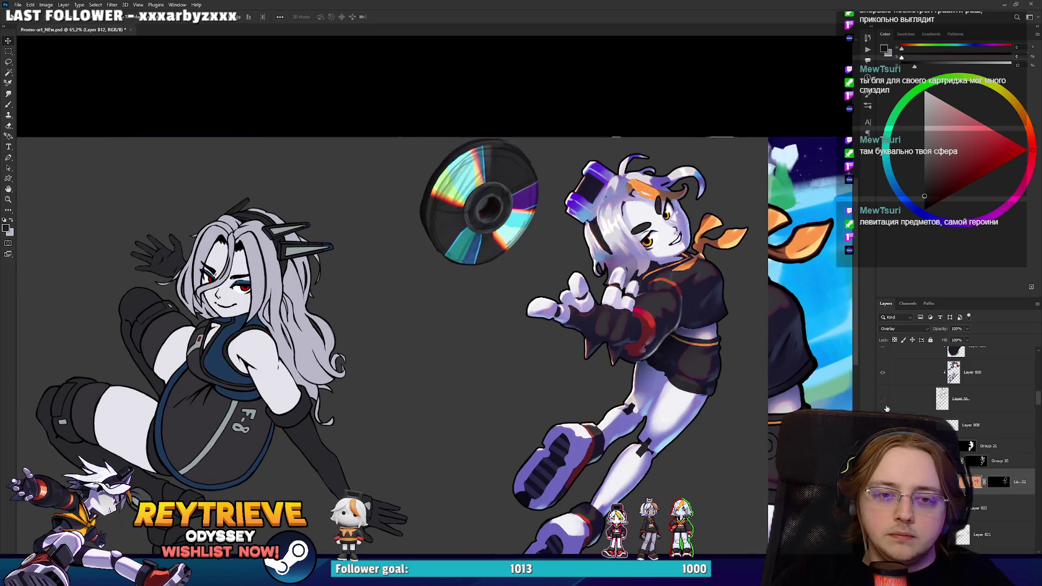
pyautogui.click(882, 400)
pyautogui.scroll(3, 955, 412)
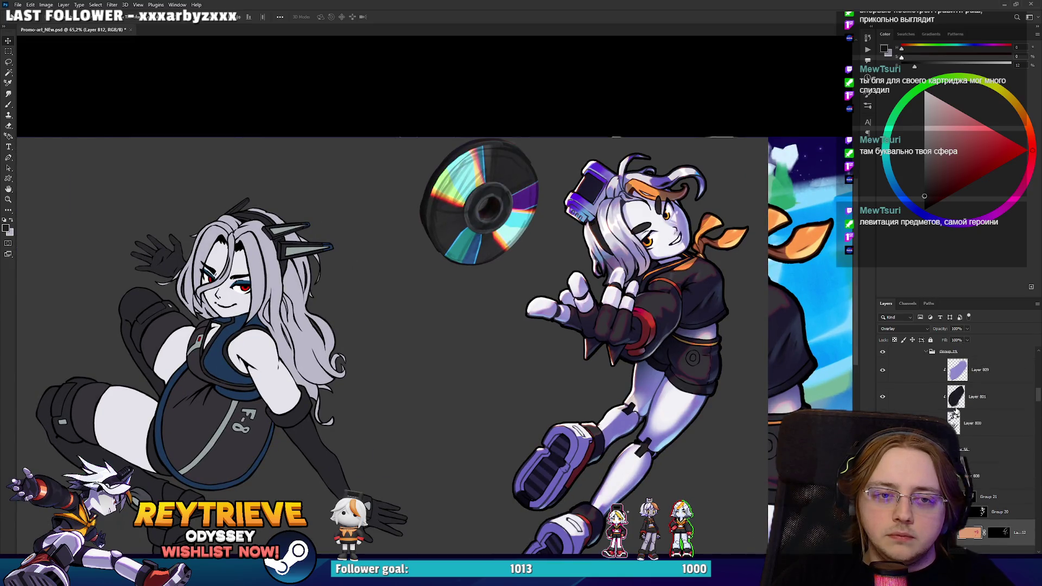
# Select Layer 809, then Layer 800, and switch to a much smaller eraser.
pyautogui.click(992, 415)
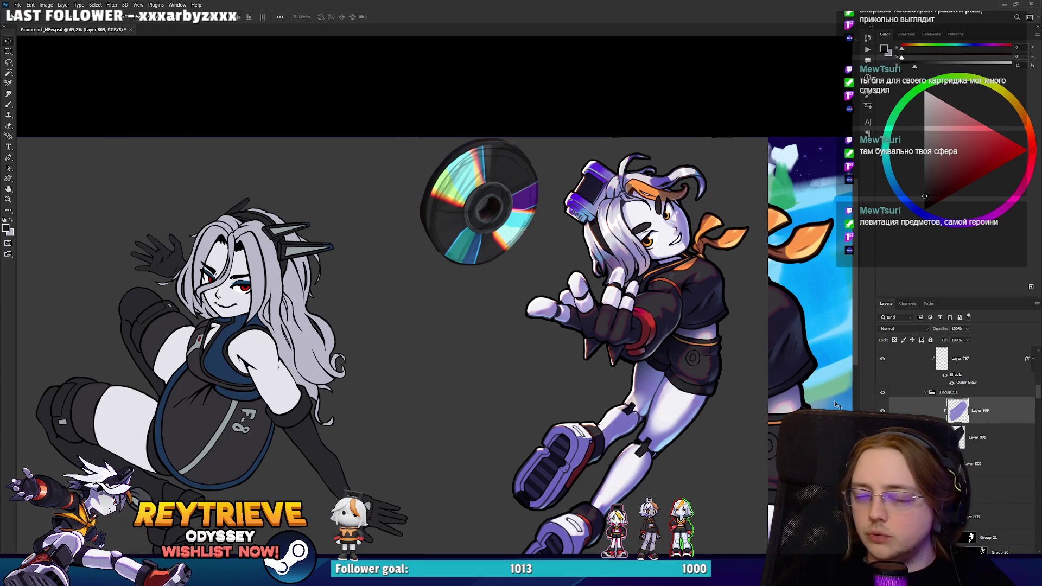
pyautogui.scroll(4, 684, 324)
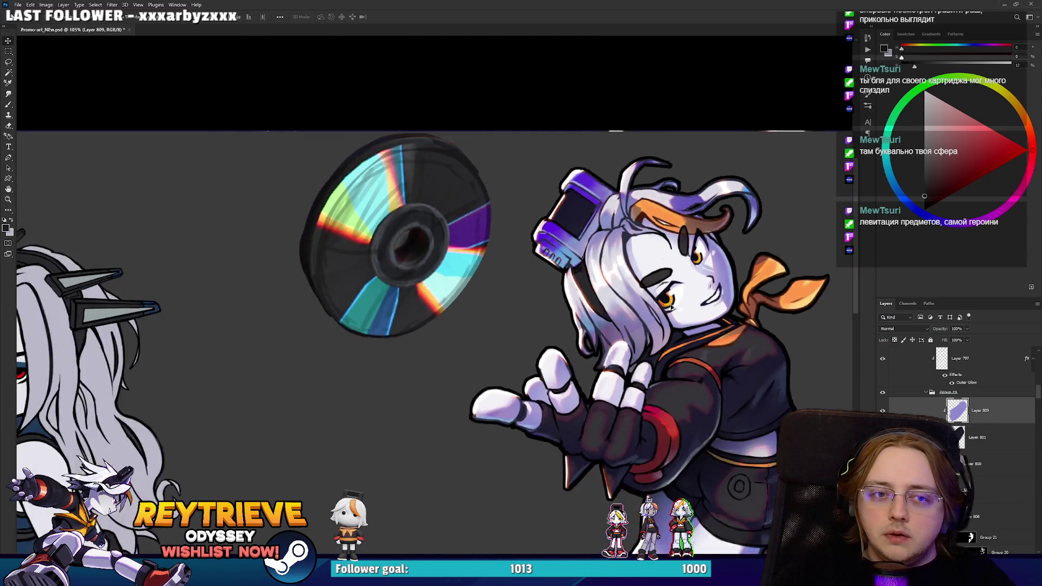
pyautogui.scroll(3, 672, 308)
pyautogui.scroll(-1, 974, 415)
pyautogui.click(975, 415)
pyautogui.press('e')
pyautogui.press('[')
pyautogui.press('[')
pyautogui.press('[')
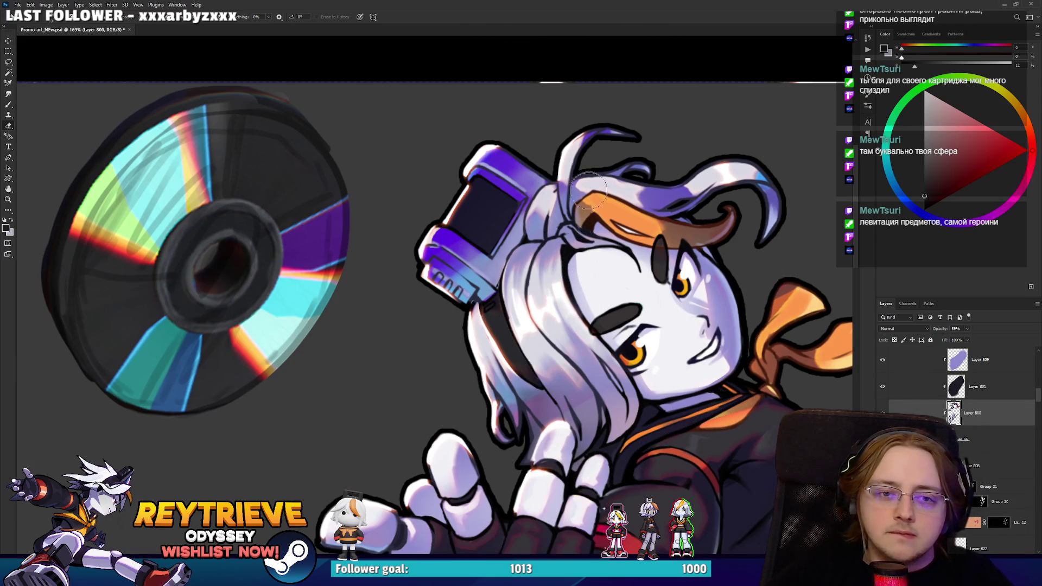
pyautogui.scroll(-5, 616, 253)
pyautogui.scroll(4, 615, 254)
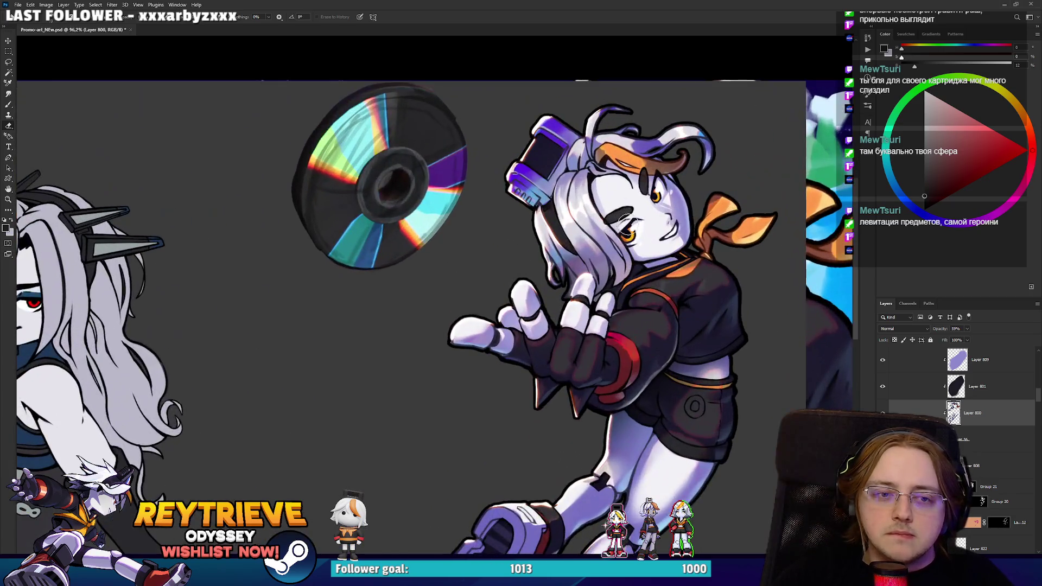
pyautogui.scroll(-2, 621, 252)
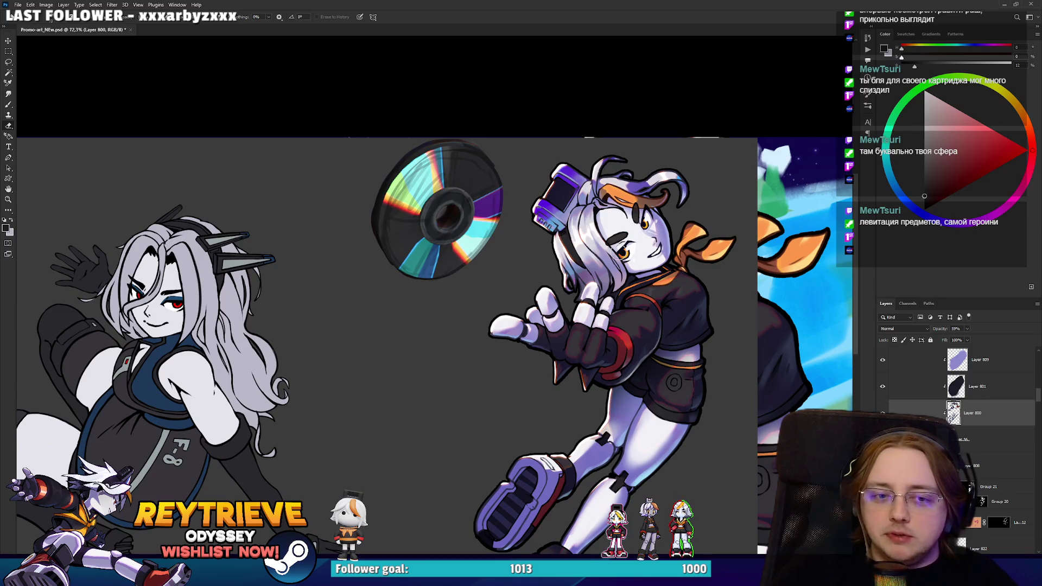
pyautogui.scroll(2, 529, 258)
pyautogui.moveTo(674, 459)
pyautogui.mouseDown()
pyautogui.moveTo(661, 428)
pyautogui.moveTo(678, 282)
pyautogui.moveTo(687, 354)
pyautogui.mouseUp()
pyautogui.scroll(-3, 661, 428)
pyautogui.scroll(4, 664, 380)
pyautogui.scroll(-2, 688, 353)
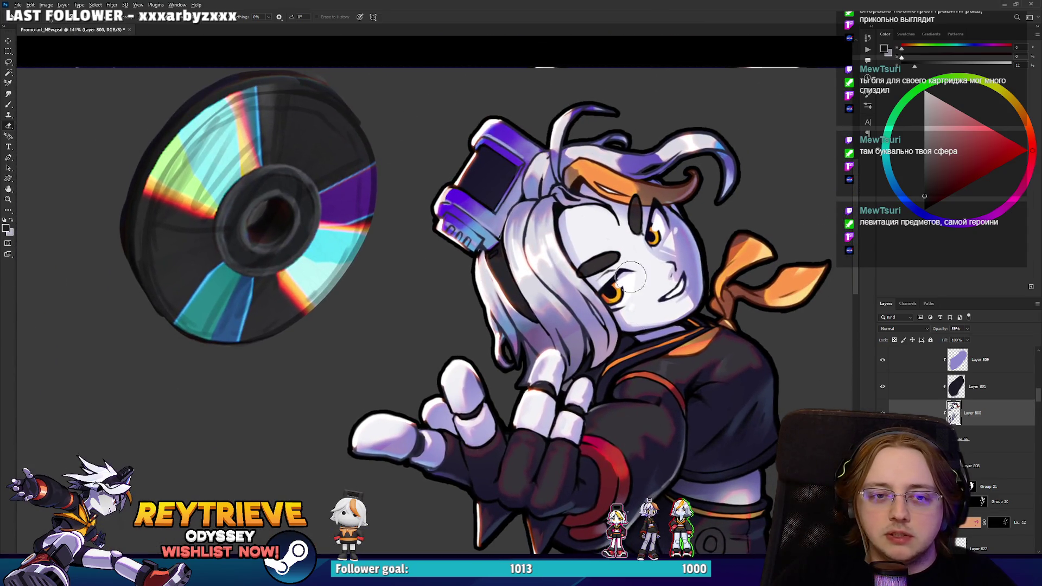
pyautogui.scroll(3, 720, 325)
pyautogui.scroll(-3, 720, 325)
pyautogui.scroll(1, 721, 336)
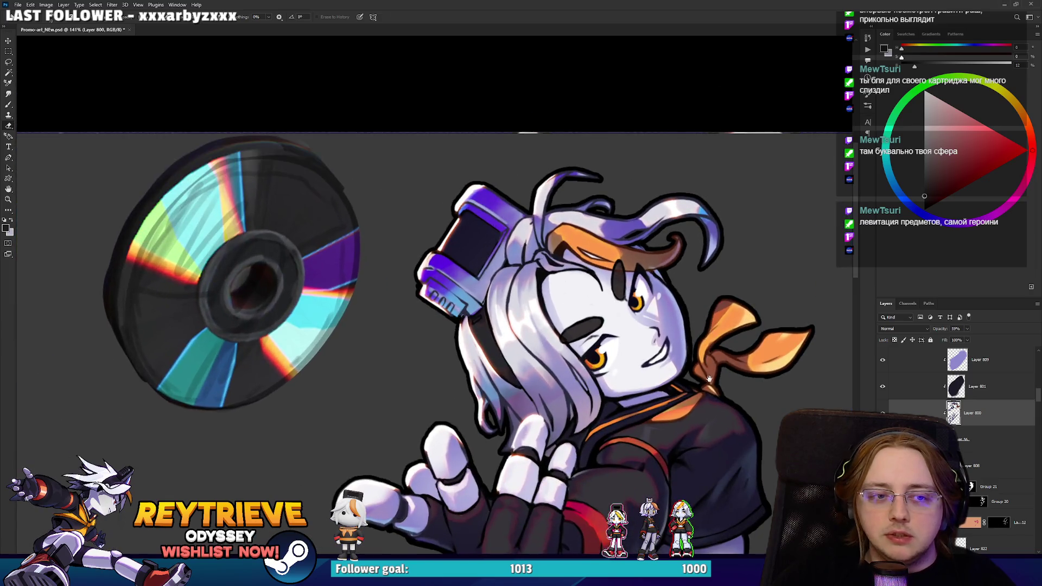
pyautogui.scroll(1, 722, 350)
pyautogui.scroll(2, 993, 412)
pyautogui.click(985, 439)
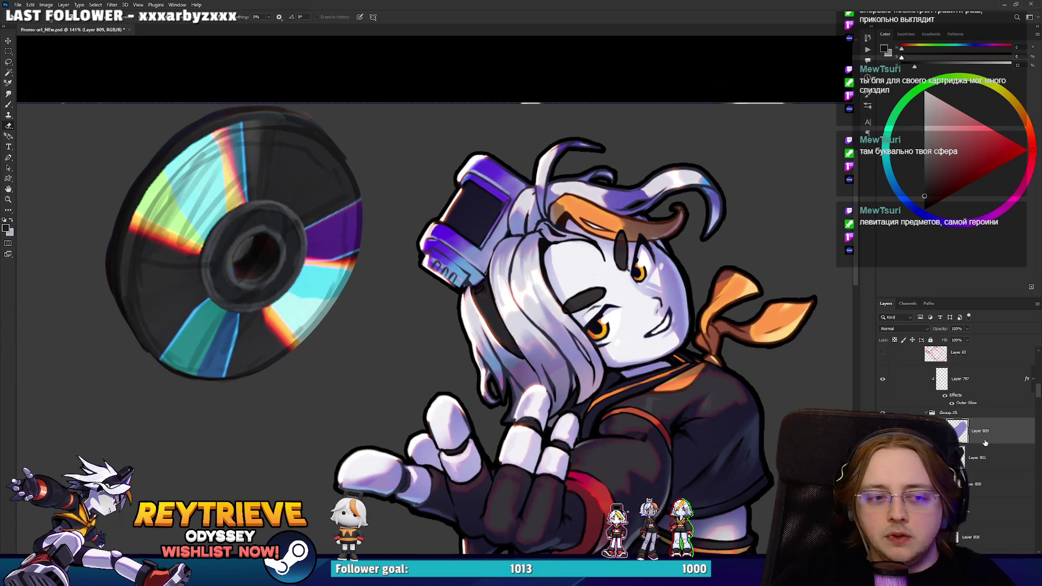
pyautogui.scroll(2, 624, 331)
pyautogui.scroll(-2, 482, 331)
pyautogui.scroll(2, 488, 353)
pyautogui.scroll(-2, 527, 399)
pyautogui.scroll(2, 488, 360)
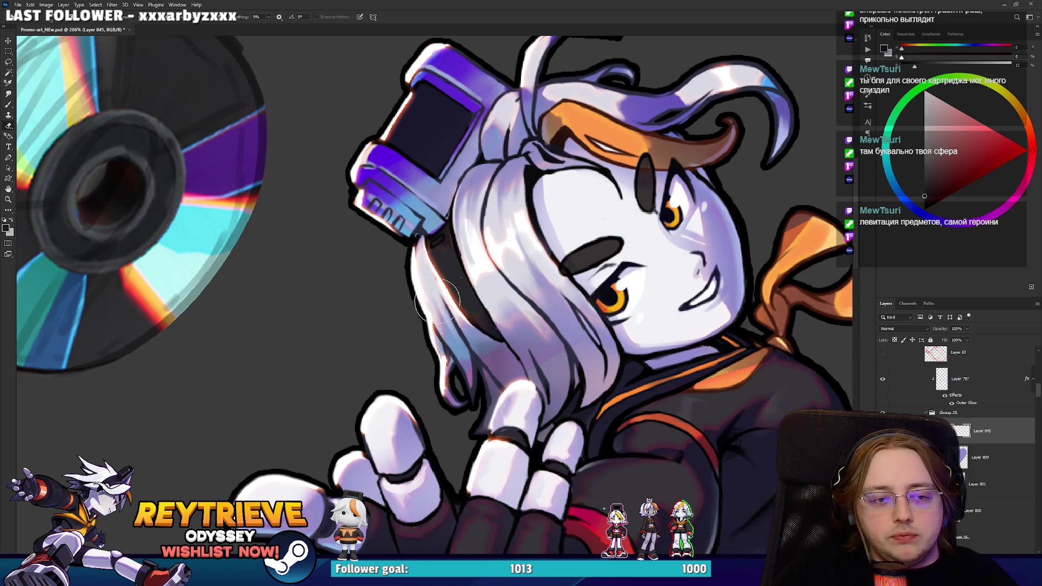
pyautogui.scroll(-5, 563, 337)
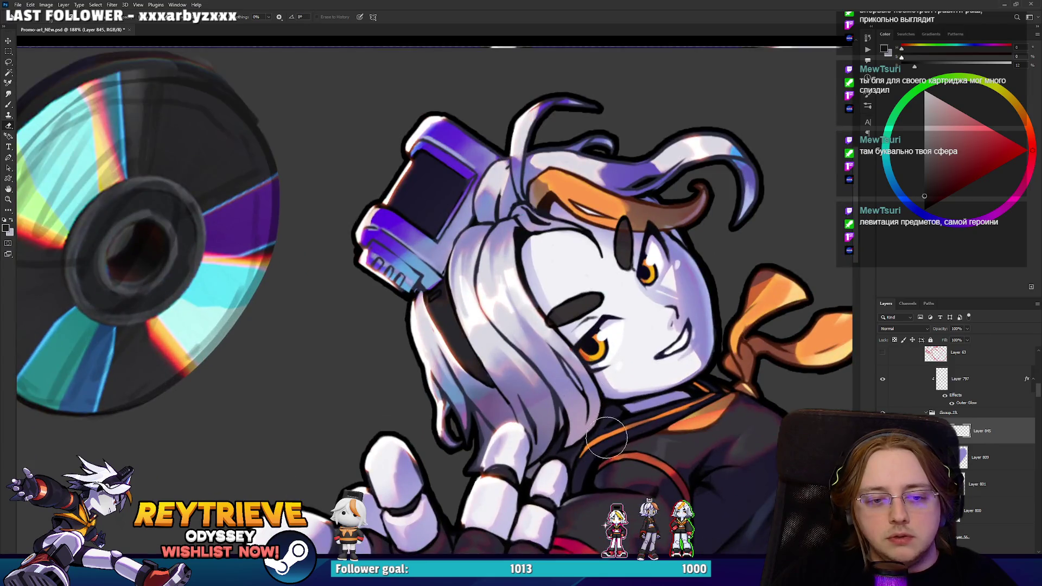
pyautogui.moveTo(606, 437); pyautogui.dragTo(535, 372)
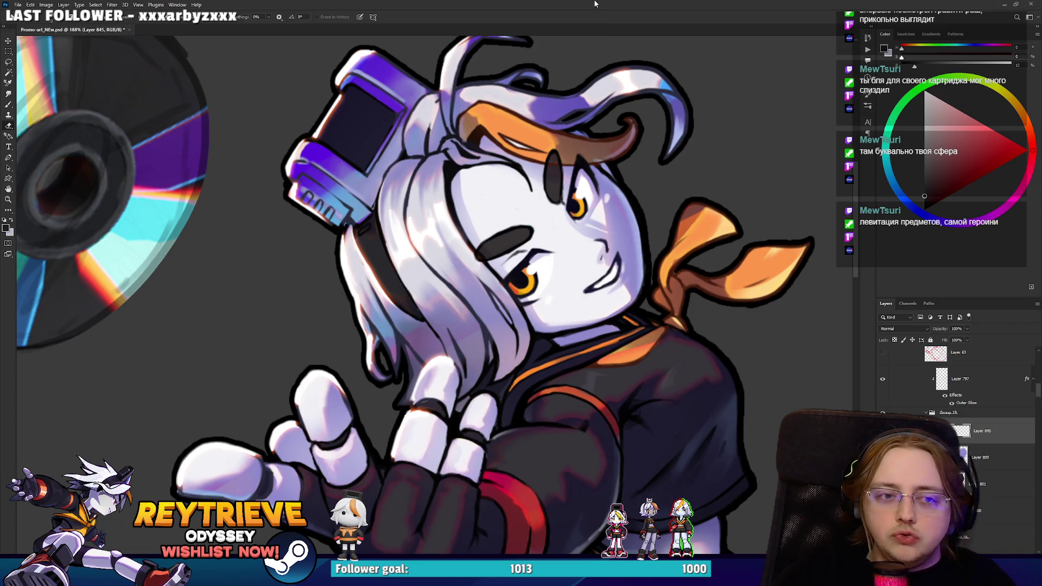
pyautogui.scroll(10, 992, 429)
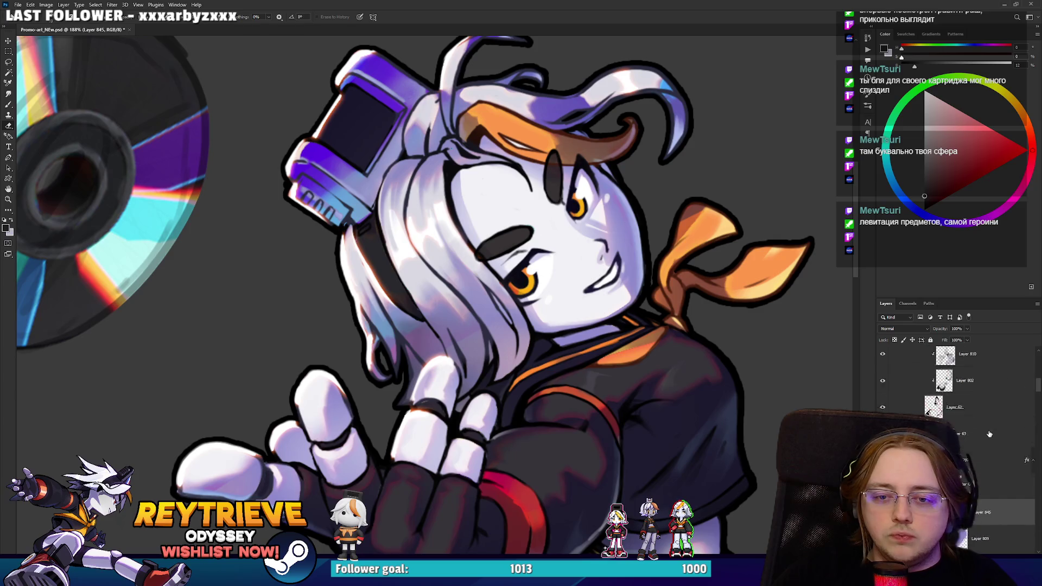
pyautogui.click(984, 431)
pyautogui.scroll(3, 984, 434)
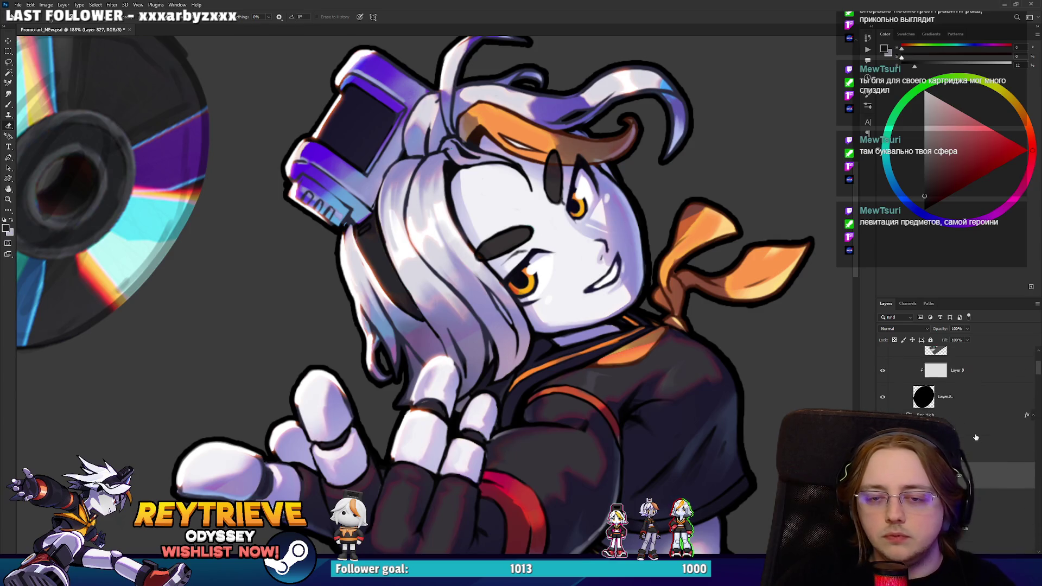
pyautogui.press('b')
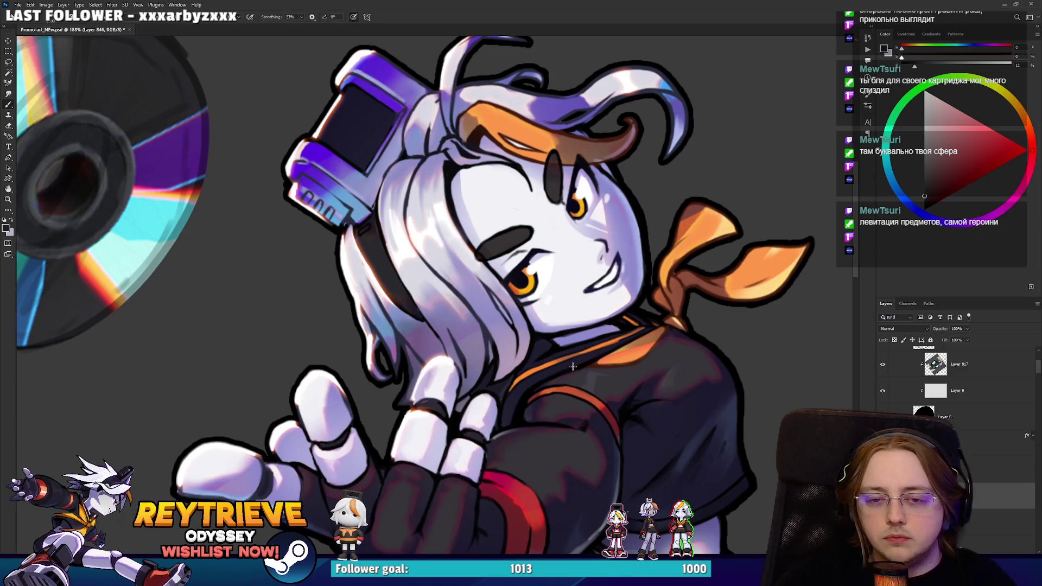
# Paint soft lavender shading on the cheek below the eye.
pyautogui.scroll(2, 462, 297)
pyautogui.rightClick(619, 310)
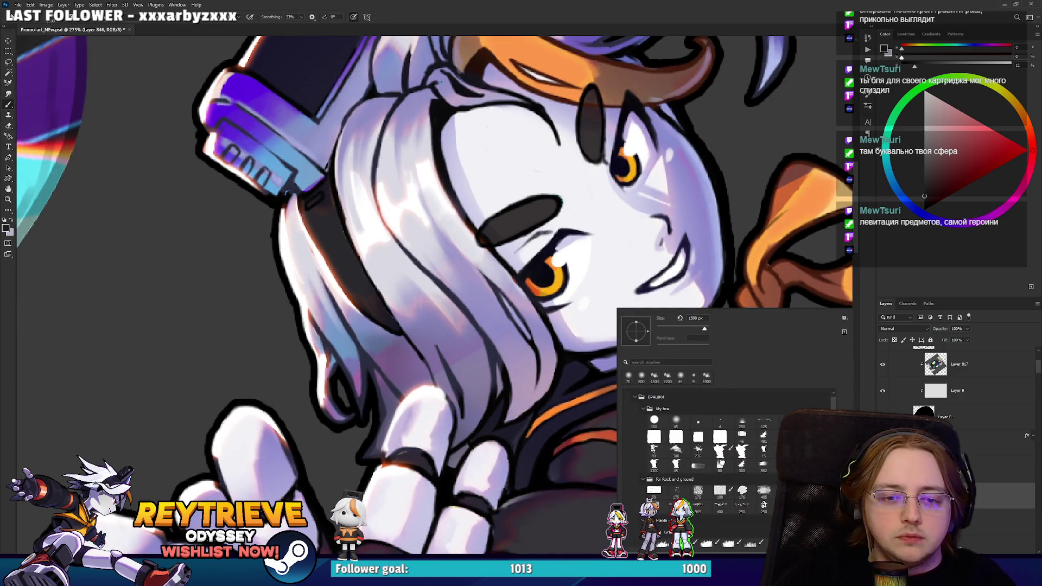
pyautogui.press('Escape')
pyautogui.moveTo(621, 258); pyautogui.dragTo(567, 358)
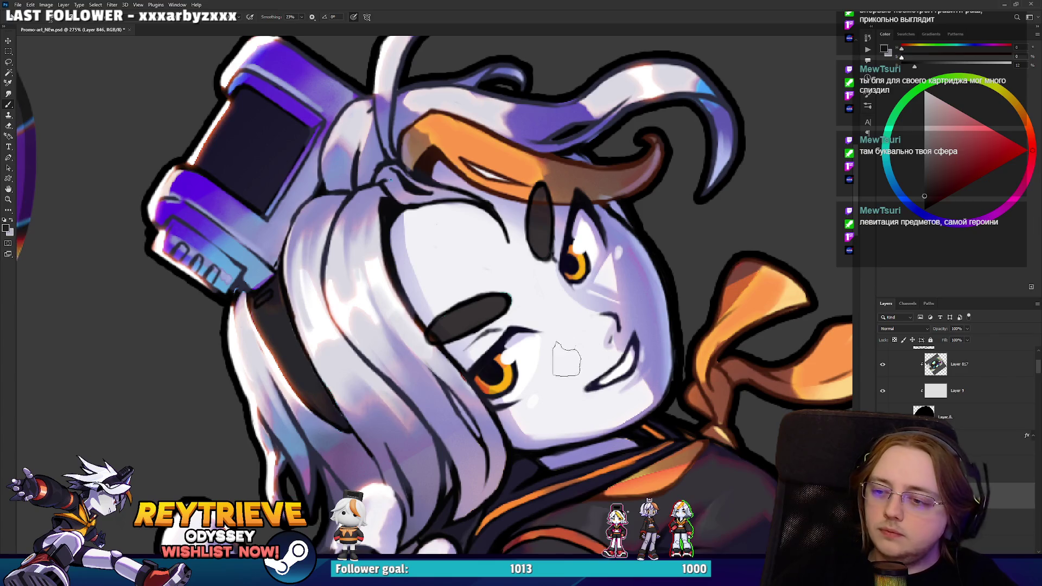
pyautogui.keyDown('alt'); pyautogui.click(552, 386); pyautogui.keyUp('alt')
pyautogui.moveTo(552, 386)
pyautogui.mouseDown()
pyautogui.moveTo(513, 419)
pyautogui.moveTo(567, 347)
pyautogui.moveTo(572, 401)
pyautogui.mouseUp()
pyautogui.press('e')
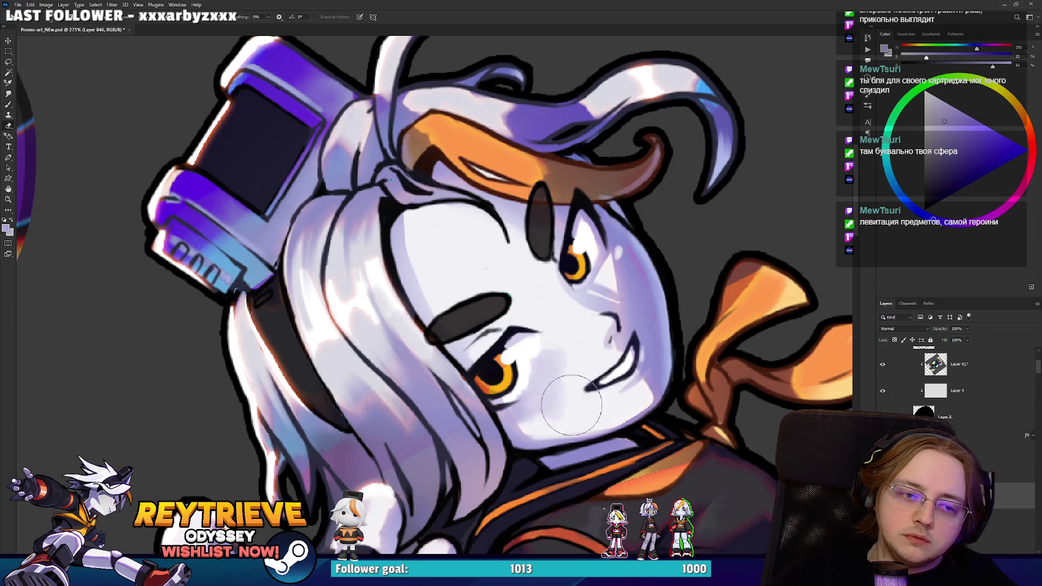
pyautogui.press('b')
# Sample the iris orange and paint a deeper red-brown into the upper eye's iris.
pyautogui.keyDown('alt'); pyautogui.click(530, 345); pyautogui.keyUp('alt')
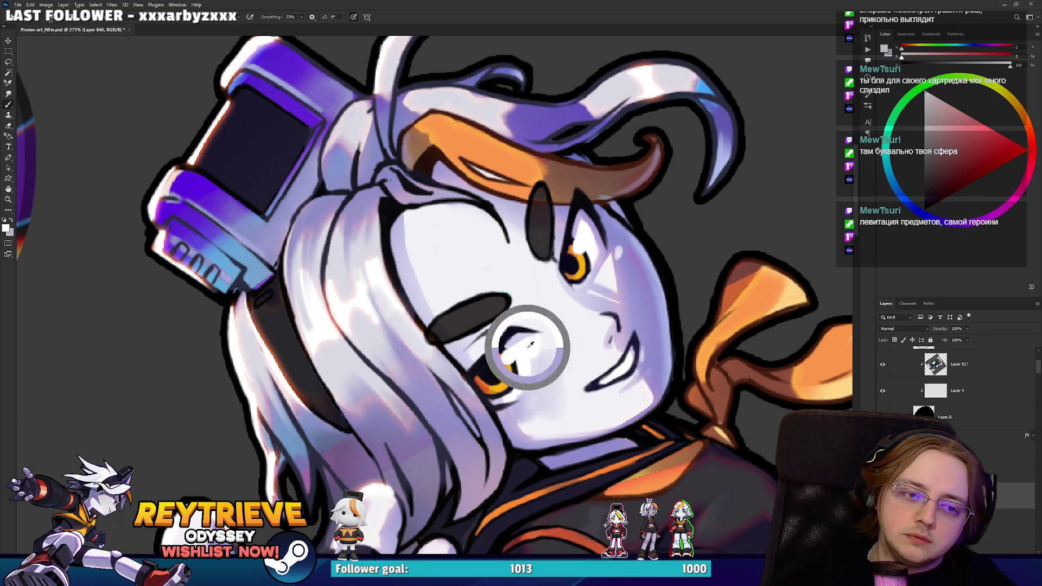
pyautogui.keyDown('alt'); pyautogui.click(553, 365); pyautogui.keyUp('alt')
pyautogui.press('r')
pyautogui.moveTo(629, 265)
pyautogui.mouseDown()
pyautogui.moveTo(613, 234)
pyautogui.moveTo(588, 266)
pyautogui.mouseUp()
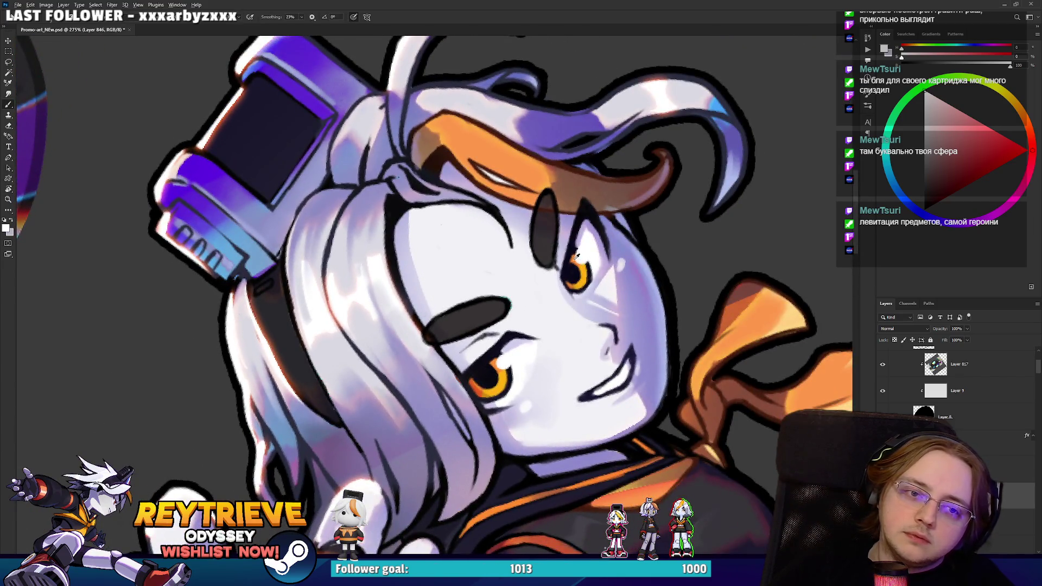
pyautogui.keyDown('alt'); pyautogui.click(576, 256); pyautogui.keyUp('alt')
pyautogui.keyDown('alt'); pyautogui.click(573, 262); pyautogui.keyUp('alt')
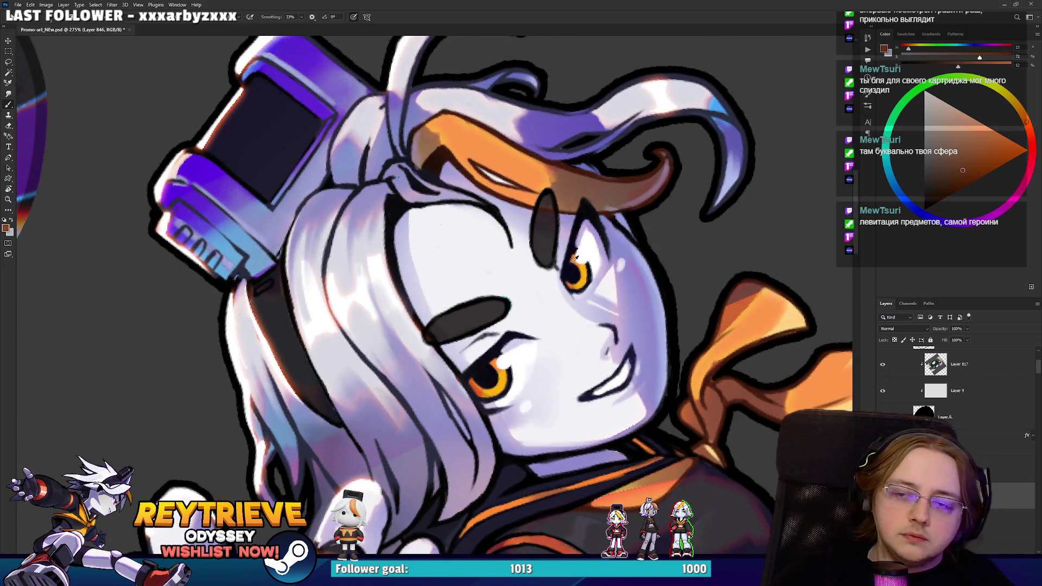
pyautogui.keyDown('alt'); pyautogui.click(573, 261); pyautogui.keyUp('alt')
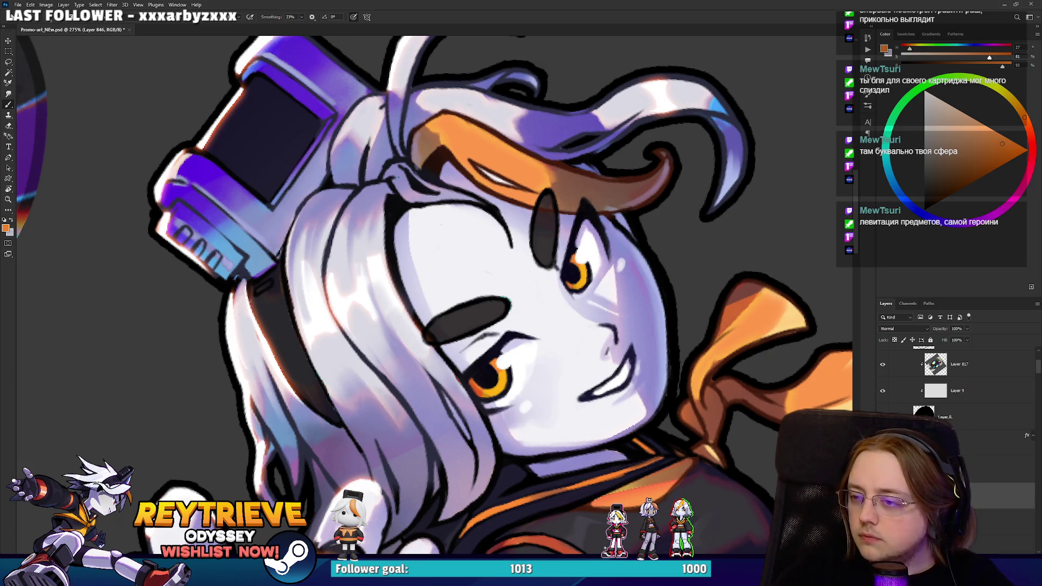
pyautogui.keyDown('alt'); pyautogui.click(572, 258); pyautogui.keyUp('alt')
pyautogui.click(994, 160)
pyautogui.moveTo(1017, 134); pyautogui.dragTo(1026, 125)
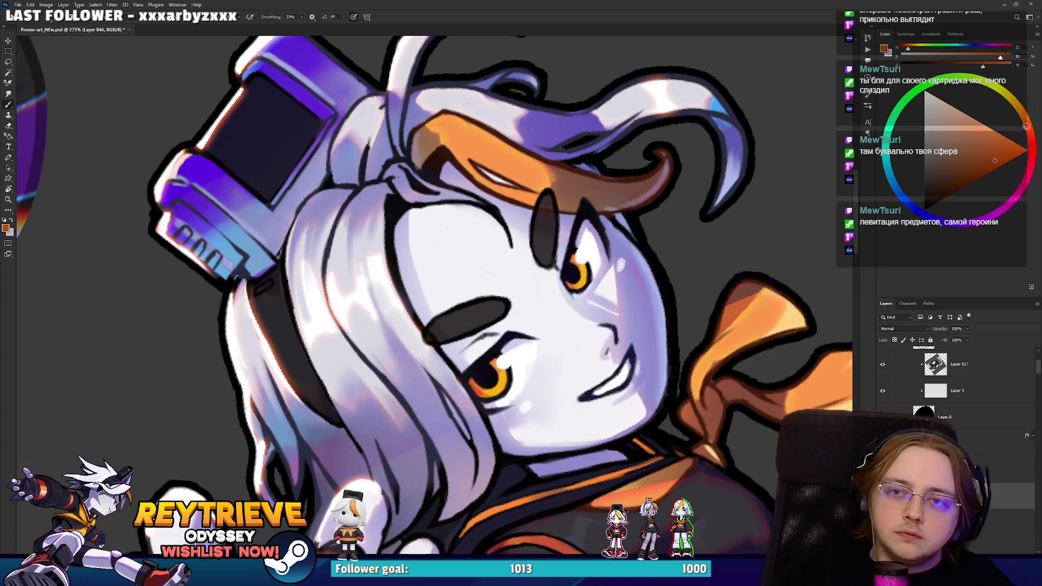
pyautogui.moveTo(572, 269); pyautogui.dragTo(577, 279)
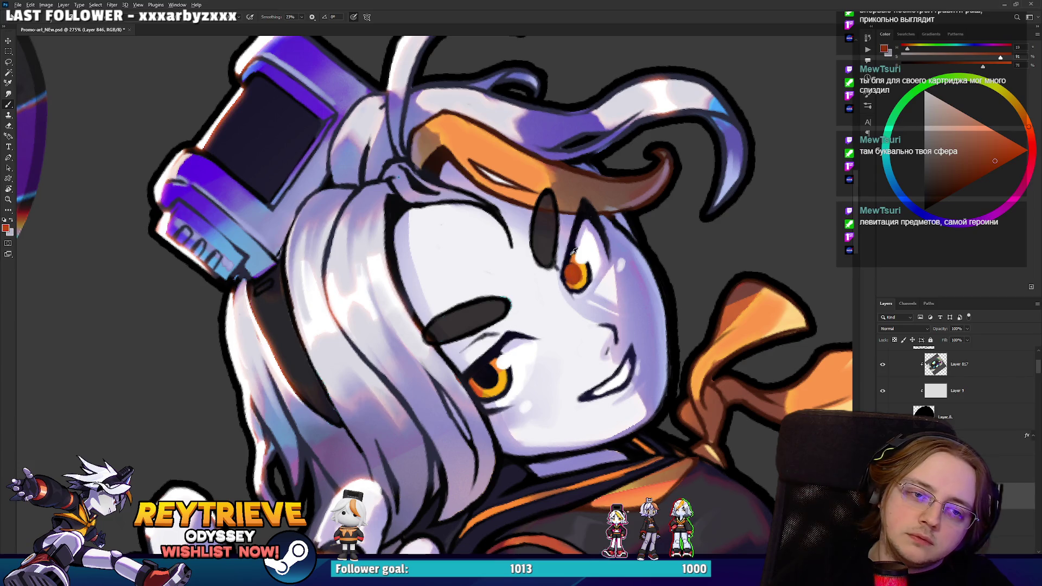
# Darken the upper-left of the iris with dark navy sampled from the eye outline.
pyautogui.keyDown('alt'); pyautogui.click(573, 251); pyautogui.keyUp('alt')
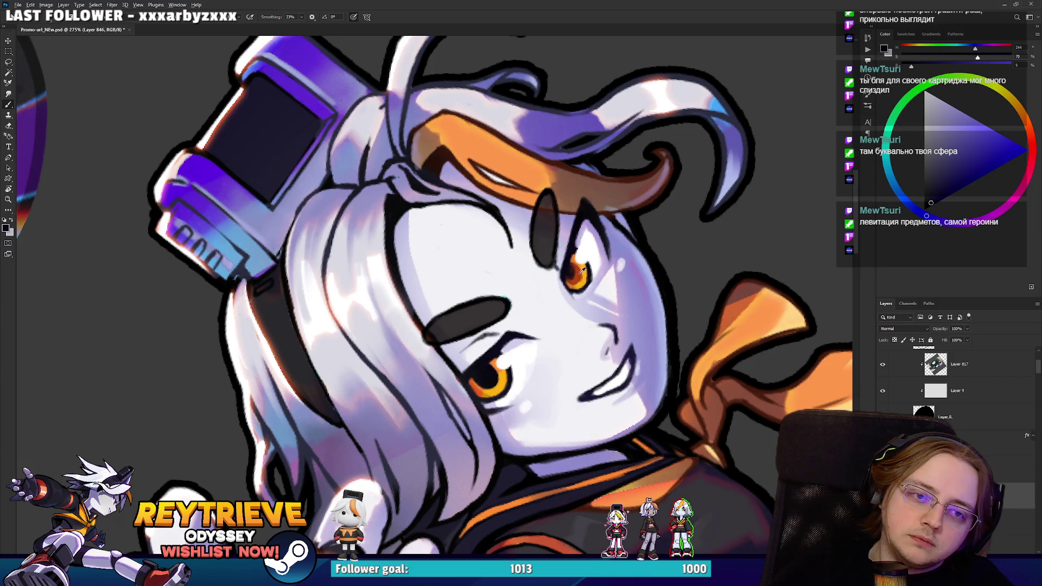
pyautogui.keyDown('alt'); pyautogui.click(581, 270); pyautogui.keyUp('alt')
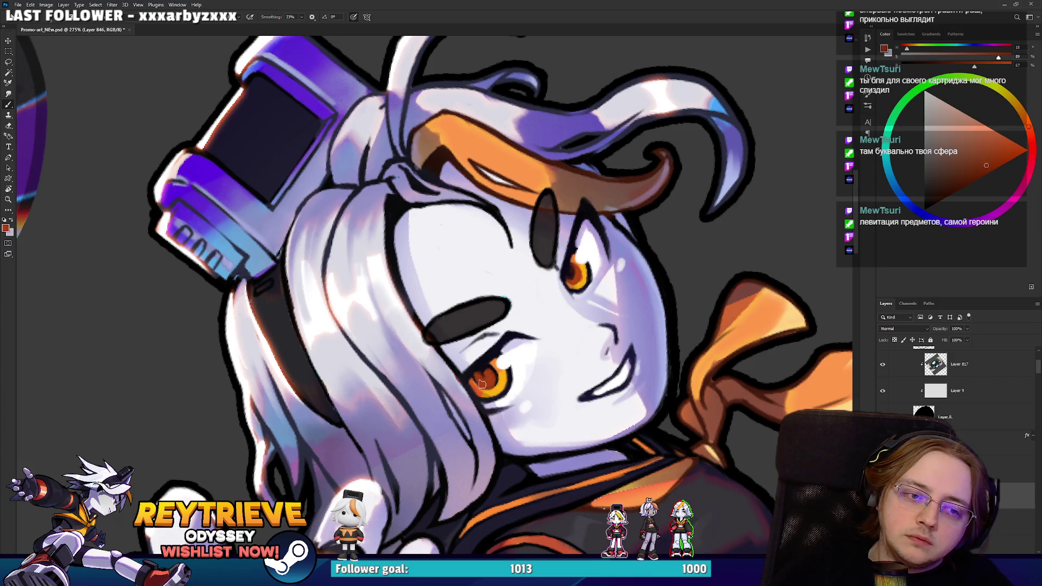
pyautogui.keyDown('alt'); pyautogui.click(567, 255); pyautogui.keyUp('alt')
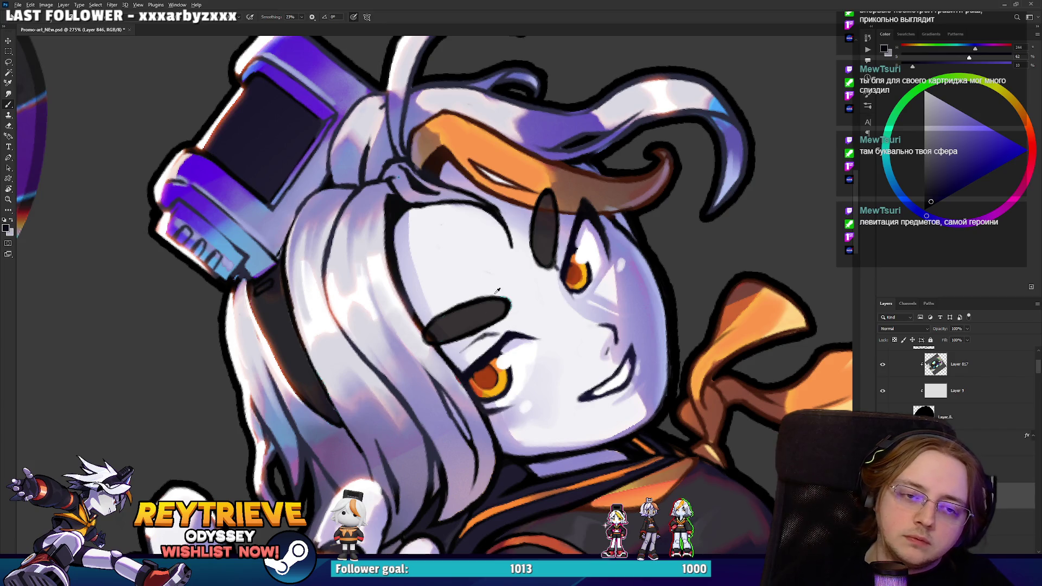
pyautogui.scroll(-6, 459, 366)
pyautogui.scroll(6, 497, 325)
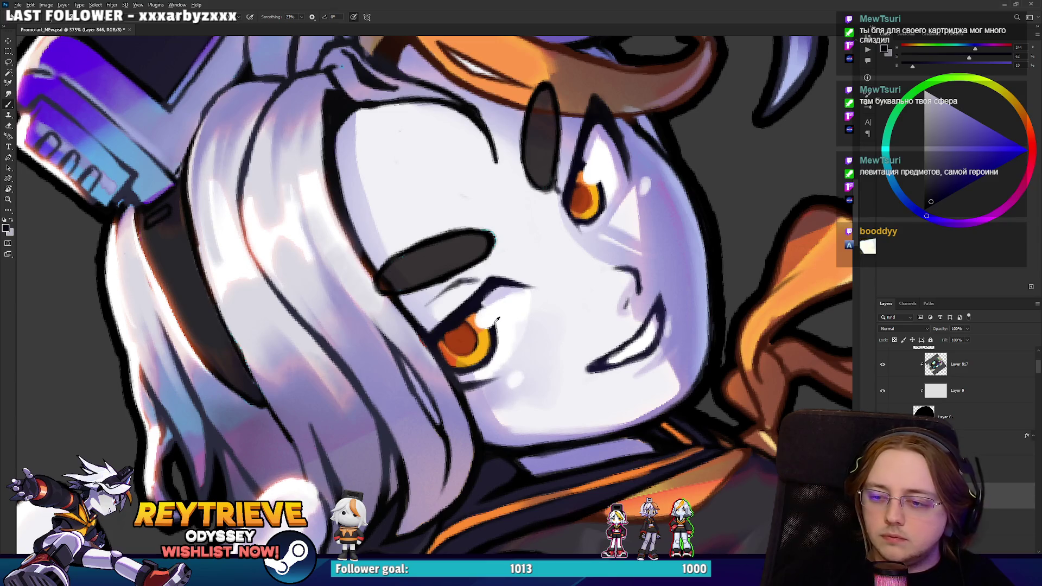
pyautogui.keyDown('alt'); pyautogui.click(453, 335); pyautogui.keyUp('alt')
pyautogui.keyDown('alt'); pyautogui.click(447, 331); pyautogui.keyUp('alt')
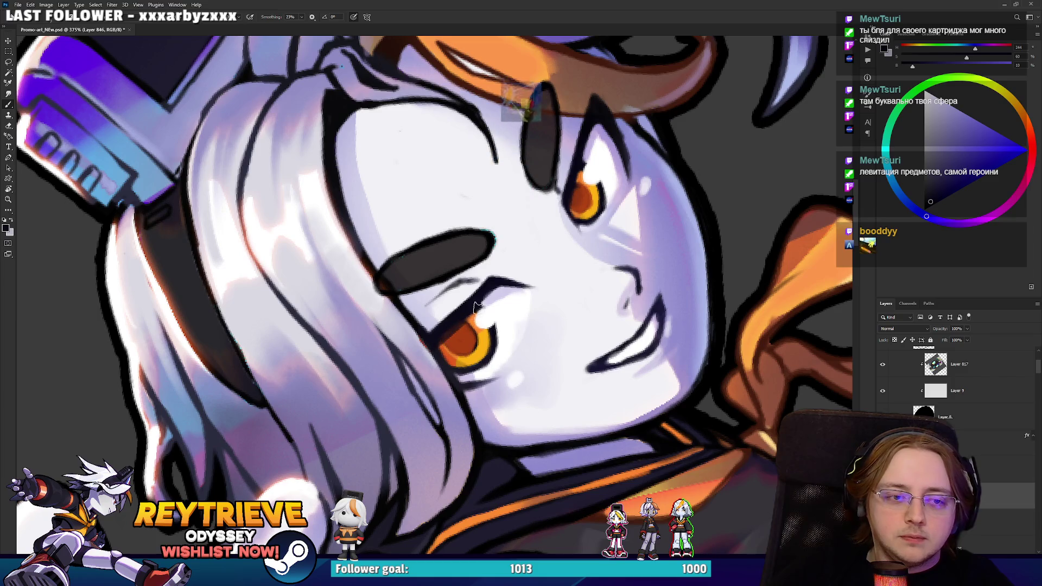
pyautogui.moveTo(447, 331); pyautogui.dragTo(461, 316)
# Pick up the light lavender skin tone and turn the view so the face is upright.
pyautogui.press('r')
pyautogui.moveTo(522, 302); pyautogui.dragTo(558, 360)
pyautogui.press('Escape')
pyautogui.keyDown('alt'); pyautogui.click(435, 271); pyautogui.keyUp('alt')
pyautogui.press('r')
pyautogui.moveTo(467, 341); pyautogui.dragTo(590, 245)
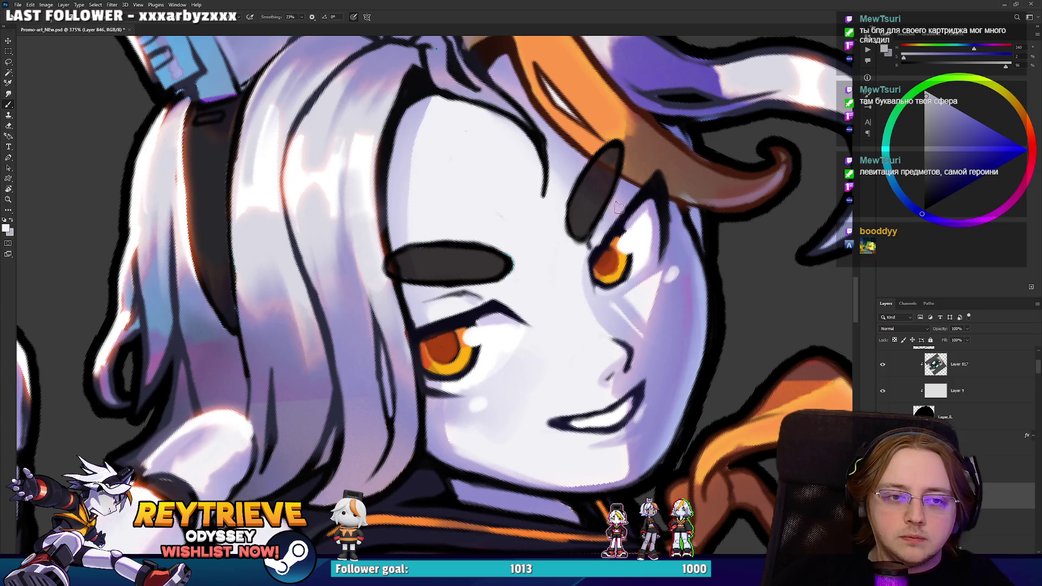
pyautogui.scroll(-5, 577, 266)
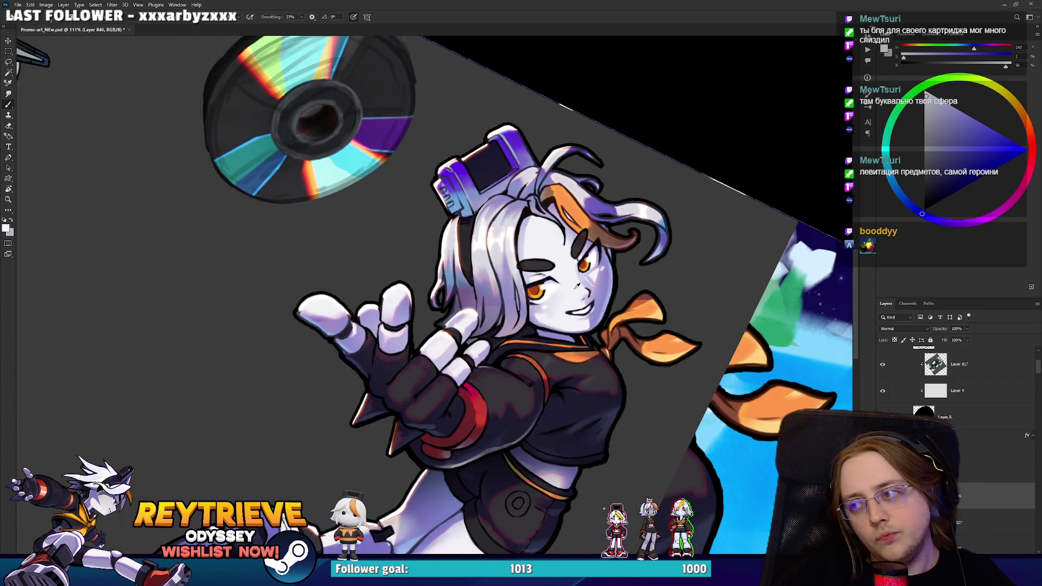
# Sample mouth, highlight and face colours, settling on a slightly deeper lavender tone.
pyautogui.scroll(6, 577, 285)
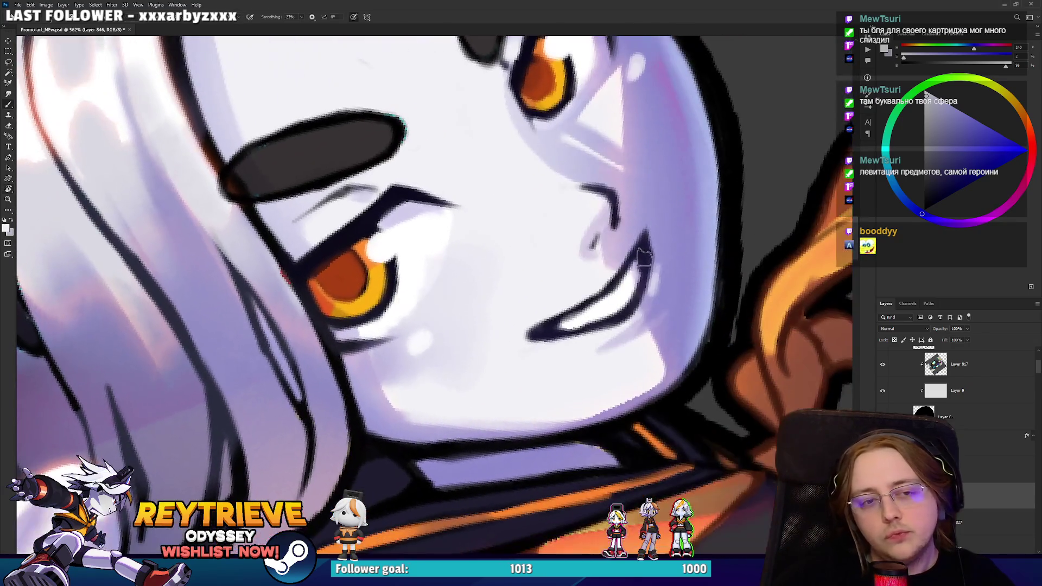
pyautogui.keyDown('alt'); pyautogui.click(643, 255); pyautogui.keyUp('alt')
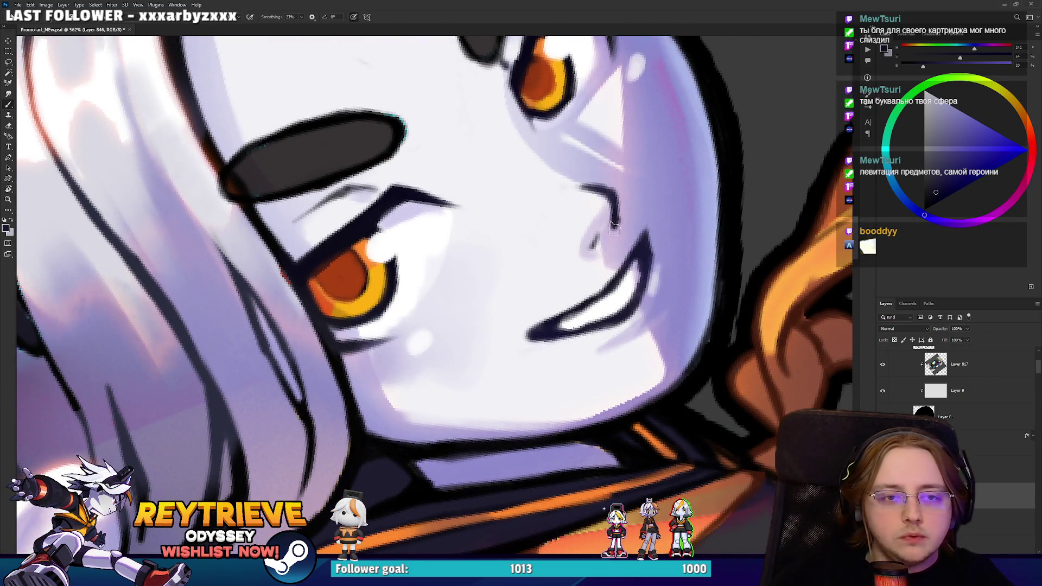
pyautogui.keyDown('alt'); pyautogui.click(593, 266); pyautogui.keyUp('alt')
pyautogui.scroll(-1, 594, 266)
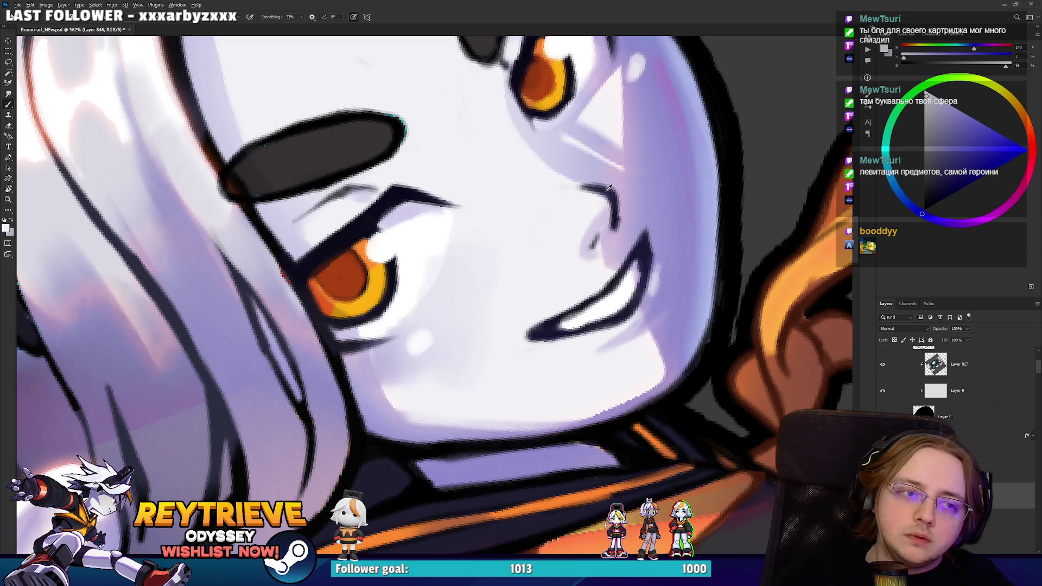
pyautogui.scroll(-4, 564, 202)
pyautogui.moveTo(564, 201); pyautogui.dragTo(580, 334)
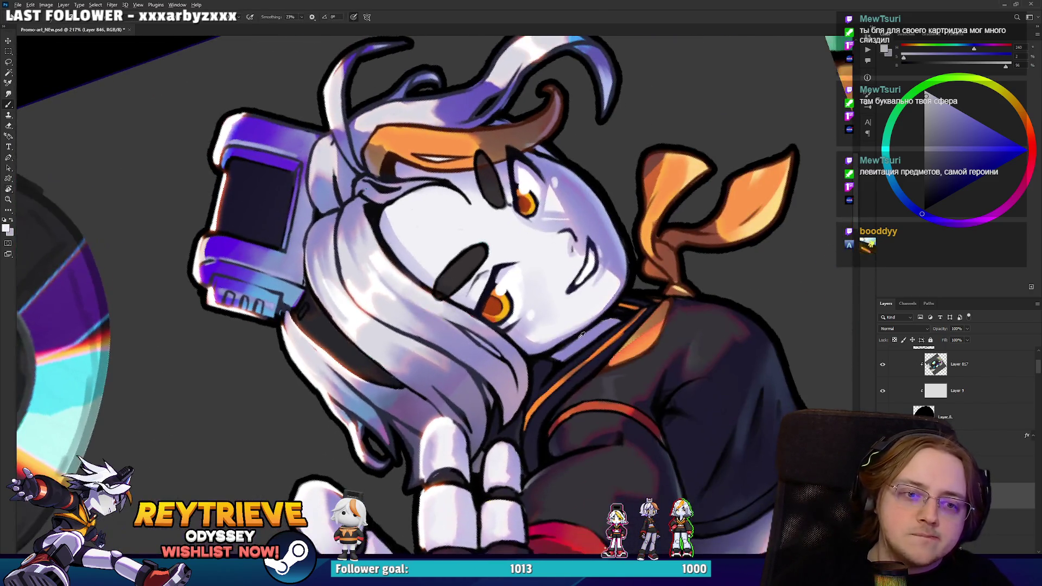
pyautogui.keyDown('alt'); pyautogui.click(472, 267); pyautogui.keyUp('alt')
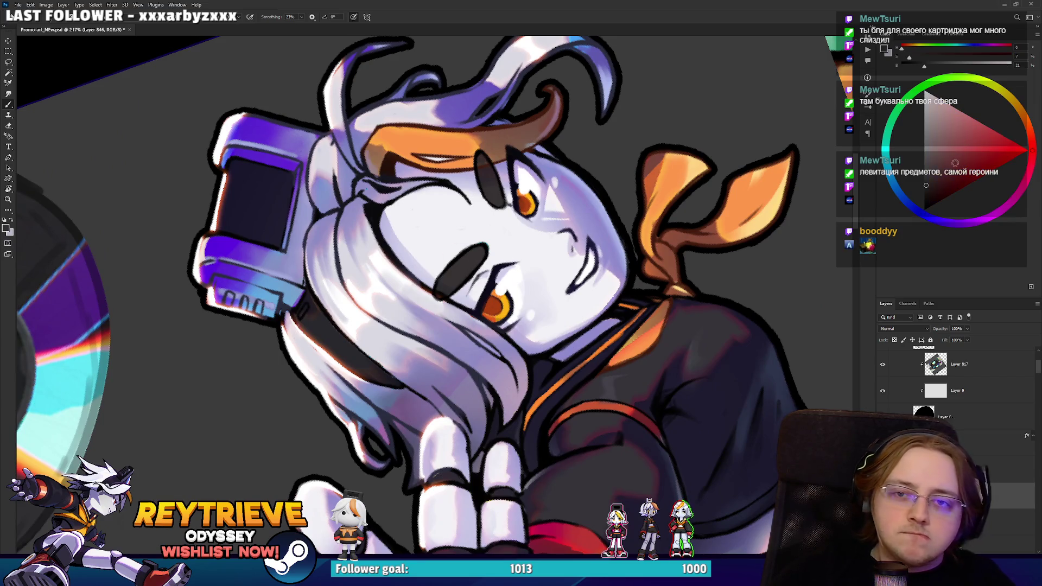
pyautogui.click(904, 200)
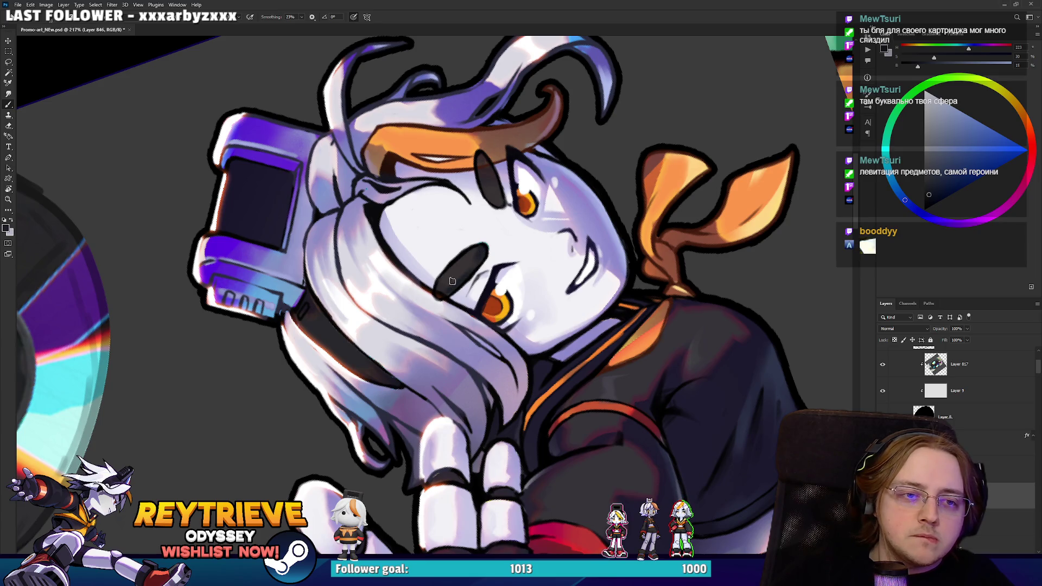
pyautogui.keyDown('alt'); pyautogui.click(471, 280); pyautogui.keyUp('alt')
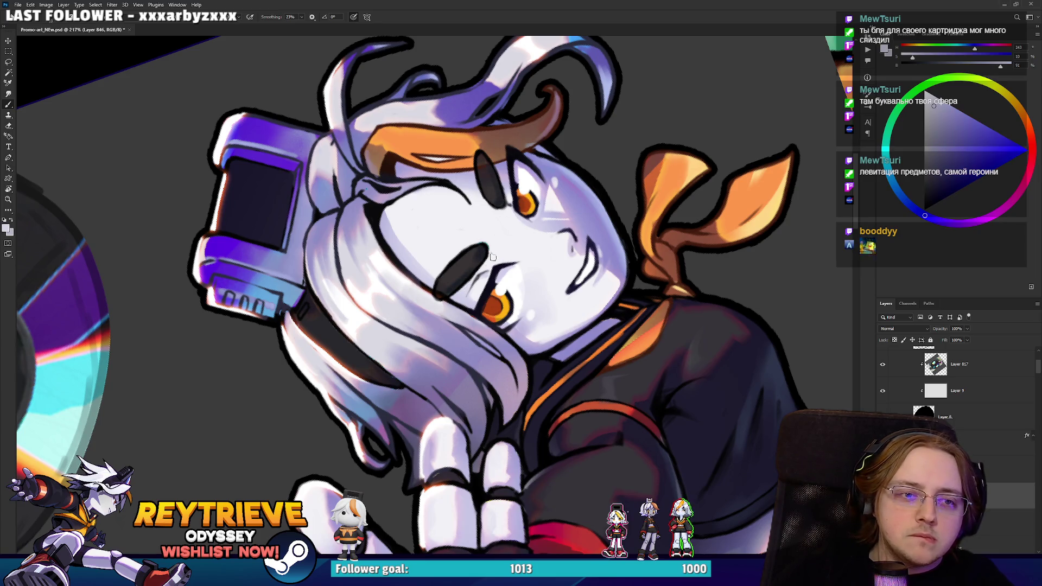
pyautogui.keyDown('alt'); pyautogui.click(493, 258); pyautogui.keyUp('alt')
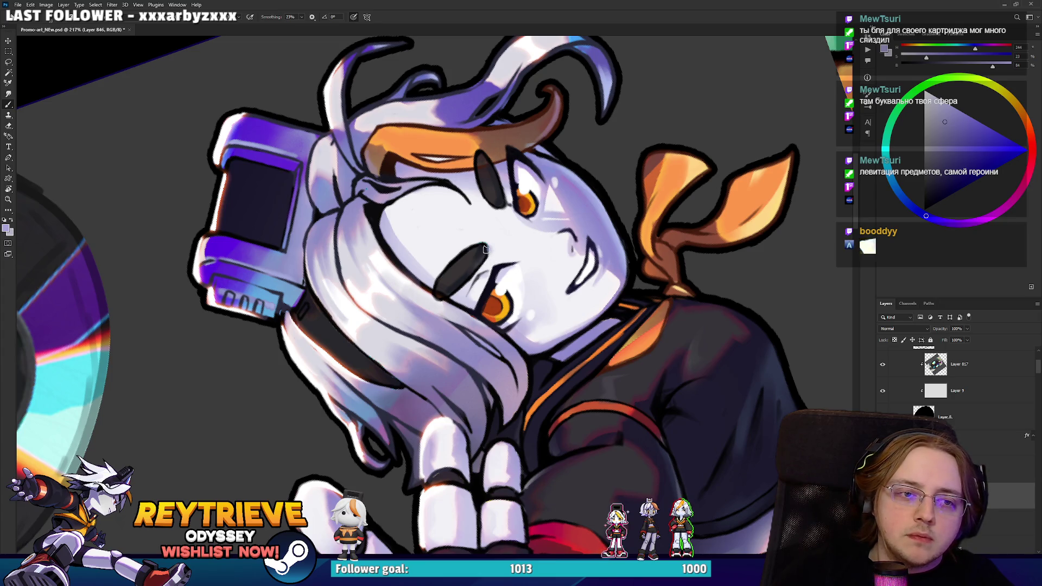
pyautogui.scroll(-3, 639, 244)
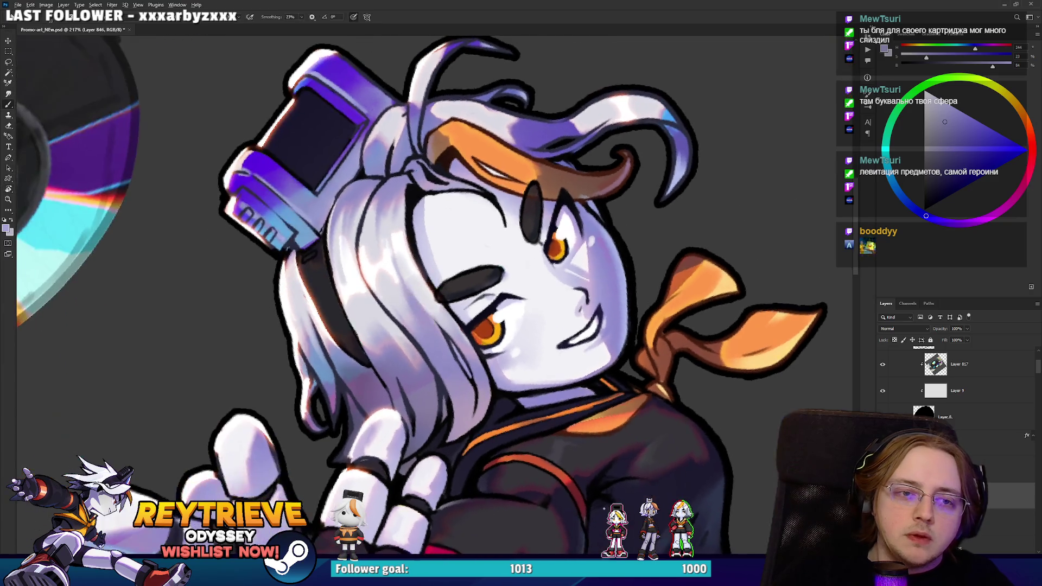
pyautogui.scroll(-3, 639, 244)
pyautogui.scroll(6, 639, 246)
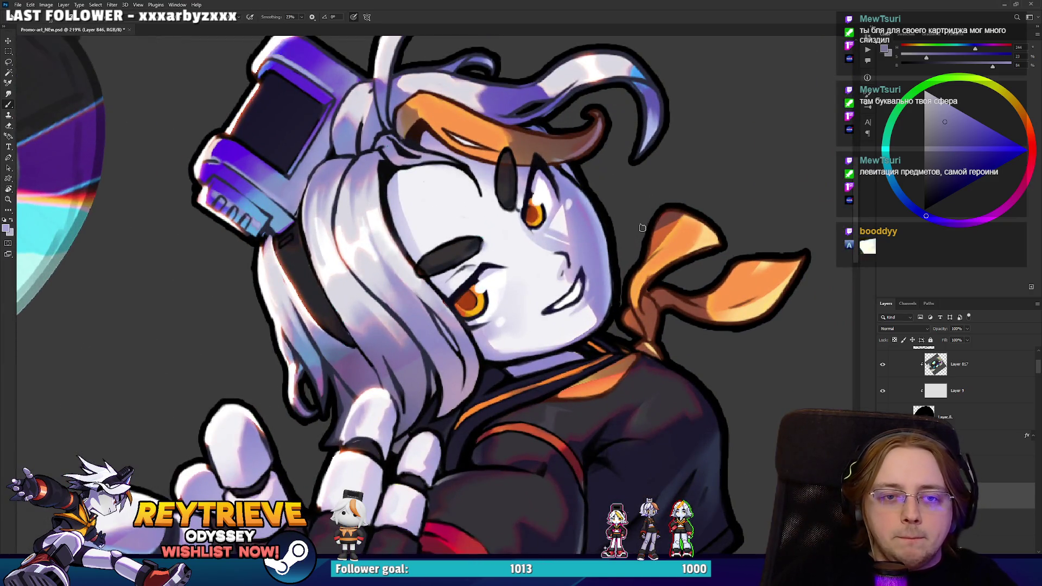
# Sample the scarf's orange and the jacket's dark blue-grey around the hand.
pyautogui.keyDown('alt'); pyautogui.click(705, 244); pyautogui.keyUp('alt')
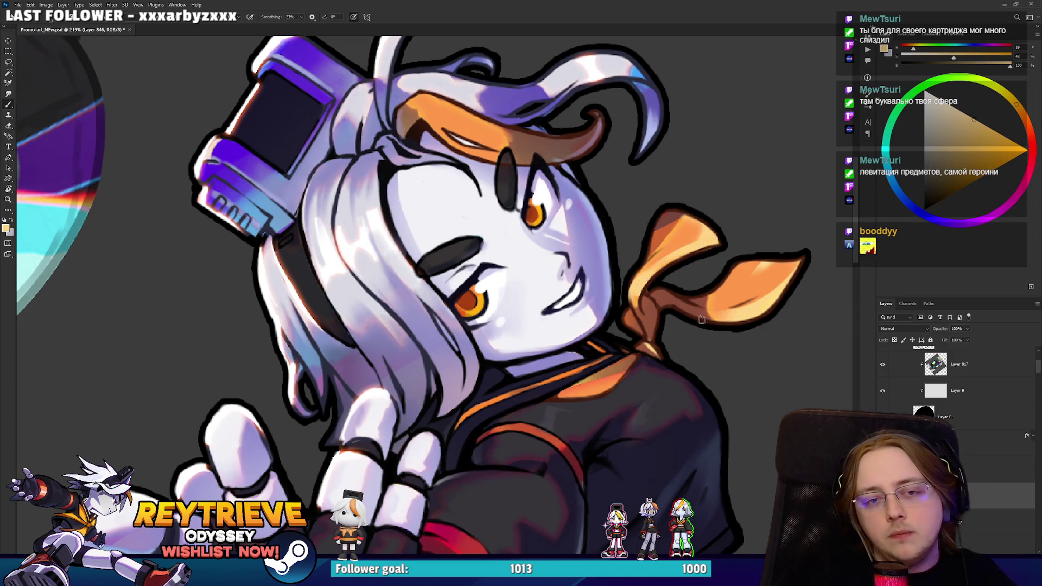
pyautogui.scroll(-6, 752, 236)
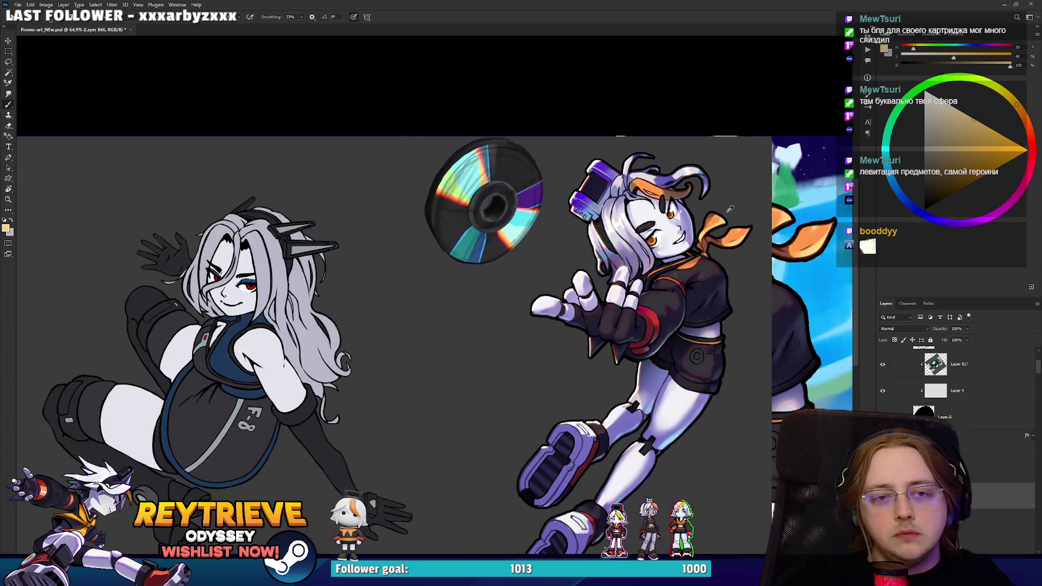
pyautogui.scroll(6, 695, 212)
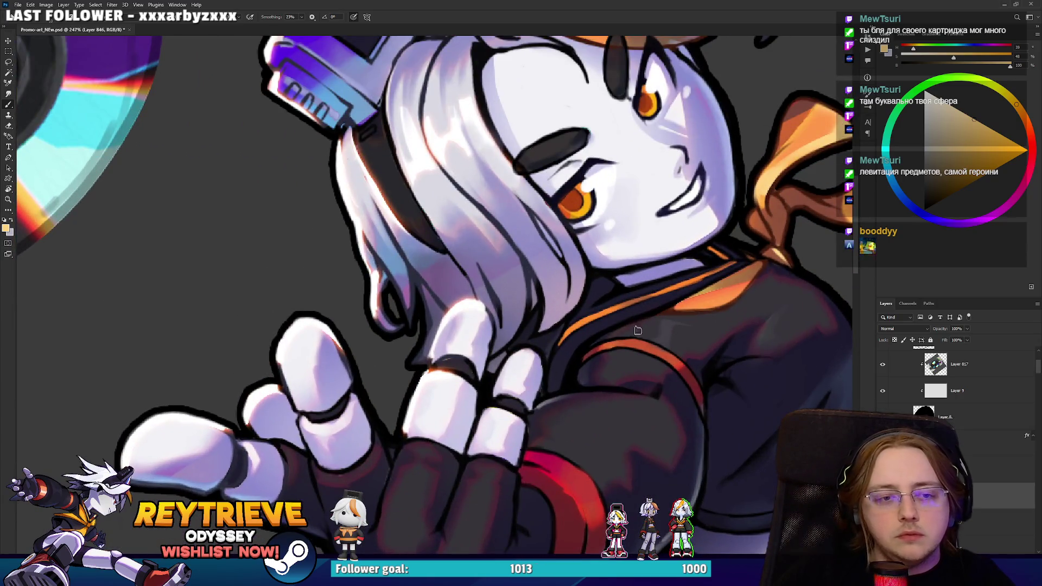
pyautogui.scroll(-2, 622, 305)
pyautogui.moveTo(635, 329); pyautogui.dragTo(689, 356)
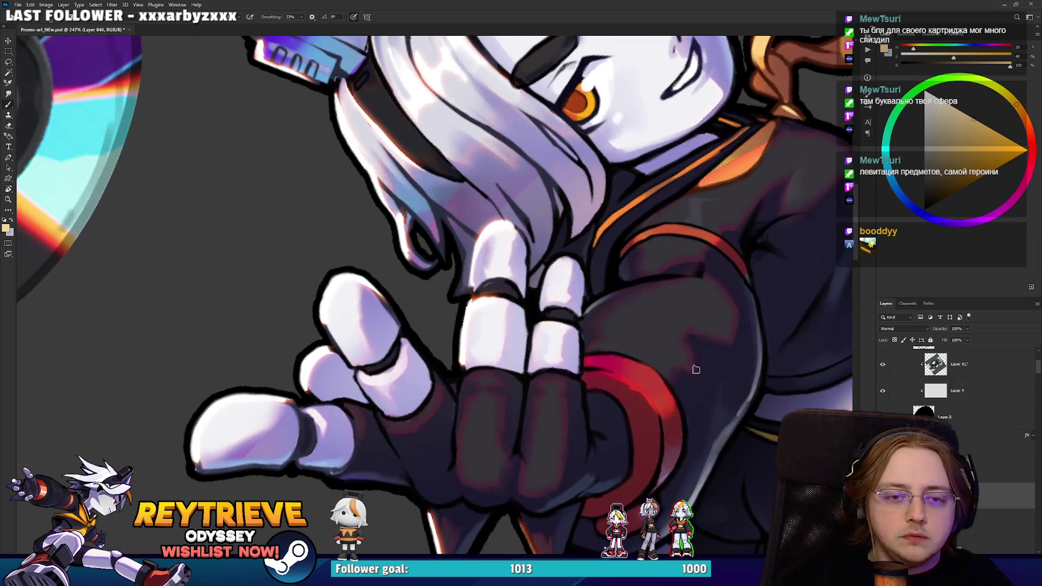
pyautogui.keyDown('alt'); pyautogui.click(711, 457); pyautogui.keyUp('alt')
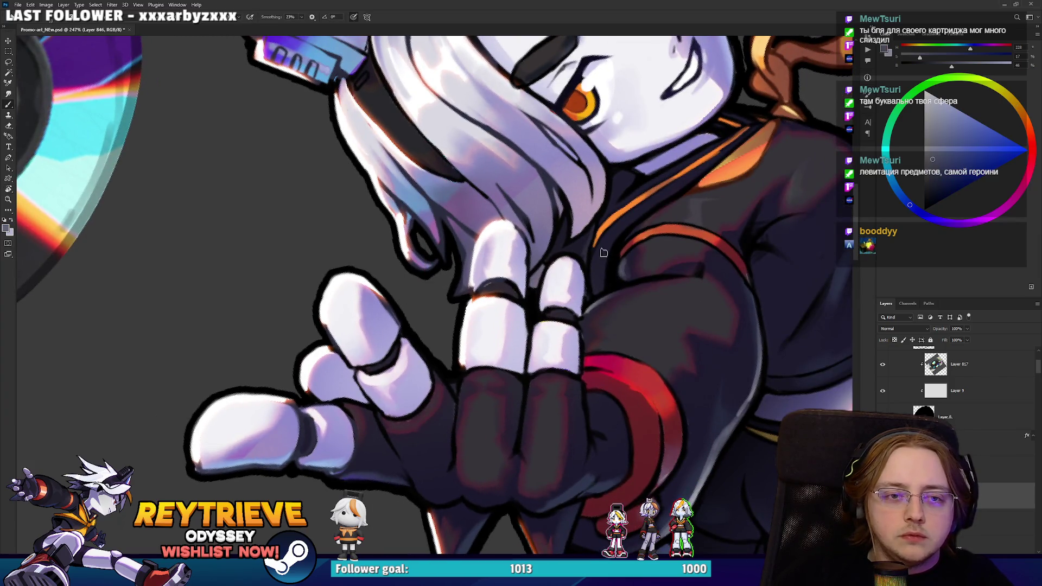
pyautogui.press('e')
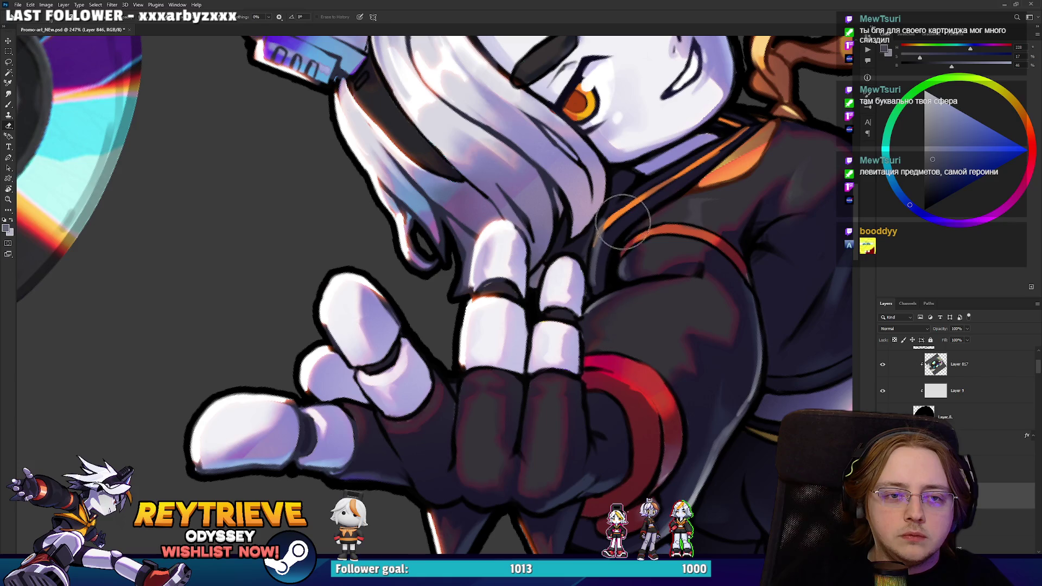
pyautogui.press('b')
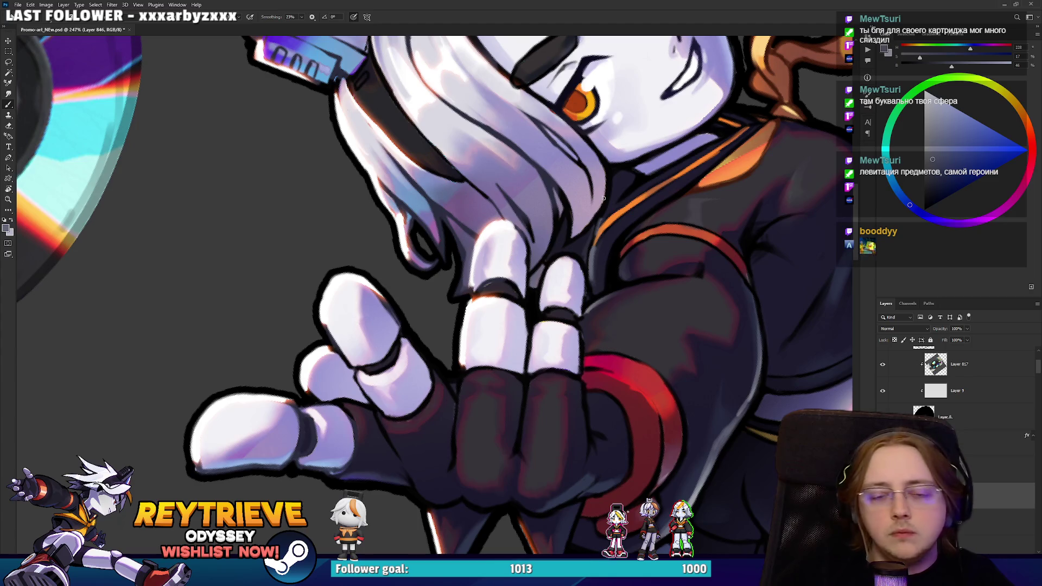
pyautogui.scroll(-5, 603, 198)
pyautogui.moveTo(603, 199)
pyautogui.mouseDown()
pyautogui.moveTo(613, 190)
pyautogui.moveTo(595, 188)
pyautogui.moveTo(651, 233)
pyautogui.mouseUp()
pyautogui.scroll(-4, 678, 244)
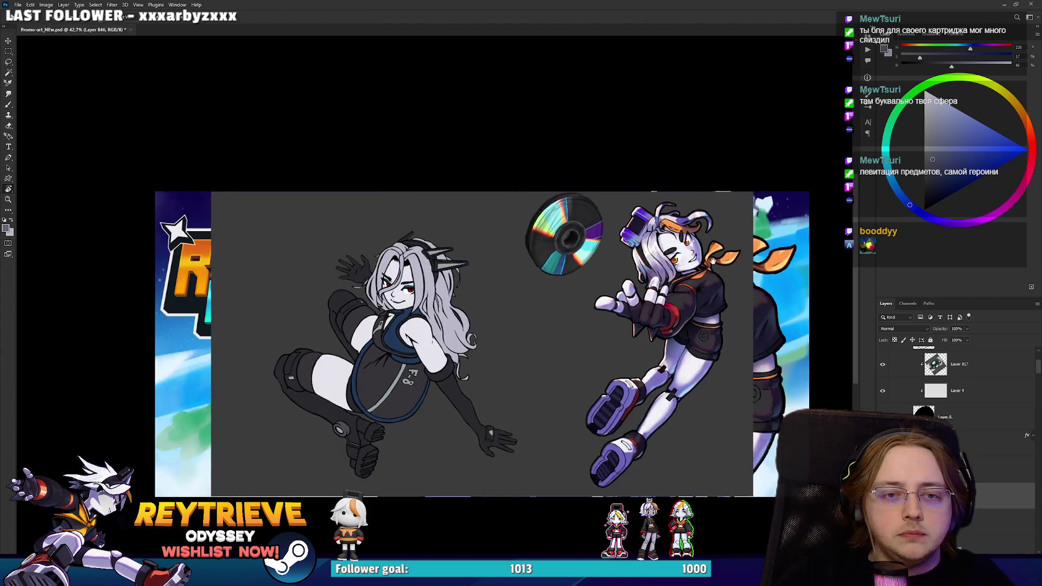
pyautogui.scroll(8, 711, 261)
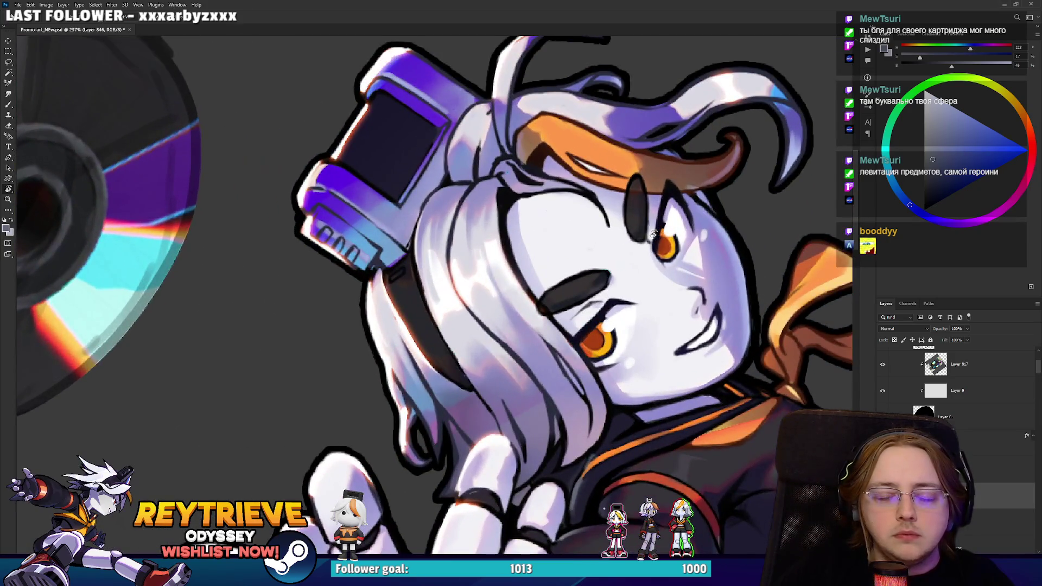
# On Layer 847, brush muted violet shading on the face below the hairline.
pyautogui.hotkey('ctrl', 'shift', 'alt', 'n')
pyautogui.press('b')
pyautogui.keyDown('alt'); pyautogui.click(513, 210); pyautogui.keyUp('alt')
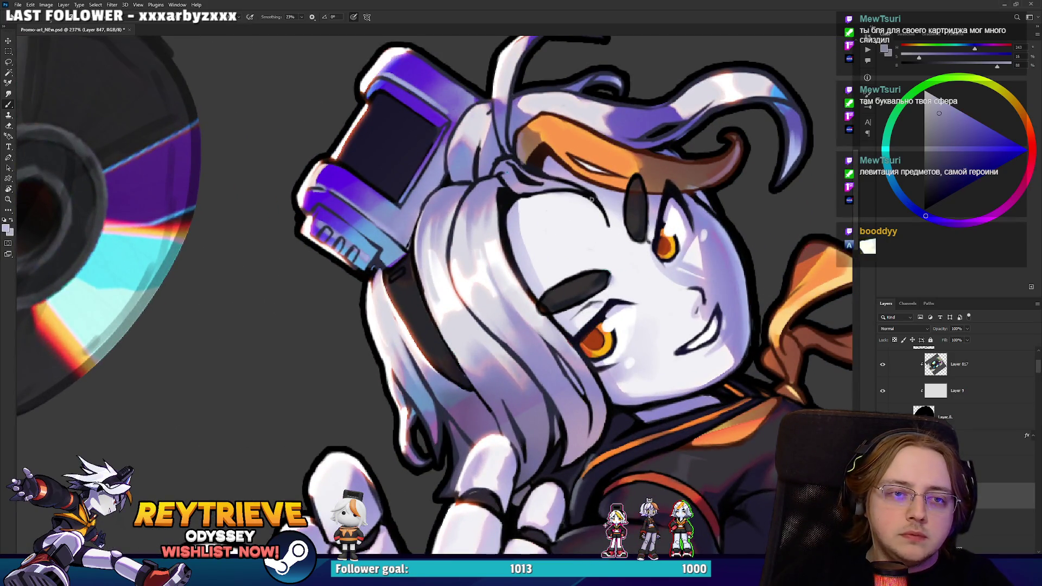
pyautogui.keyDown('alt'); pyautogui.click(524, 226); pyautogui.keyUp('alt')
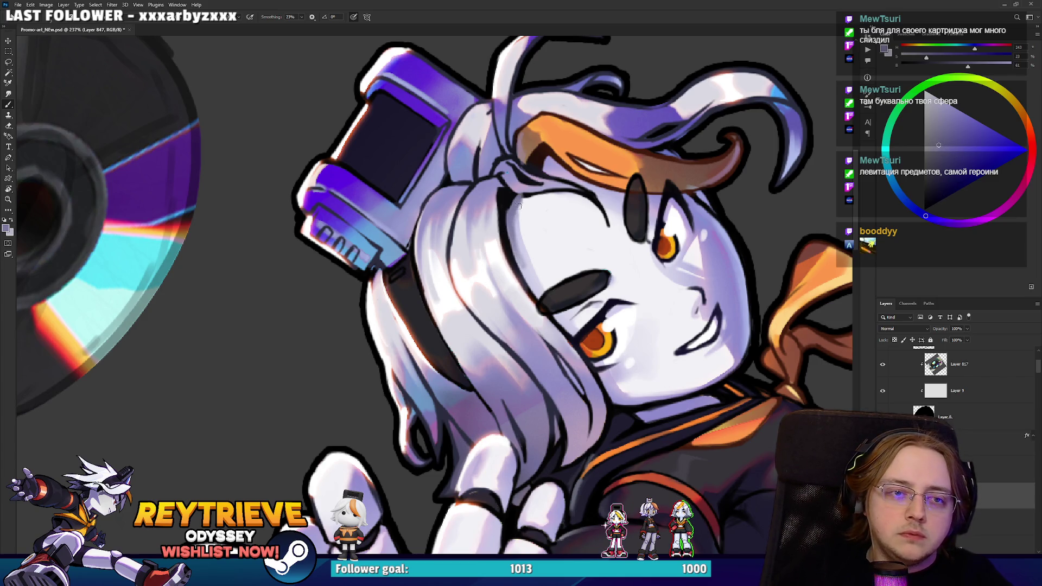
pyautogui.moveTo(517, 208)
pyautogui.mouseDown()
pyautogui.moveTo(558, 213)
pyautogui.moveTo(504, 157)
pyautogui.moveTo(509, 349)
pyautogui.mouseUp()
pyautogui.press('e')
pyautogui.press('r')
pyautogui.press('b')
pyautogui.press('r')
pyautogui.moveTo(537, 312); pyautogui.dragTo(513, 356)
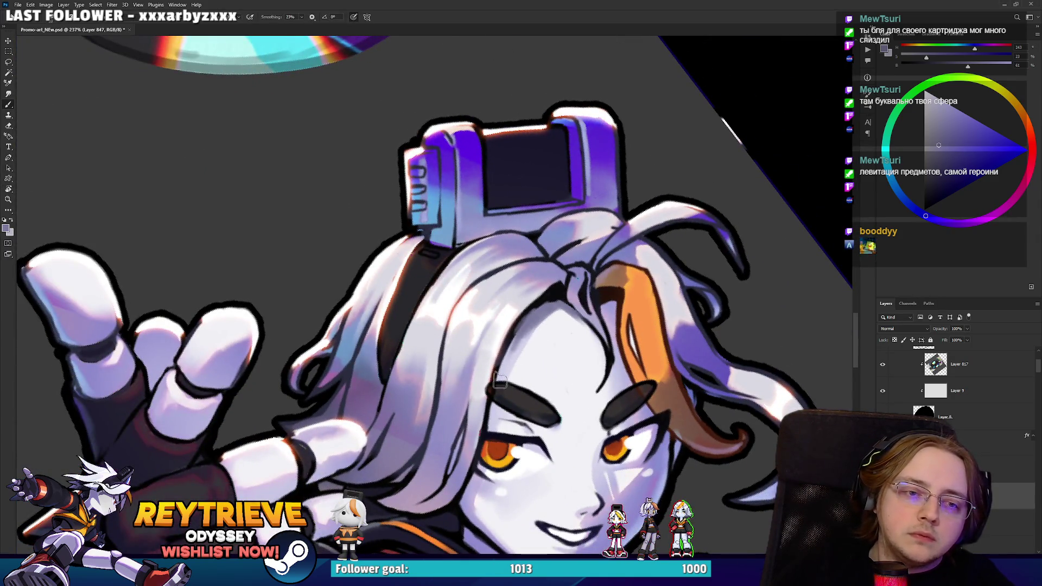
# Darken a small patch of hair with the dark tone of the hair outline.
pyautogui.press('e')
pyautogui.moveTo(464, 503); pyautogui.dragTo(513, 411)
pyautogui.press('b')
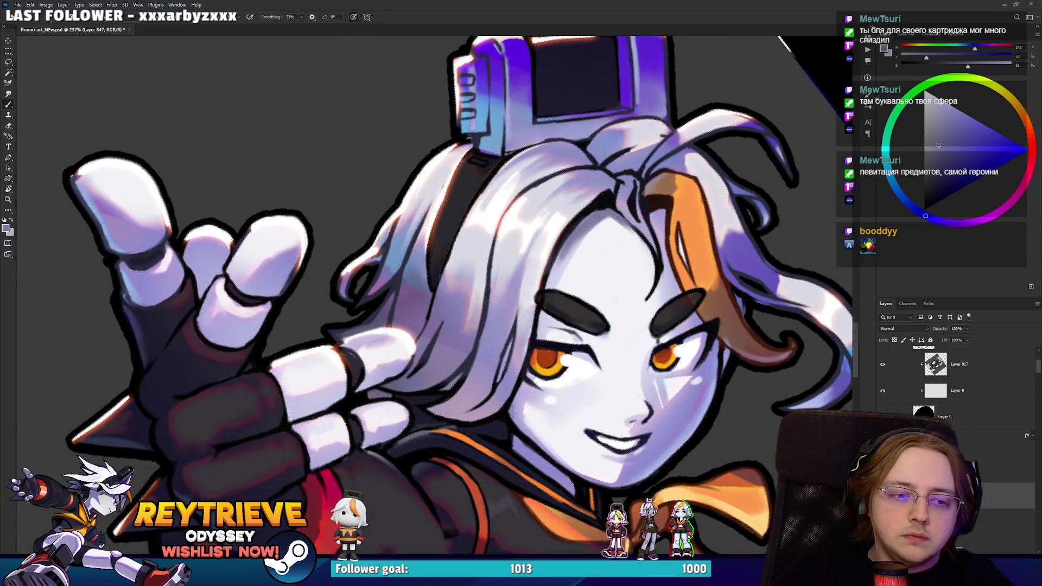
pyautogui.keyDown('alt'); pyautogui.click(499, 378); pyautogui.keyUp('alt')
pyautogui.moveTo(443, 387); pyautogui.dragTo(435, 395)
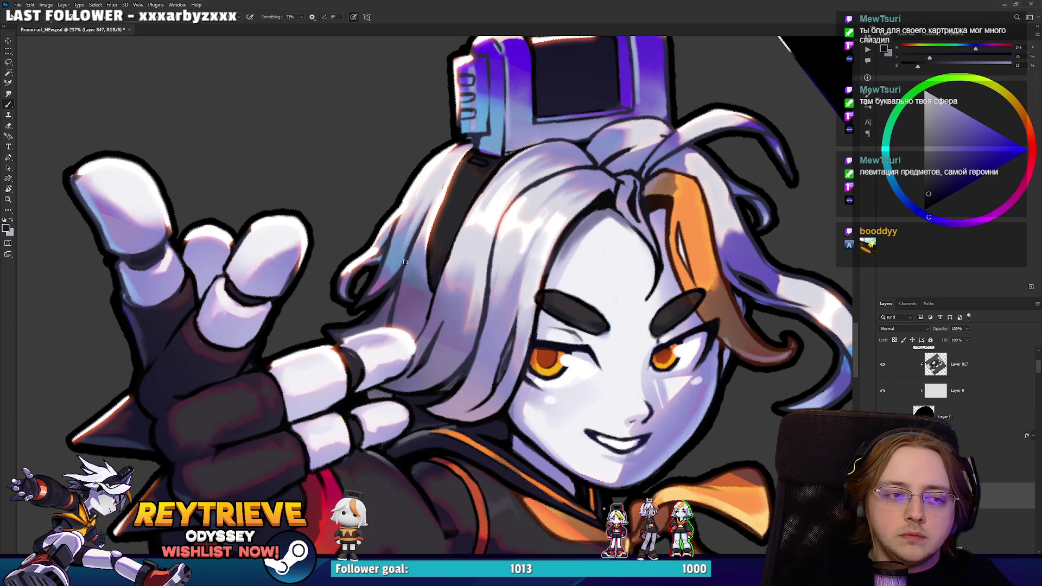
pyautogui.scroll(-5, 414, 232)
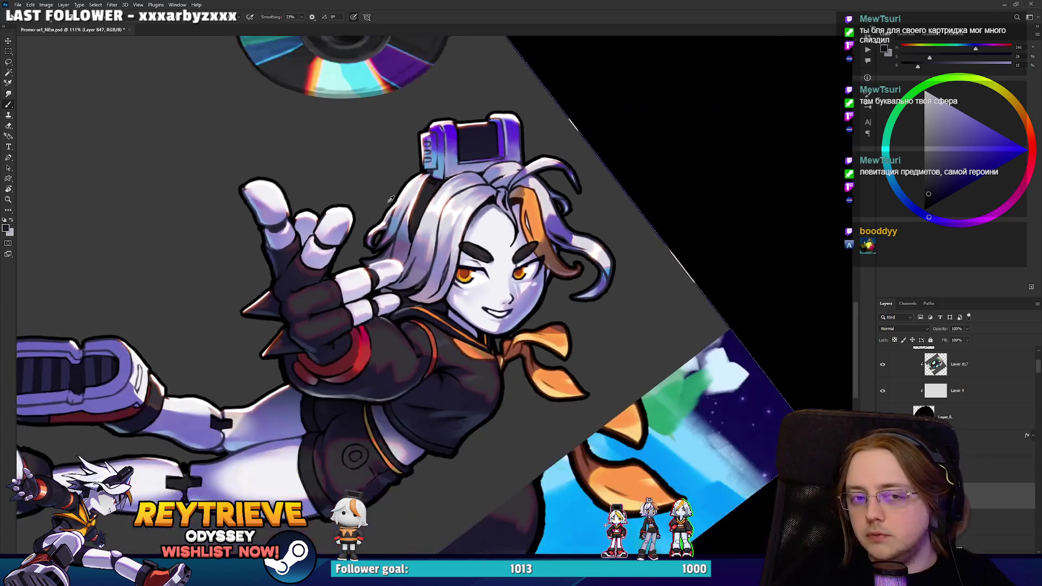
# Rotate the view about 40° and paint dark shading along the hair strand.
pyautogui.scroll(8, 605, 229)
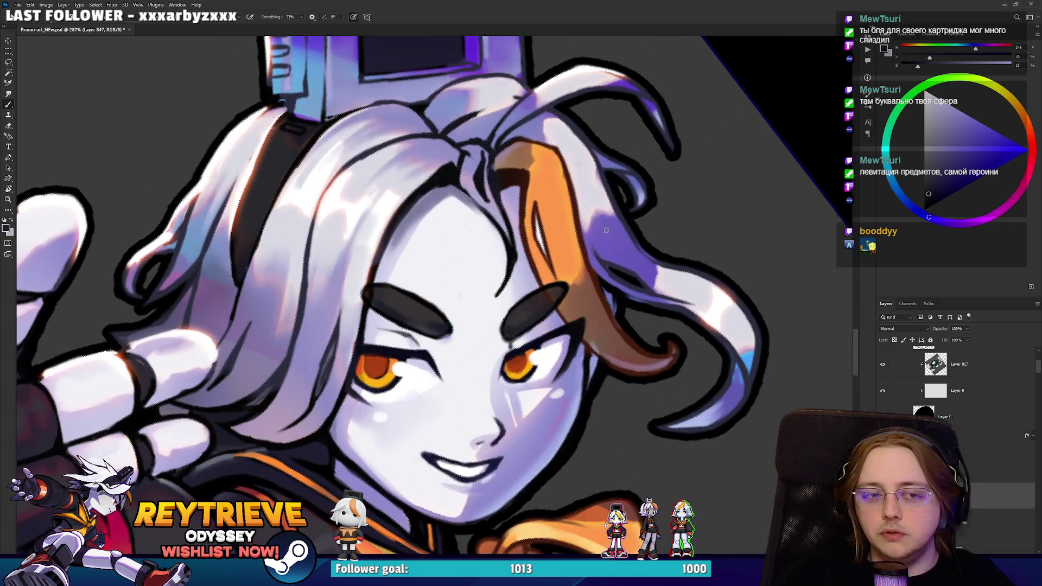
pyautogui.press('r')
pyautogui.moveTo(605, 229); pyautogui.dragTo(578, 408)
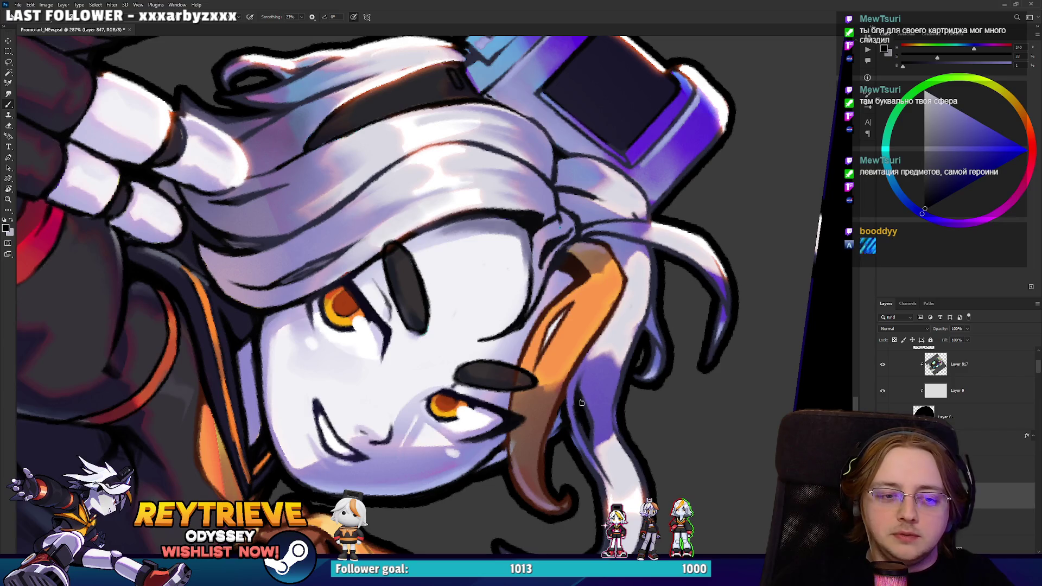
pyautogui.moveTo(592, 436); pyautogui.dragTo(604, 462)
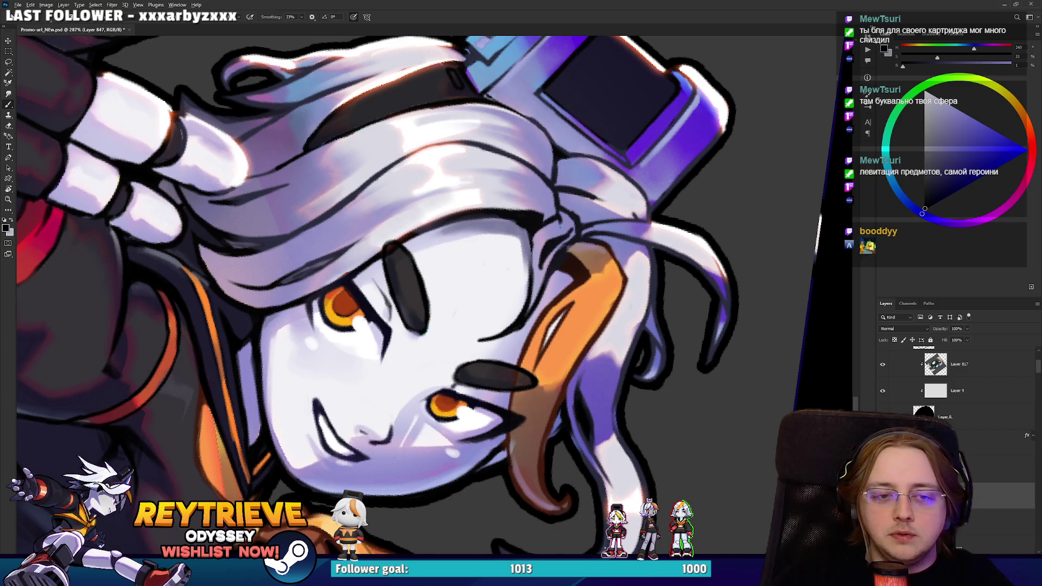
pyautogui.scroll(-10, 602, 377)
pyautogui.press('r')
pyautogui.moveTo(603, 377)
pyautogui.mouseDown()
pyautogui.moveTo(692, 386)
pyautogui.moveTo(479, 109)
pyautogui.moveTo(464, 120)
pyautogui.mouseUp()
pyautogui.scroll(5, 462, 120)
pyautogui.moveTo(500, 242); pyautogui.dragTo(523, 261)
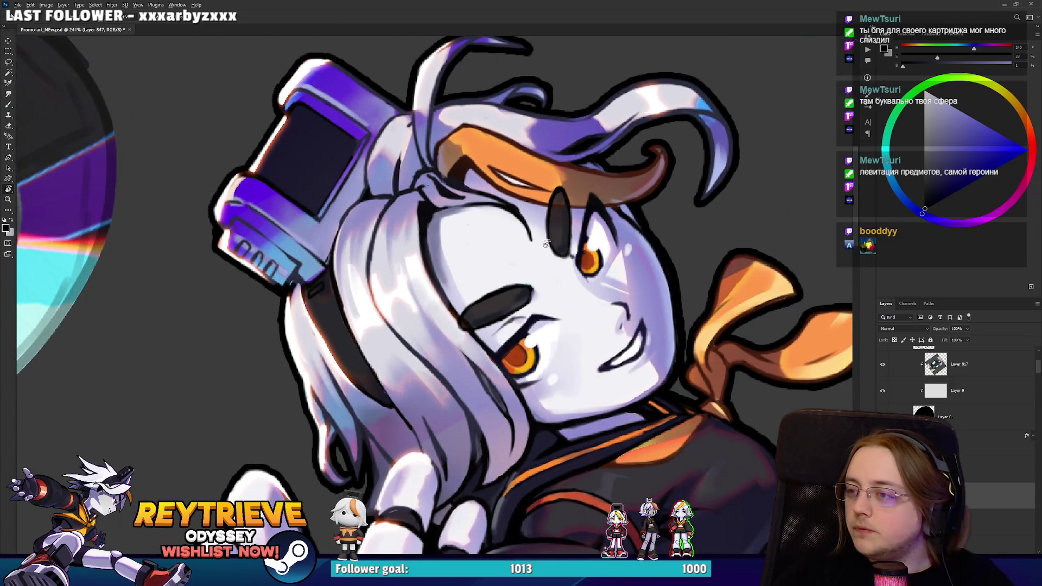
# Eyedrop dark jacket tones: purple, grey, deep navy and a dark plum shading colour.
pyautogui.scroll(-2, 537, 256)
pyautogui.scroll(1, 779, 256)
pyautogui.moveTo(779, 255); pyautogui.dragTo(798, 162)
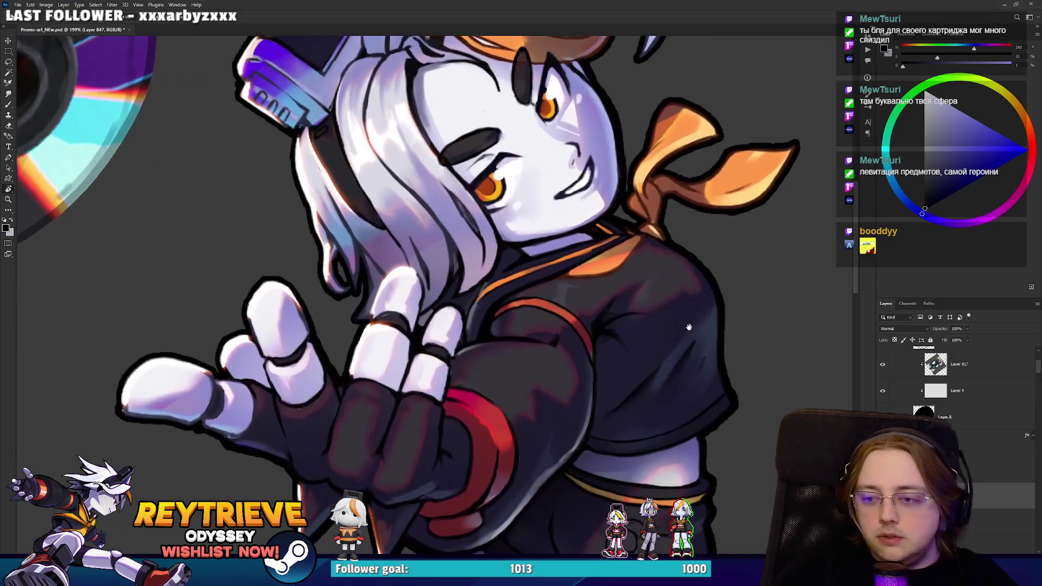
pyautogui.moveTo(722, 358); pyautogui.dragTo(666, 274)
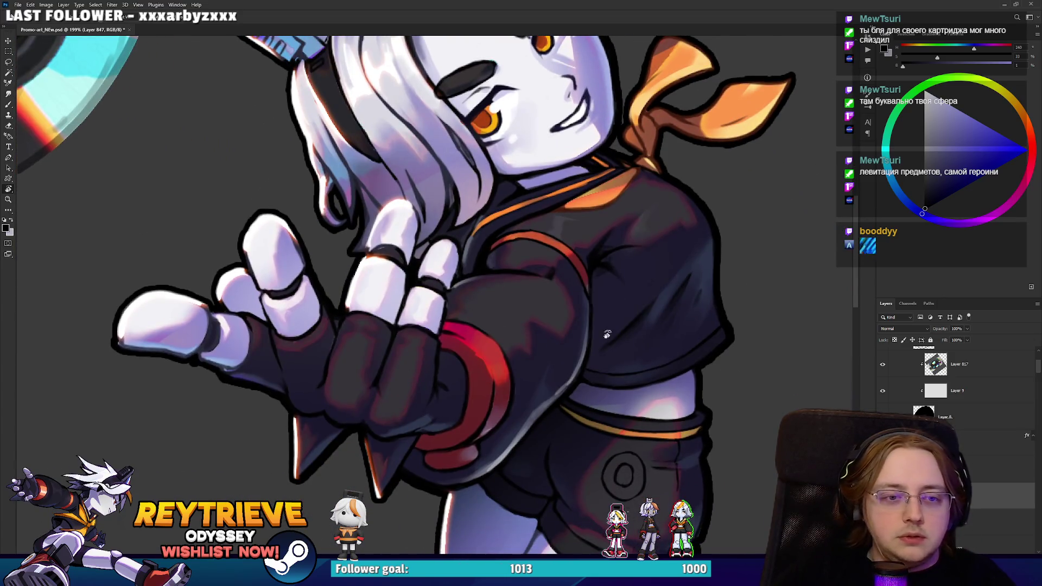
pyautogui.moveTo(598, 302); pyautogui.dragTo(516, 364)
pyautogui.keyDown('alt'); pyautogui.click(516, 364); pyautogui.keyUp('alt')
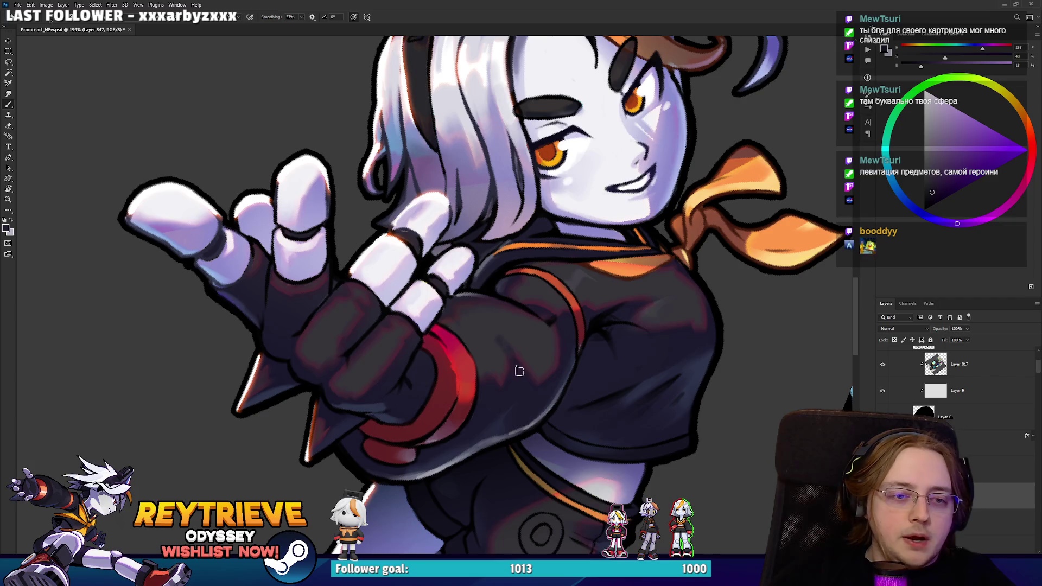
pyautogui.keyDown('alt'); pyautogui.click(505, 381); pyautogui.keyUp('alt')
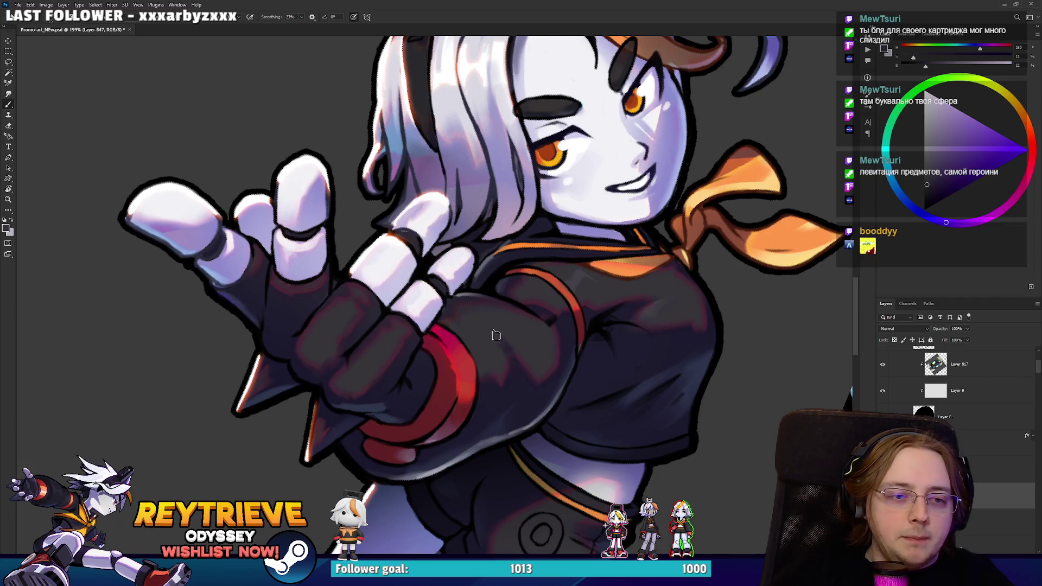
pyautogui.keyDown('alt'); pyautogui.click(500, 383); pyautogui.keyUp('alt')
pyautogui.keyDown('alt'); pyautogui.click(502, 423); pyautogui.keyUp('alt')
pyautogui.press('r')
pyautogui.moveTo(586, 410)
pyautogui.mouseDown()
pyautogui.moveTo(679, 229)
pyautogui.moveTo(597, 247)
pyautogui.mouseUp()
pyautogui.keyDown('alt'); pyautogui.click(597, 247); pyautogui.keyUp('alt')
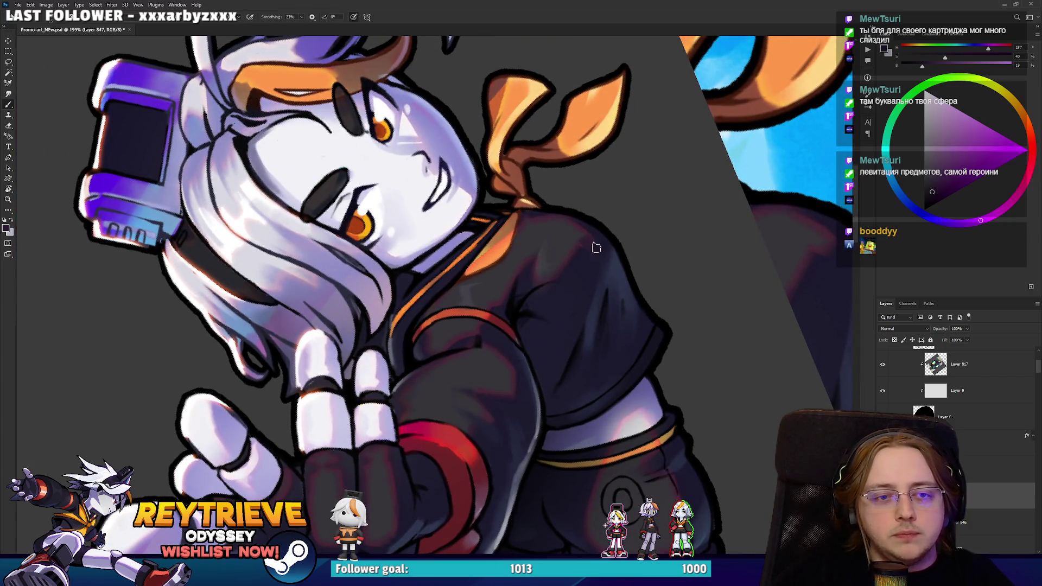
pyautogui.scroll(-10, 607, 175)
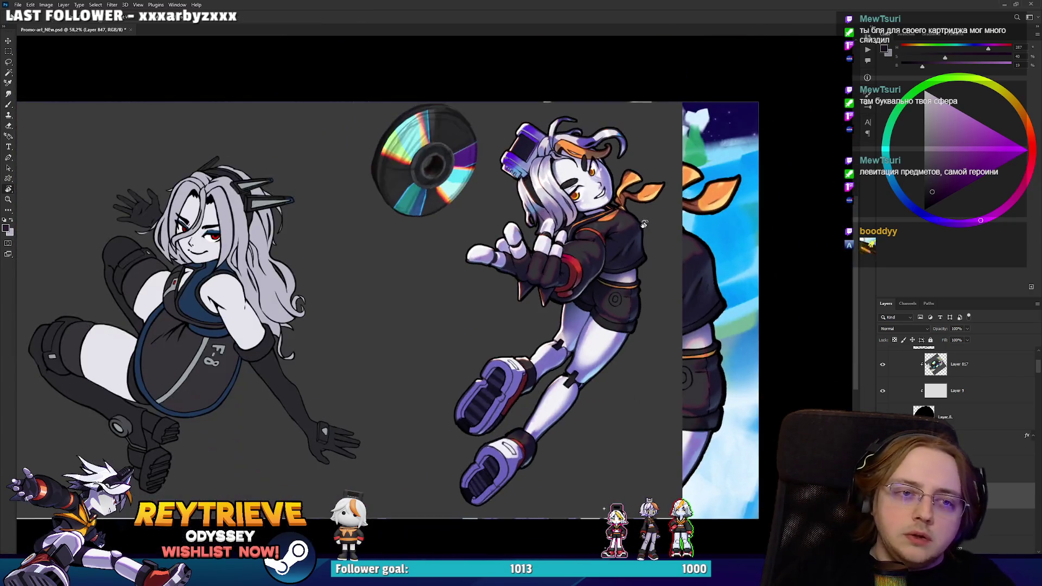
pyautogui.press('r')
pyautogui.press('Escape')
pyautogui.scroll(2, 597, 217)
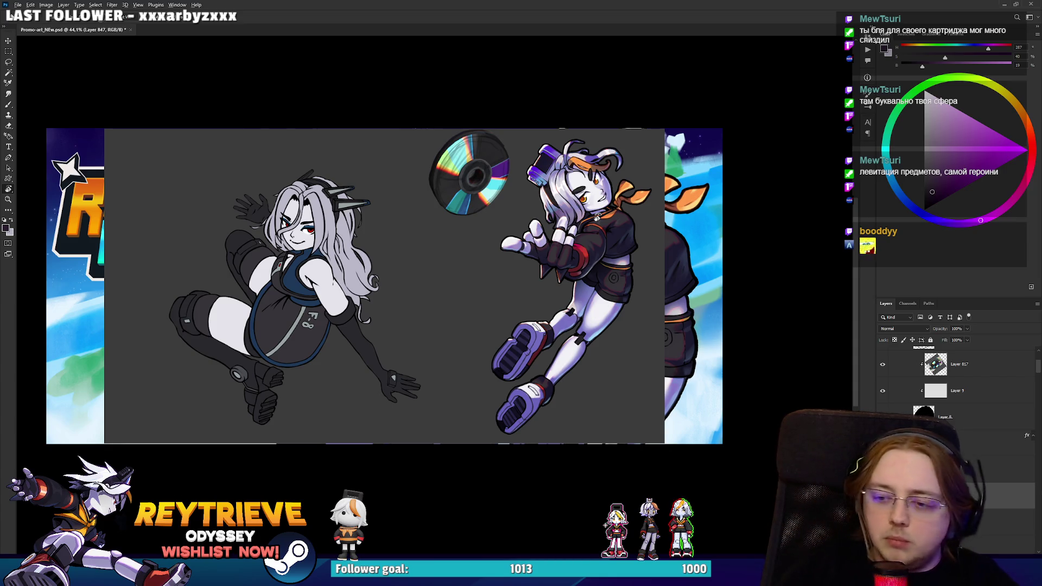
pyautogui.scroll(3, 596, 217)
pyautogui.scroll(-5, 548, 283)
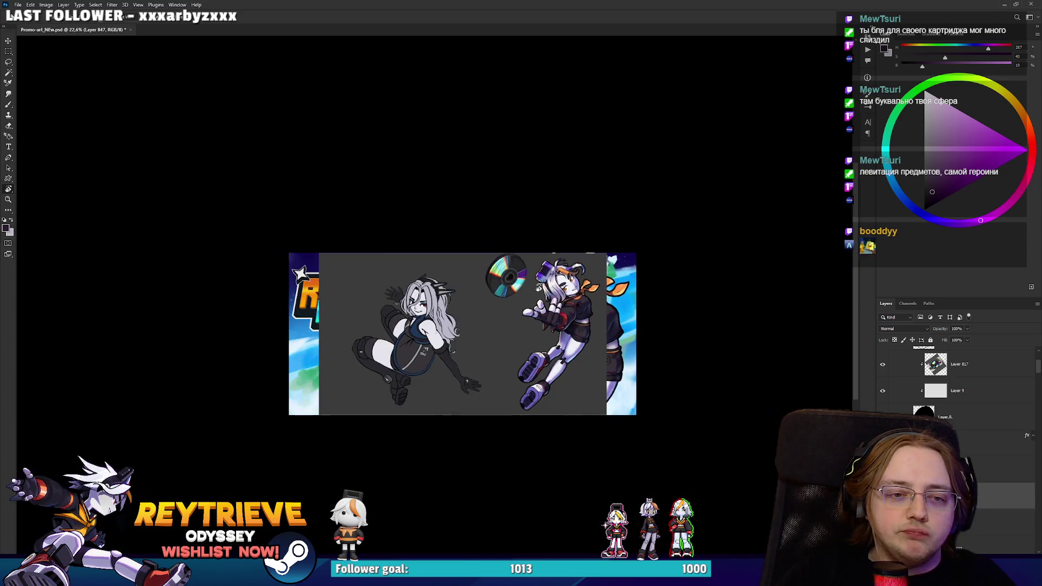
pyautogui.scroll(5, 538, 286)
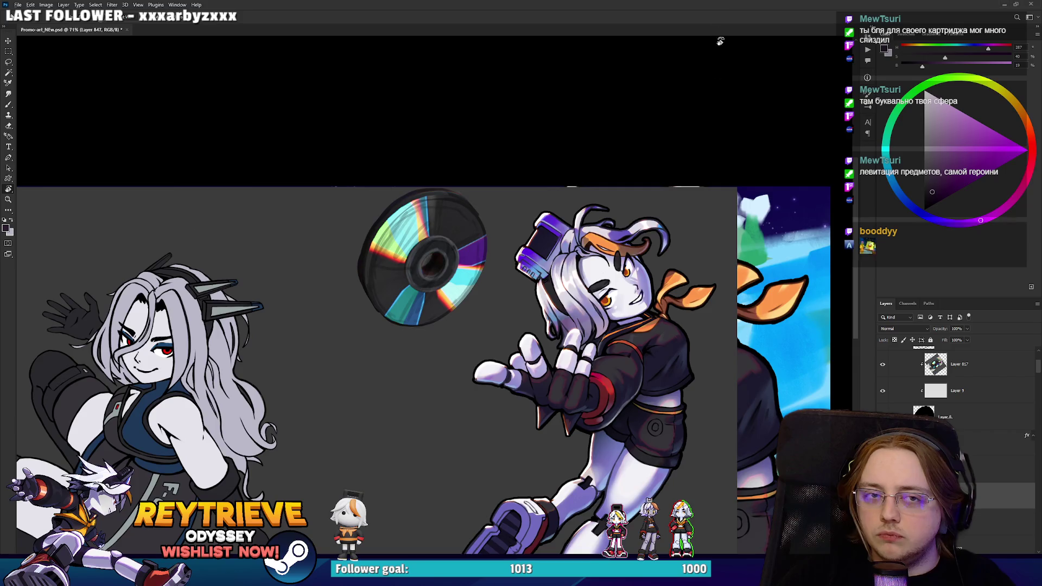
pyautogui.scroll(-3, 611, 275)
pyautogui.scroll(1, 610, 275)
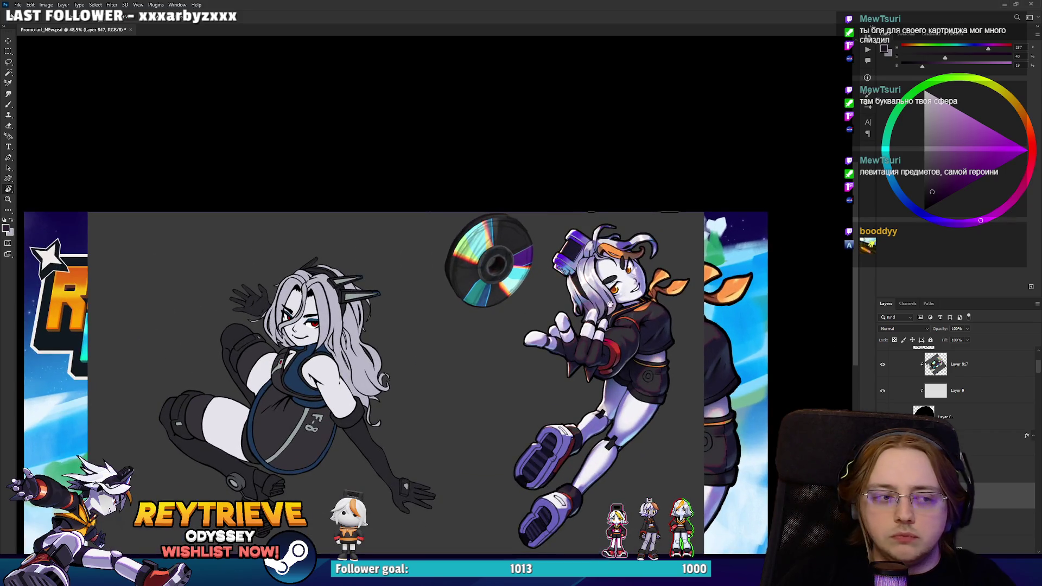
pyautogui.moveTo(610, 305); pyautogui.dragTo(613, 286)
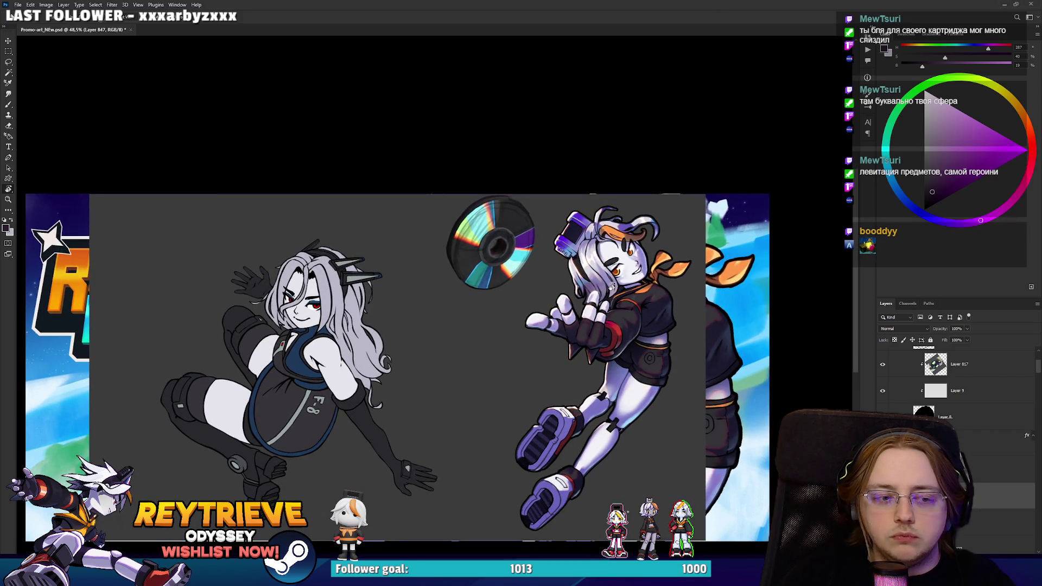
pyautogui.scroll(5, 632, 252)
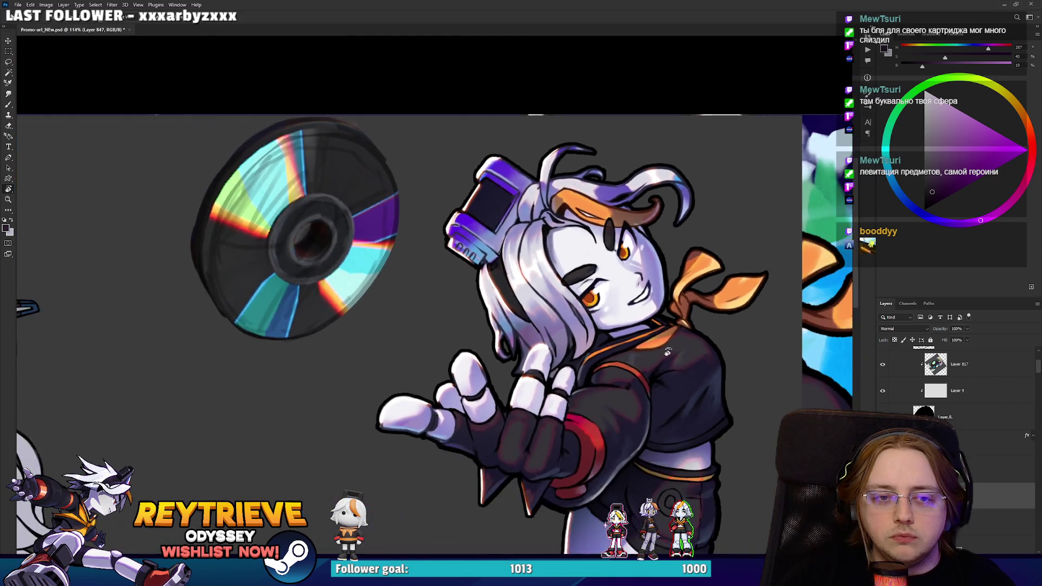
pyautogui.scroll(-3, 667, 352)
pyautogui.moveTo(667, 351); pyautogui.dragTo(639, 266)
pyautogui.scroll(3, 565, 315)
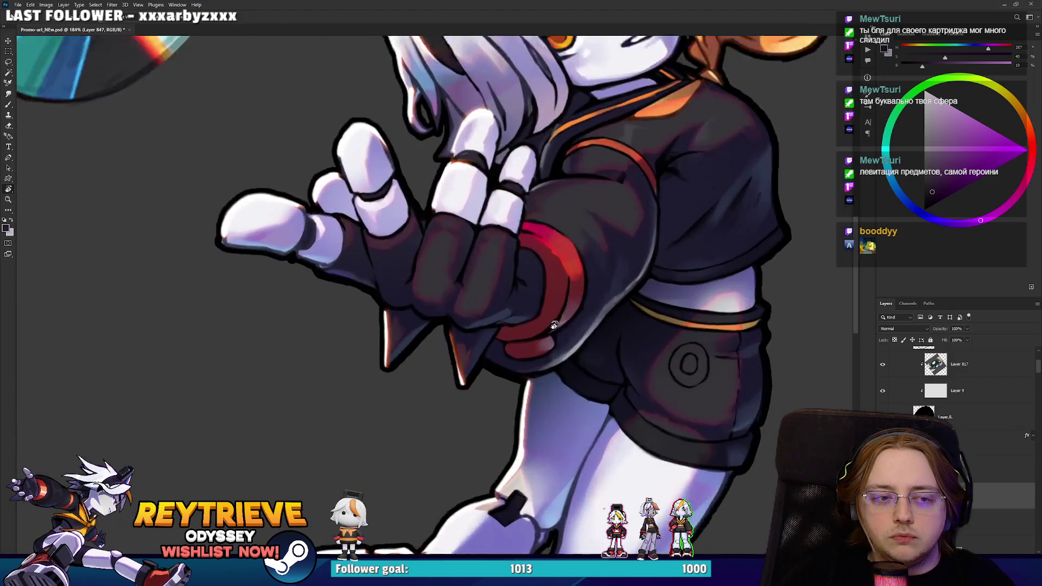
pyautogui.scroll(-5, 567, 316)
pyautogui.scroll(3, 567, 315)
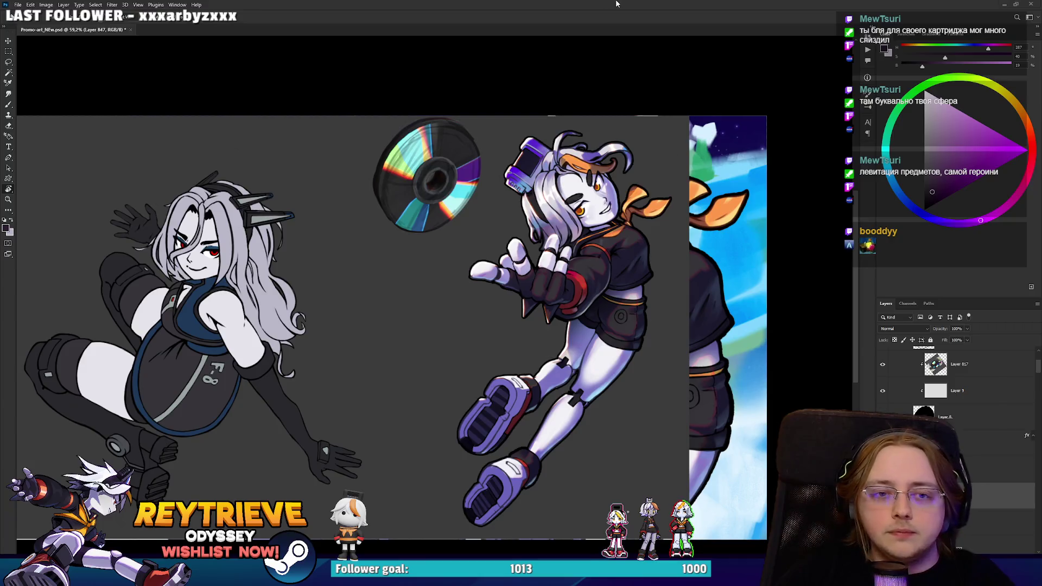
pyautogui.scroll(5, 599, 211)
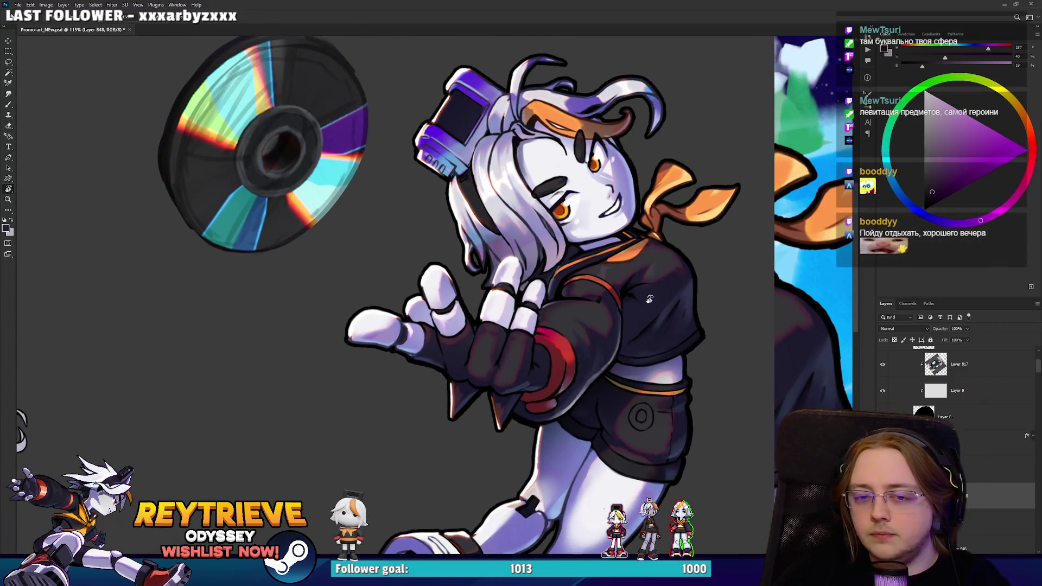
# Paint soft lavender shading over the hair and headset and set Layer 848 to Multiply.
pyautogui.press('b')
pyautogui.rightClick(649, 299)
pyautogui.keyDown('alt'); pyautogui.click(532, 242); pyautogui.keyUp('alt')
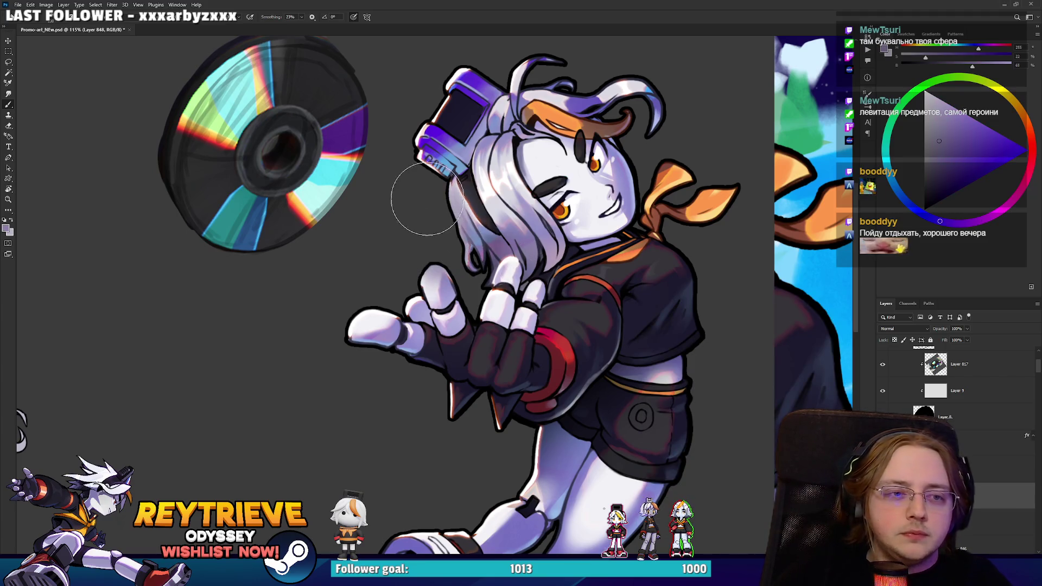
pyautogui.moveTo(433, 259)
pyautogui.mouseDown()
pyautogui.moveTo(414, 233)
pyautogui.moveTo(426, 223)
pyautogui.moveTo(414, 232)
pyautogui.moveTo(422, 163)
pyautogui.mouseUp()
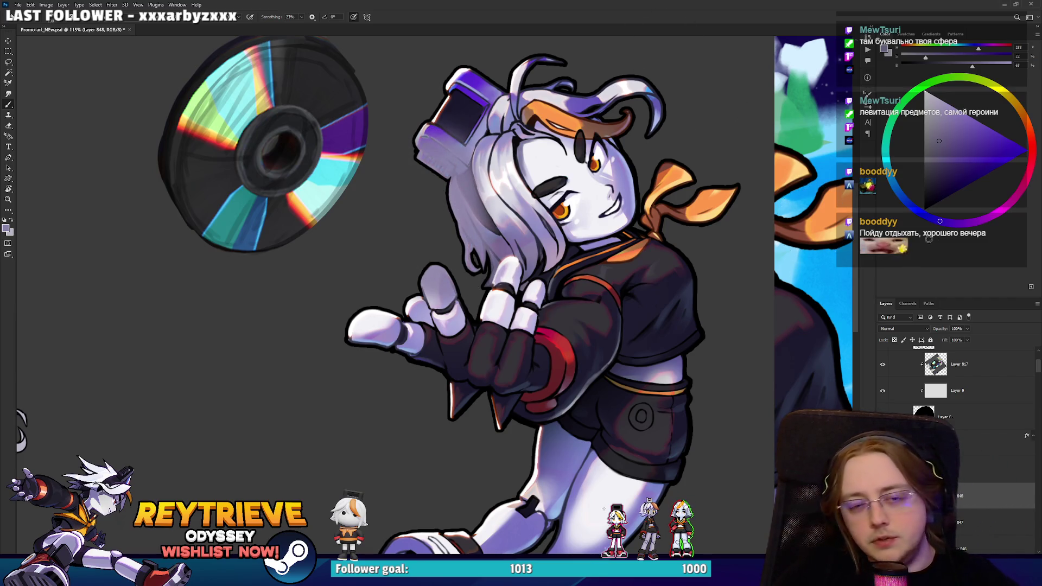
pyautogui.click(908, 328)
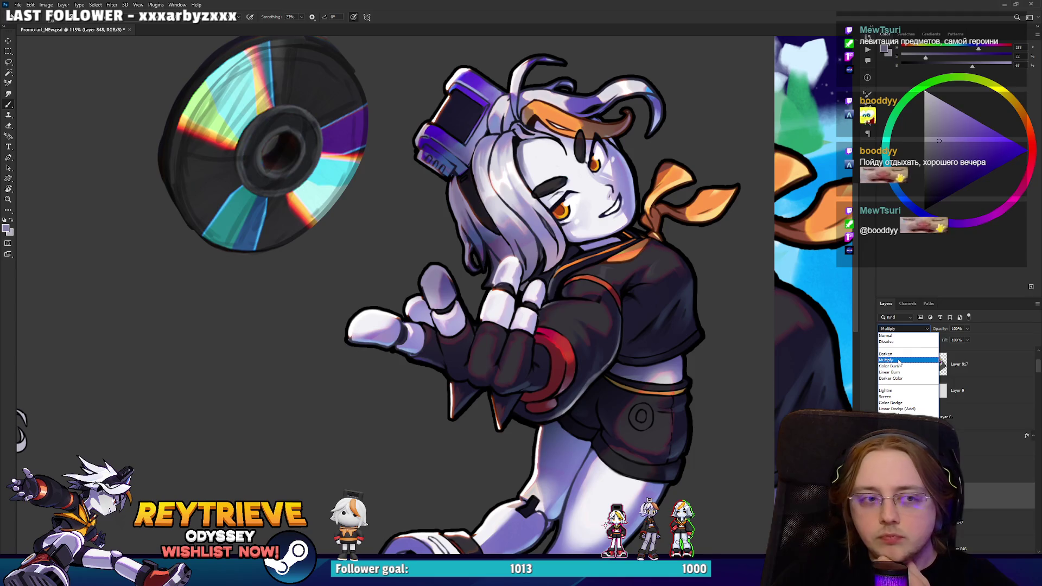
pyautogui.click(898, 361)
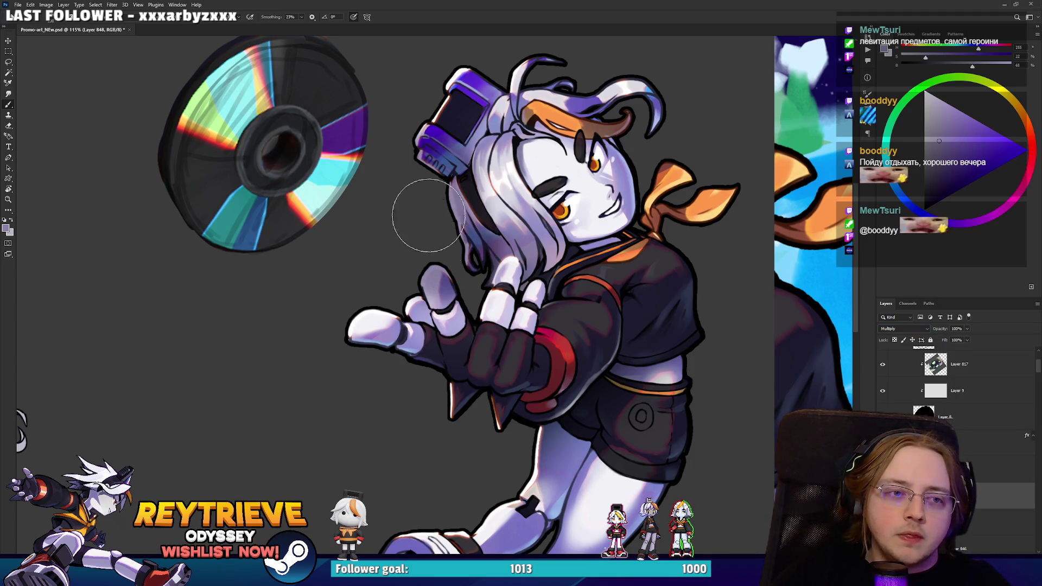
# Erase the shading off the raised fingertip with the soft 45 brush.
pyautogui.press('e')
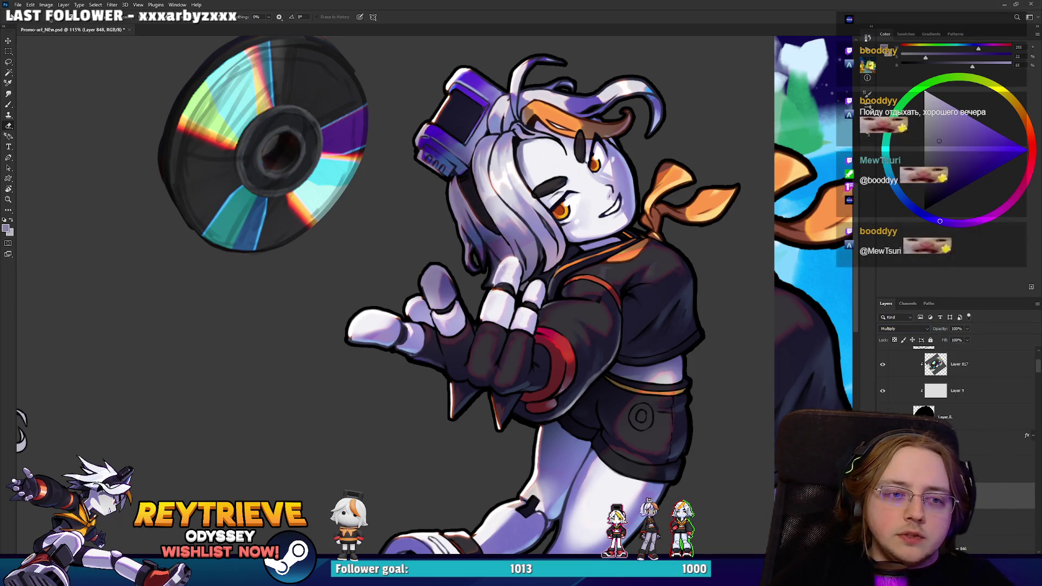
pyautogui.rightClick(578, 240)
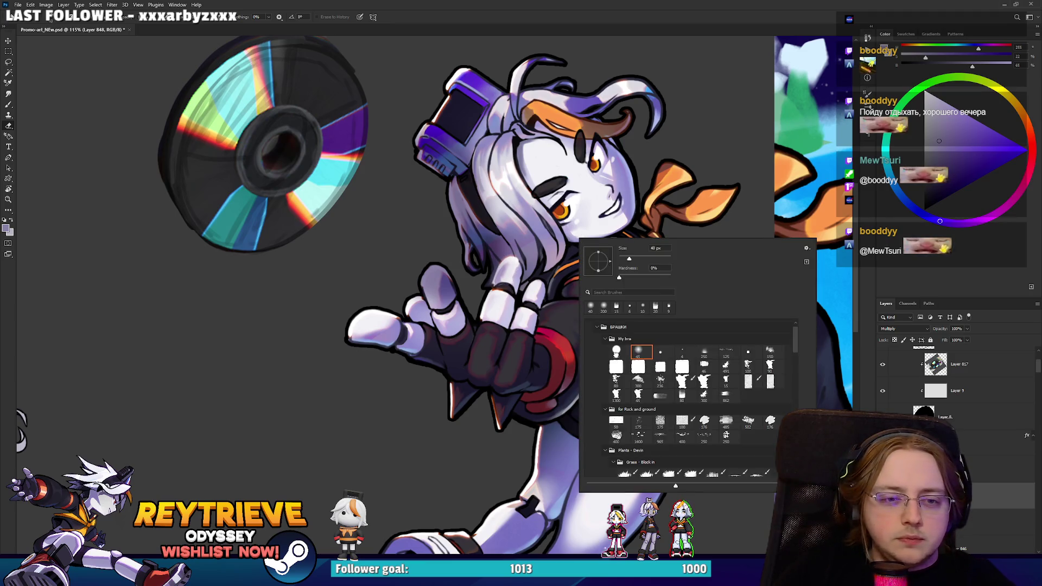
pyautogui.doubleClick(640, 352)
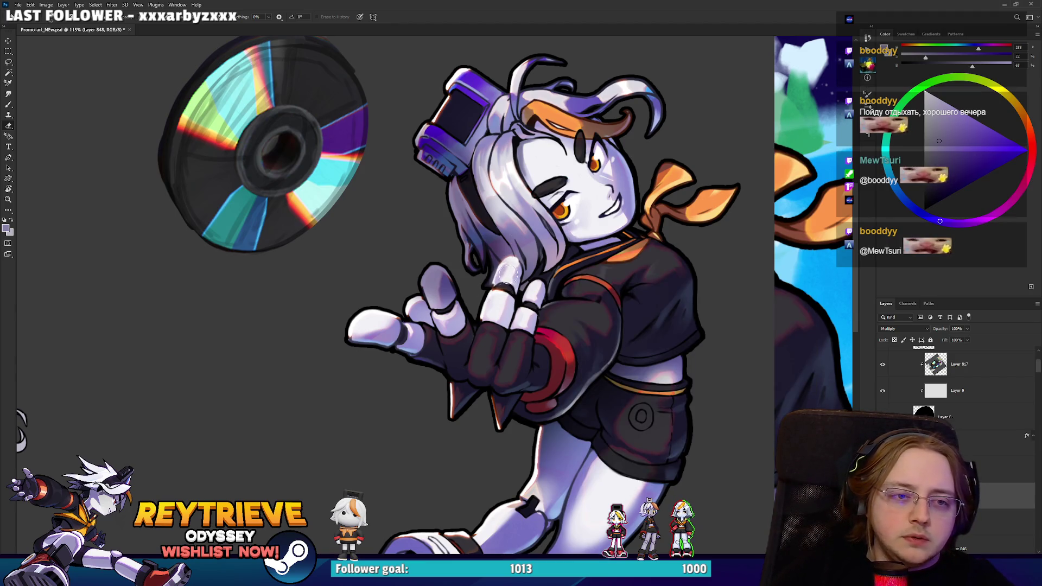
pyautogui.moveTo(430, 291)
pyautogui.mouseDown()
pyautogui.moveTo(436, 277)
pyautogui.moveTo(455, 310)
pyautogui.mouseUp()
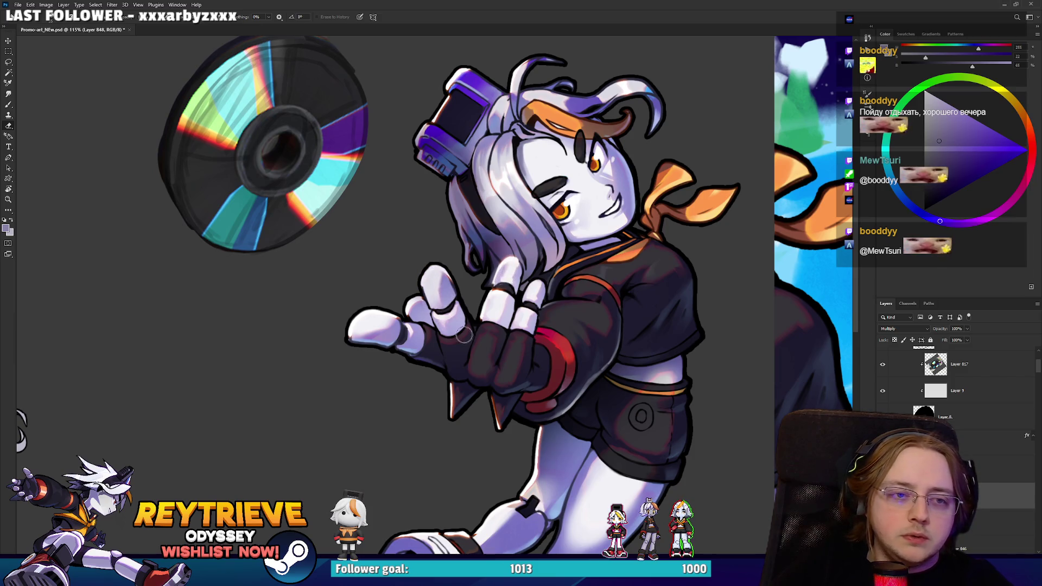
pyautogui.scroll(-5, 476, 146)
pyautogui.scroll(7, 475, 146)
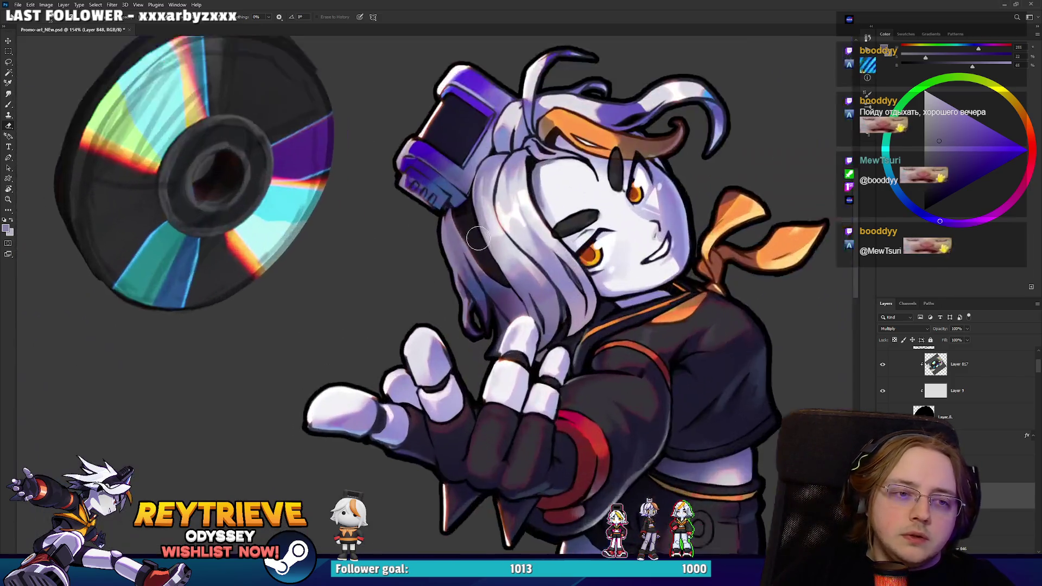
# Paint the shading layer's mask over the headset area.
pyautogui.click(963, 495)
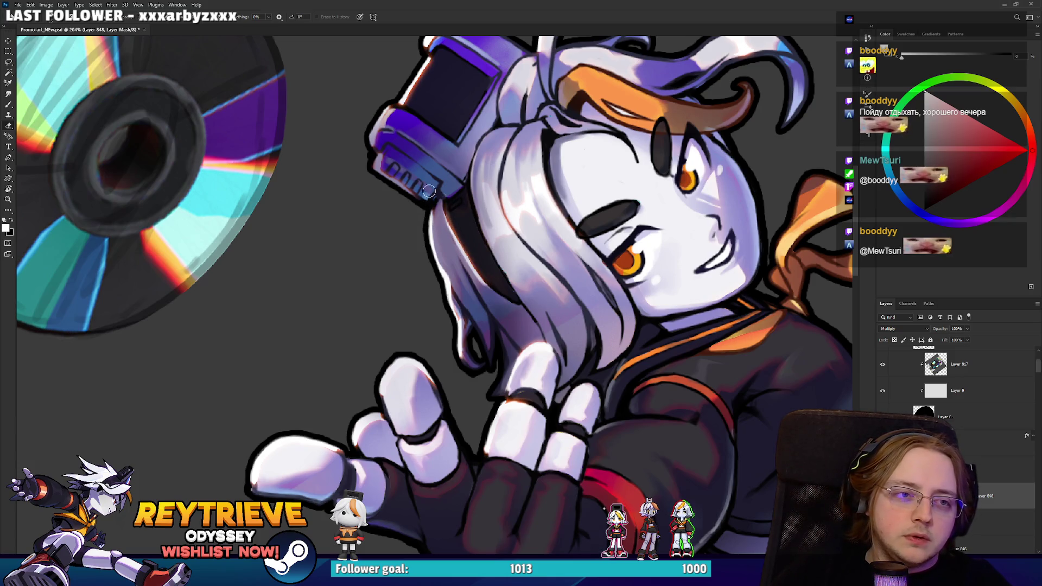
pyautogui.moveTo(438, 170)
pyautogui.mouseDown()
pyautogui.moveTo(429, 163)
pyautogui.moveTo(450, 157)
pyautogui.moveTo(429, 125)
pyautogui.moveTo(420, 131)
pyautogui.moveTo(439, 108)
pyautogui.moveTo(424, 157)
pyautogui.moveTo(446, 185)
pyautogui.mouseUp()
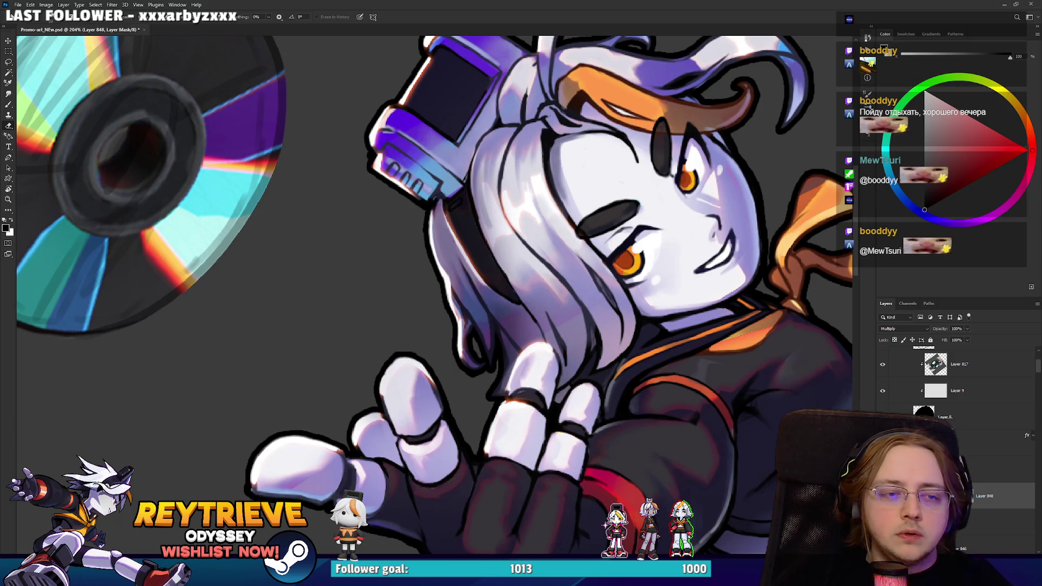
pyautogui.scroll(-10, 465, 150)
pyautogui.scroll(6, 480, 158)
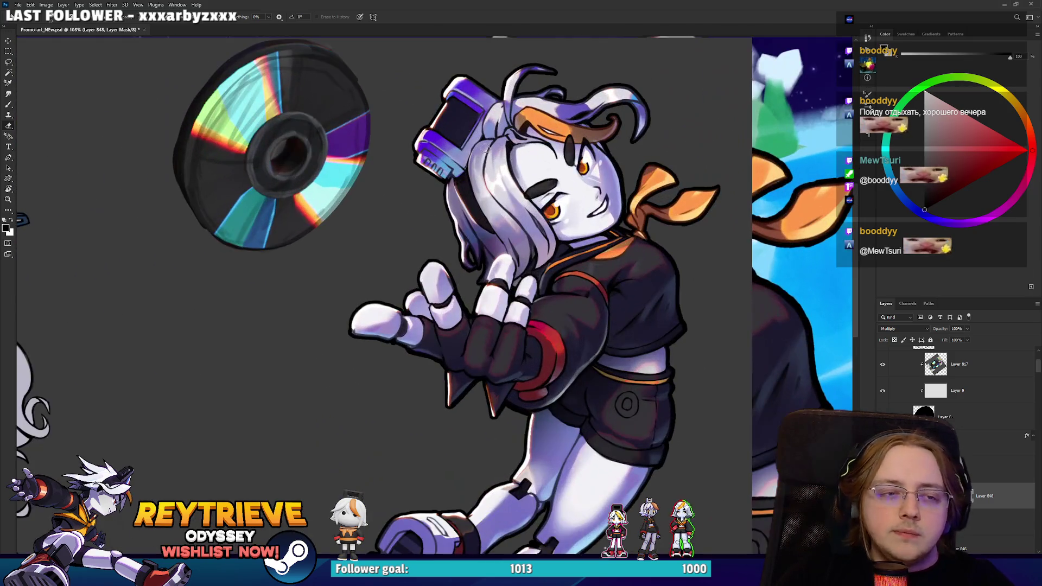
pyautogui.scroll(-5, 480, 157)
pyautogui.scroll(6, 480, 157)
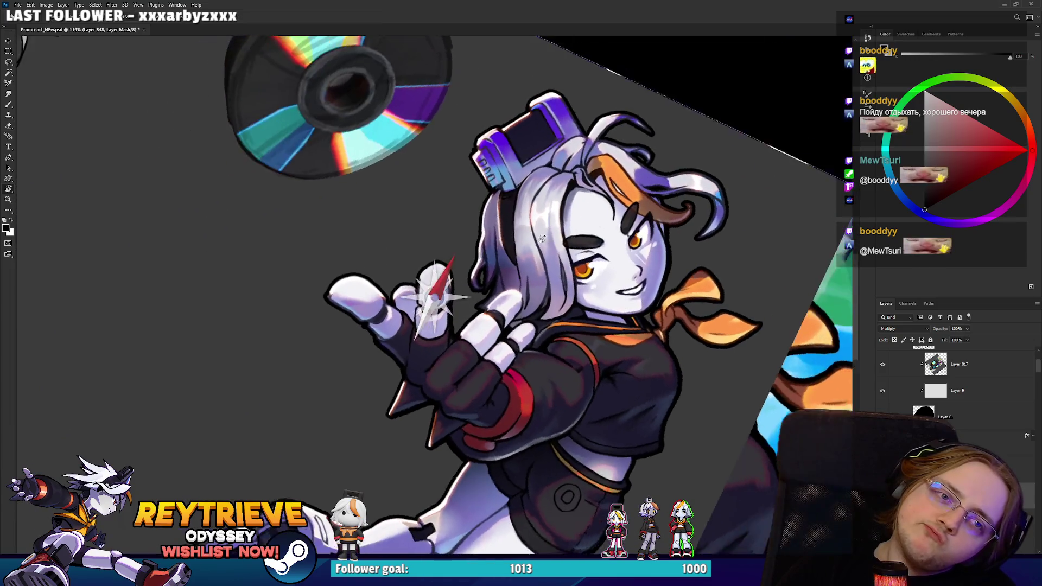
# Add more shading to the hair strands with a round brush, then reset the view.
pyautogui.click(924, 495)
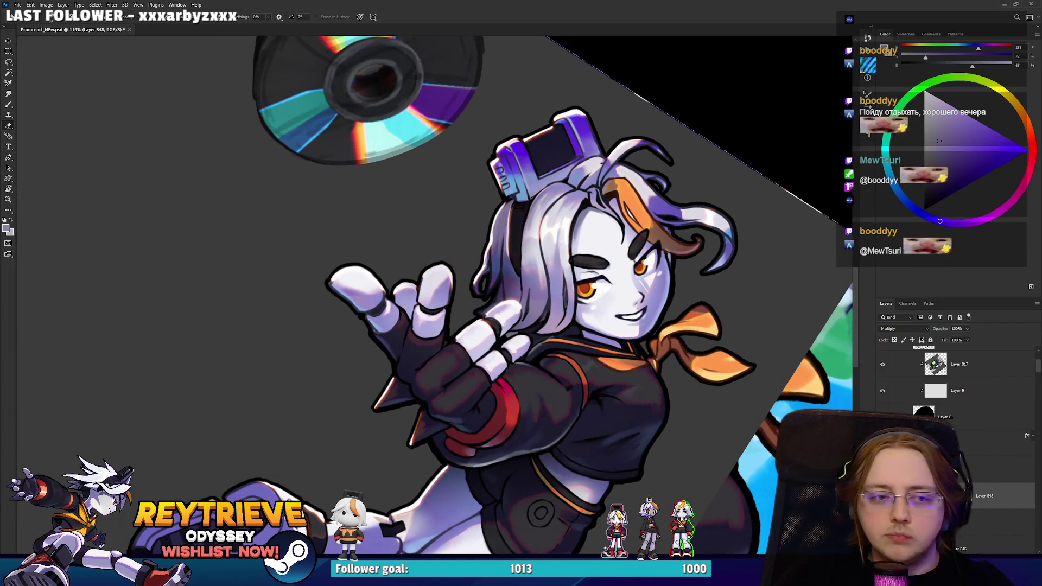
pyautogui.rightClick(557, 178)
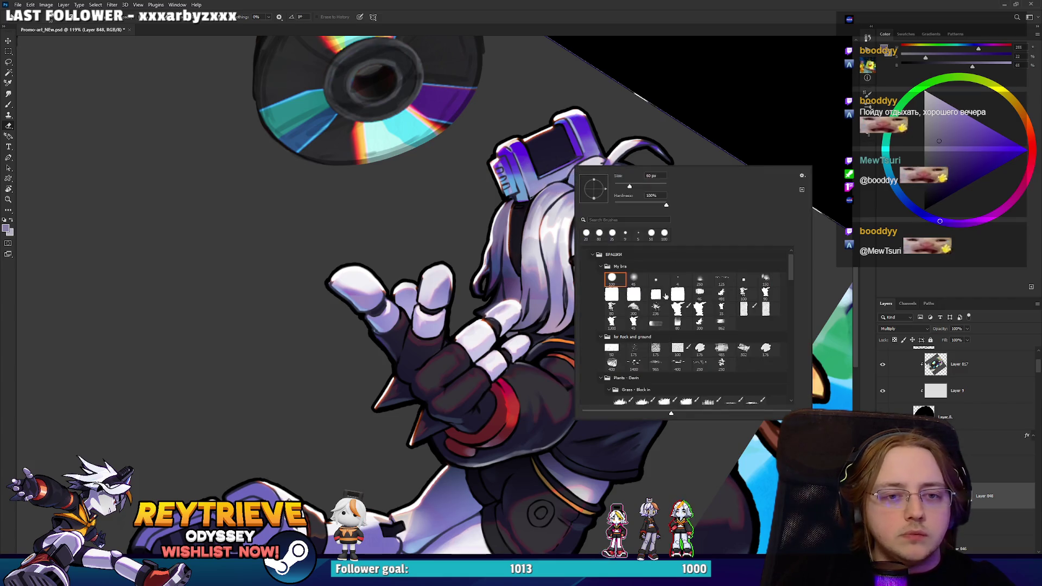
pyautogui.click(714, 90)
pyautogui.moveTo(543, 277)
pyautogui.mouseDown()
pyautogui.moveTo(542, 228)
pyautogui.moveTo(575, 239)
pyautogui.moveTo(531, 234)
pyautogui.moveTo(566, 233)
pyautogui.moveTo(636, 178)
pyautogui.mouseUp()
pyautogui.hotkey('ctrl', '0')
pyautogui.press('r')
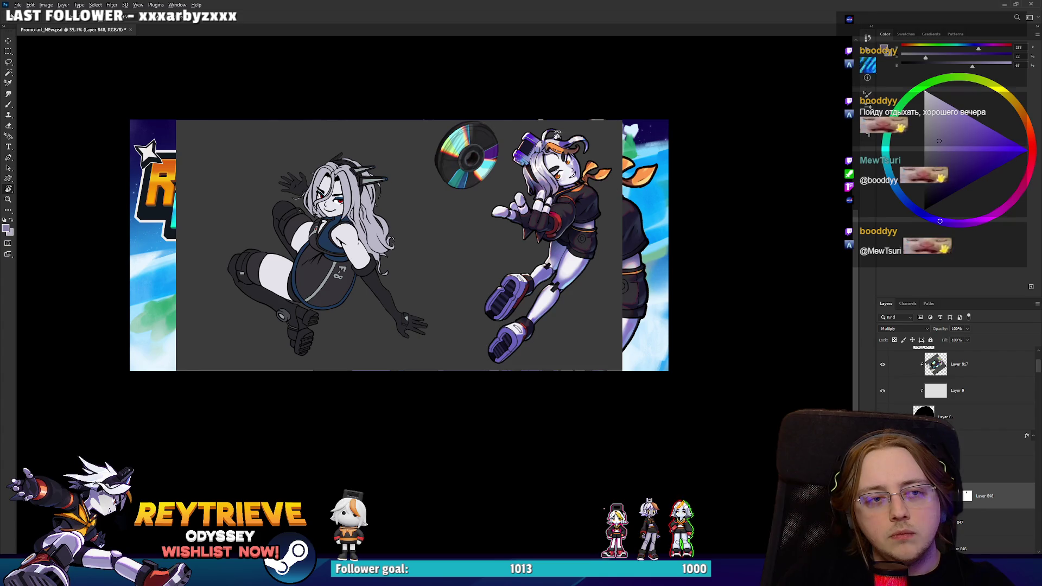
pyautogui.moveTo(525, 132); pyautogui.dragTo(595, 306)
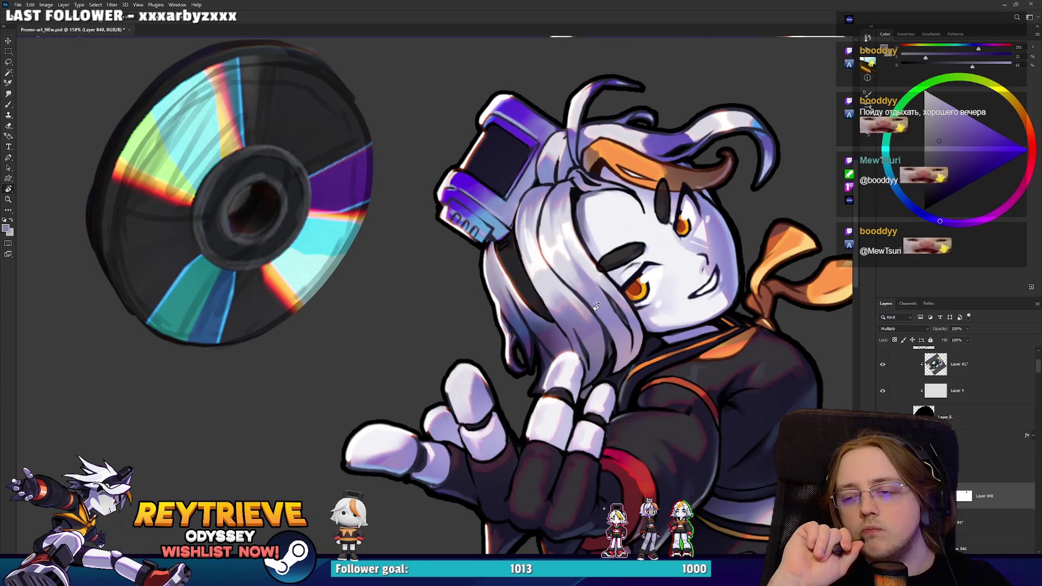
pyautogui.moveTo(595, 306)
pyautogui.mouseDown()
pyautogui.moveTo(574, 250)
pyautogui.moveTo(589, 257)
pyautogui.mouseUp()
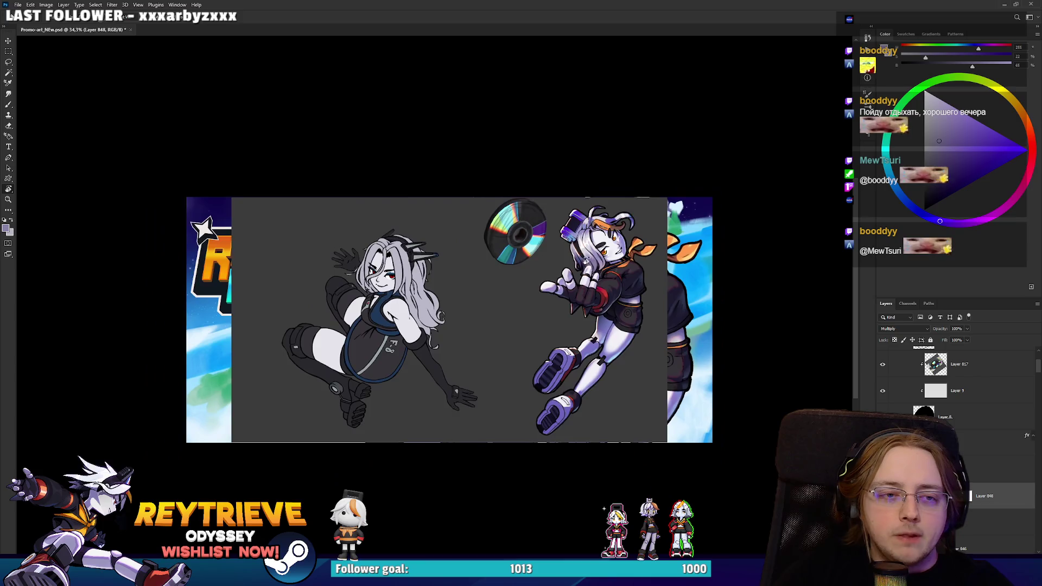
# Duplicate Layer 848 and shift the copy's hue to recolour the character teal and pink.
pyautogui.scroll(1, 586, 257)
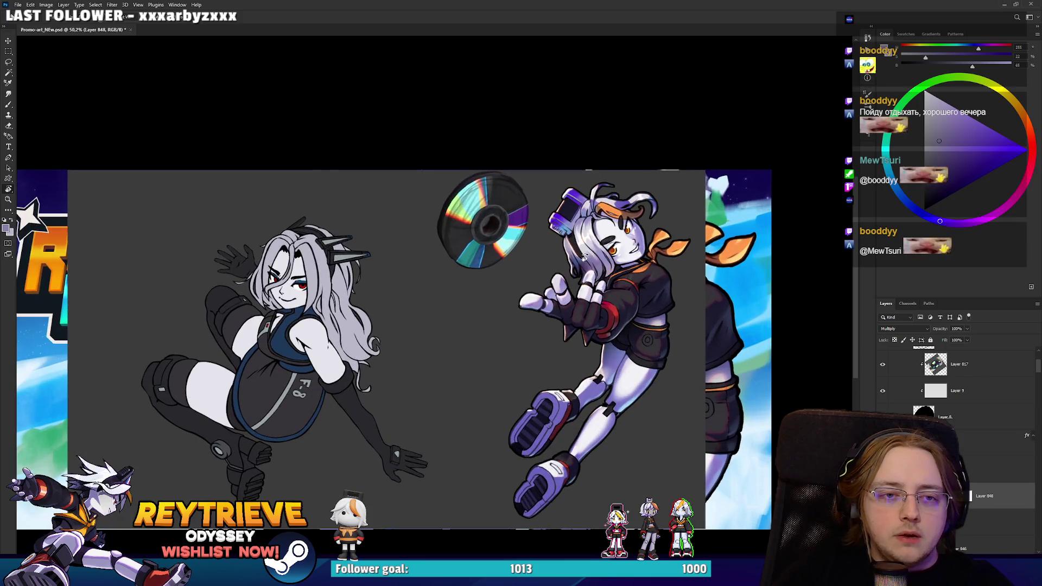
pyautogui.keyDown('ctrl'); pyautogui.click(727, 372); pyautogui.keyUp('ctrl')
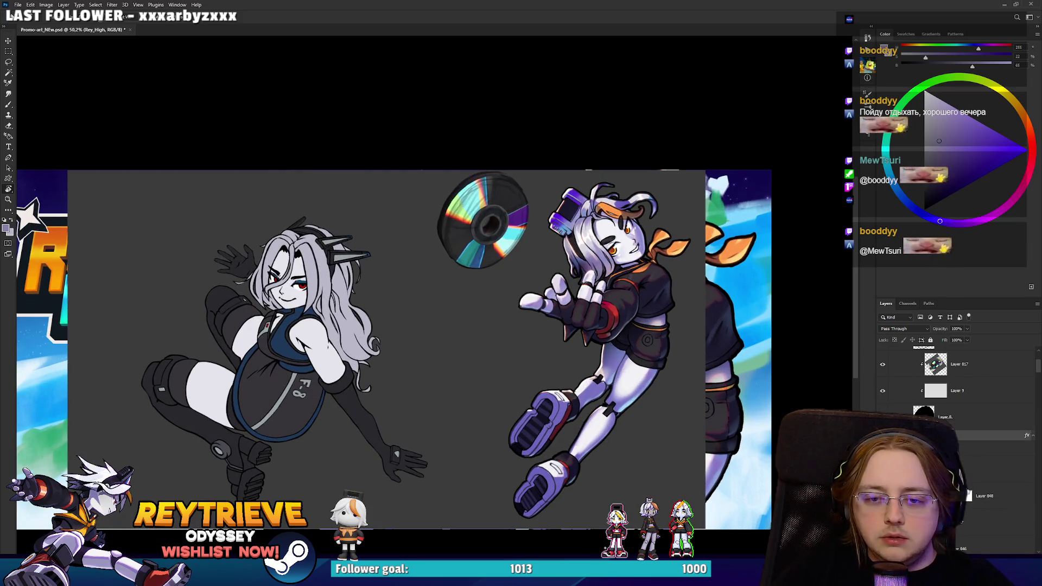
pyautogui.scroll(-3, 961, 412)
pyautogui.keyDown('shift'); pyautogui.click(961, 441); pyautogui.keyUp('shift')
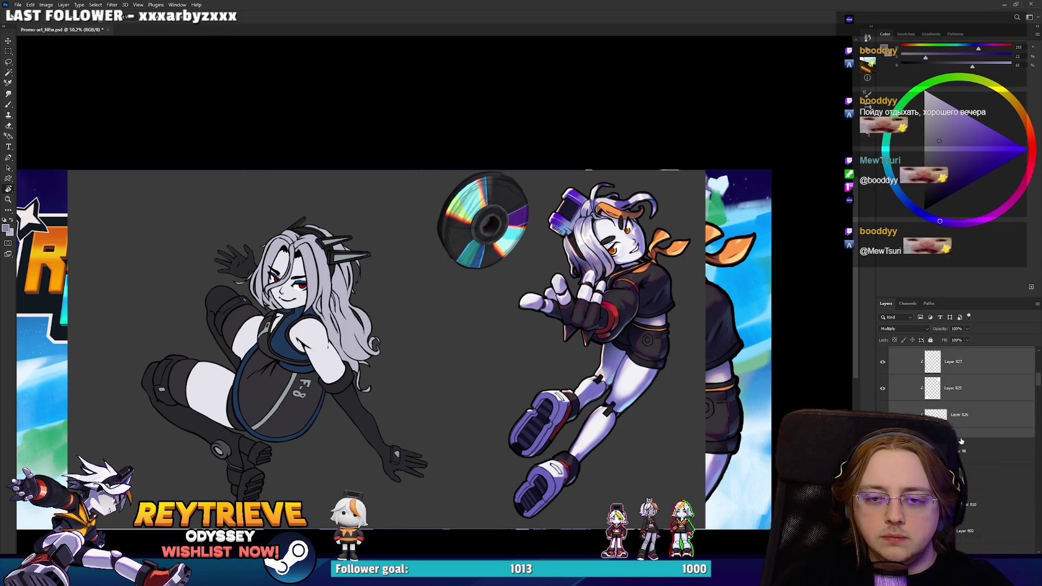
pyautogui.scroll(3, 977, 439)
pyautogui.hotkey('ctrl', 'j')
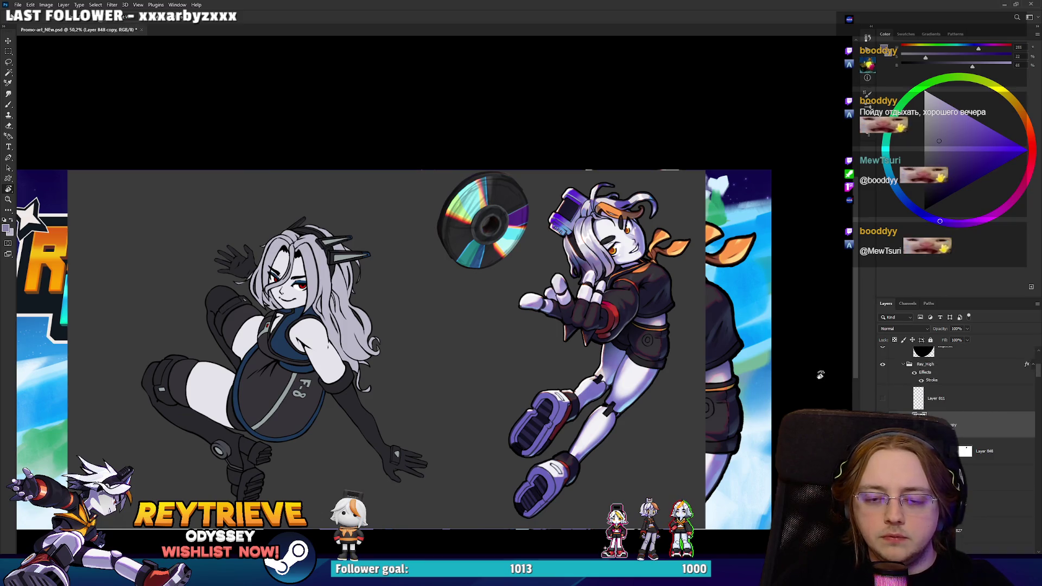
pyautogui.hotkey('ctrl', 'u')
pyautogui.moveTo(887, 205); pyautogui.dragTo(856, 205)
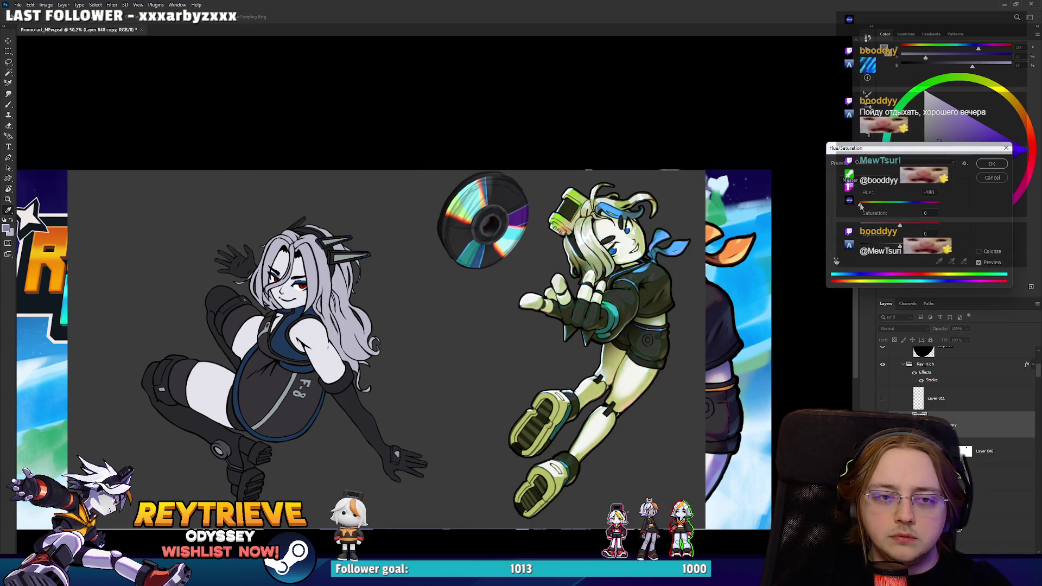
pyautogui.moveTo(931, 205)
pyautogui.mouseDown()
pyautogui.moveTo(918, 225)
pyautogui.moveTo(872, 206)
pyautogui.moveTo(880, 206)
pyautogui.mouseUp()
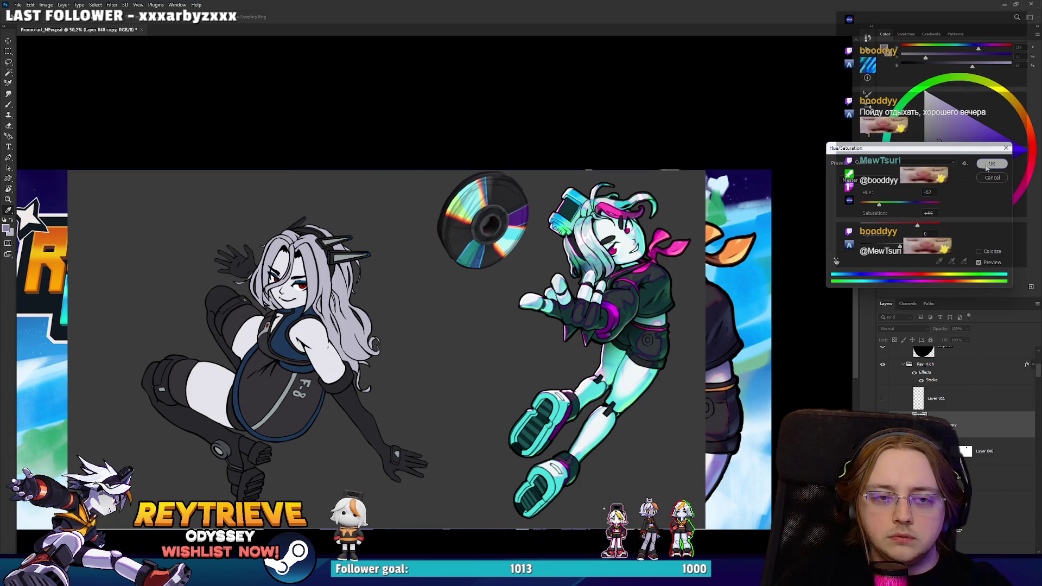
pyautogui.press('Return')
# Drag the copy's Blend If Underlying Layer slider to blend toward the original colours.
pyautogui.scroll(2, 657, 307)
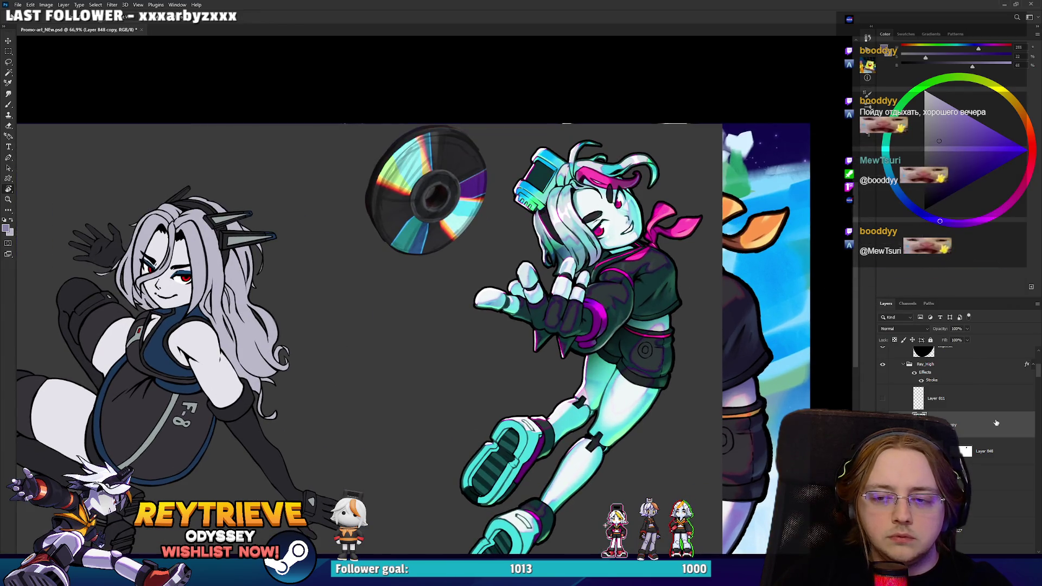
pyautogui.doubleClick(988, 425)
pyautogui.moveTo(812, 196)
pyautogui.mouseDown()
pyautogui.moveTo(891, 193)
pyautogui.moveTo(866, 198)
pyautogui.mouseUp()
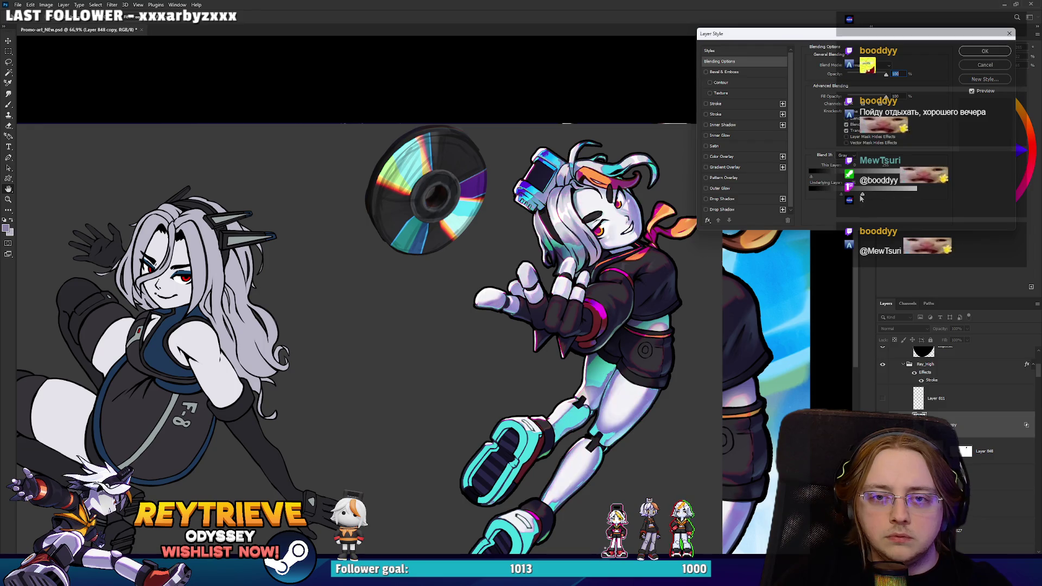
# Alt-split the Underlying Layer Blend If slider for a wider, softer transition and confirm.
pyautogui.press('alt')
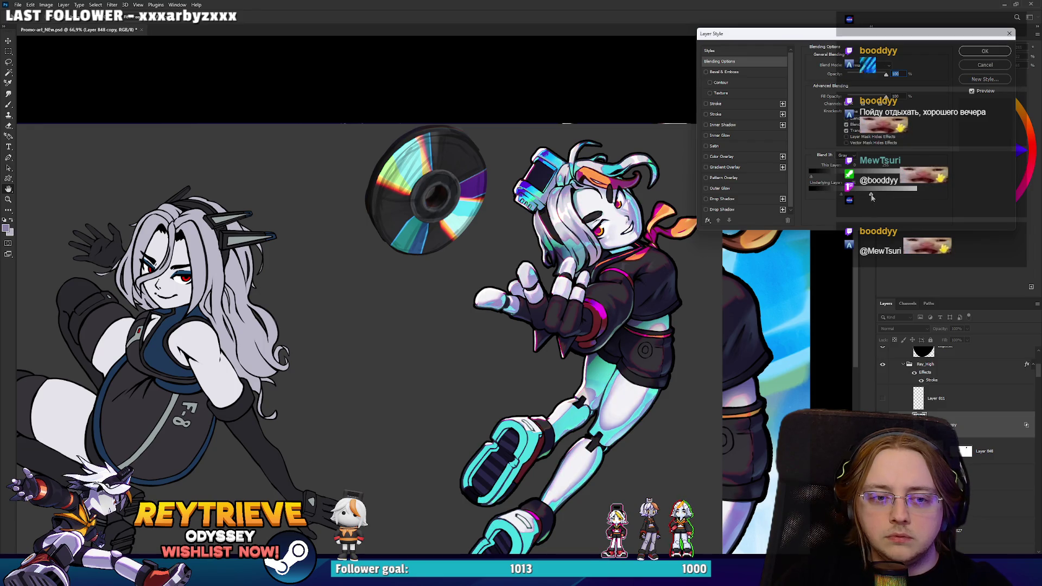
pyautogui.moveTo(870, 195); pyautogui.dragTo(867, 195)
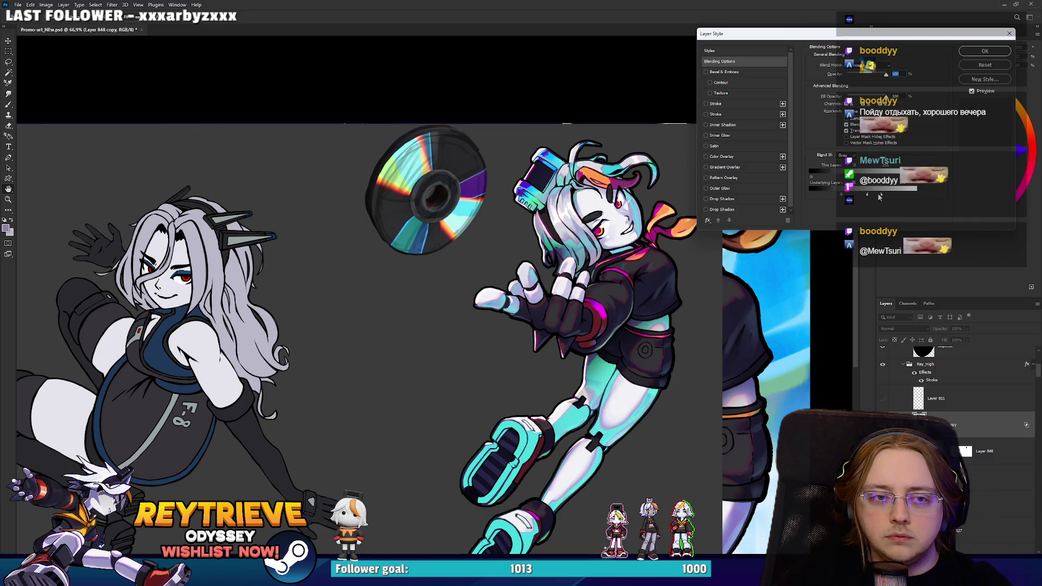
pyautogui.moveTo(867, 196)
pyautogui.mouseDown()
pyautogui.moveTo(840, 195)
pyautogui.moveTo(877, 198)
pyautogui.moveTo(839, 200)
pyautogui.mouseUp()
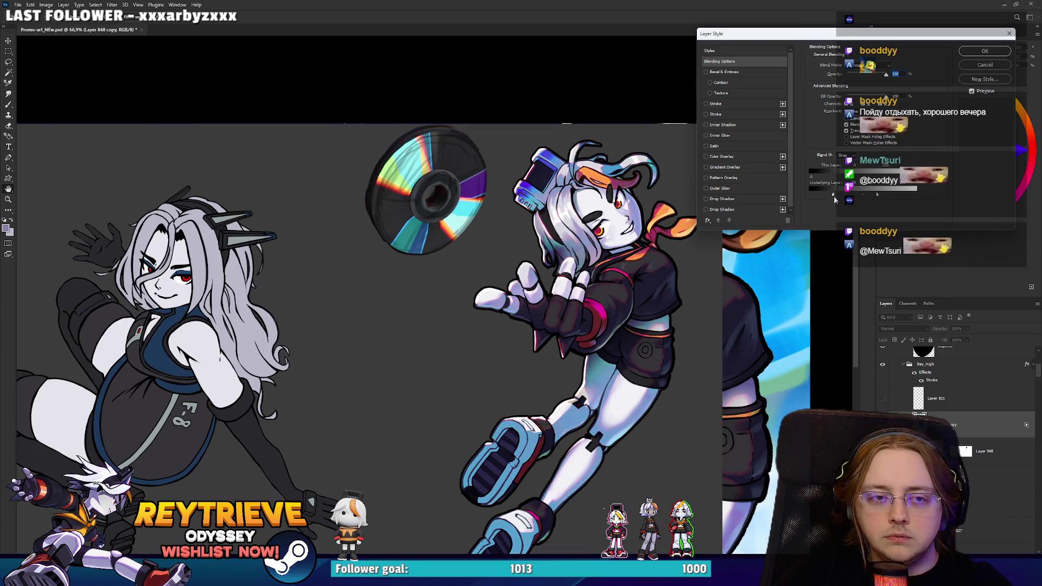
pyautogui.press('Return')
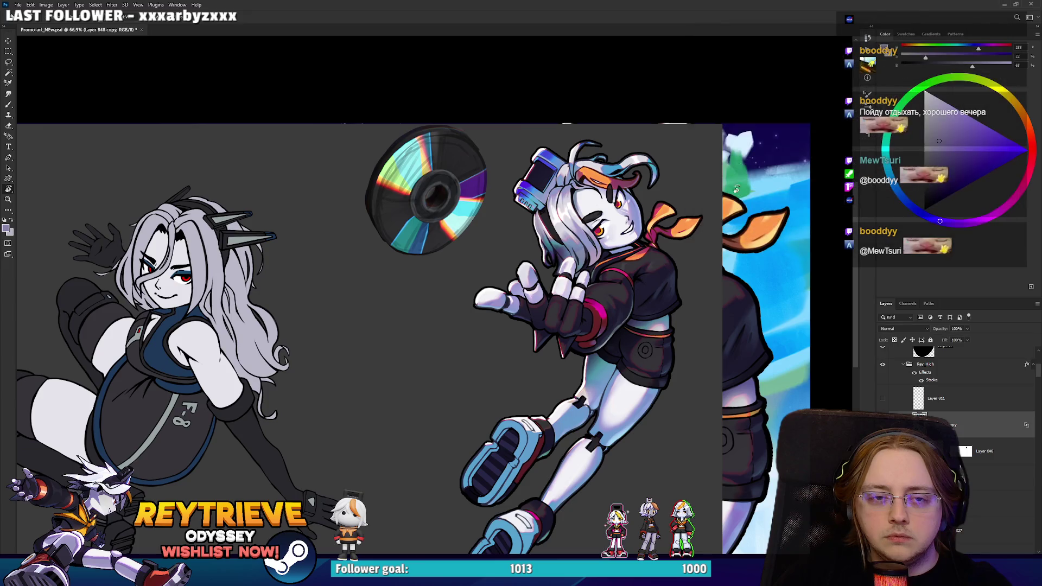
# Toggle the blue tint layer on and off to compare the result.
pyautogui.scroll(-1, 641, 293)
pyautogui.scroll(-1, 641, 293)
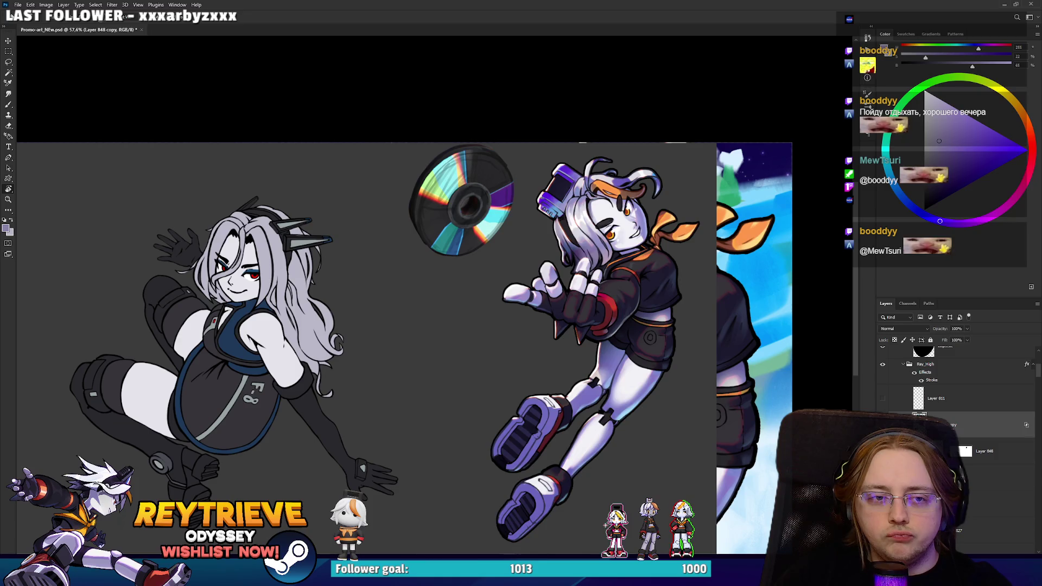
pyautogui.hotkey('ctrl', ',')
pyautogui.hotkey('ctrl', ',')
pyautogui.hotkey('ctrl', ',')
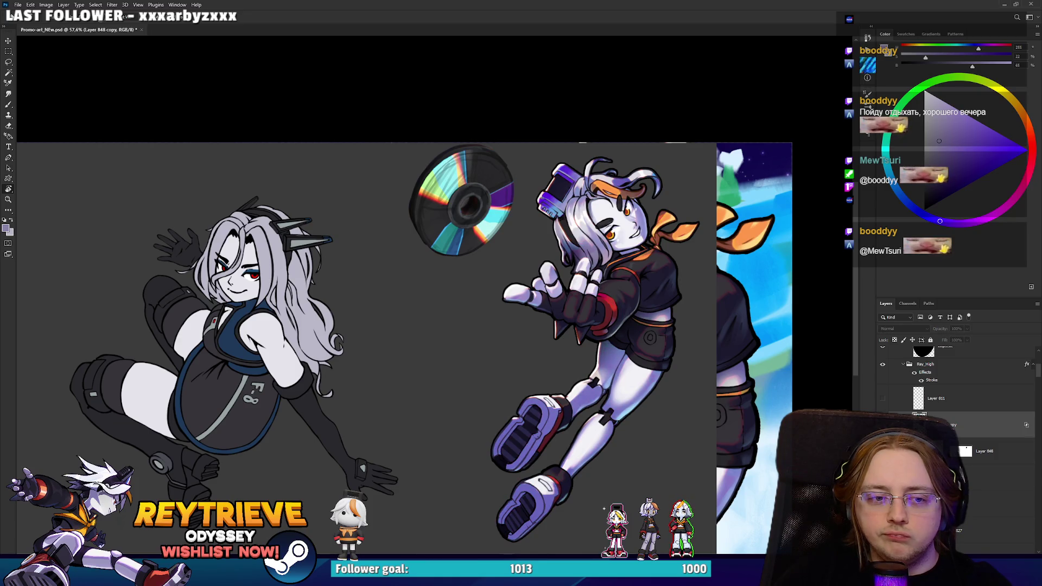
pyautogui.hotkey('ctrl', ',')
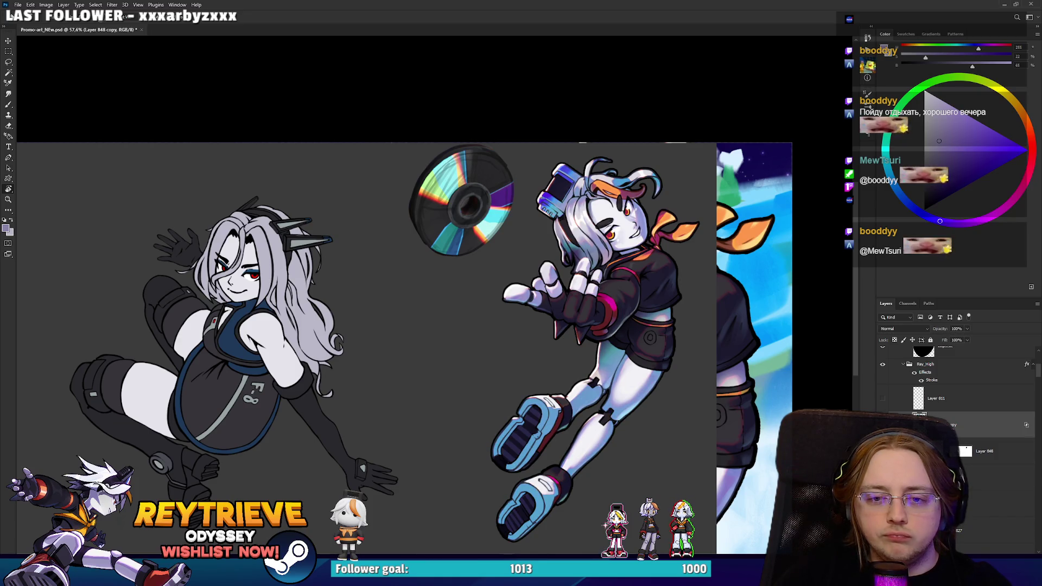
pyautogui.hotkey('ctrl', ',')
pyautogui.hotkey('ctrl', ',')
pyautogui.hotkey('ctrl', ',')
pyautogui.hotkey('ctrl', ',')
pyautogui.hotkey('ctrl', ',')
pyautogui.hotkey('ctrl', ',')
pyautogui.hotkey('ctrl', ',')
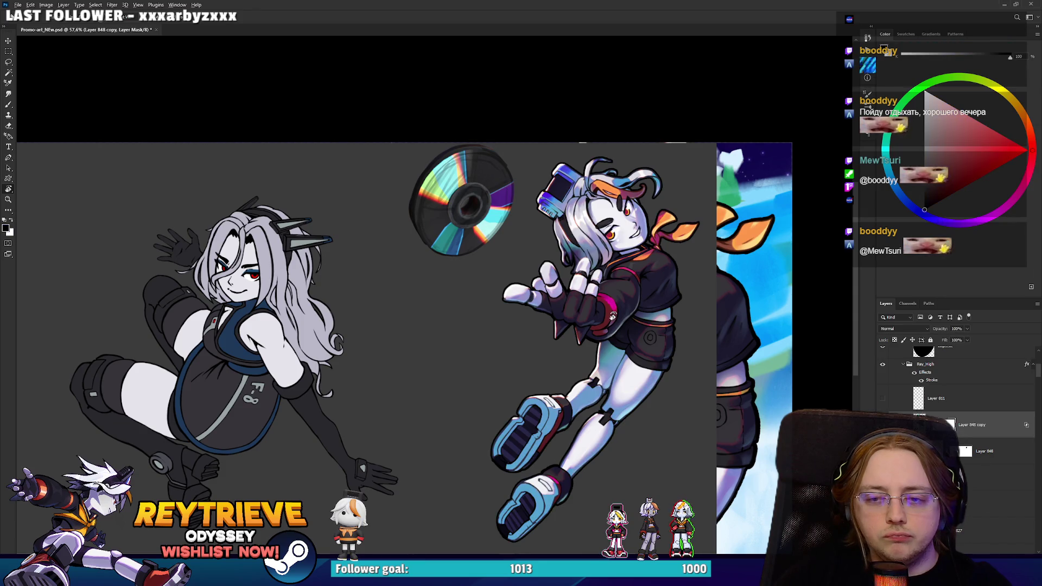
# Add a mask to Layer 848 copy and erase the tint from the neck, scarf and part of the hair.
pyautogui.hotkey('ctrl', ',')
pyautogui.press('e')
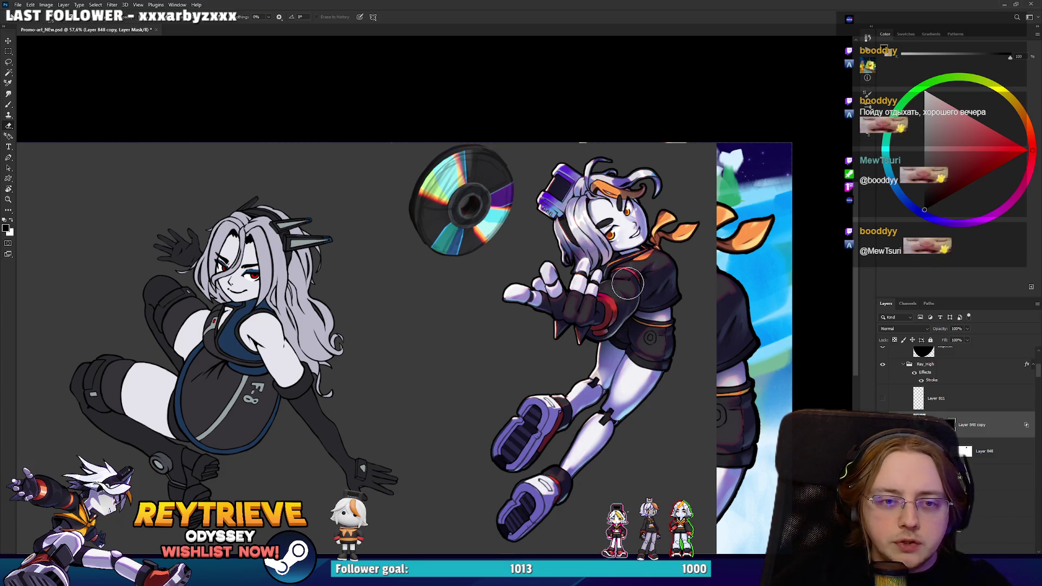
pyautogui.moveTo(674, 243)
pyautogui.mouseDown()
pyautogui.moveTo(670, 228)
pyautogui.moveTo(645, 239)
pyautogui.mouseUp()
pyautogui.moveTo(632, 198); pyautogui.dragTo(675, 185)
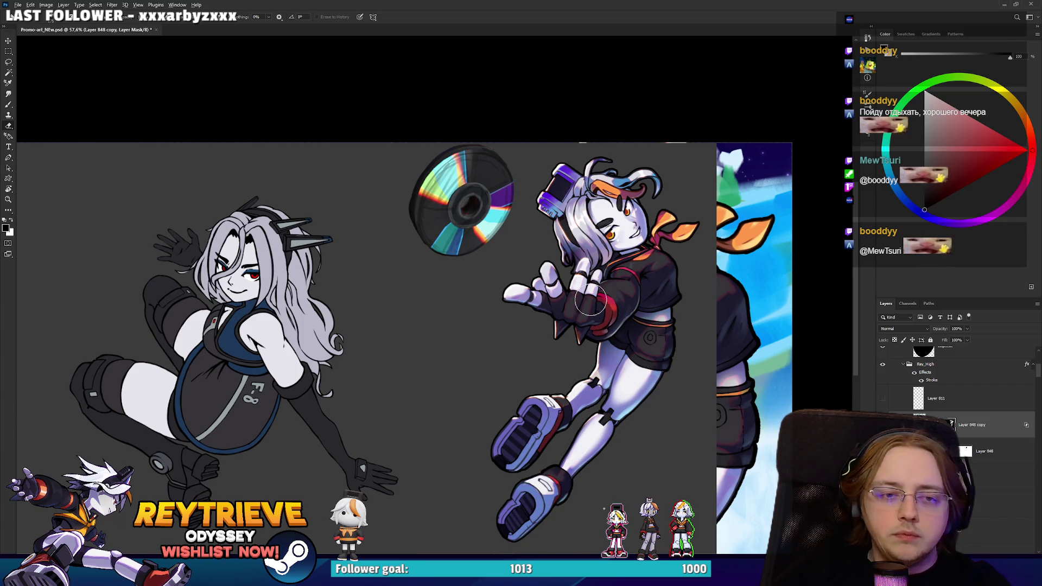
pyautogui.scroll(-5, 590, 300)
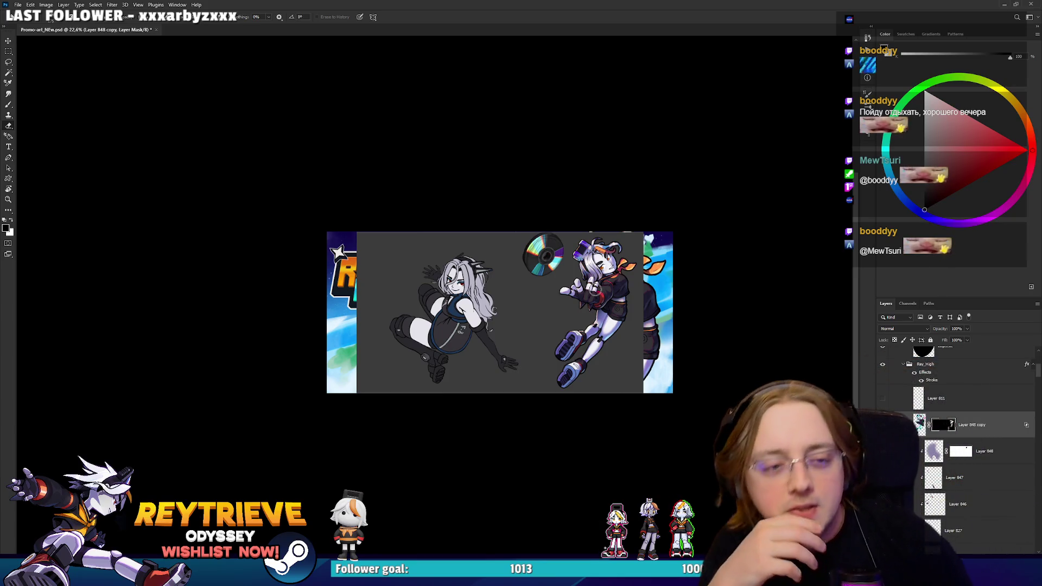
pyautogui.scroll(5, 586, 285)
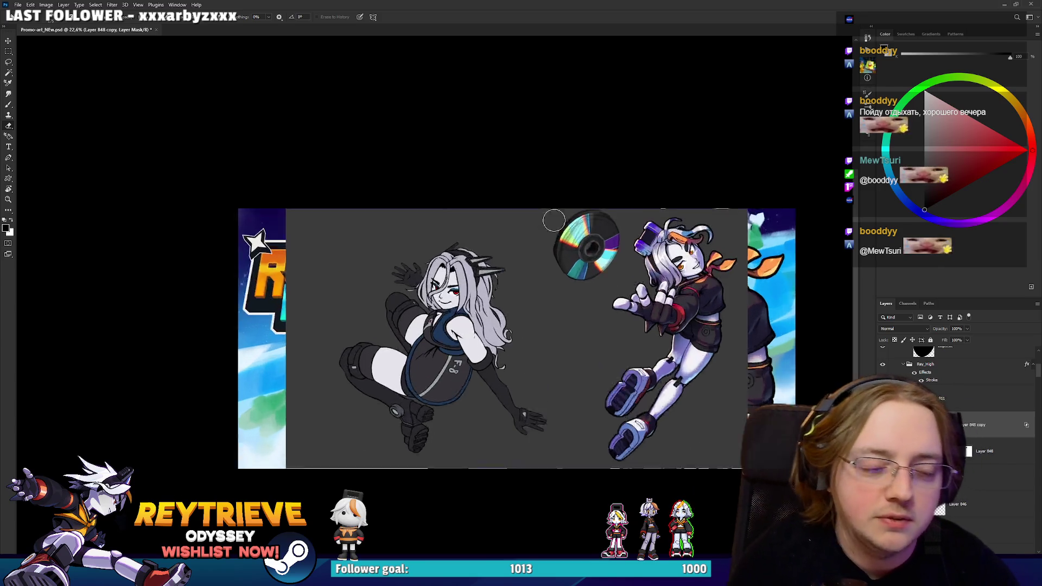
pyautogui.scroll(-3, 692, 315)
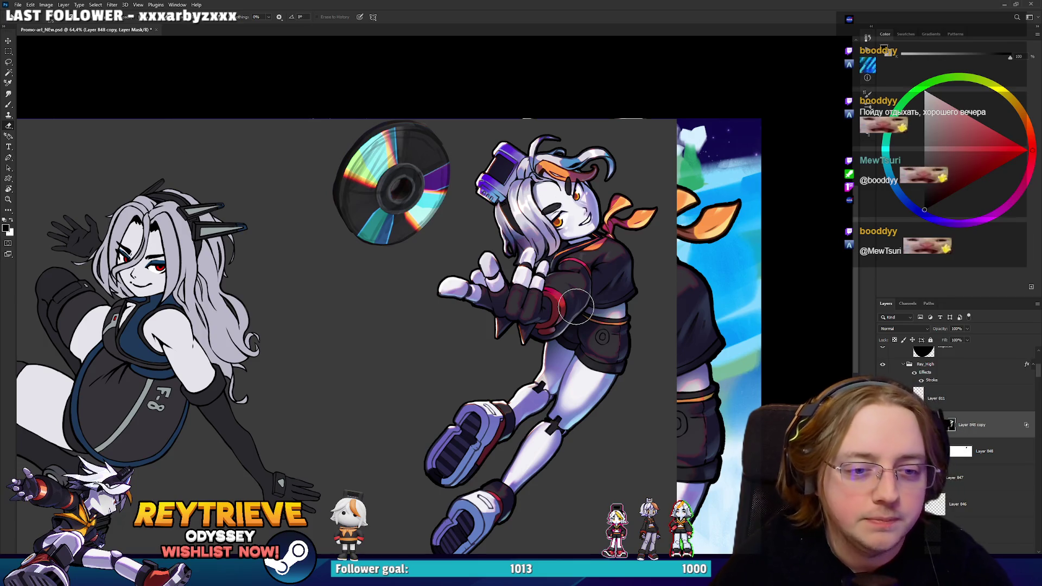
pyautogui.scroll(-3, 591, 299)
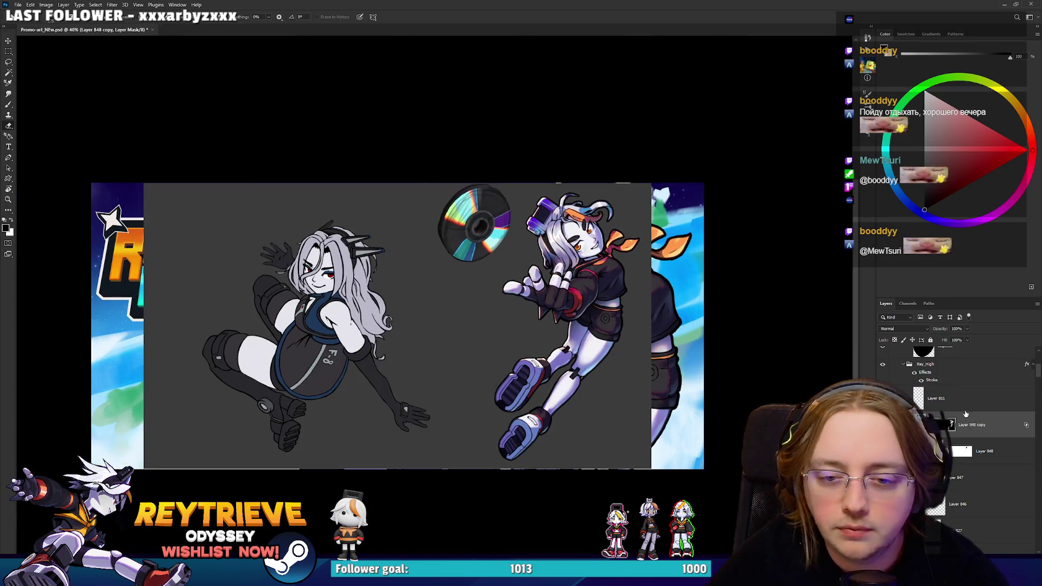
pyautogui.scroll(2, 955, 413)
pyautogui.click(918, 410)
pyautogui.scroll(4, 944, 434)
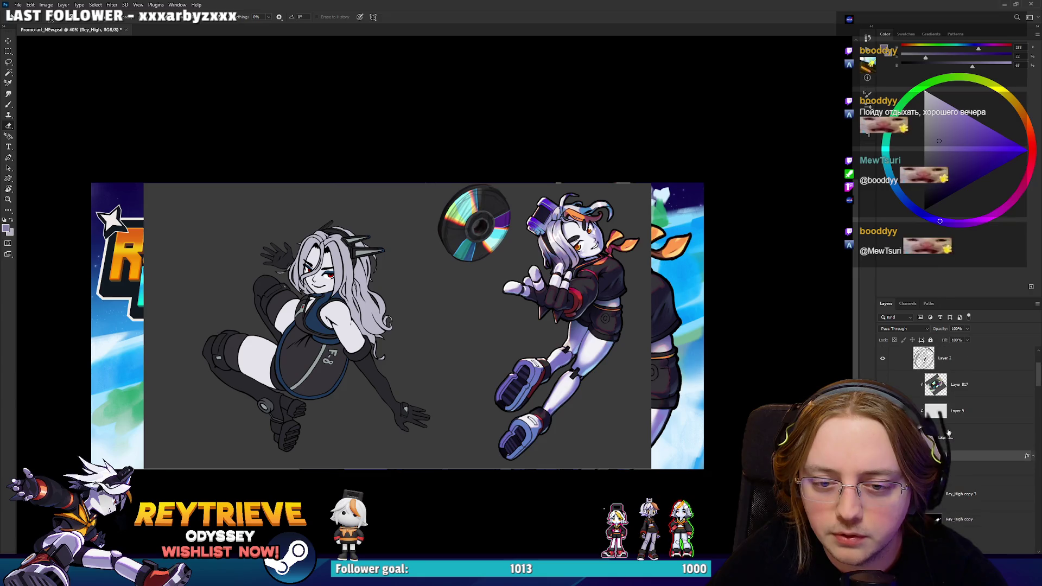
pyautogui.hotkey('ctrl', 'shift', 'h')
pyautogui.press('v')
pyautogui.moveTo(239, 325)
pyautogui.mouseDown()
pyautogui.moveTo(604, 313)
pyautogui.moveTo(607, 337)
pyautogui.mouseUp()
pyautogui.scroll(3, 604, 313)
pyautogui.scroll(-2, 617, 347)
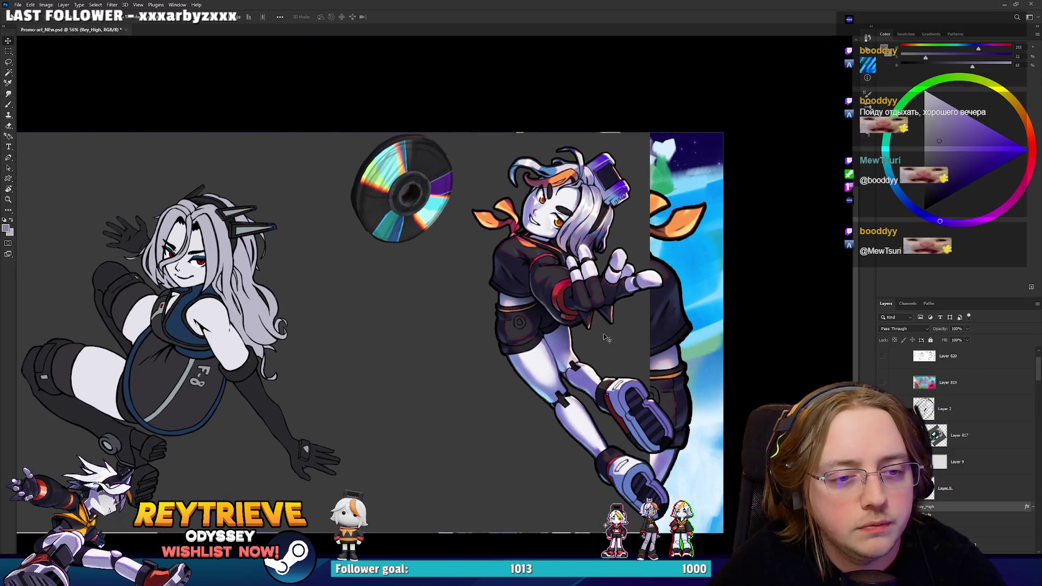
pyautogui.hotkey('ctrl', 'z')
pyautogui.hotkey('ctrl', 'z')
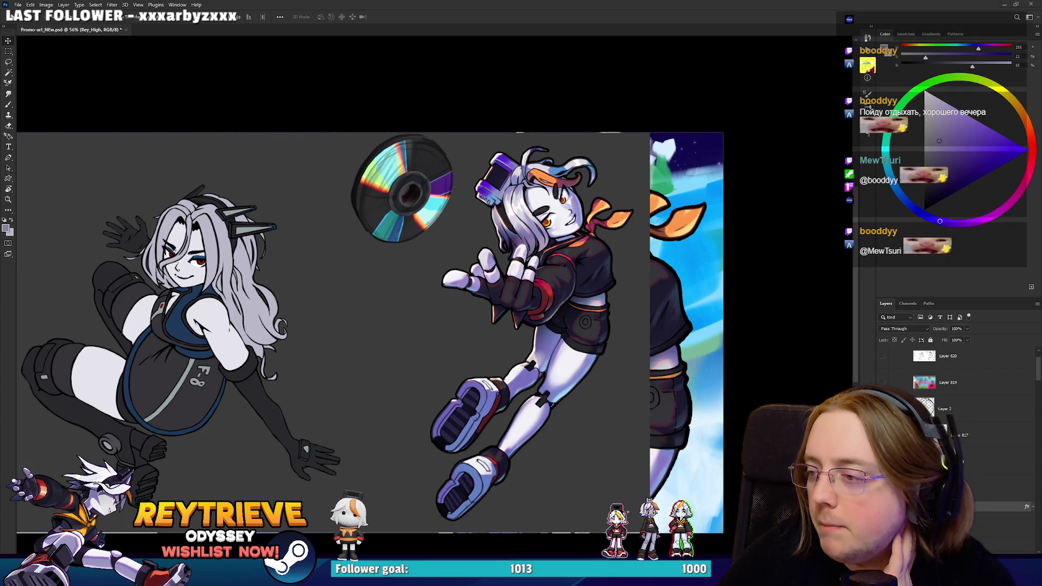
pyautogui.scroll(8, 599, 224)
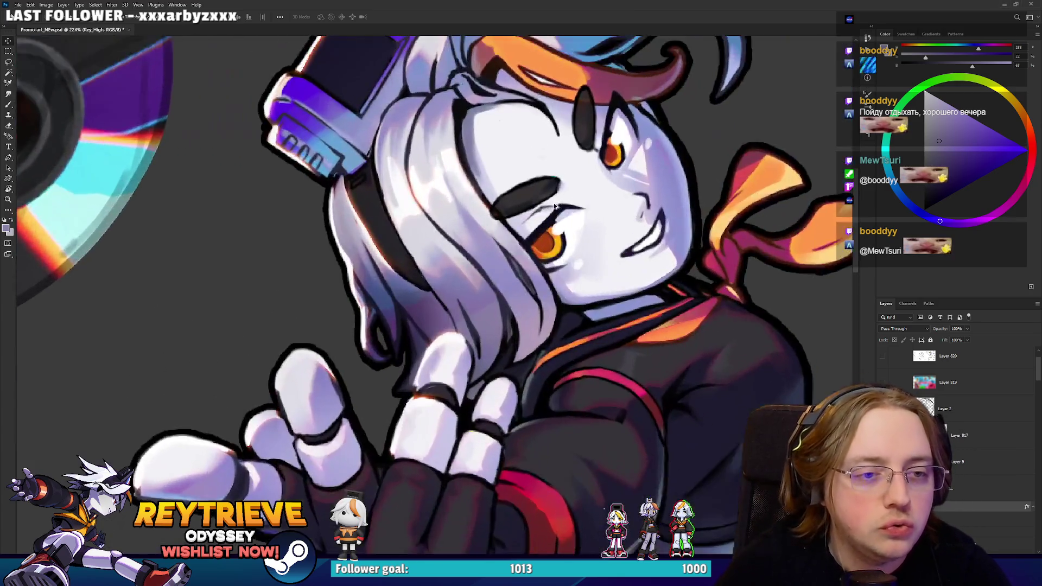
# Paint a thin, pointed dark hair strand onto the forehead with the 4 px brush.
pyautogui.moveTo(599, 224); pyautogui.dragTo(600, 279)
pyautogui.scroll(-3, 960, 494)
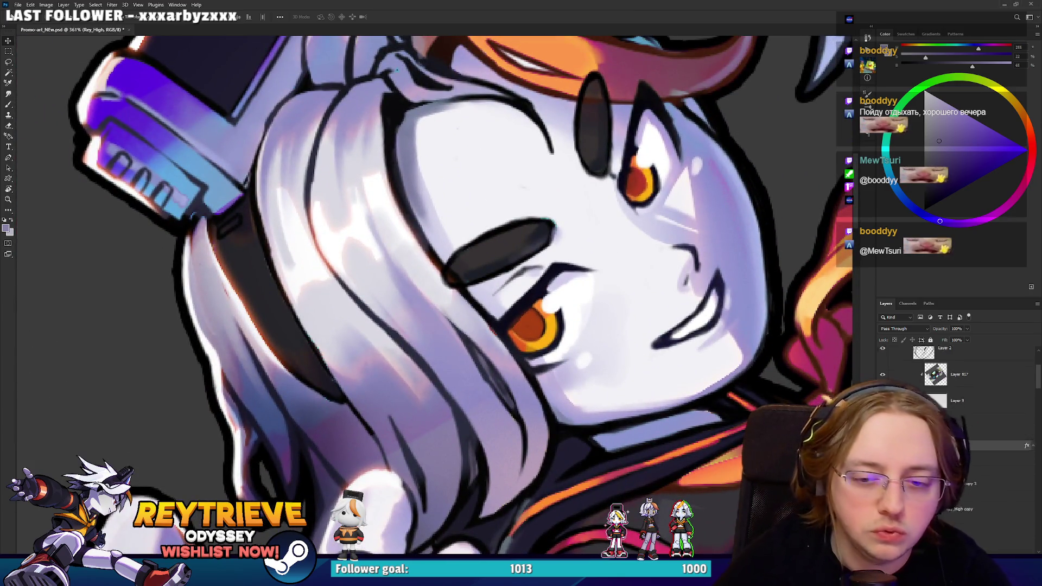
pyautogui.click(903, 394)
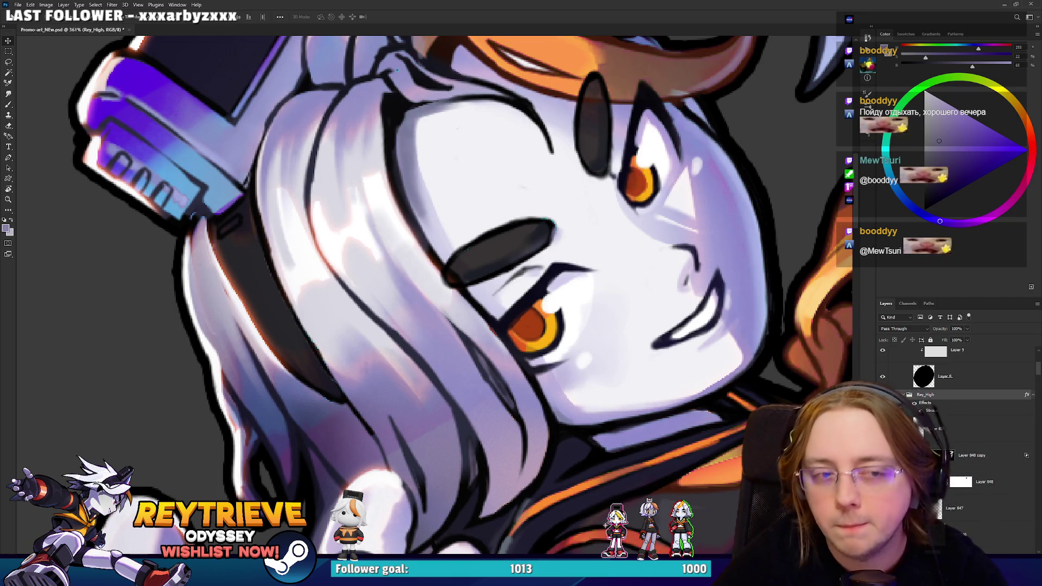
pyautogui.moveTo(604, 281); pyautogui.dragTo(582, 379)
pyautogui.keyDown('alt'); pyautogui.click(603, 249); pyautogui.keyUp('alt')
pyautogui.press('[')
pyautogui.press('[')
pyautogui.press('[')
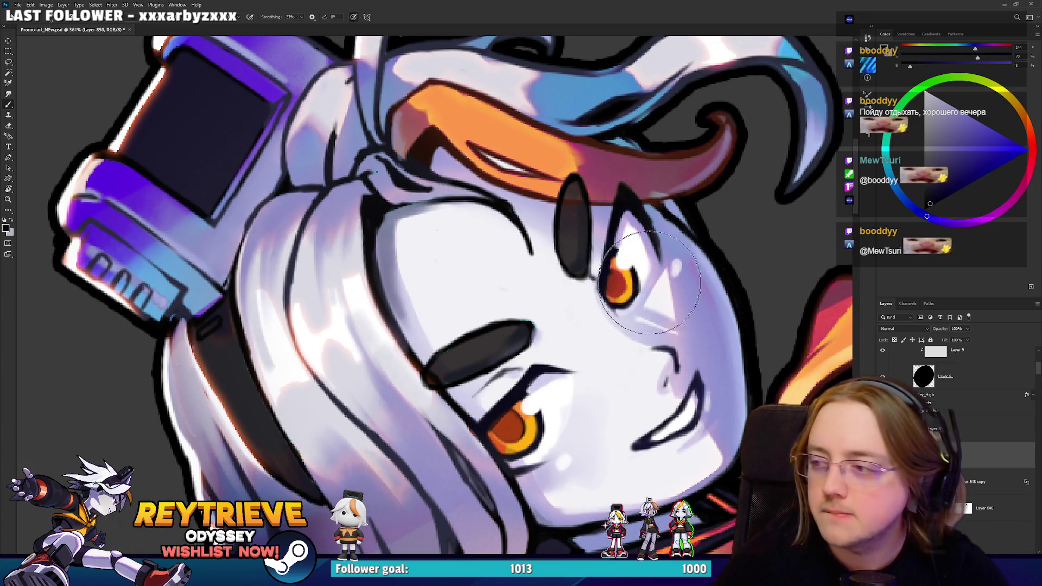
pyautogui.moveTo(612, 225); pyautogui.dragTo(608, 196)
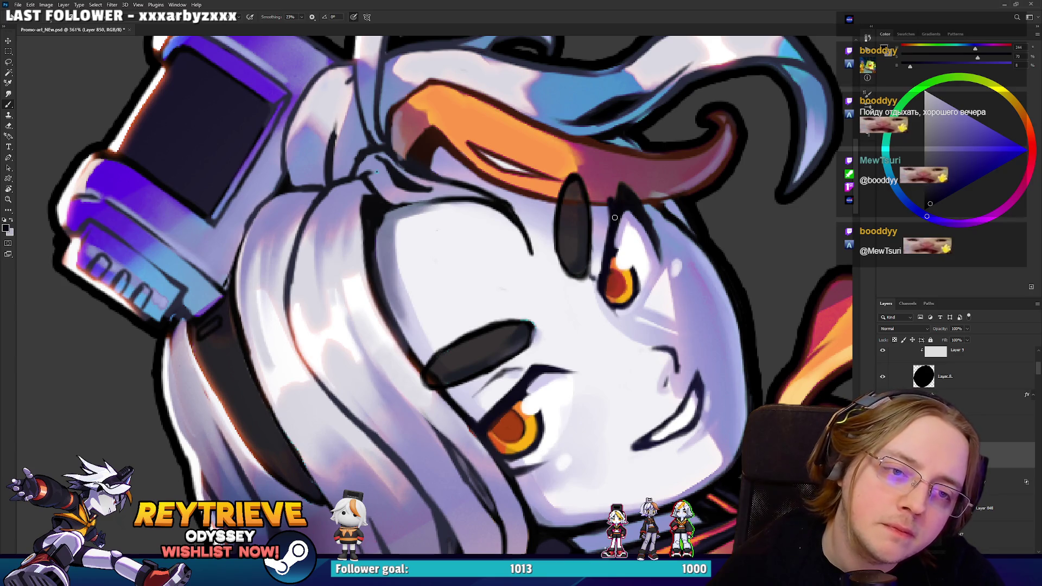
pyautogui.rightClick(615, 206)
pyautogui.doubleClick(716, 317)
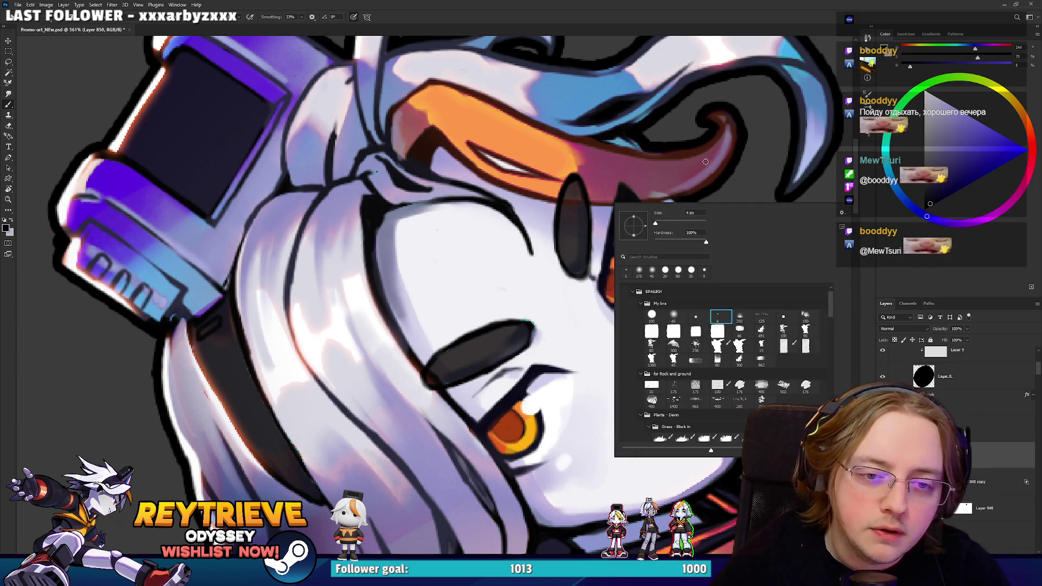
pyautogui.moveTo(612, 218)
pyautogui.mouseDown()
pyautogui.moveTo(620, 184)
pyautogui.moveTo(632, 202)
pyautogui.mouseUp()
pyautogui.hotkey('ctrl', 'z')
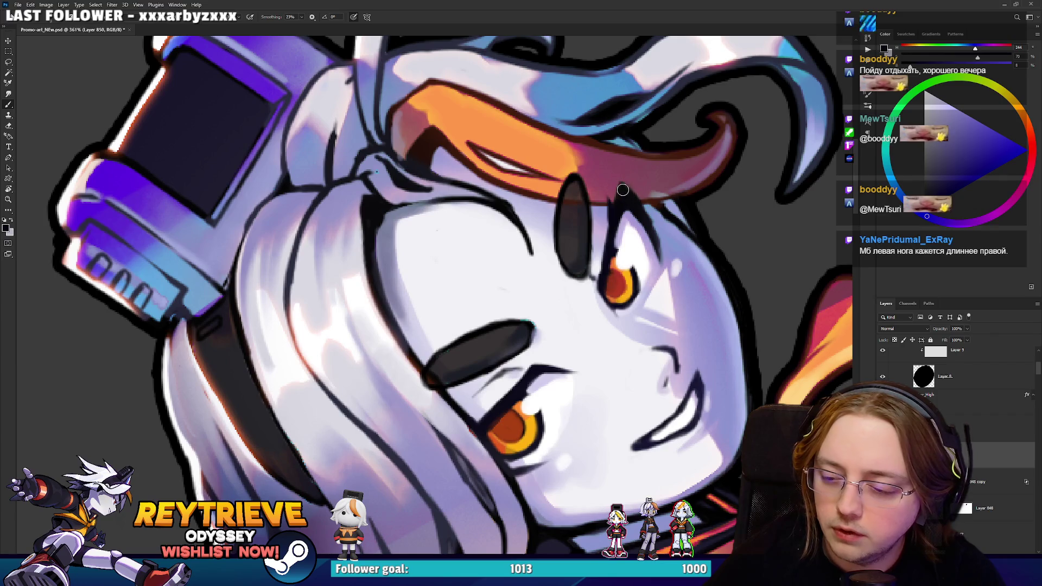
pyautogui.moveTo(624, 194); pyautogui.dragTo(617, 165)
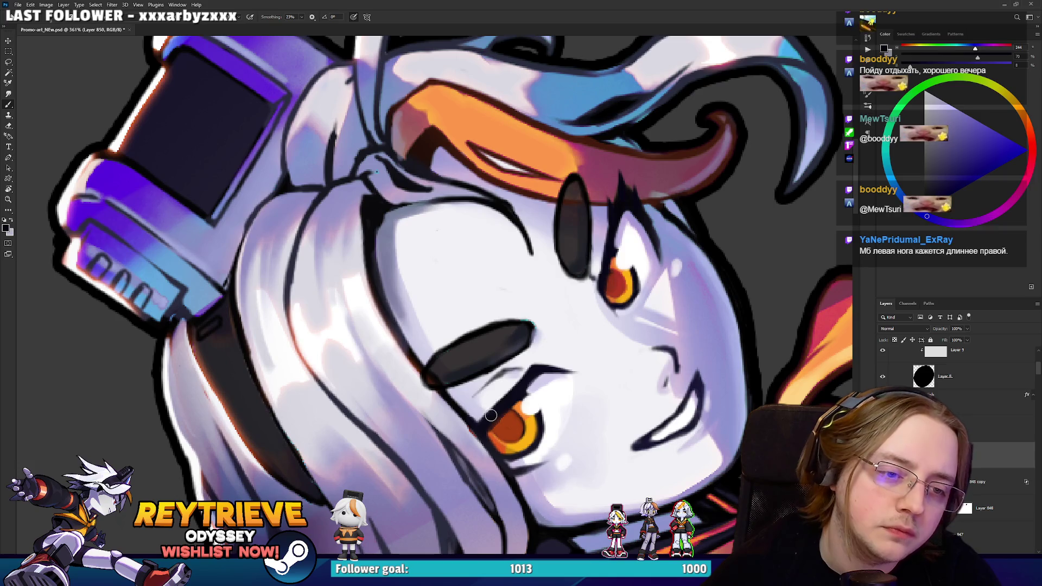
# Repaint the light eye white up to the new strand and sample face colours.
pyautogui.press('e')
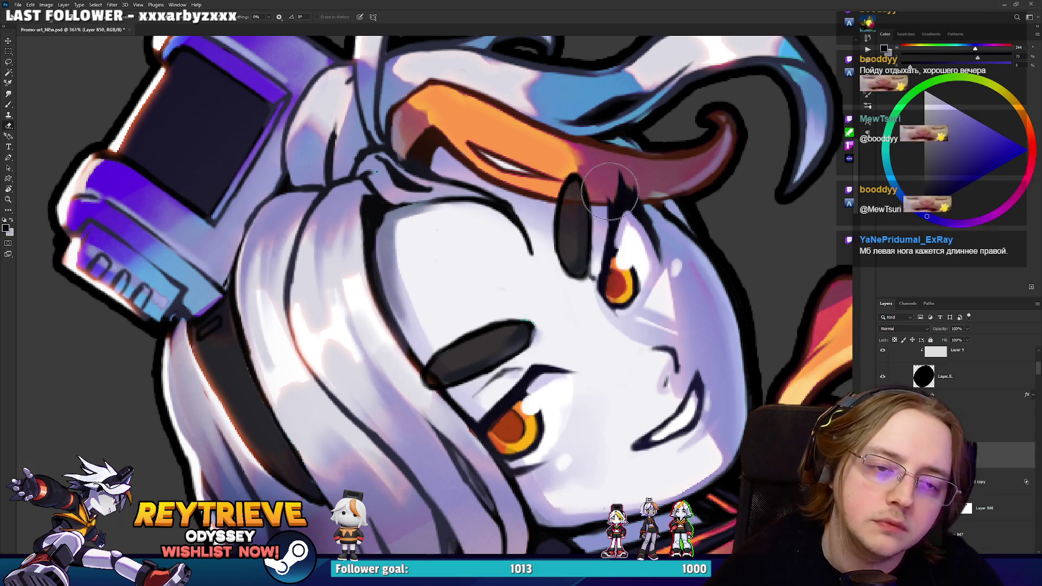
pyautogui.press('b')
pyautogui.keyDown('alt'); pyautogui.click(622, 232); pyautogui.keyUp('alt')
pyautogui.moveTo(605, 260)
pyautogui.mouseDown()
pyautogui.moveTo(619, 179)
pyautogui.moveTo(635, 197)
pyautogui.mouseUp()
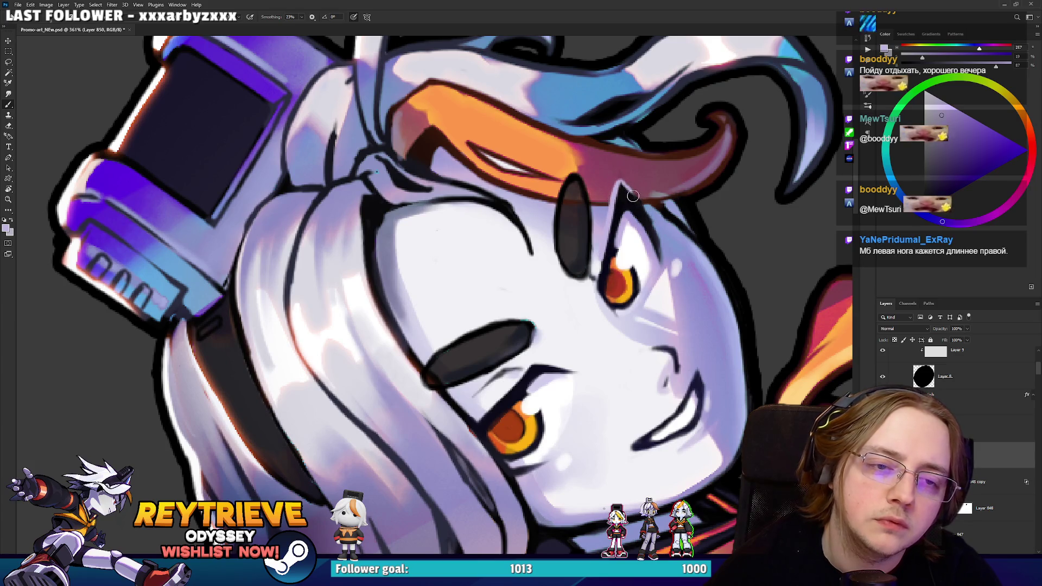
pyautogui.hotkey('ctrl', 'z')
pyautogui.moveTo(600, 246)
pyautogui.mouseDown()
pyautogui.moveTo(619, 186)
pyautogui.moveTo(649, 214)
pyautogui.moveTo(663, 260)
pyautogui.moveTo(540, 299)
pyautogui.mouseUp()
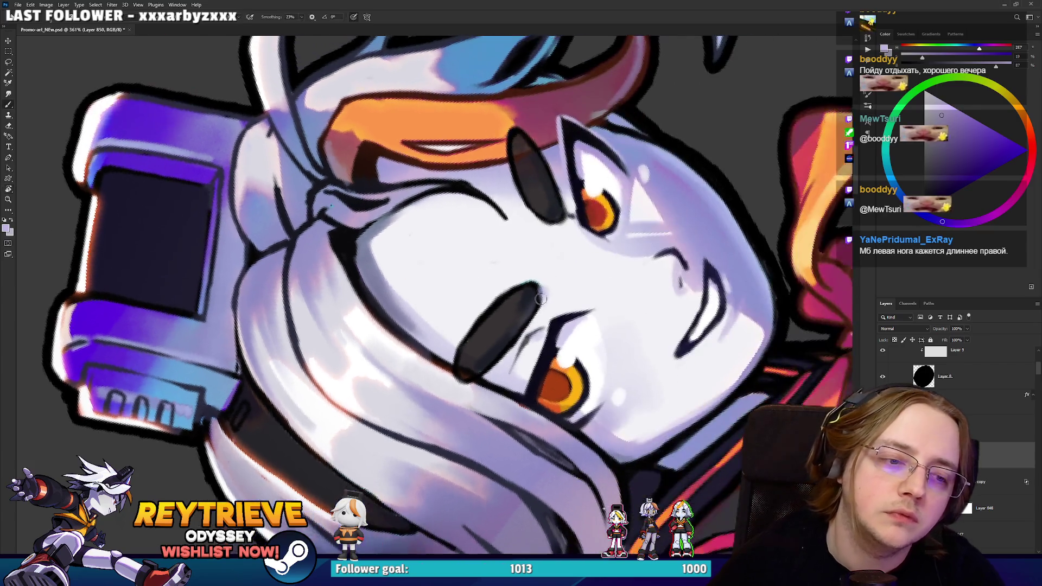
pyautogui.keyDown('alt'); pyautogui.click(549, 326); pyautogui.keyUp('alt')
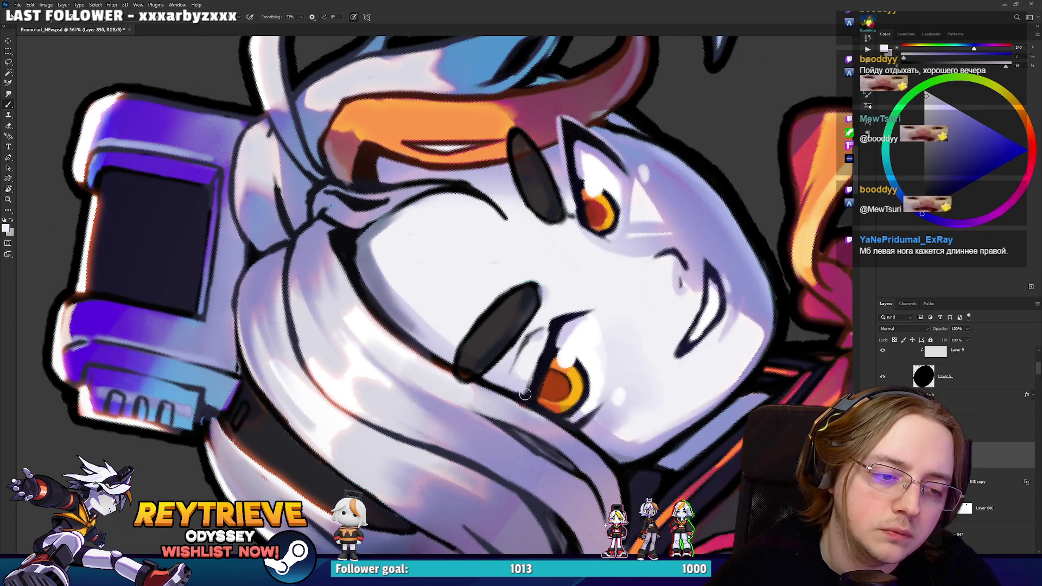
pyautogui.keyDown('alt'); pyautogui.click(538, 375); pyautogui.keyUp('alt')
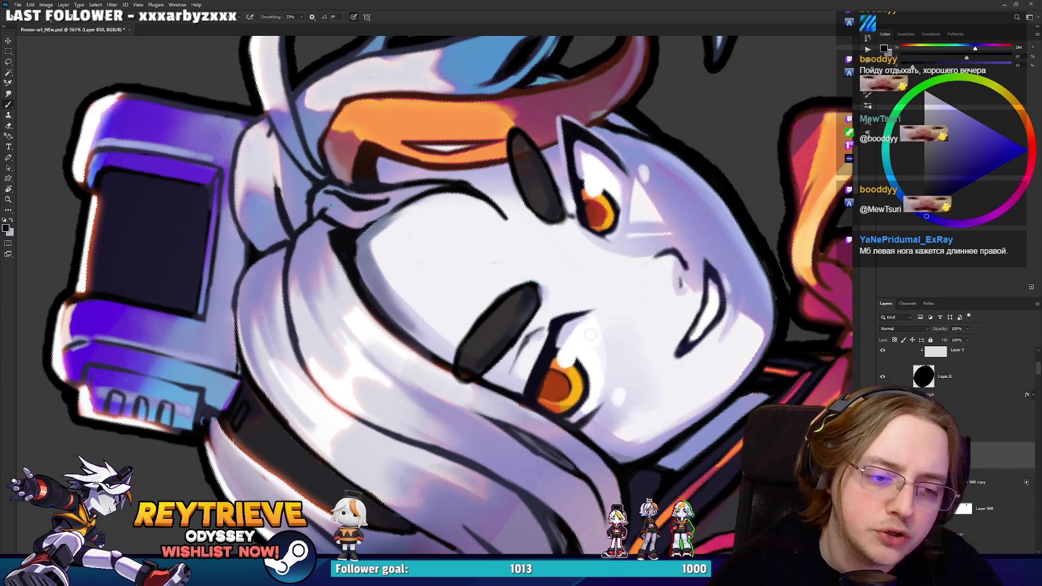
# Reset the view to show the whole canvas upright.
pyautogui.scroll(-3, 596, 370)
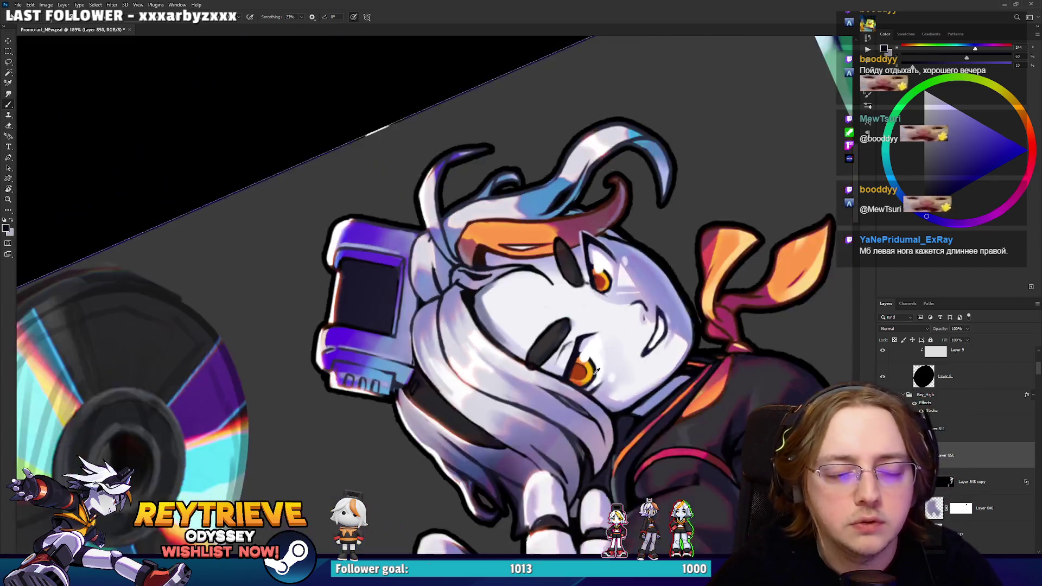
pyautogui.press('r')
pyautogui.scroll(-8, 596, 371)
pyautogui.scroll(3, 619, 317)
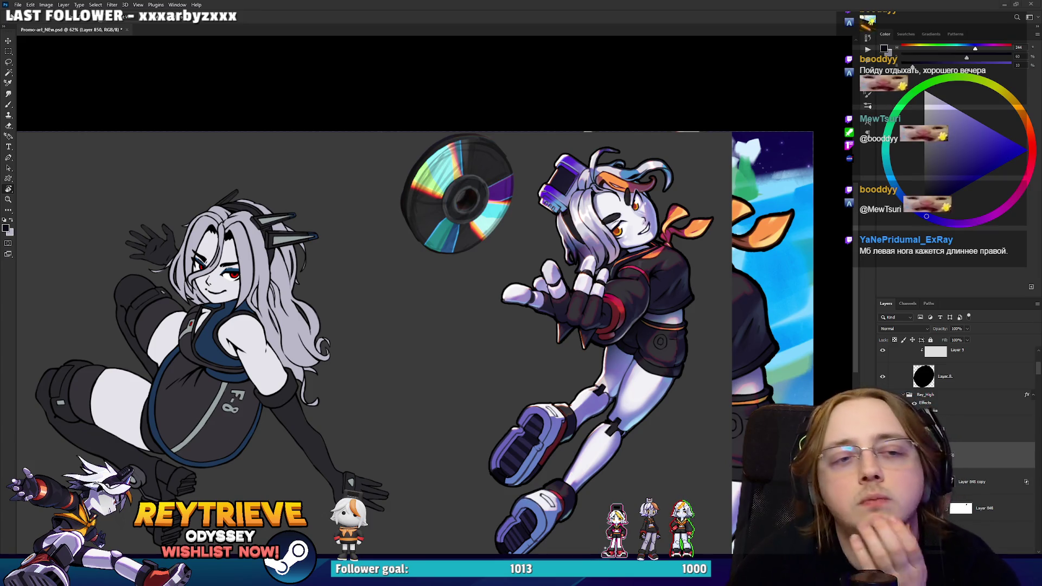
pyautogui.scroll(-5, 989, 420)
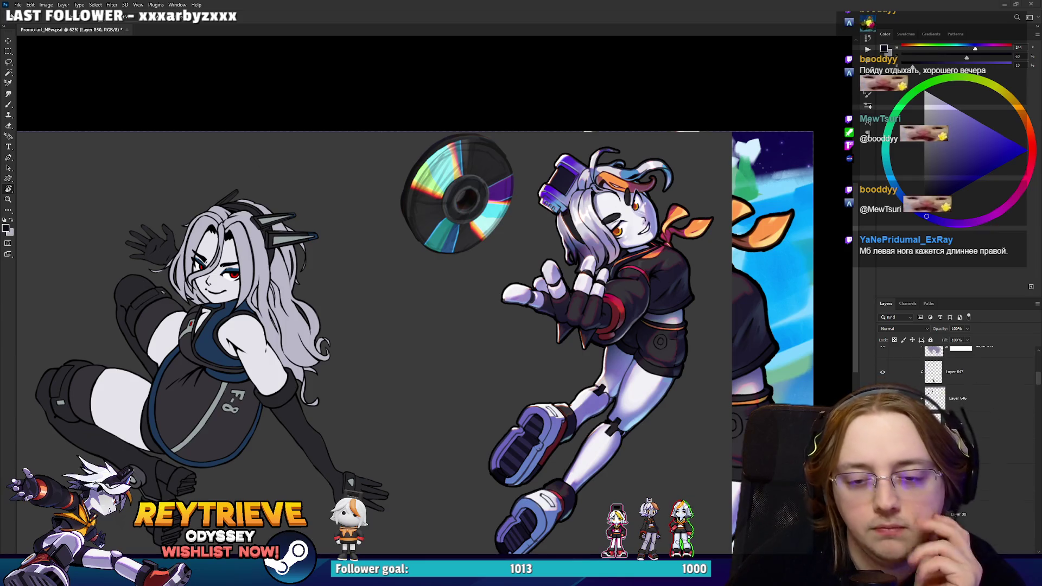
pyautogui.scroll(-5, 965, 412)
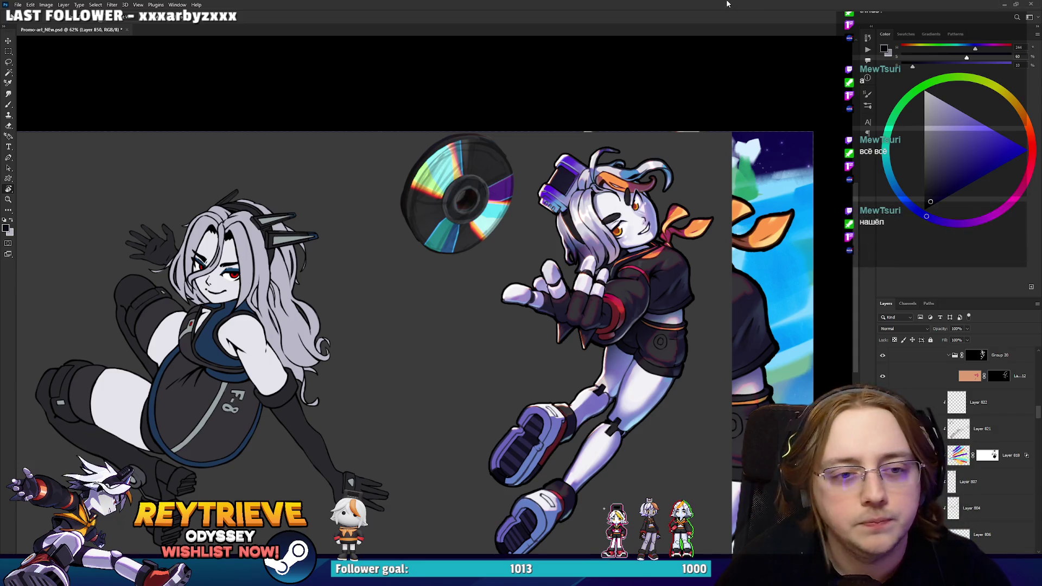
pyautogui.scroll(2, 659, 179)
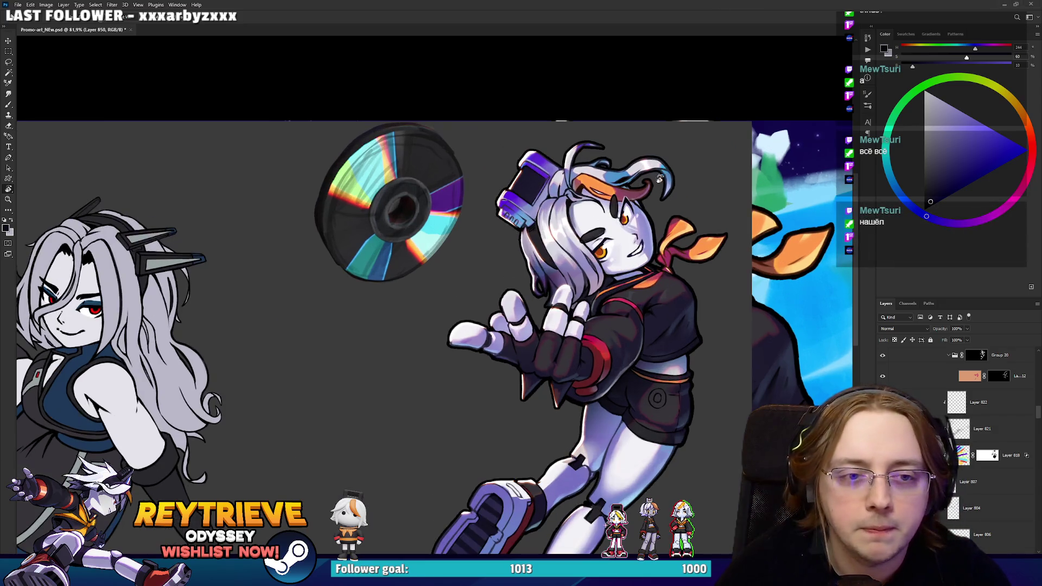
pyautogui.scroll(-3, 656, 185)
pyautogui.scroll(3, 656, 184)
pyautogui.scroll(-1, 653, 182)
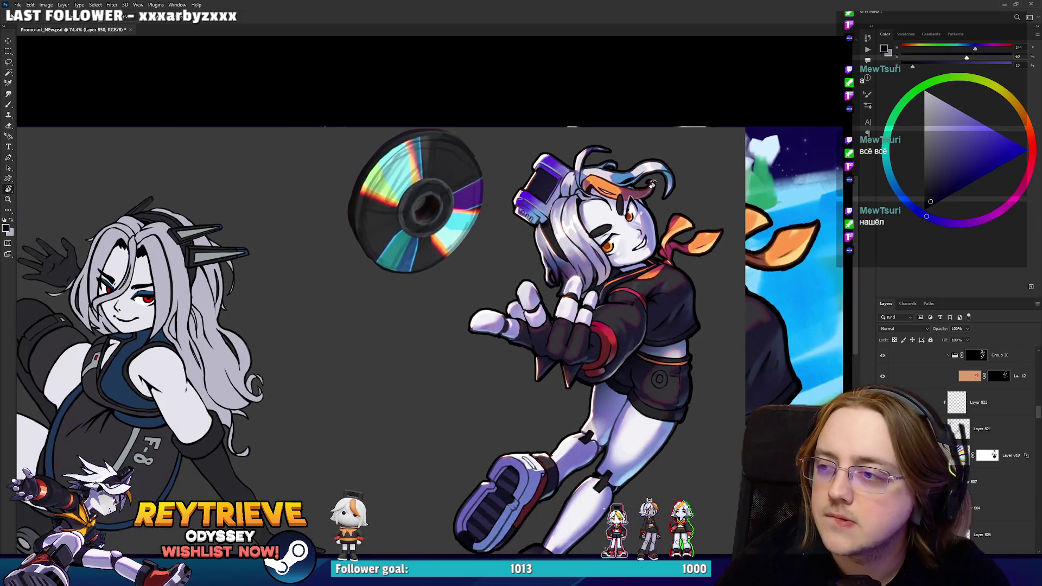
pyautogui.scroll(1, 651, 181)
pyautogui.scroll(-2, 651, 182)
pyautogui.scroll(-5, 977, 445)
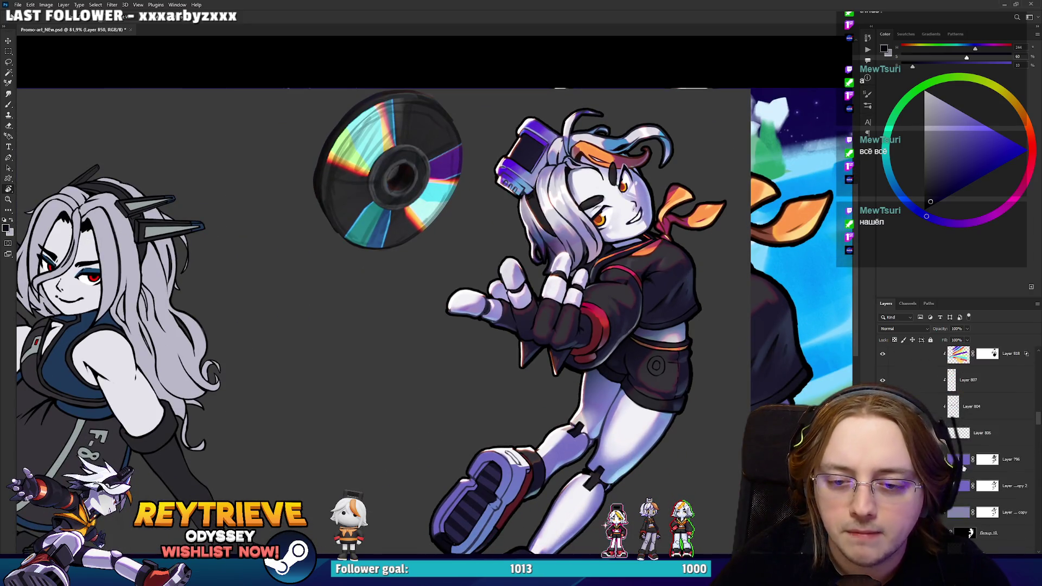
pyautogui.click(882, 398)
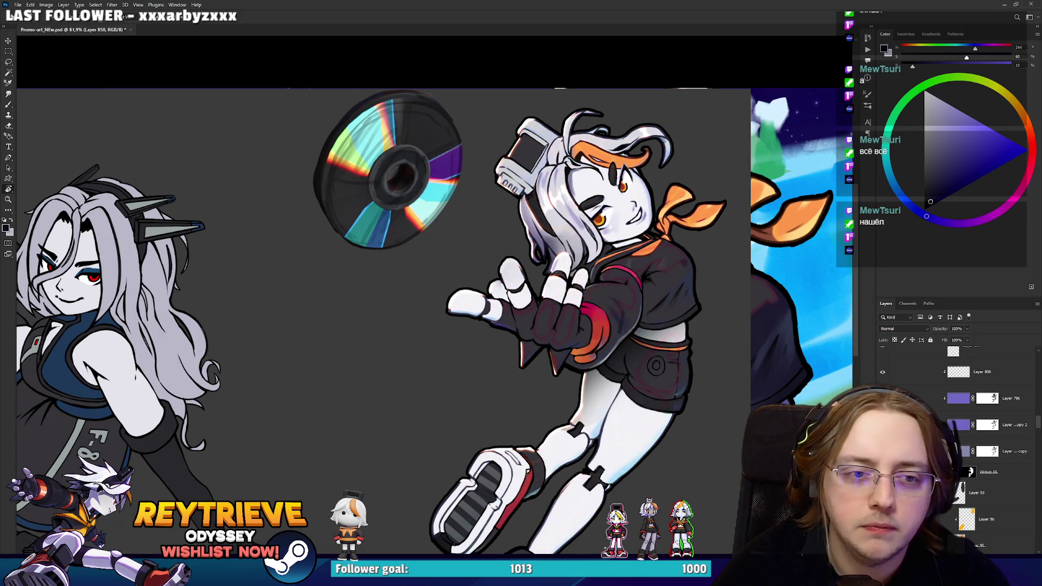
pyautogui.click(960, 405)
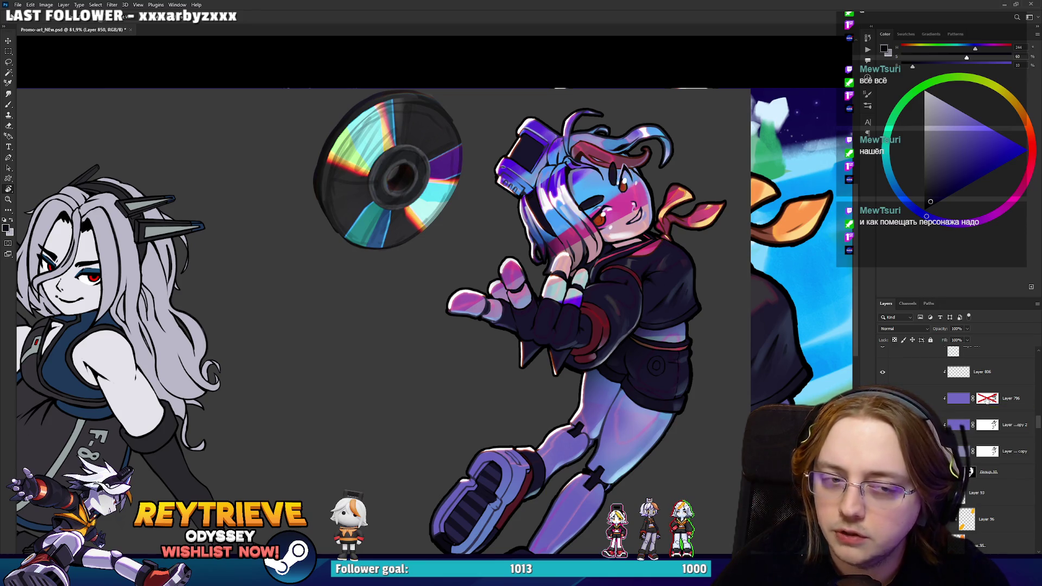
pyautogui.keyDown('shift'); pyautogui.click(987, 400); pyautogui.keyUp('shift')
pyautogui.scroll(-3, 627, 297)
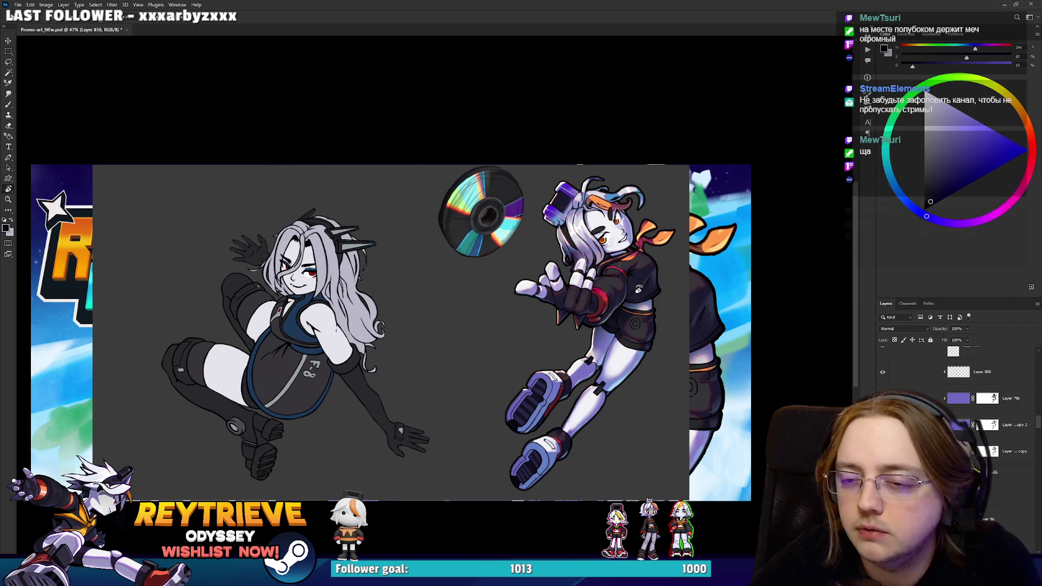
# On a new layer, start a light purple thumbnail frame.
pyautogui.scroll(5, 1039, 417)
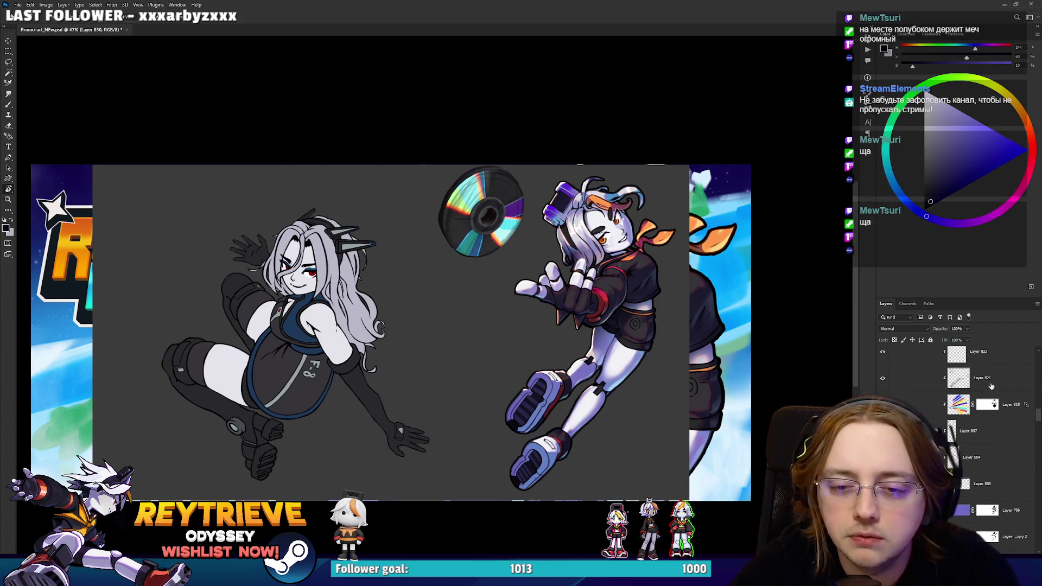
pyautogui.hotkey('ctrl', 'shift', 'alt', 'n')
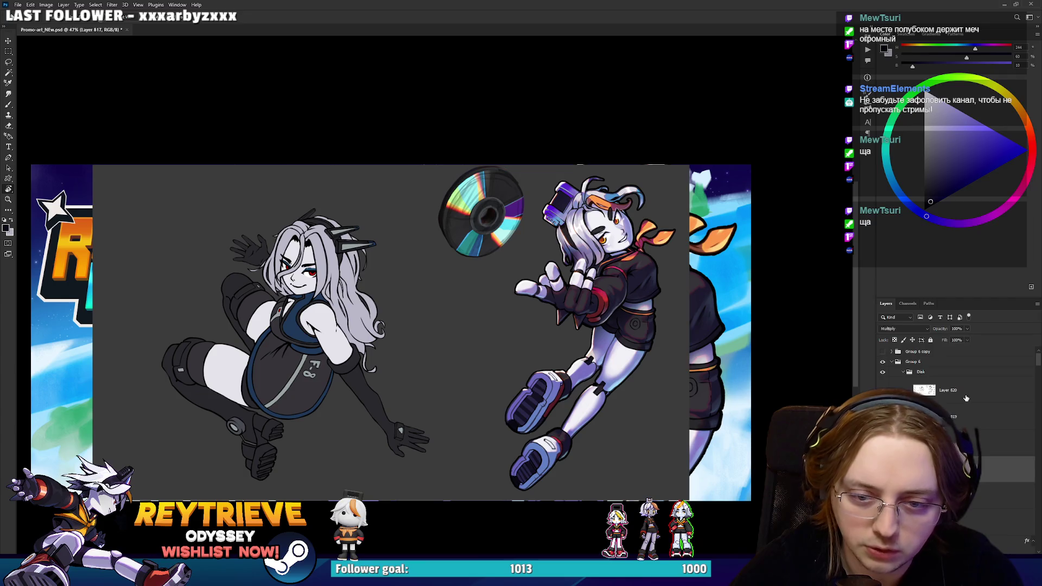
pyautogui.press('b')
pyautogui.click(964, 133)
pyautogui.moveTo(430, 276)
pyautogui.mouseDown()
pyautogui.moveTo(432, 321)
pyautogui.moveTo(494, 307)
pyautogui.moveTo(439, 327)
pyautogui.mouseUp()
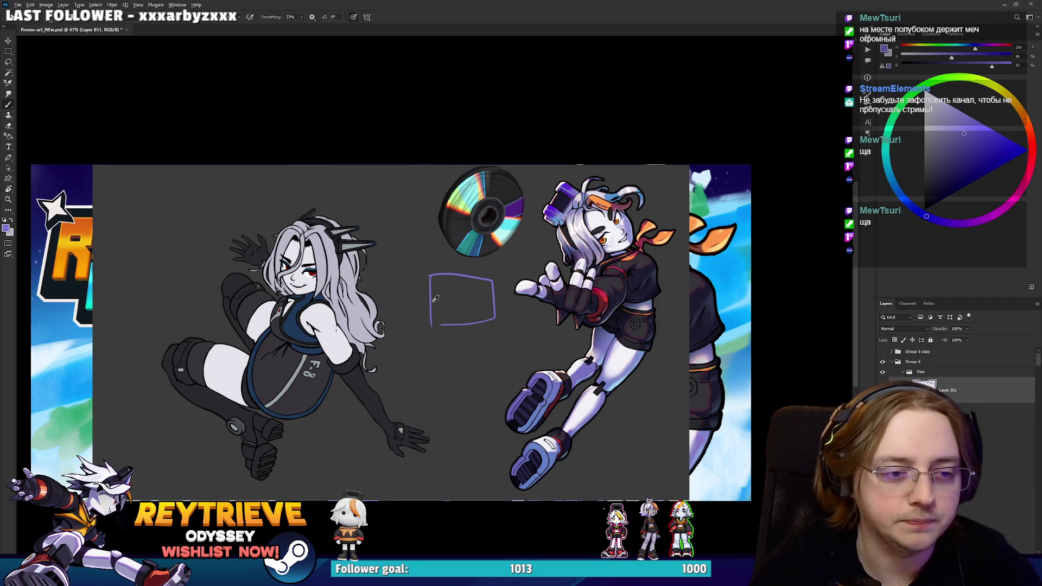
# Divide the thumbnail frame into a grid, undoing the star and arrow marks.
pyautogui.scroll(5, 453, 274)
pyautogui.moveTo(453, 274); pyautogui.dragTo(454, 397)
pyautogui.moveTo(503, 294); pyautogui.dragTo(504, 376)
pyautogui.moveTo(396, 312); pyautogui.dragTo(502, 305)
pyautogui.moveTo(402, 345); pyautogui.dragTo(553, 338)
pyautogui.moveTo(444, 336)
pyautogui.mouseDown()
pyautogui.moveTo(462, 350)
pyautogui.moveTo(461, 334)
pyautogui.moveTo(513, 314)
pyautogui.mouseUp()
pyautogui.hotkey('ctrl', 'z')
pyautogui.hotkey('ctrl', 'z')
pyautogui.hotkey('ctrl', 'z')
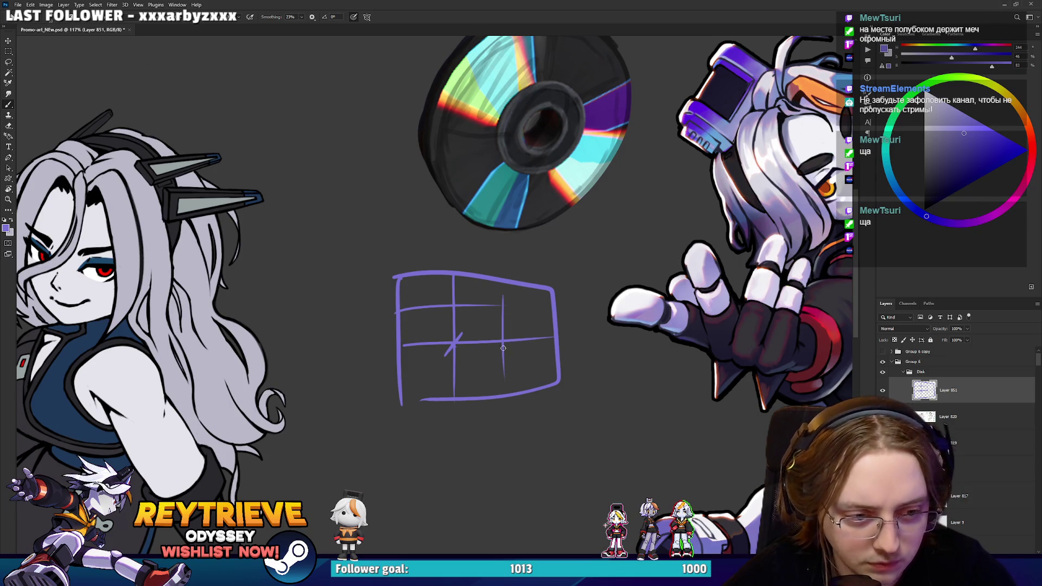
pyautogui.hotkey('ctrl', 'z')
pyautogui.hotkey('ctrl', 'z')
pyautogui.hotkey('ctrl', 'z')
pyautogui.hotkey('ctrl', 'z')
pyautogui.hotkey('ctrl', 'z')
pyautogui.hotkey('ctrl', 'z')
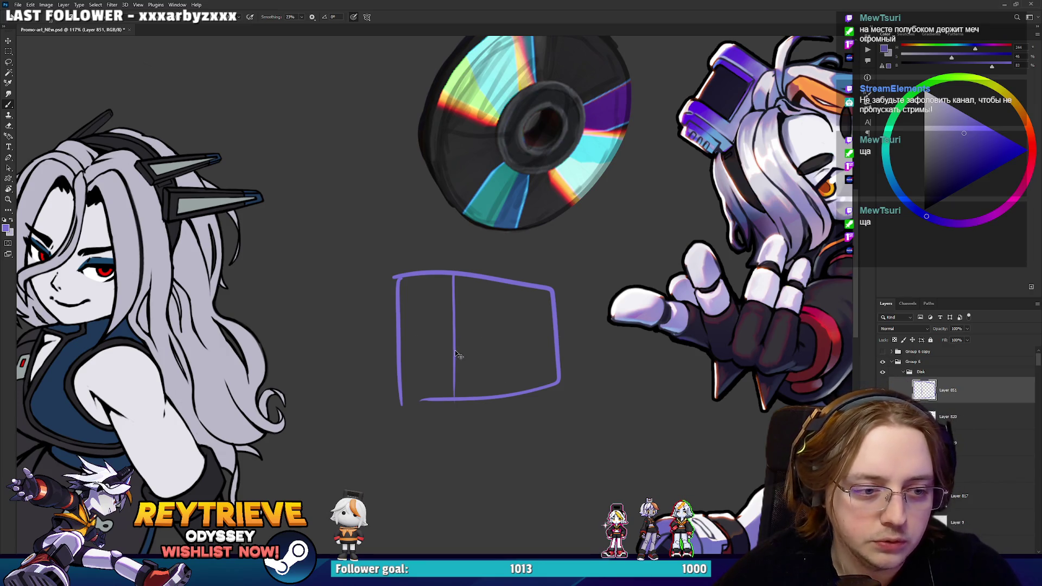
# Sketch two small figures on a ground line, then delete the sketch layer.
pyautogui.moveTo(446, 362)
pyautogui.mouseDown()
pyautogui.moveTo(455, 322)
pyautogui.moveTo(457, 356)
pyautogui.mouseUp()
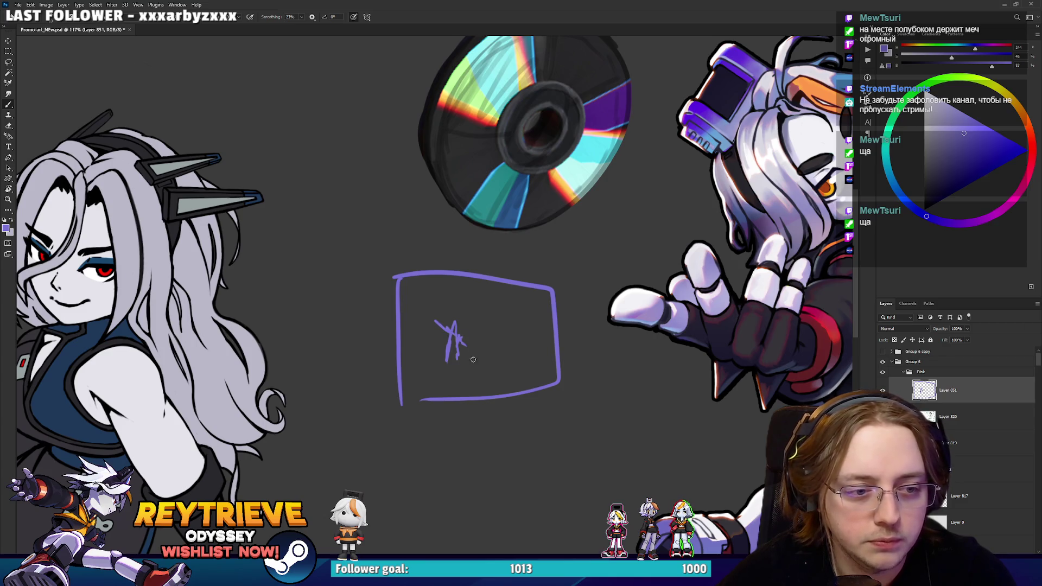
pyautogui.moveTo(449, 362); pyautogui.dragTo(502, 342)
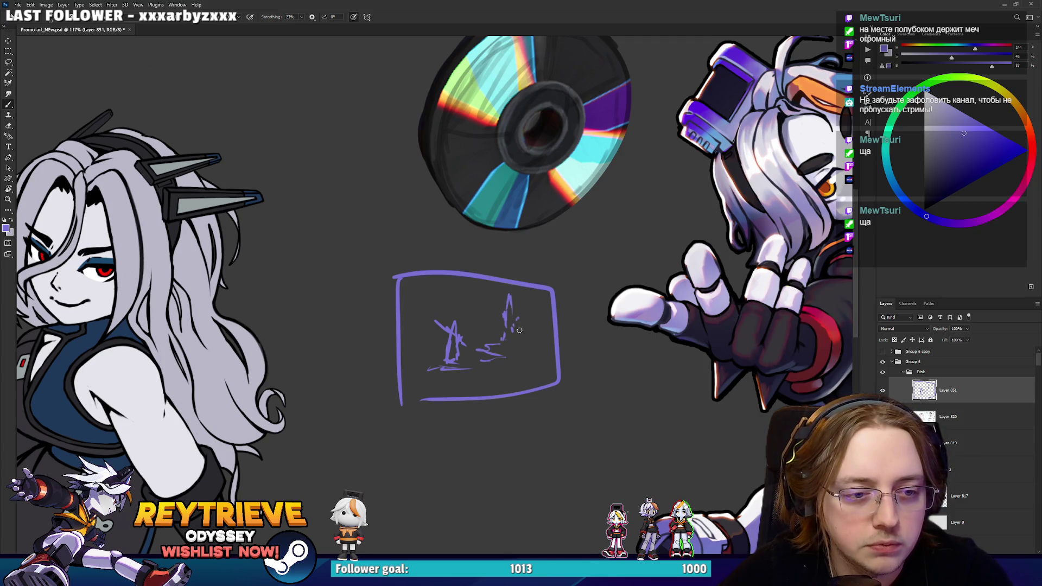
pyautogui.moveTo(498, 341)
pyautogui.mouseDown()
pyautogui.moveTo(491, 336)
pyautogui.moveTo(552, 348)
pyautogui.mouseUp()
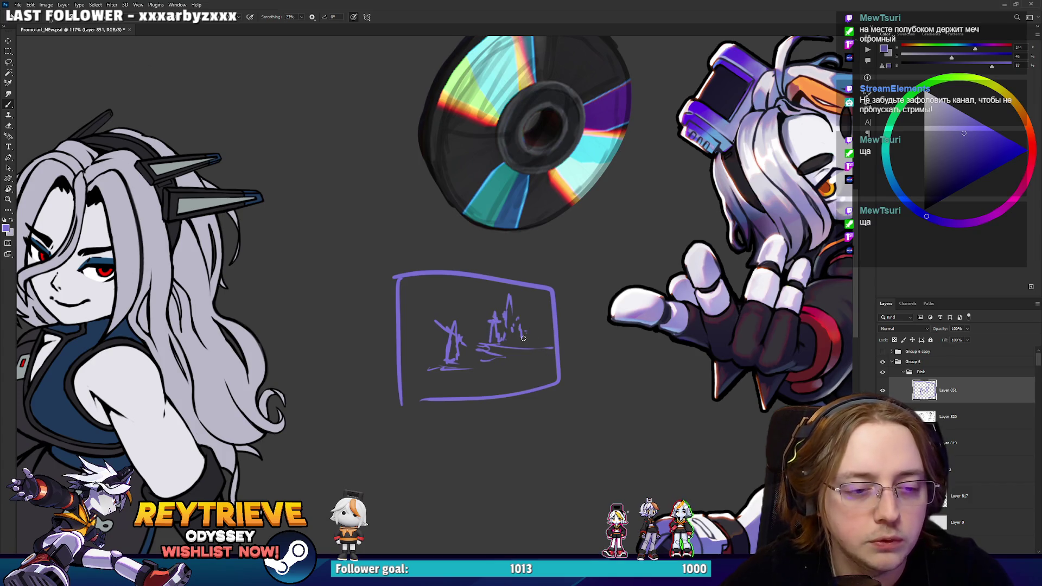
pyautogui.scroll(-5, 537, 367)
pyautogui.press('Delete')
# Save the document and bring the girl's head and hand into view.
pyautogui.hotkey('ctrl', 's')
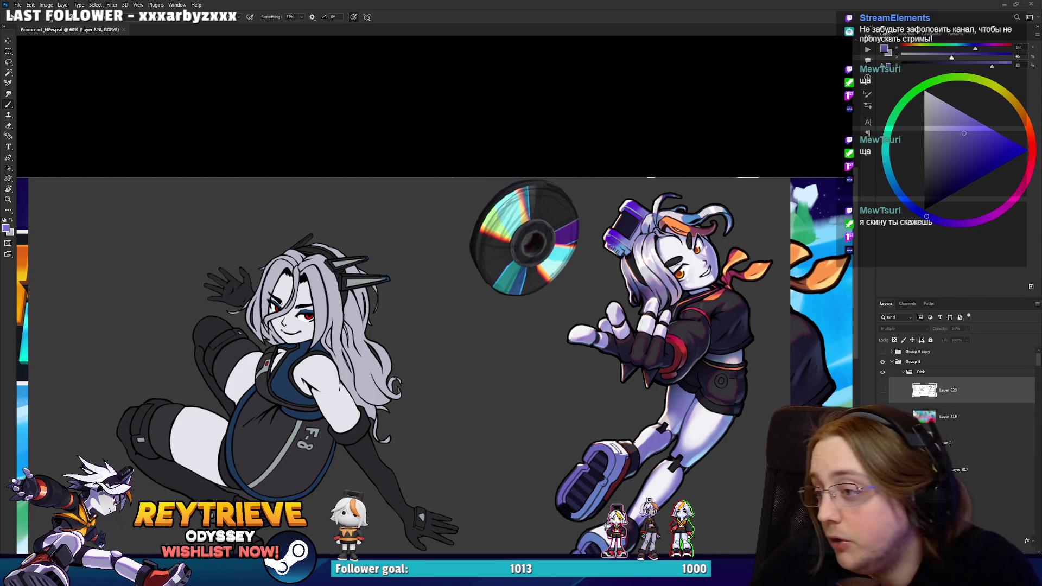
pyautogui.scroll(3, 719, 357)
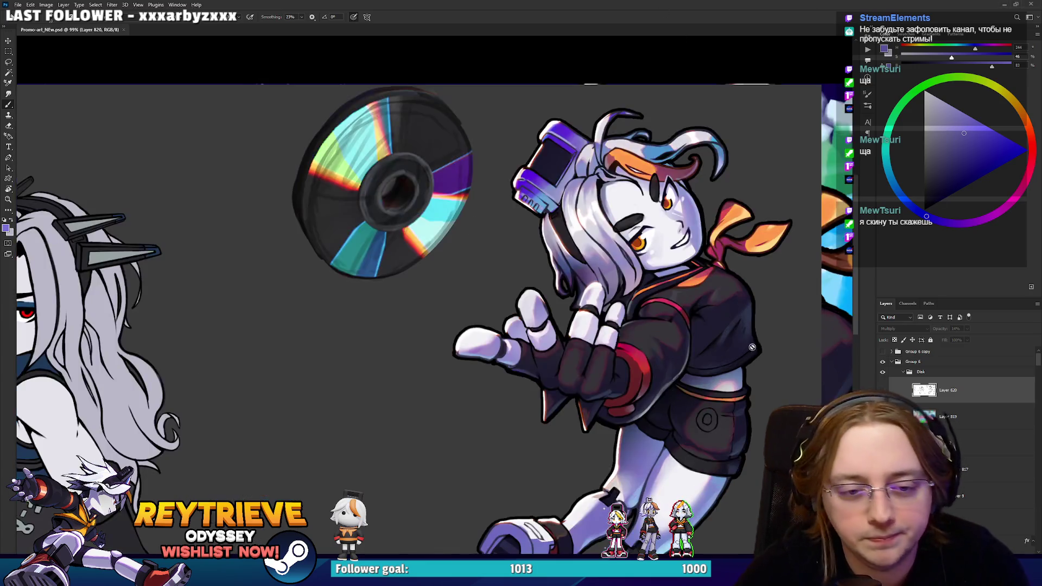
pyautogui.scroll(-3, 719, 357)
pyautogui.scroll(3, 719, 357)
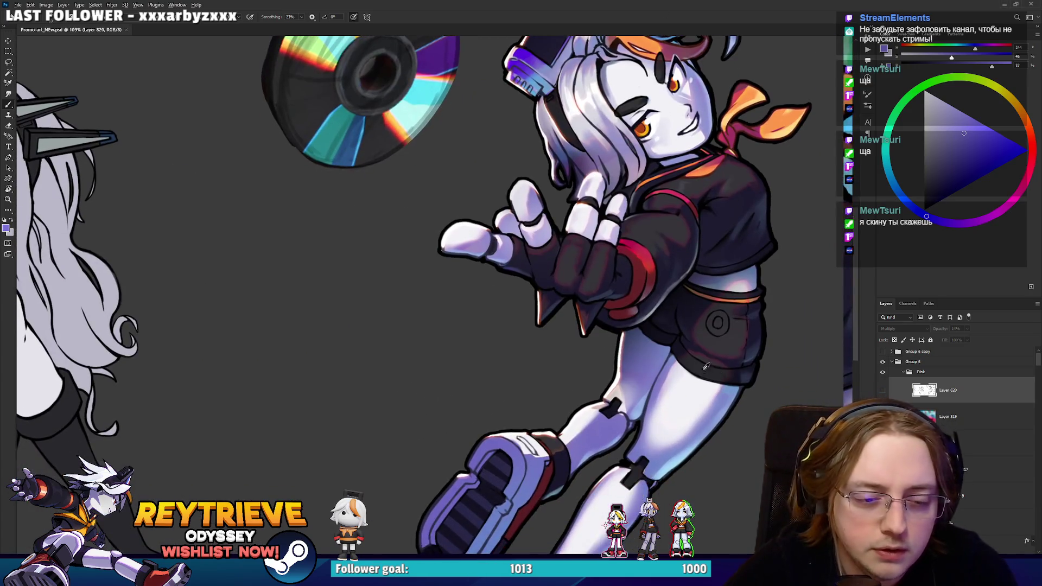
pyautogui.scroll(-5, 705, 369)
pyautogui.scroll(4, 708, 366)
pyautogui.scroll(2, 706, 366)
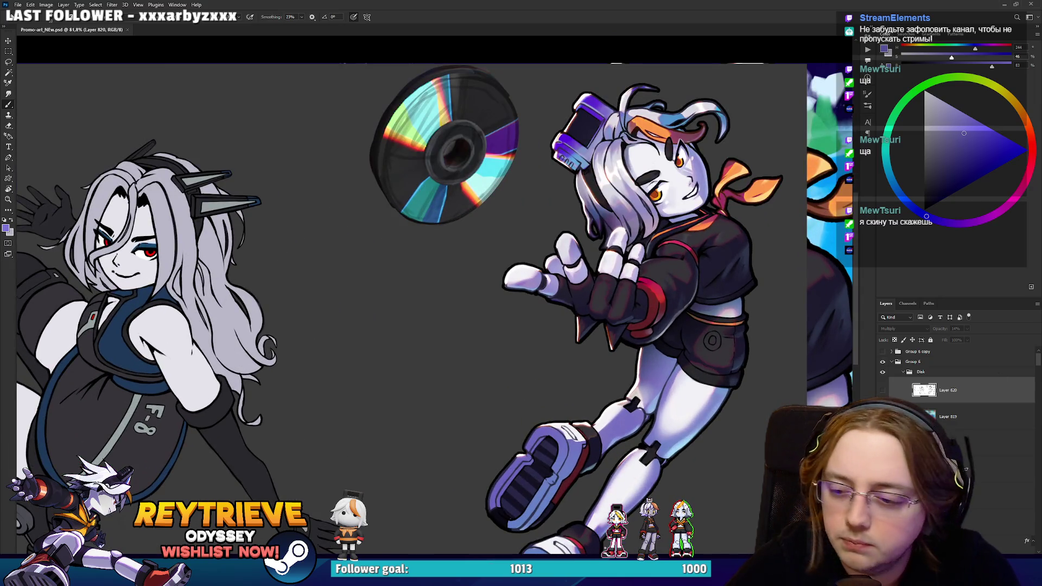
pyautogui.scroll(2, 656, 251)
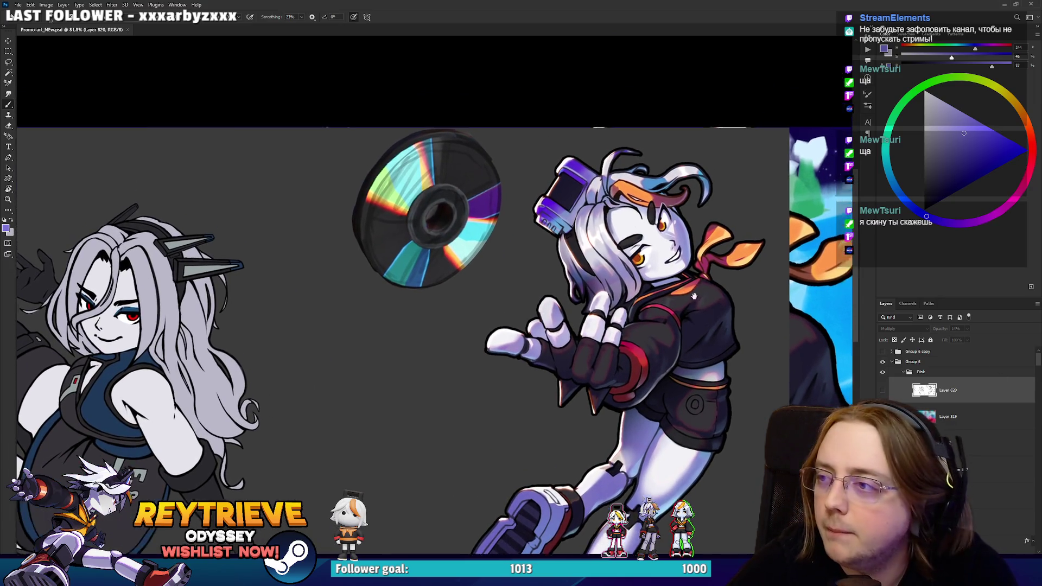
pyautogui.scroll(2, 697, 299)
pyautogui.scroll(2, 663, 289)
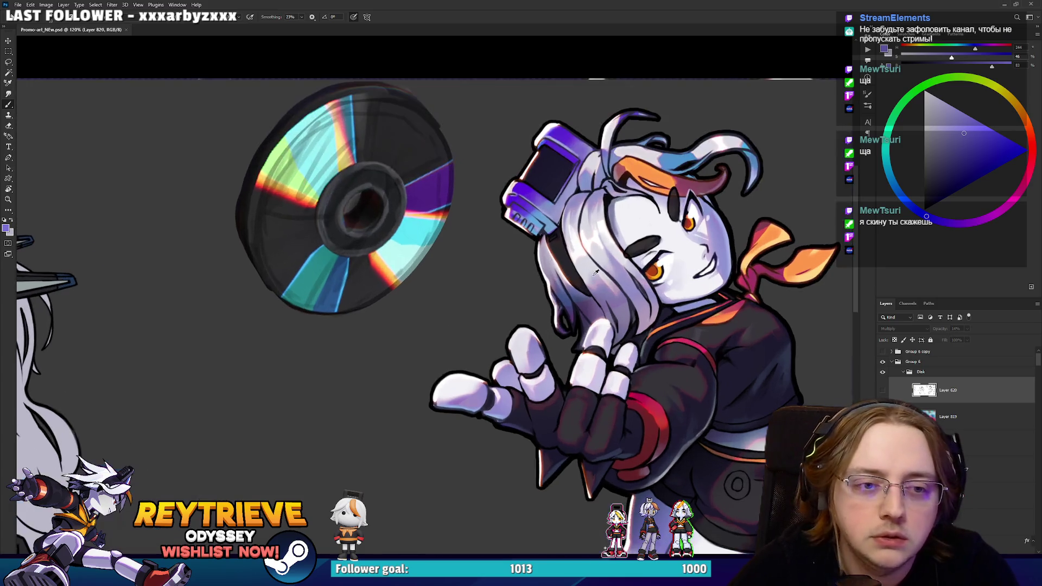
pyautogui.moveTo(673, 280); pyautogui.dragTo(675, 310)
pyautogui.scroll(-3, 978, 392)
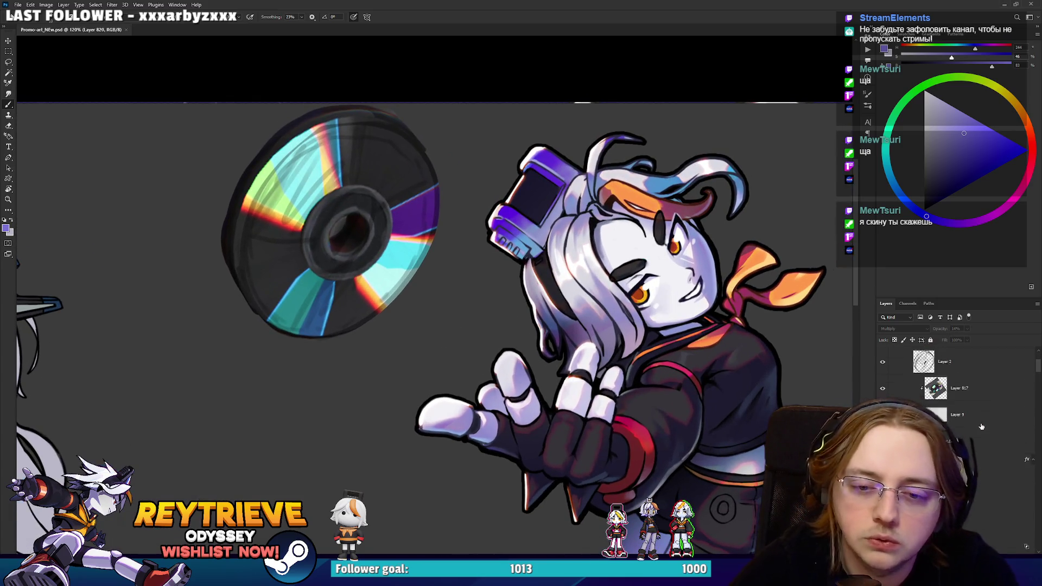
pyautogui.scroll(-1, 986, 496)
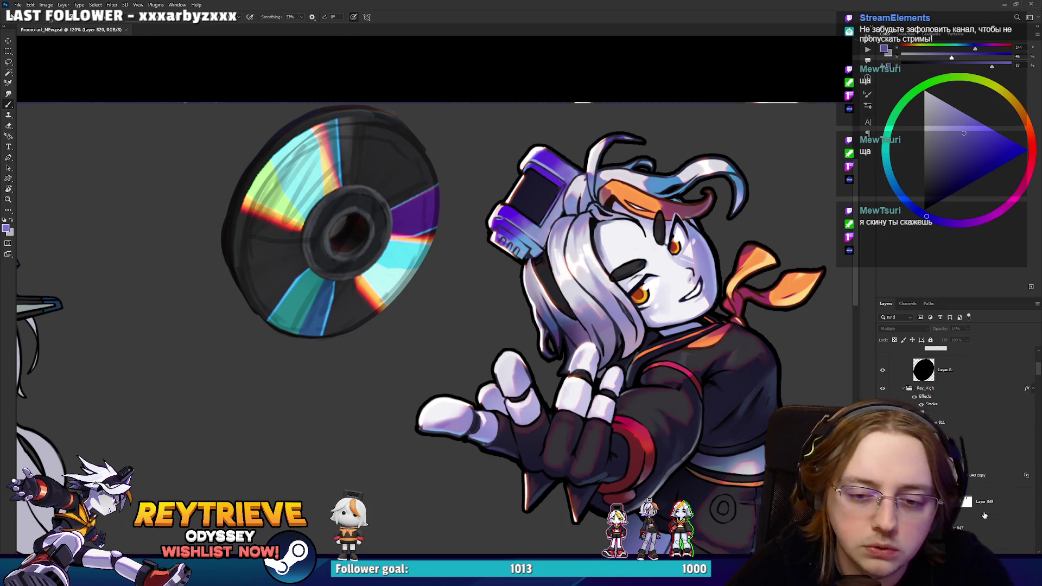
# Merge the highlight layer down into the layer below with Ctrl+E.
pyautogui.click(991, 502)
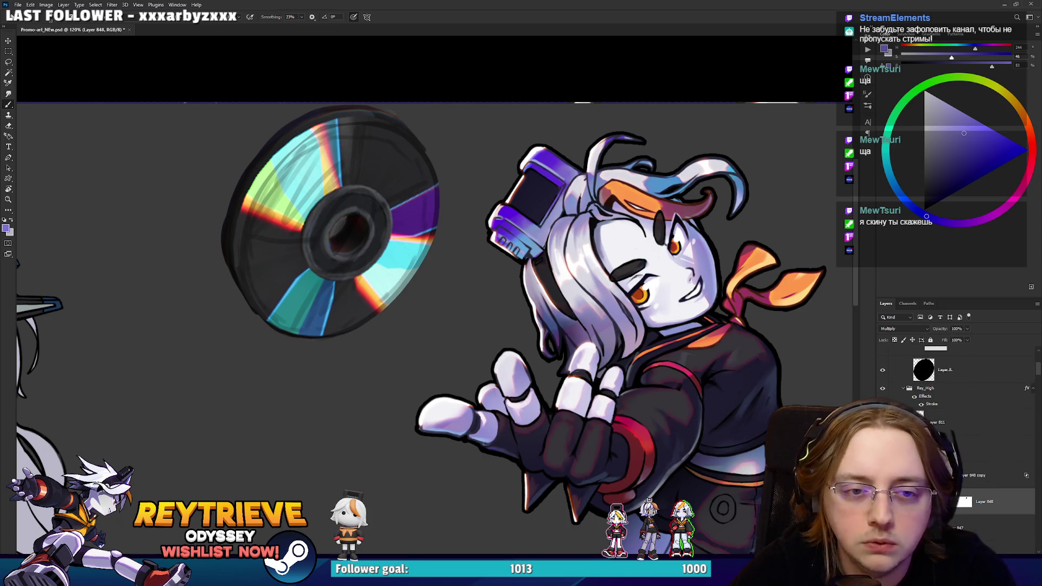
pyautogui.click(993, 455)
pyautogui.hotkey('ctrl', 'e')
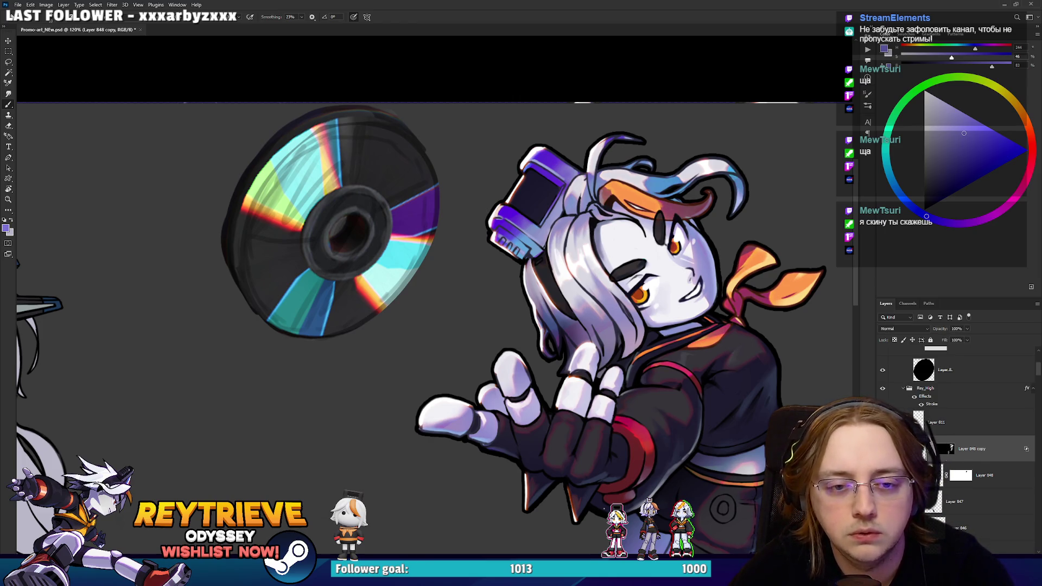
# On Layer 848, rotate the canvas upright and paint light grey strokes on the hair.
pyautogui.click(981, 474)
pyautogui.scroll(3, 699, 261)
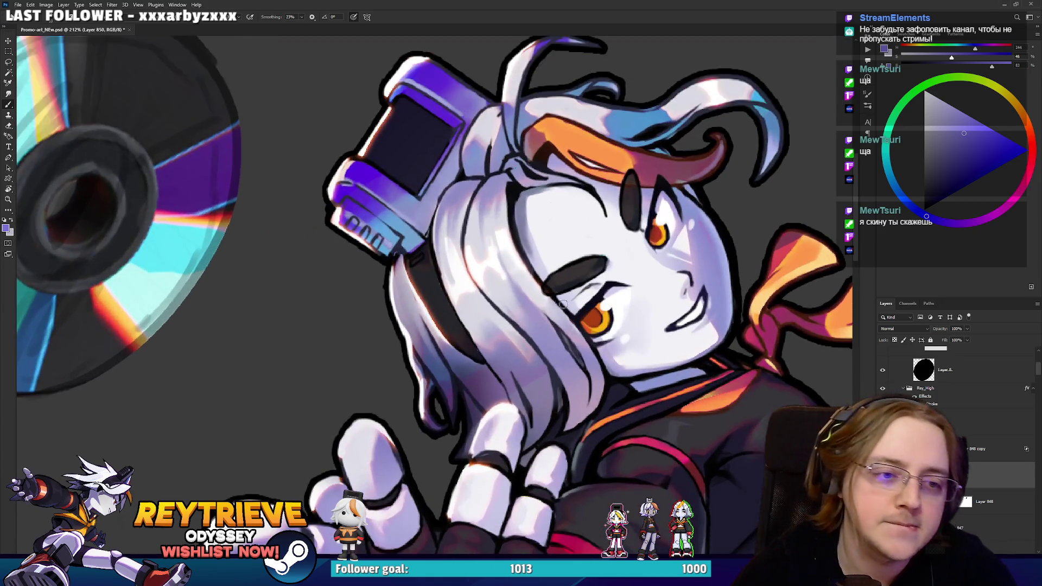
pyautogui.press('r')
pyautogui.moveTo(563, 305); pyautogui.dragTo(548, 315)
pyautogui.keyDown('alt'); pyautogui.click(536, 355); pyautogui.keyUp('alt')
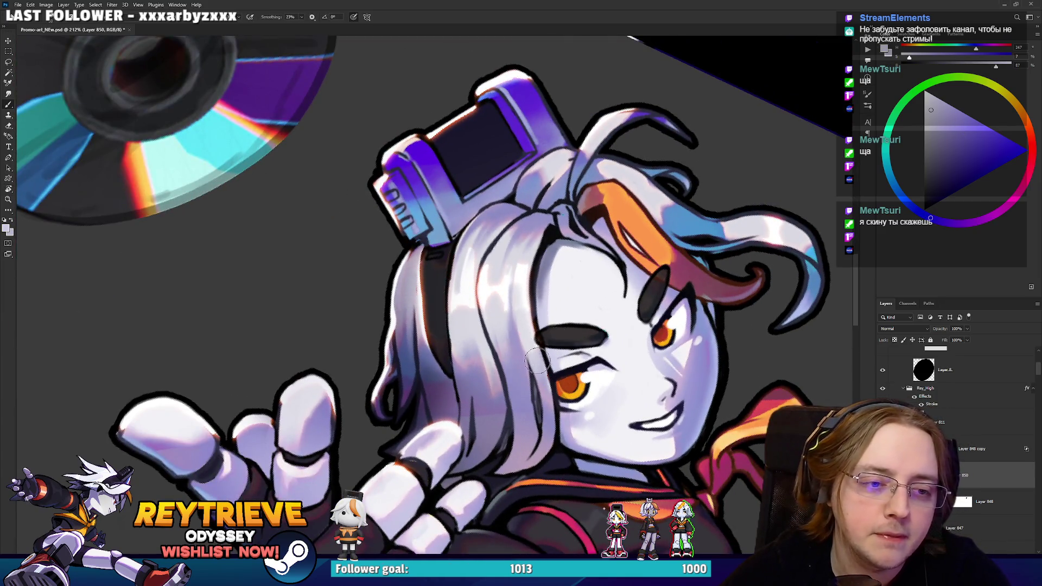
pyautogui.moveTo(532, 340)
pyautogui.mouseDown()
pyautogui.moveTo(520, 260)
pyautogui.moveTo(529, 238)
pyautogui.moveTo(499, 336)
pyautogui.moveTo(507, 253)
pyautogui.moveTo(508, 331)
pyautogui.moveTo(507, 275)
pyautogui.mouseUp()
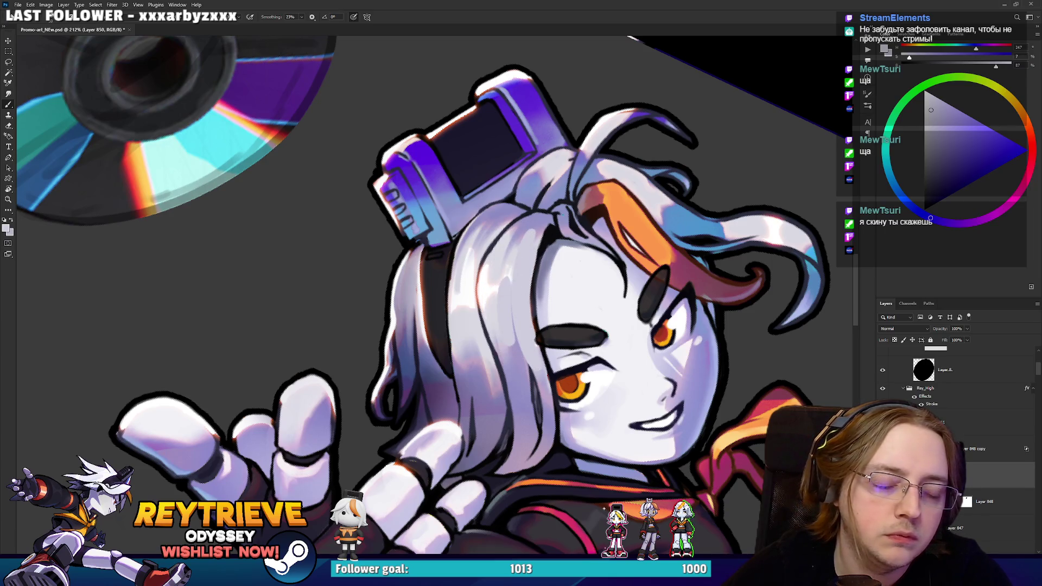
# With a larger soft brush, add light strokes down the hair beside the face and headphones.
pyautogui.rightClick(505, 264)
pyautogui.doubleClick(608, 420)
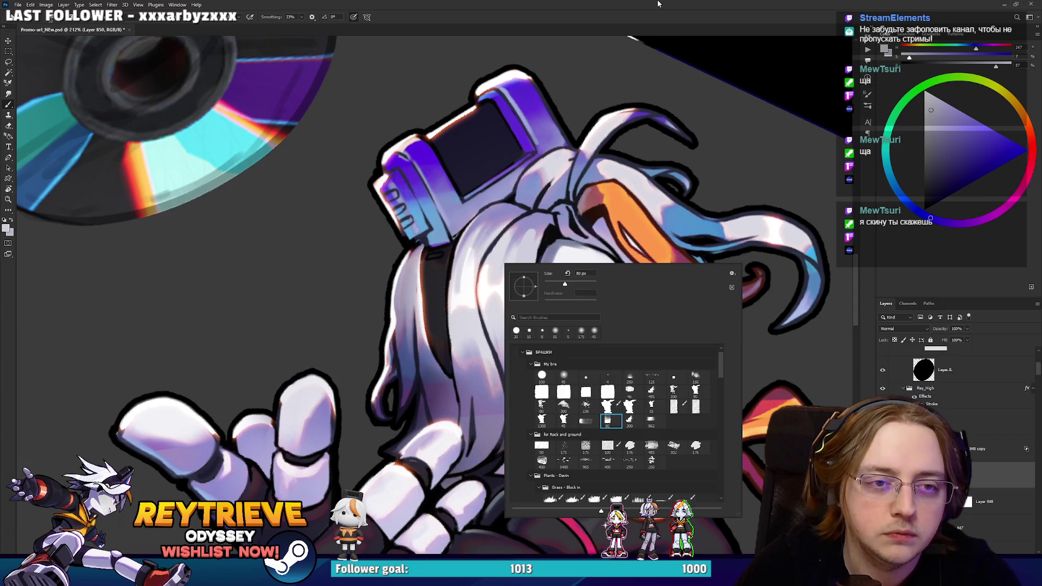
pyautogui.moveTo(508, 277)
pyautogui.mouseDown()
pyautogui.moveTo(494, 255)
pyautogui.moveTo(476, 315)
pyautogui.moveTo(470, 246)
pyautogui.moveTo(483, 347)
pyautogui.moveTo(476, 380)
pyautogui.moveTo(465, 348)
pyautogui.moveTo(501, 355)
pyautogui.moveTo(522, 338)
pyautogui.mouseUp()
pyautogui.keyDown('alt'); pyautogui.click(477, 390); pyautogui.keyUp('alt')
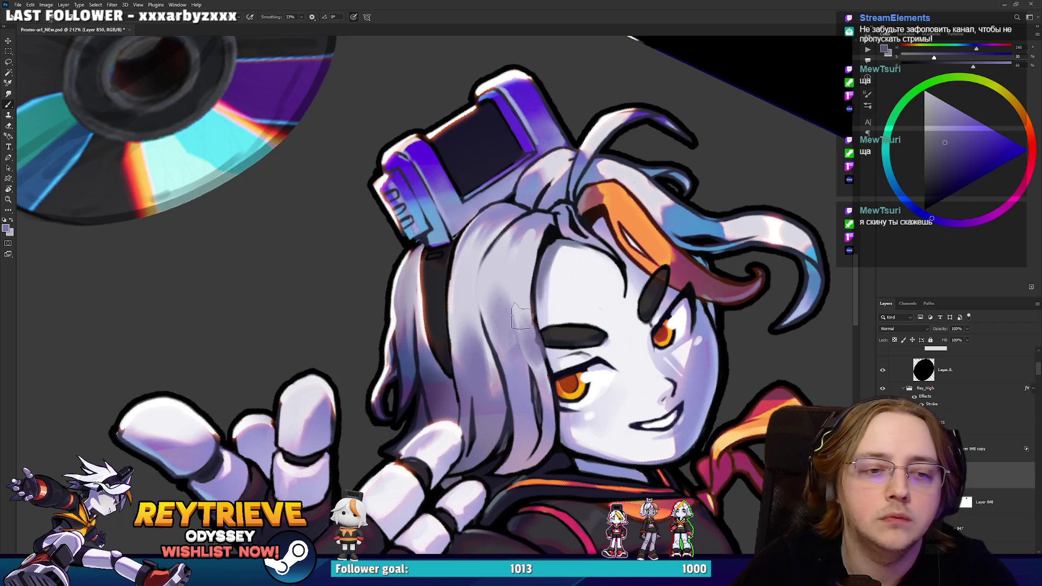
pyautogui.moveTo(427, 314)
pyautogui.mouseDown()
pyautogui.moveTo(404, 340)
pyautogui.moveTo(415, 252)
pyautogui.moveTo(422, 263)
pyautogui.moveTo(484, 233)
pyautogui.mouseUp()
# Paint near-white highlights on the forehead hair on a new Layer 851.
pyautogui.scroll(-5, 422, 263)
pyautogui.press('r')
pyautogui.scroll(3, 485, 233)
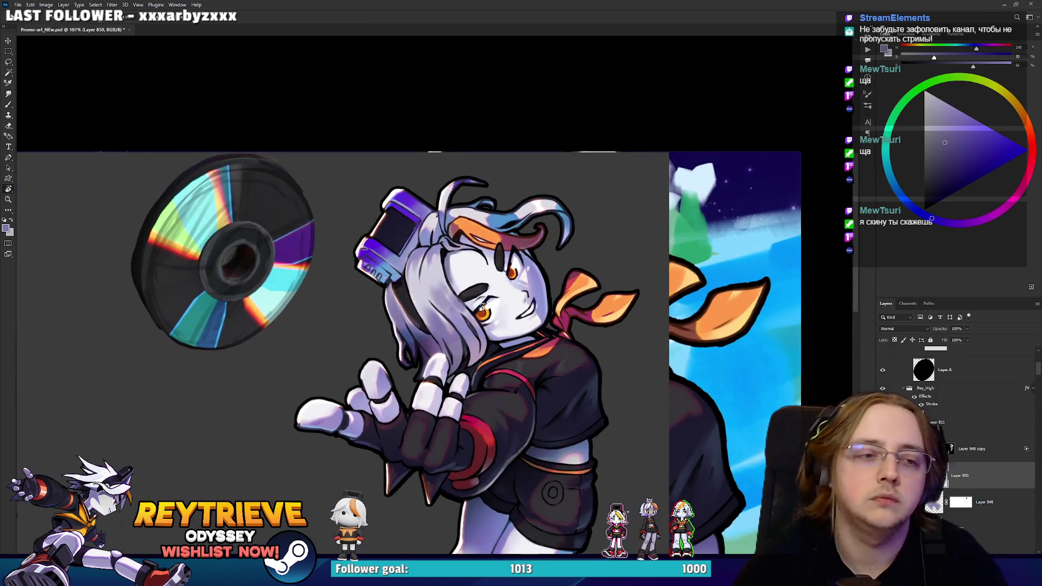
pyautogui.scroll(5, 560, 325)
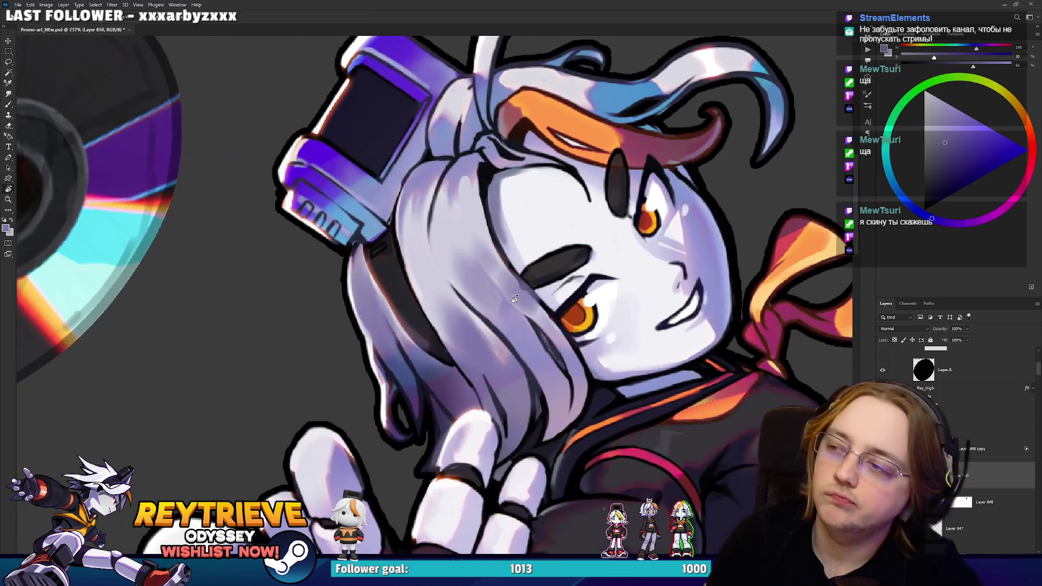
pyautogui.press('b')
pyautogui.keyDown('alt'); pyautogui.click(538, 223); pyautogui.keyUp('alt')
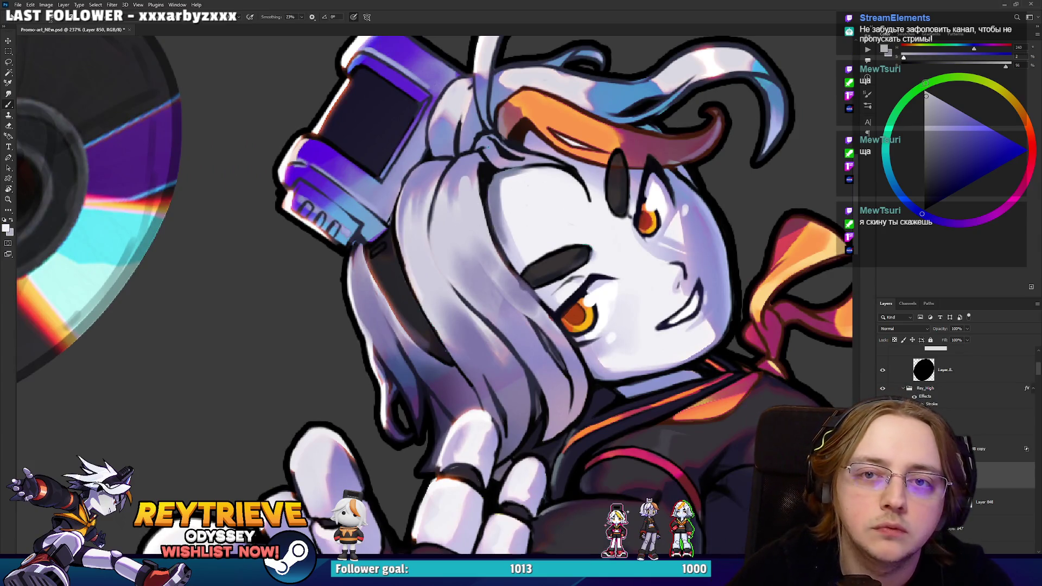
pyautogui.moveTo(413, 253)
pyautogui.mouseDown()
pyautogui.moveTo(422, 286)
pyautogui.moveTo(442, 252)
pyautogui.moveTo(500, 215)
pyautogui.moveTo(484, 365)
pyautogui.mouseUp()
pyautogui.hotkey('ctrl', 'z')
pyautogui.hotkey('ctrl', 'shift', 'alt', 'n')
pyautogui.press('e')
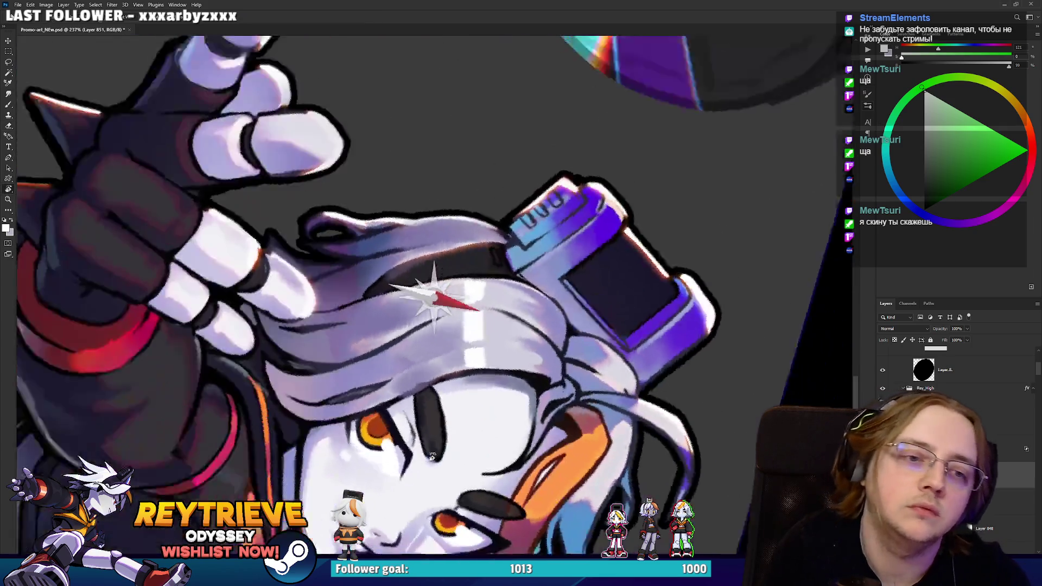
# Paint a small bright white highlight mark on the girl's hair.
pyautogui.press('b')
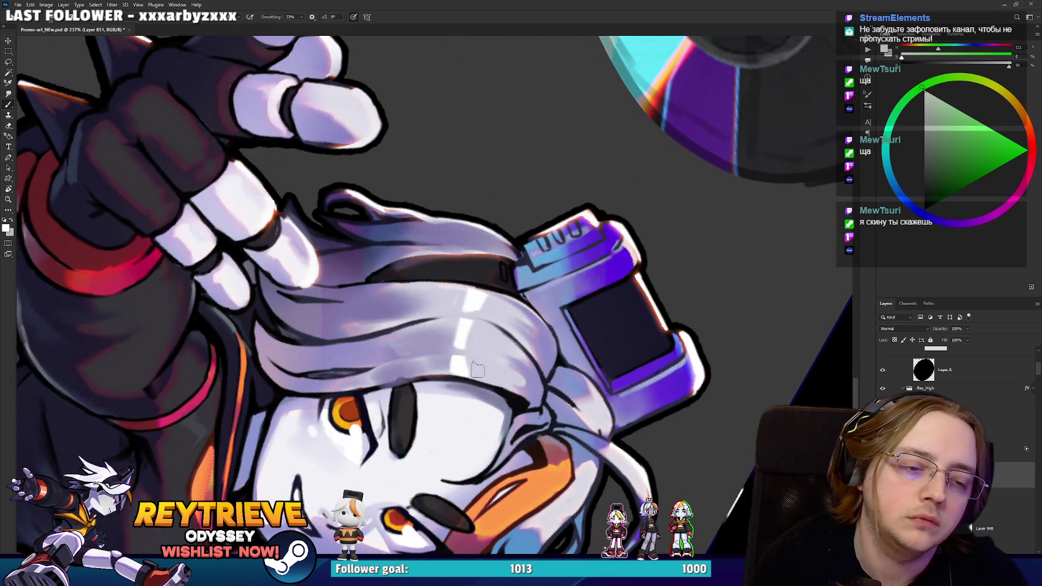
pyautogui.moveTo(475, 376)
pyautogui.mouseDown()
pyautogui.moveTo(475, 330)
pyautogui.moveTo(492, 298)
pyautogui.mouseUp()
pyautogui.press('e')
# Rotate, pan and zoom the canvas to bring the girl's head upright, then zoom out to the banner.
pyautogui.moveTo(545, 358)
pyautogui.mouseDown()
pyautogui.moveTo(478, 282)
pyautogui.moveTo(412, 238)
pyautogui.mouseUp()
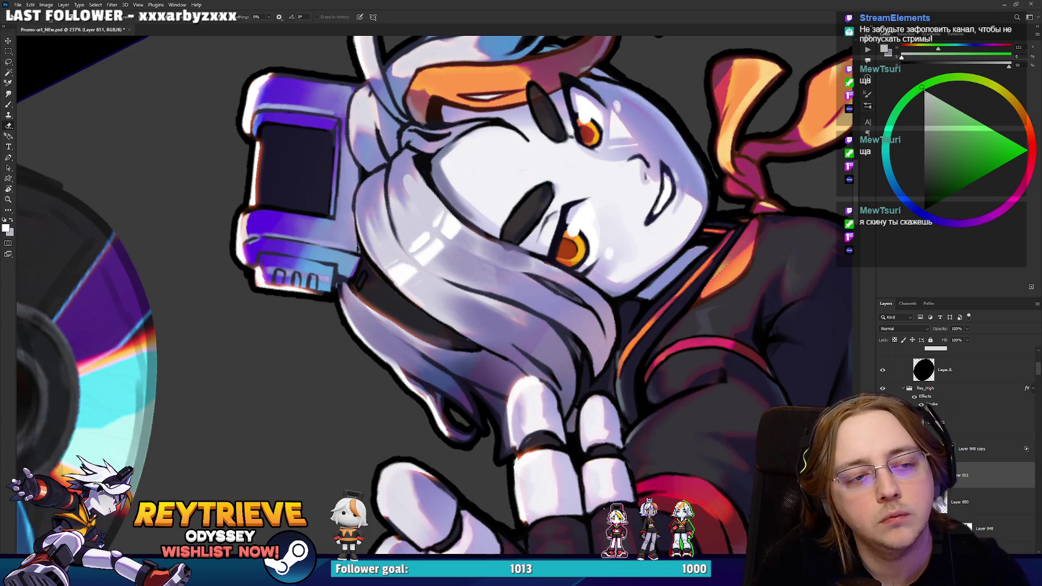
pyautogui.press('b')
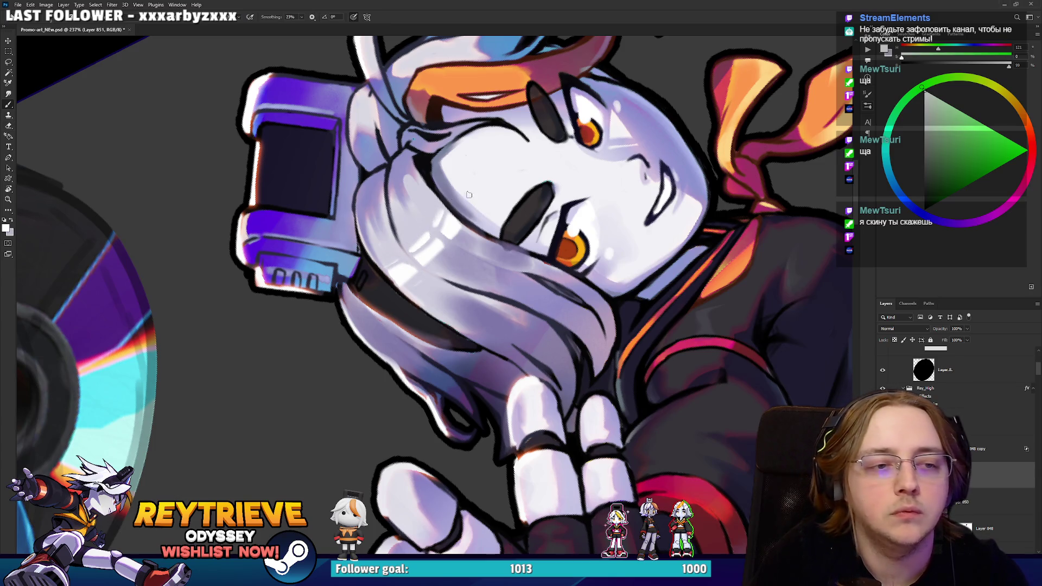
pyautogui.moveTo(468, 195); pyautogui.dragTo(540, 309)
pyautogui.moveTo(461, 219)
pyautogui.mouseDown()
pyautogui.moveTo(533, 212)
pyautogui.moveTo(488, 228)
pyautogui.mouseUp()
pyautogui.scroll(3, 379, 269)
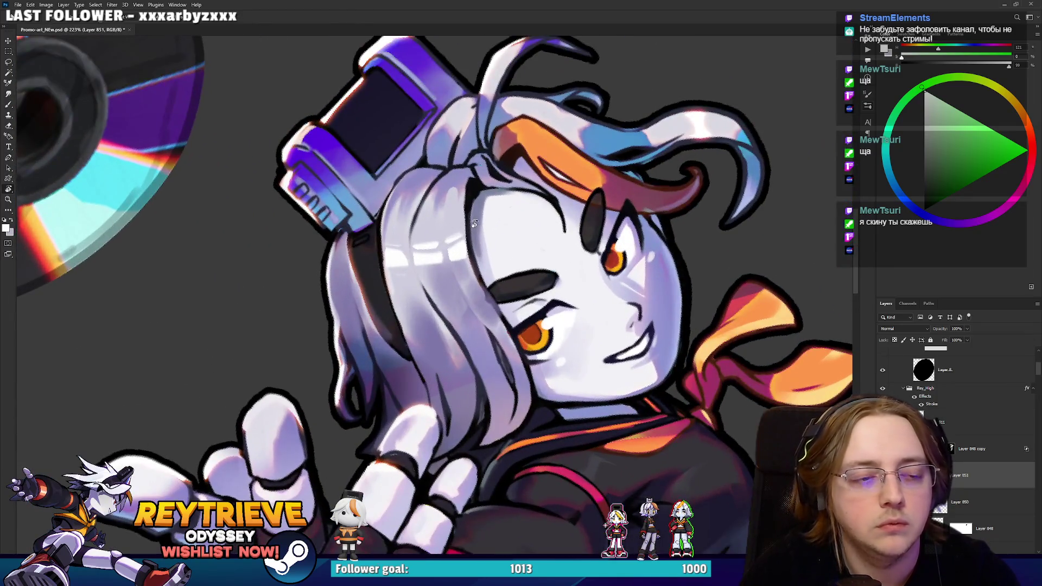
pyautogui.moveTo(568, 149); pyautogui.dragTo(717, 227)
pyautogui.moveTo(652, 185); pyautogui.dragTo(480, 305)
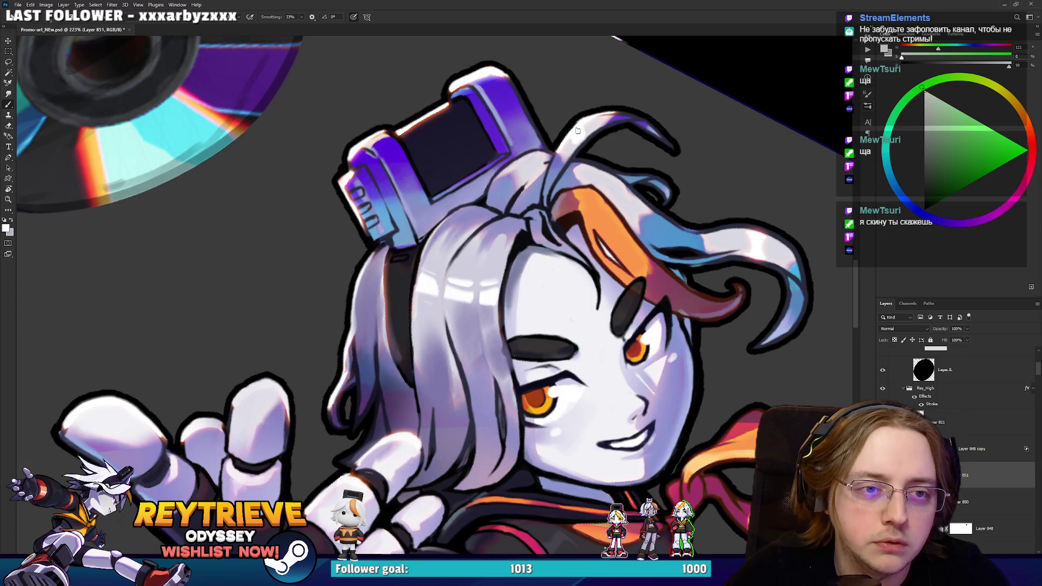
pyautogui.hotkey('ctrl', '-')
pyautogui.hotkey('ctrl', '-')
pyautogui.hotkey('ctrl', '-')
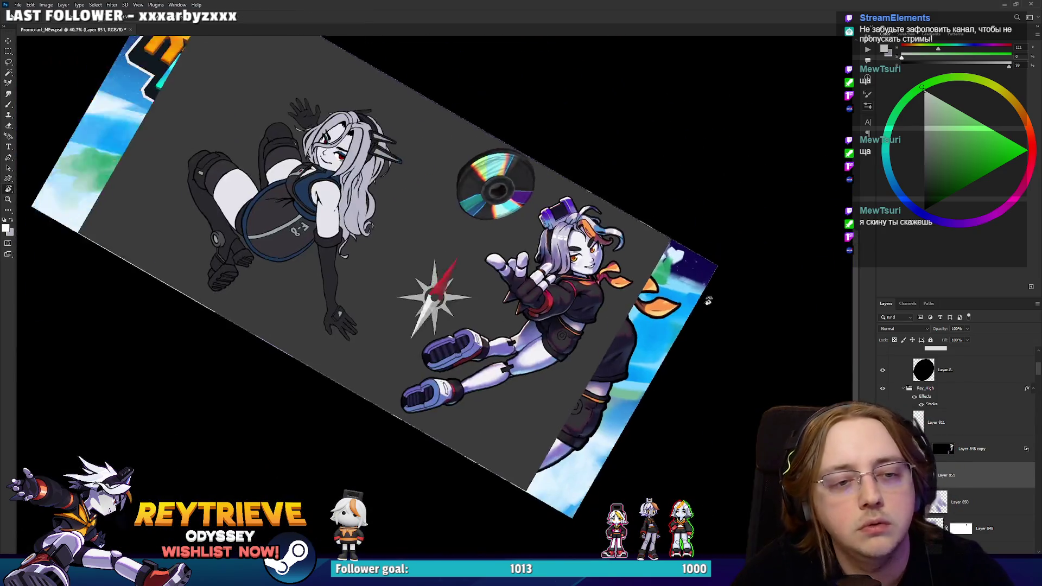
# Reset the canvas rotation and rotate the view around the girl's face and head.
pyautogui.press('r')
pyautogui.press('Escape')
pyautogui.scroll(6, 553, 157)
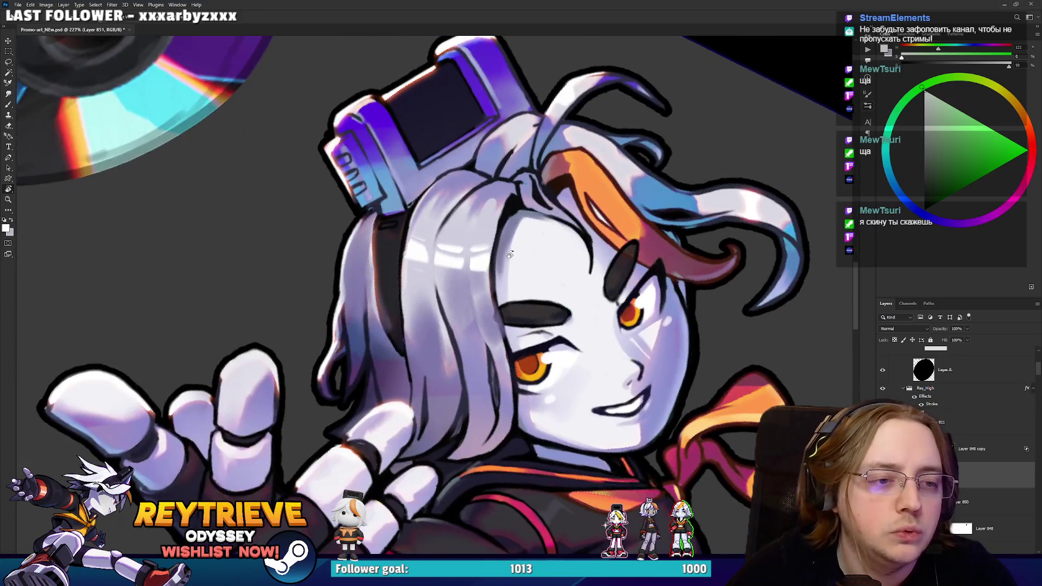
pyautogui.moveTo(510, 254)
pyautogui.mouseDown()
pyautogui.moveTo(507, 203)
pyautogui.moveTo(474, 260)
pyautogui.mouseUp()
pyautogui.press('b')
pyautogui.press('e')
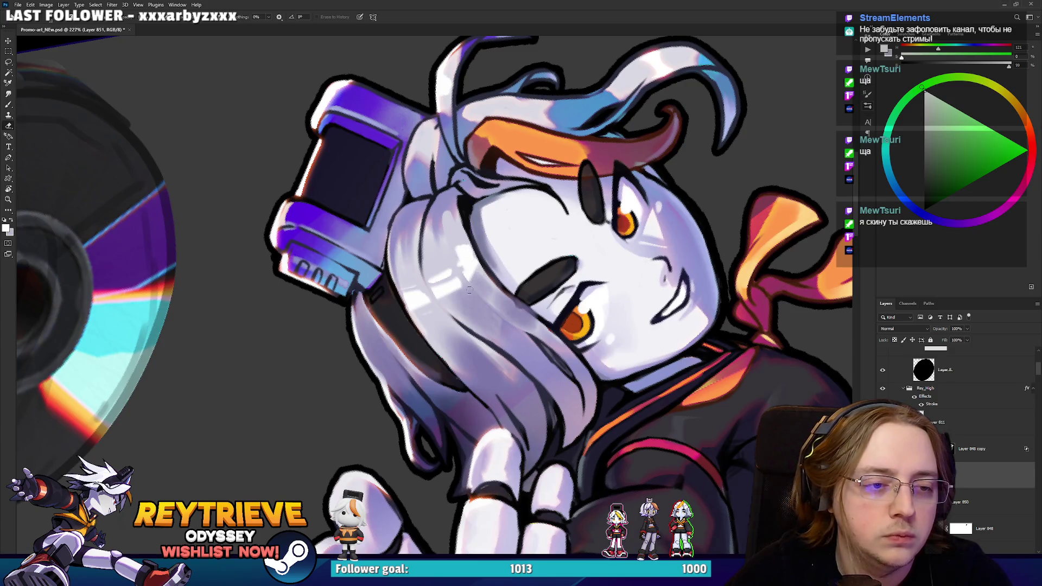
pyautogui.press('b')
pyautogui.press('r')
pyautogui.moveTo(464, 245)
pyautogui.mouseDown()
pyautogui.moveTo(464, 300)
pyautogui.moveTo(473, 206)
pyautogui.mouseUp()
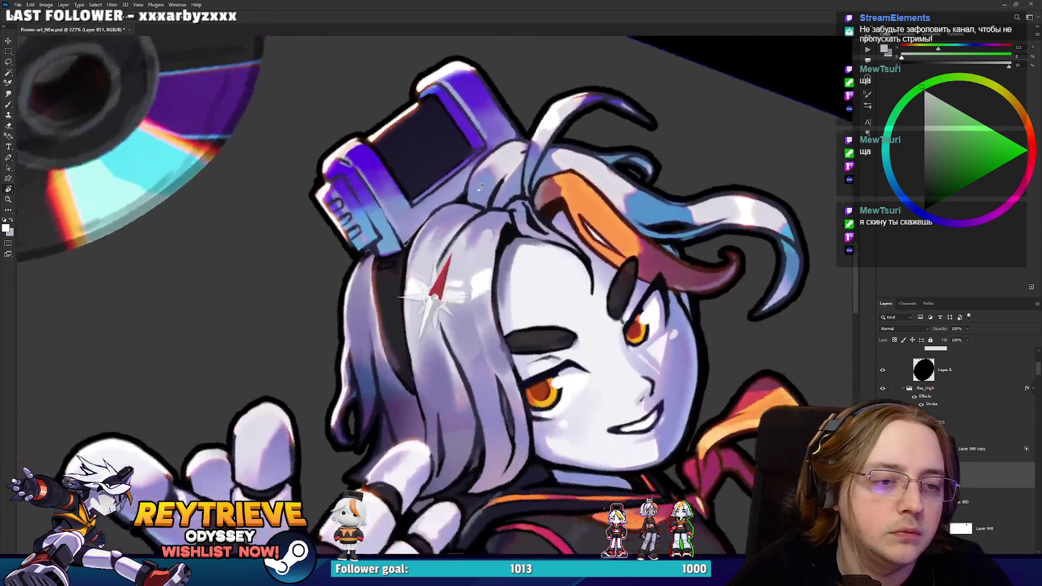
pyautogui.press('e')
pyautogui.scroll(3, 473, 205)
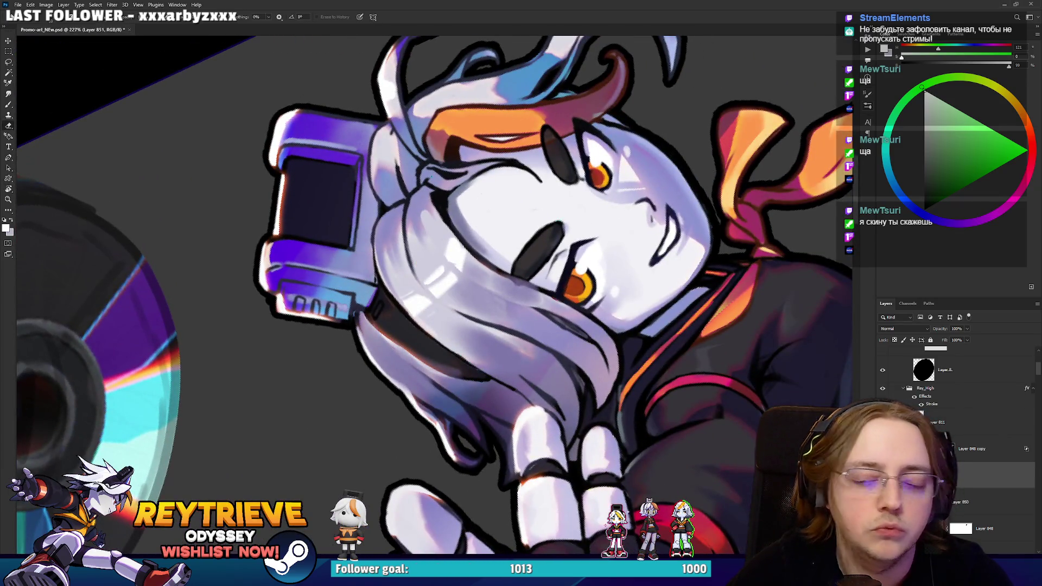
# On a new Layer 852, paint another white highlight stroke on the hair beside her cheek.
pyautogui.hotkey('ctrl', 'shift', 'alt', 'n')
pyautogui.press('b')
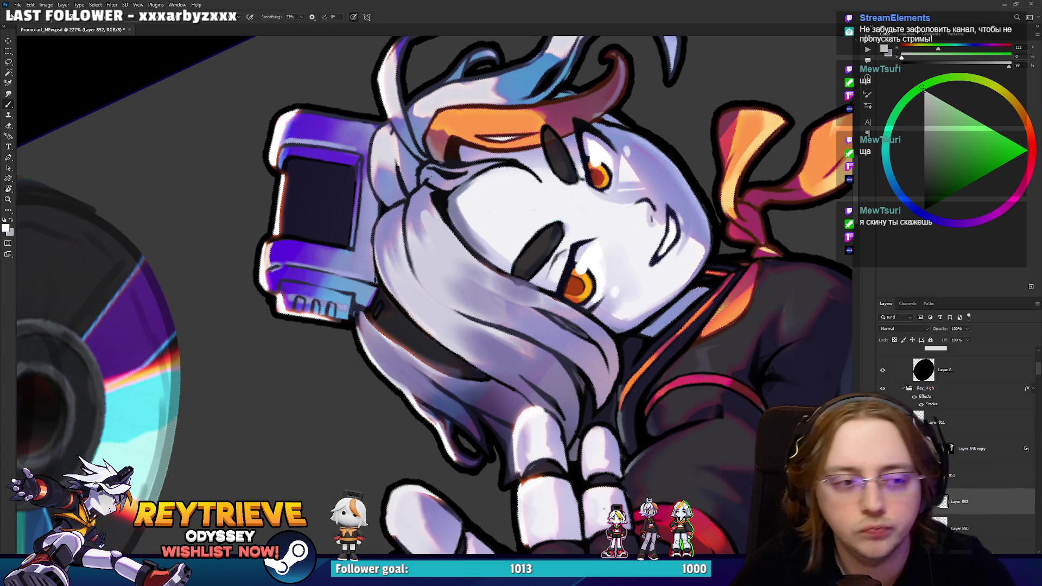
pyautogui.moveTo(412, 310)
pyautogui.mouseDown()
pyautogui.moveTo(439, 272)
pyautogui.moveTo(476, 263)
pyautogui.moveTo(441, 272)
pyautogui.mouseUp()
pyautogui.press('e')
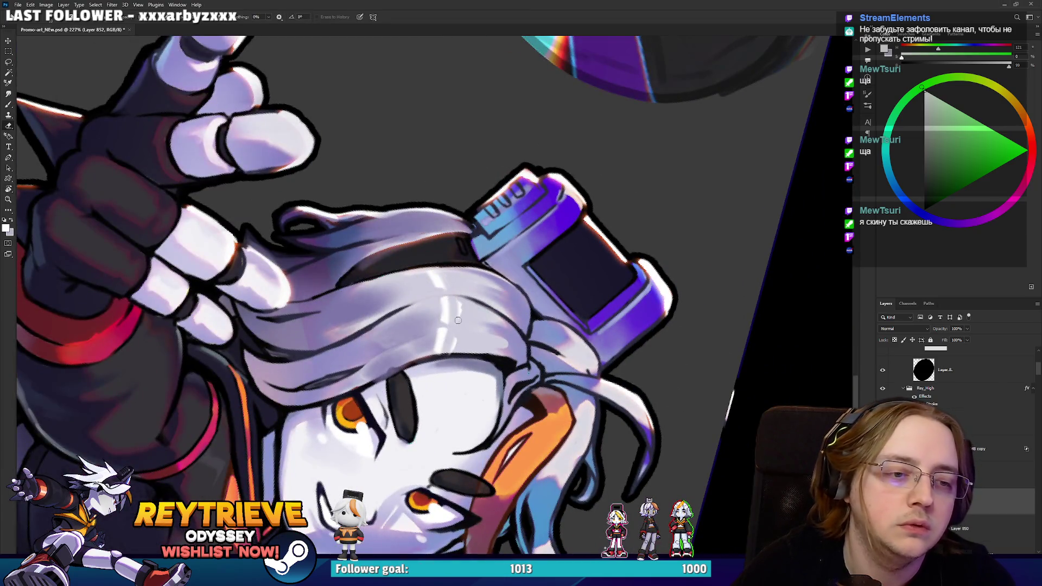
pyautogui.scroll(-8, 458, 320)
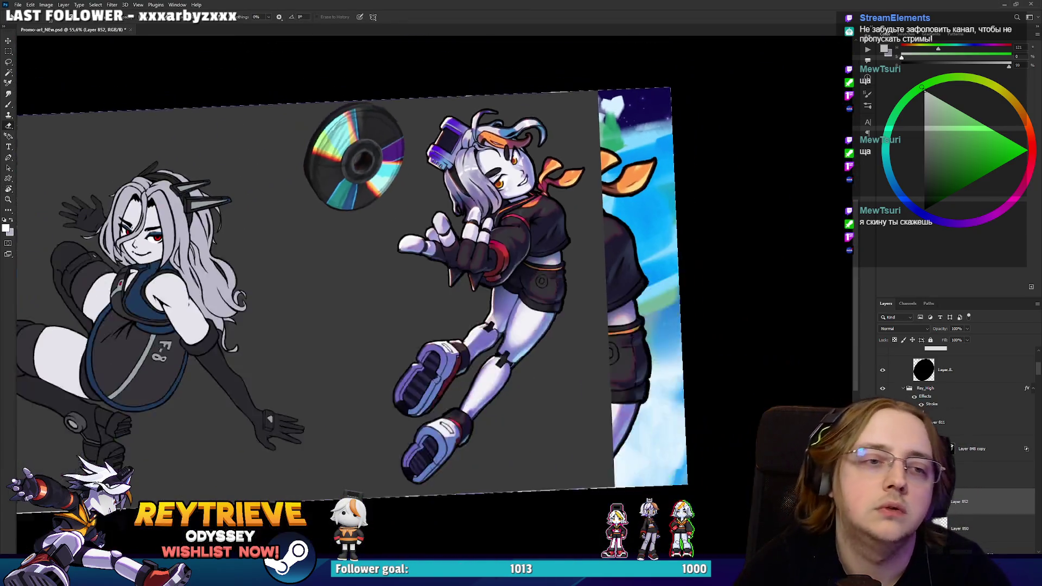
# Zoom in on the girl's outstretched hand with the Brush active.
pyautogui.scroll(-3, 486, 138)
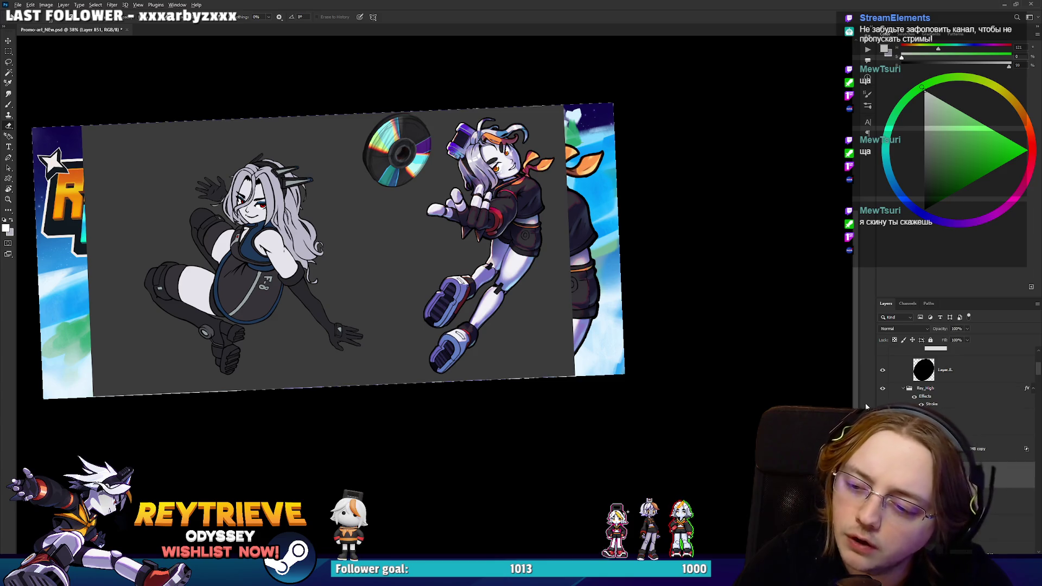
pyautogui.scroll(10, 434, 108)
pyautogui.scroll(3, 434, 108)
pyautogui.press('b')
pyautogui.scroll(5, 438, 314)
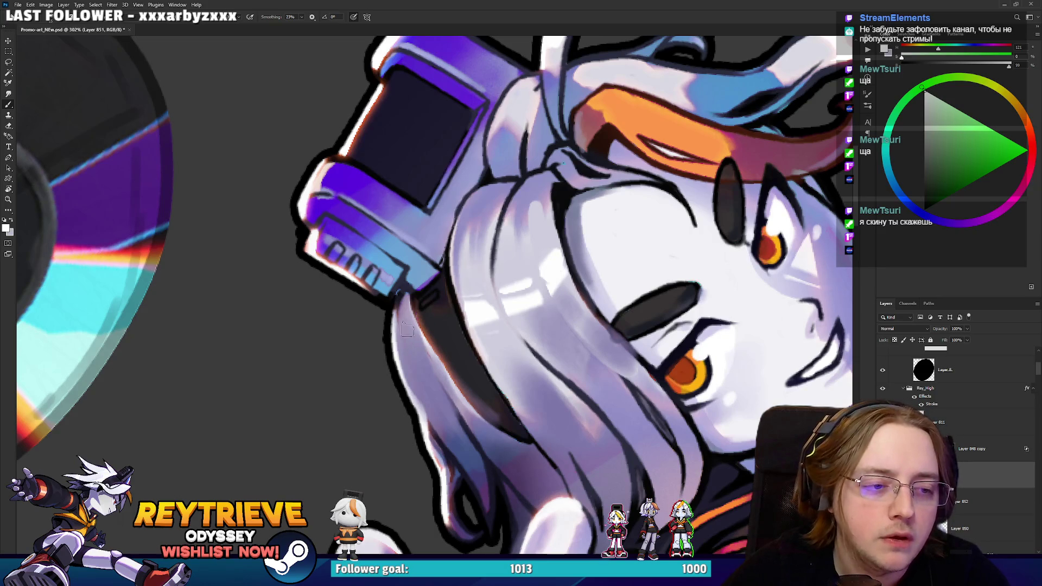
pyautogui.scroll(-8, 438, 314)
pyautogui.moveTo(473, 304); pyautogui.dragTo(490, 289)
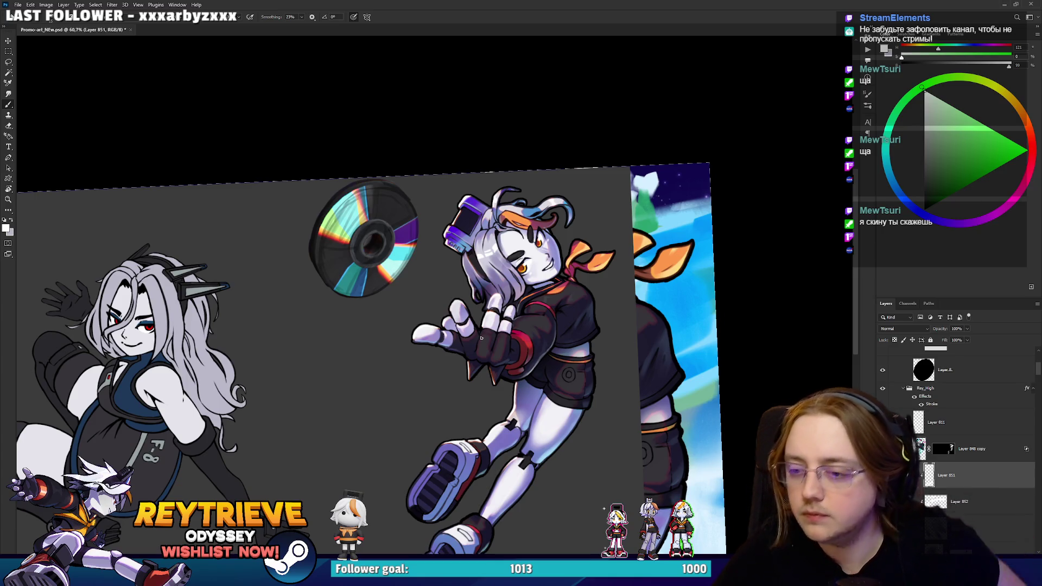
pyautogui.scroll(3, 481, 337)
pyautogui.scroll(-3, 510, 329)
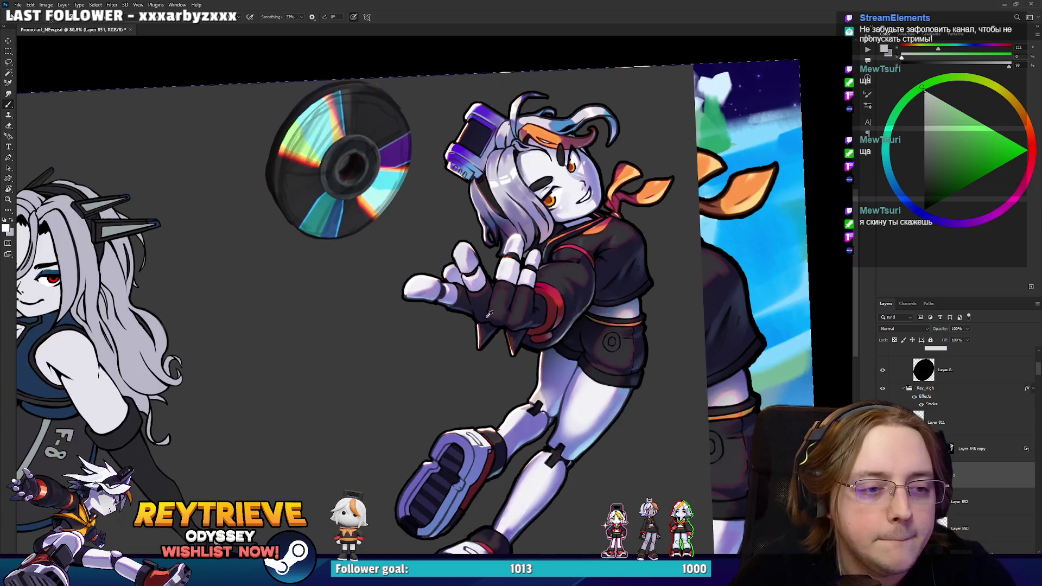
pyautogui.scroll(6, 373, 281)
# Sample a light bluish lavender from the fingers as the paint colour, then zoom back out.
pyautogui.keyDown('alt'); pyautogui.click(424, 315); pyautogui.keyUp('alt')
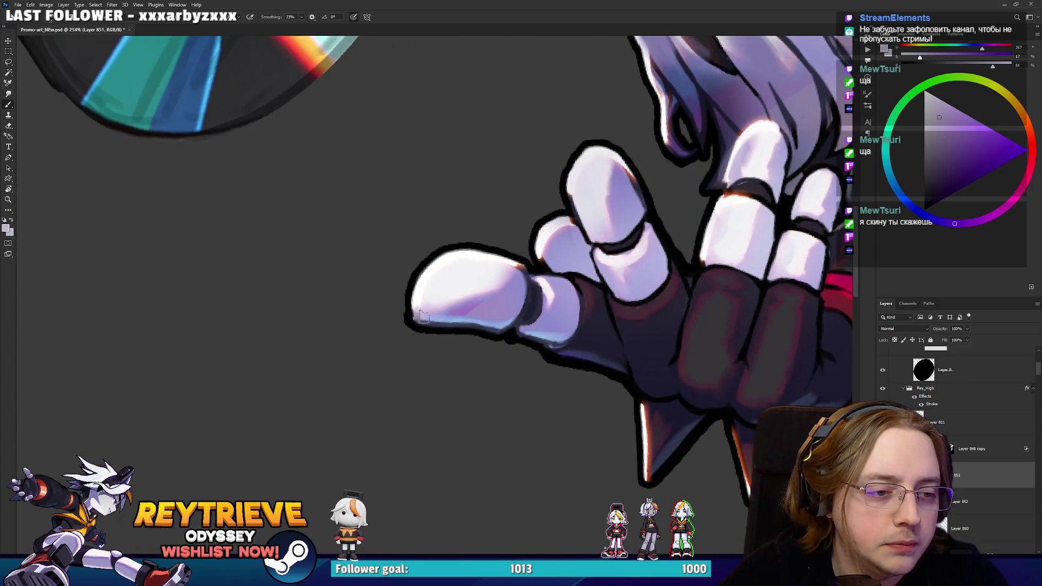
pyautogui.moveTo(500, 339); pyautogui.dragTo(450, 343)
pyautogui.keyDown('alt'); pyautogui.click(441, 346); pyautogui.keyUp('alt')
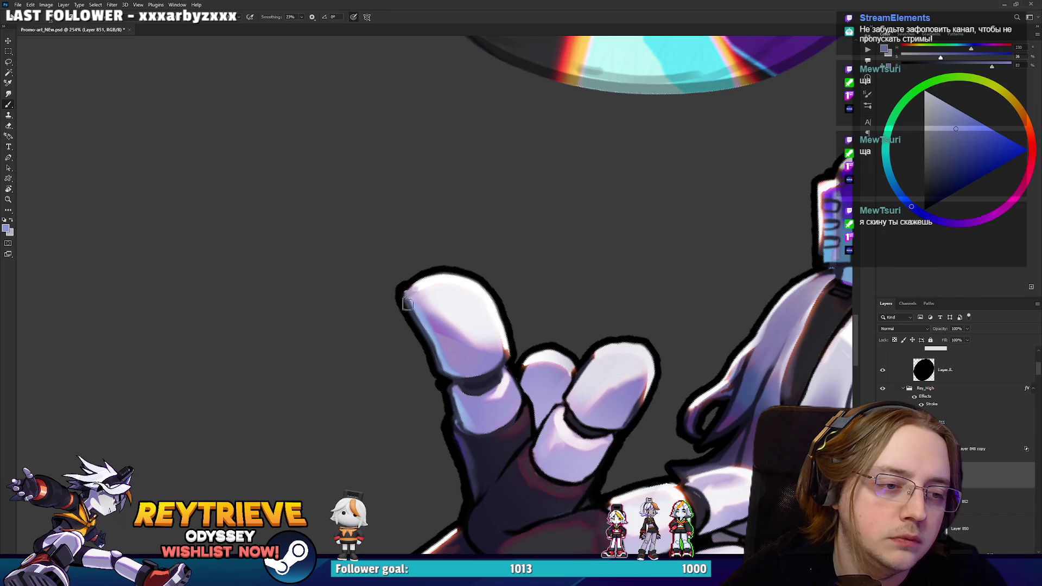
pyautogui.scroll(-5, 407, 303)
pyautogui.moveTo(407, 303)
pyautogui.mouseDown()
pyautogui.moveTo(572, 239)
pyautogui.moveTo(612, 301)
pyautogui.moveTo(601, 337)
pyautogui.moveTo(663, 346)
pyautogui.mouseUp()
pyautogui.scroll(-5, 573, 239)
pyautogui.scroll(2, 663, 346)
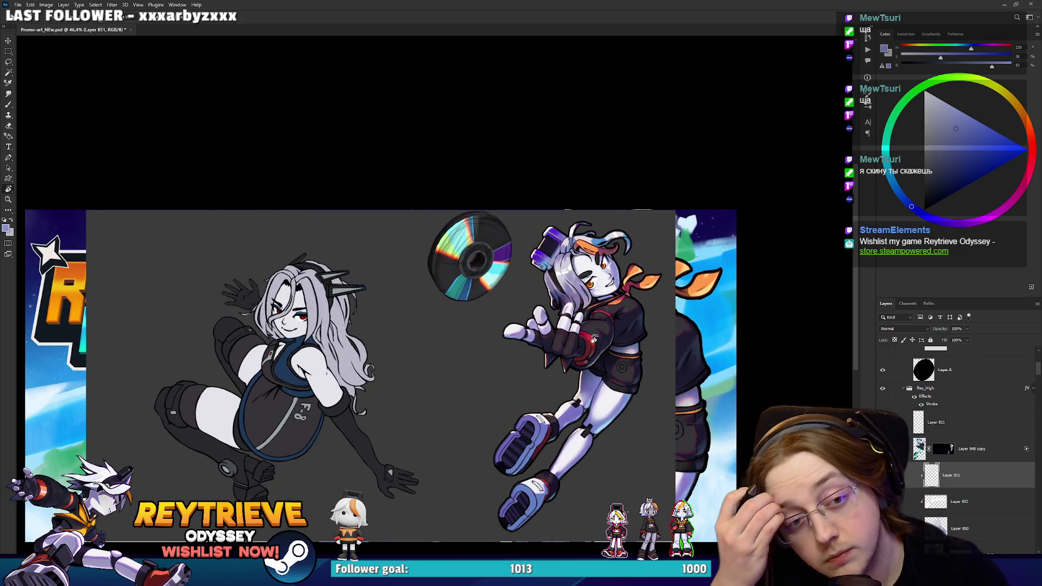
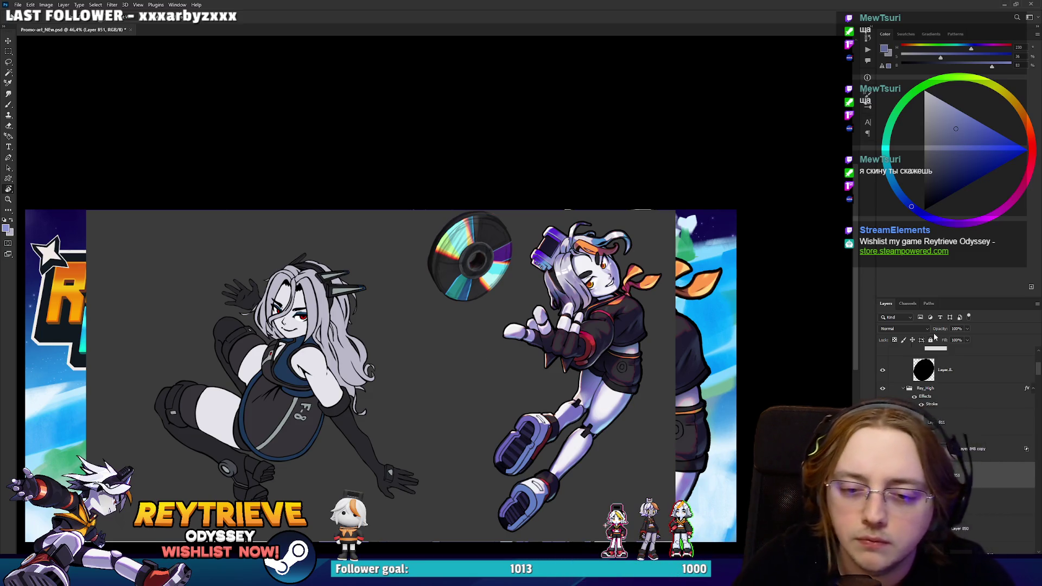
# On Layer 796 copy 3's mask, try erasing shading from the cheek, then undo the strokes.
pyautogui.scroll(-3, 955, 434)
pyautogui.scroll(-5, 954, 434)
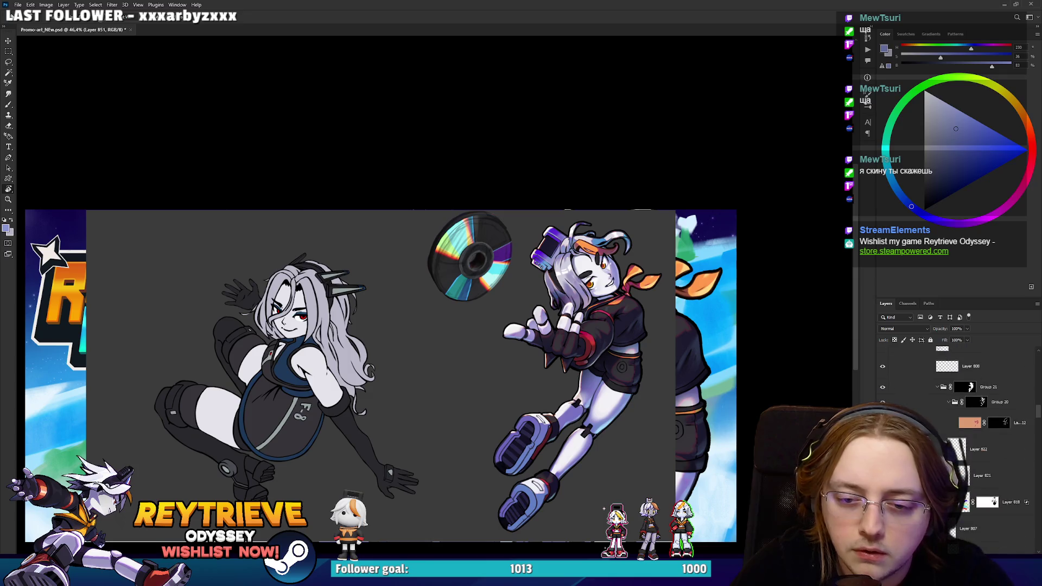
pyautogui.scroll(-2, 971, 455)
pyautogui.click(974, 467)
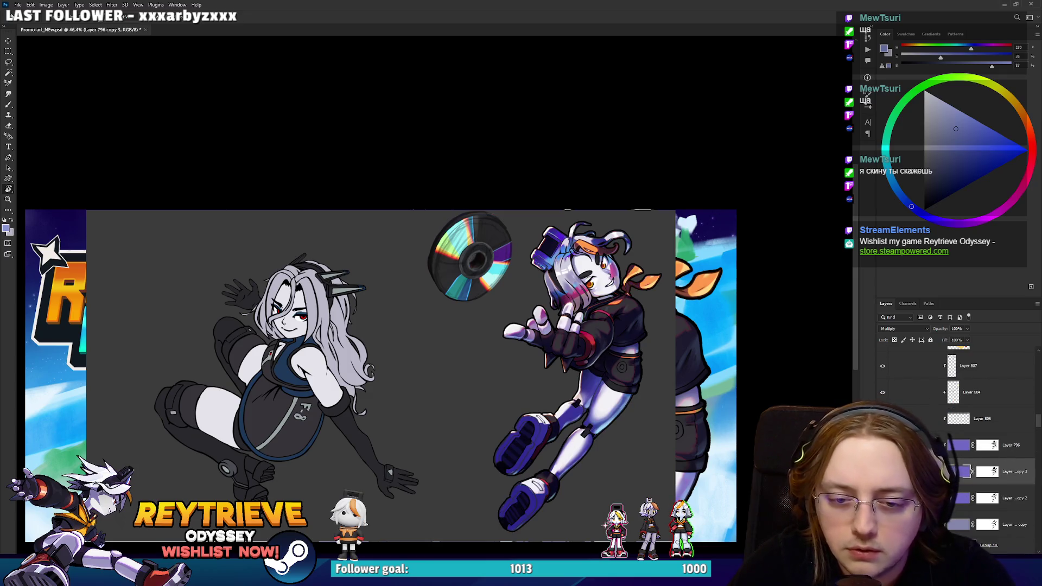
pyautogui.click(987, 445)
pyautogui.scroll(5, 593, 268)
pyautogui.press('e')
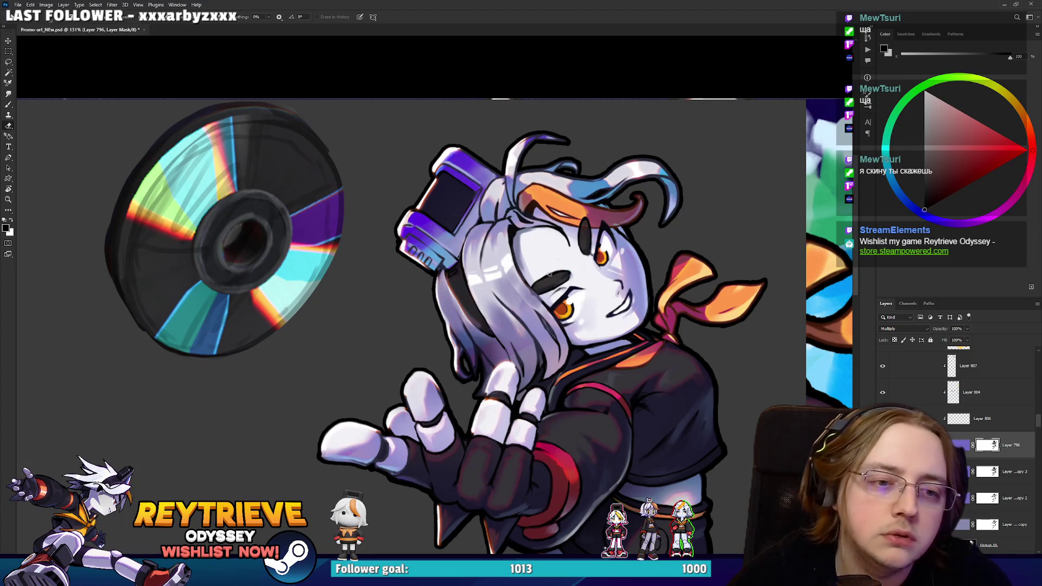
pyautogui.moveTo(580, 324); pyautogui.dragTo(618, 347)
pyautogui.hotkey('ctrl', 'z')
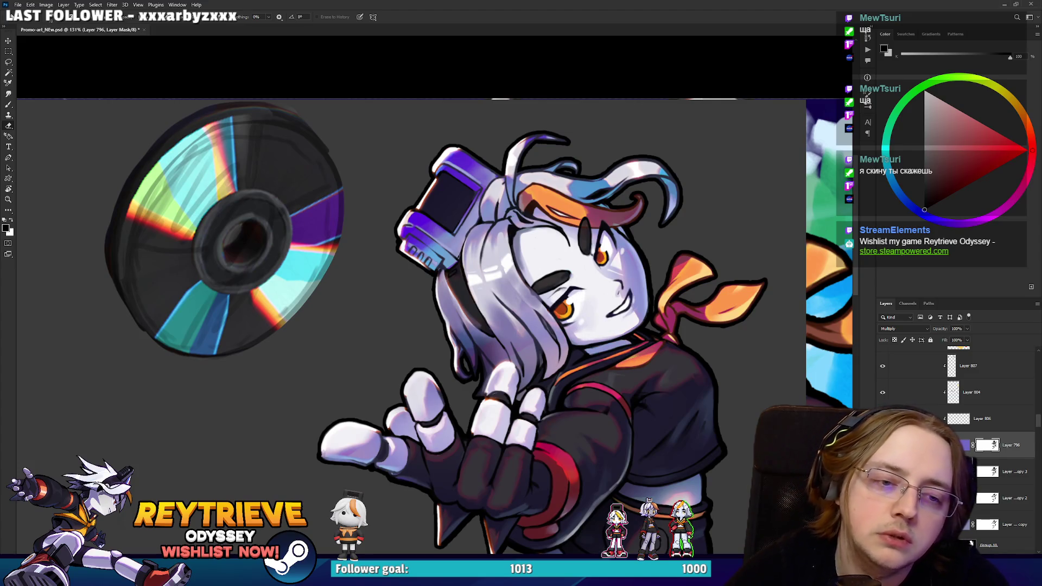
pyautogui.moveTo(542, 261)
pyautogui.mouseDown()
pyautogui.moveTo(645, 353)
pyautogui.moveTo(543, 244)
pyautogui.moveTo(626, 220)
pyautogui.mouseUp()
pyautogui.hotkey('ctrl', 'z')
# Try revealing blue and pink colour on the face, undo it, and set white as the painting colour.
pyautogui.scroll(-5, 626, 220)
pyautogui.scroll(5, 597, 276)
pyautogui.hotkey('ctrl', 'z')
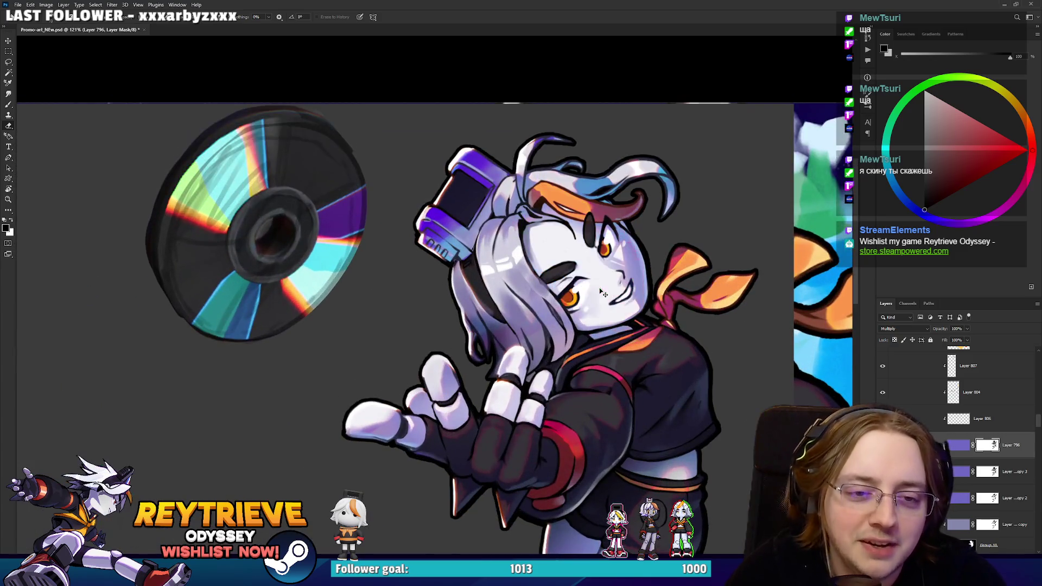
pyautogui.scroll(-5, 597, 277)
pyautogui.scroll(5, 597, 277)
pyautogui.moveTo(477, 261)
pyautogui.mouseDown()
pyautogui.moveTo(596, 320)
pyautogui.moveTo(536, 254)
pyautogui.mouseUp()
pyautogui.hotkey('ctrl', 'z')
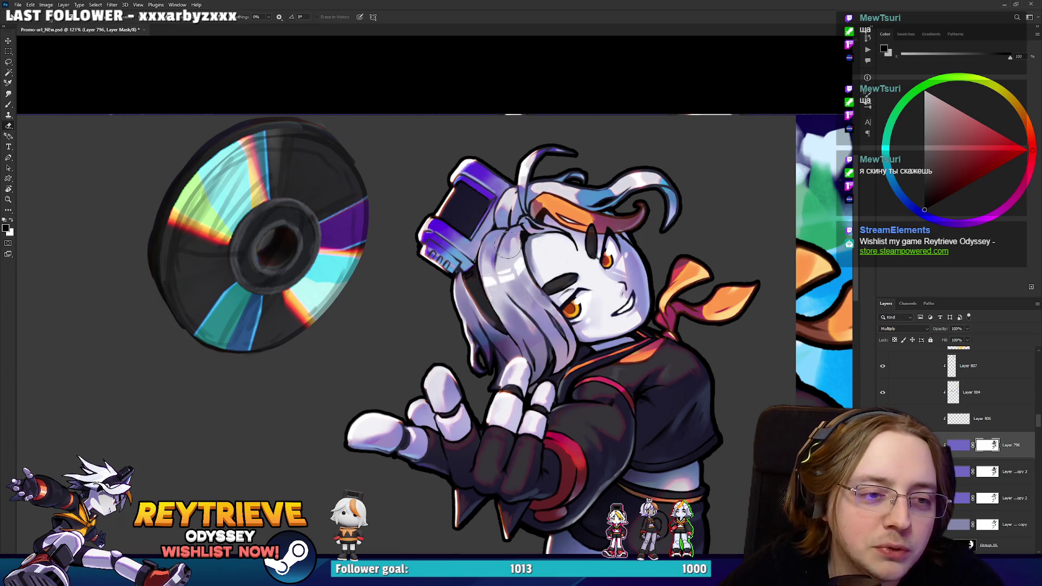
pyautogui.press('x')
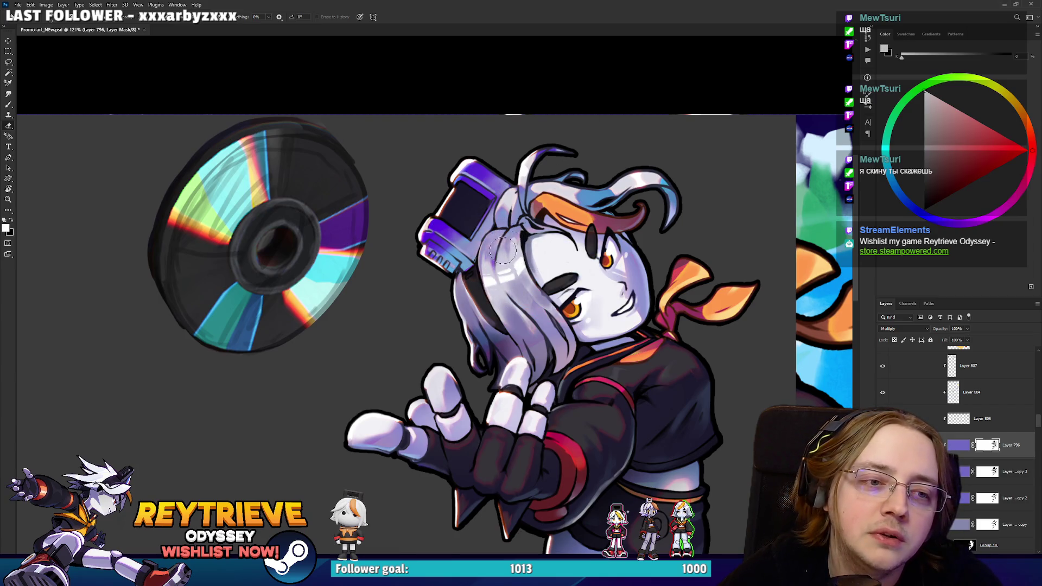
pyautogui.press('x')
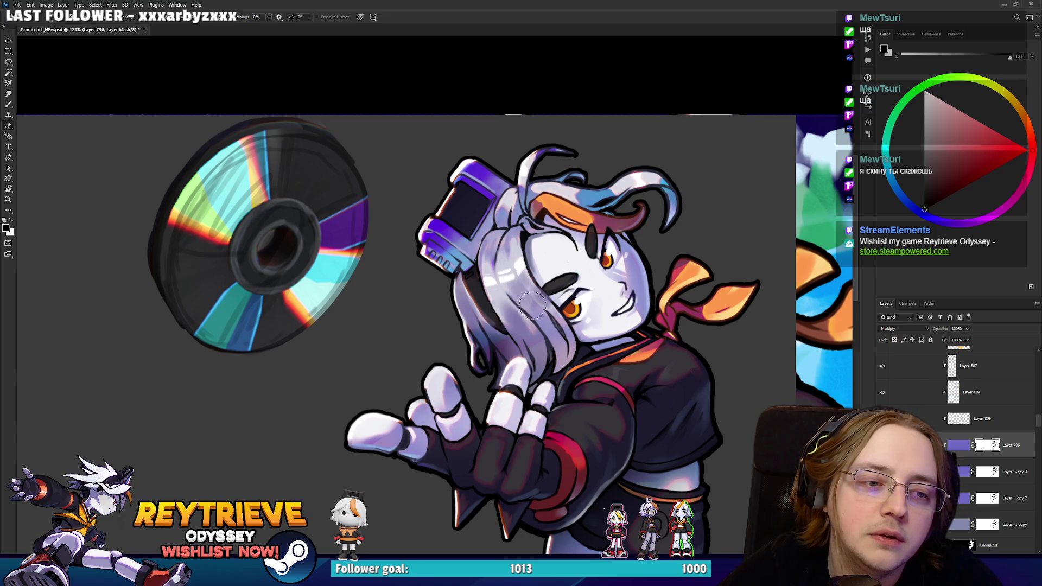
pyautogui.moveTo(616, 418); pyautogui.dragTo(572, 336)
pyautogui.press('x')
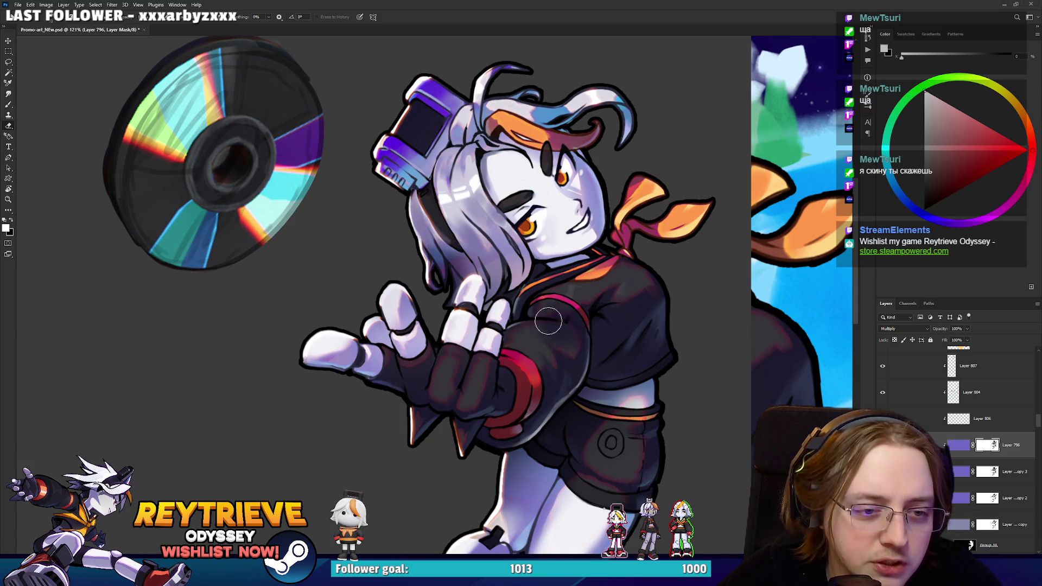
pyautogui.scroll(-6, 612, 350)
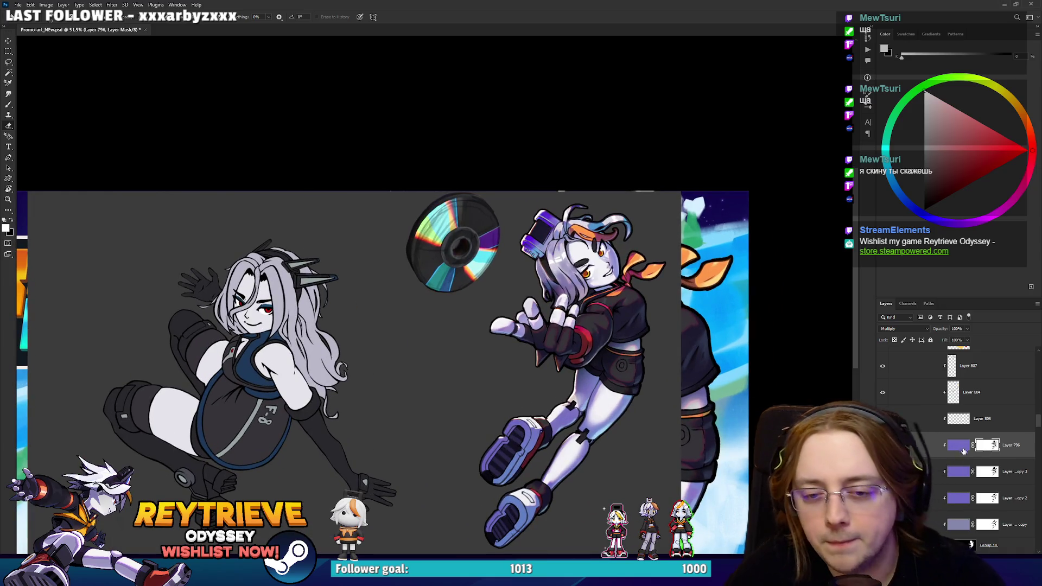
# Delete the purple Multiply shading layer, compare before and after, then restore it.
pyautogui.press('Delete')
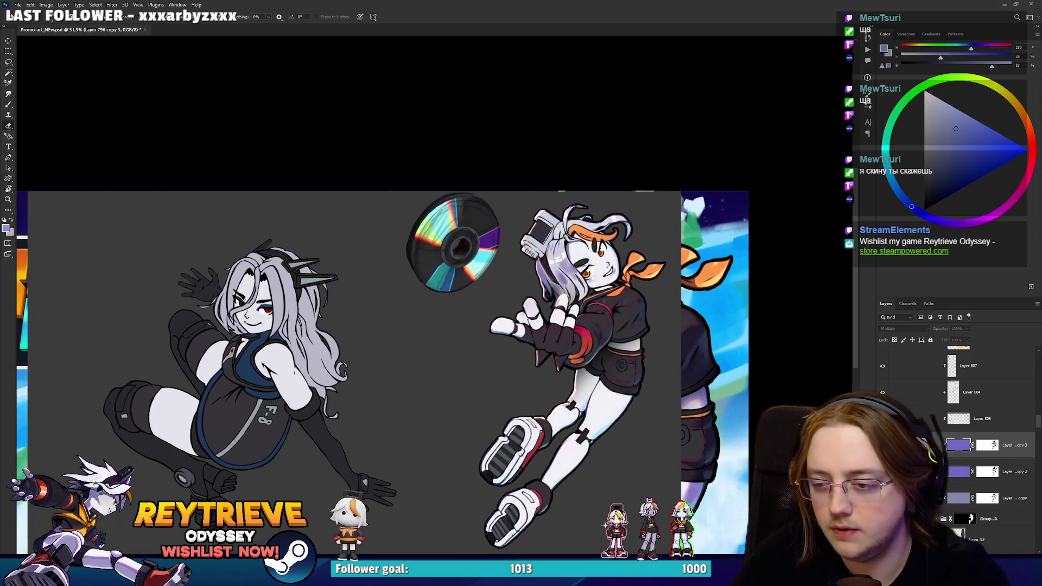
pyautogui.hotkey('ctrl', 'z')
pyautogui.hotkey('ctrl', 'shift', 'z')
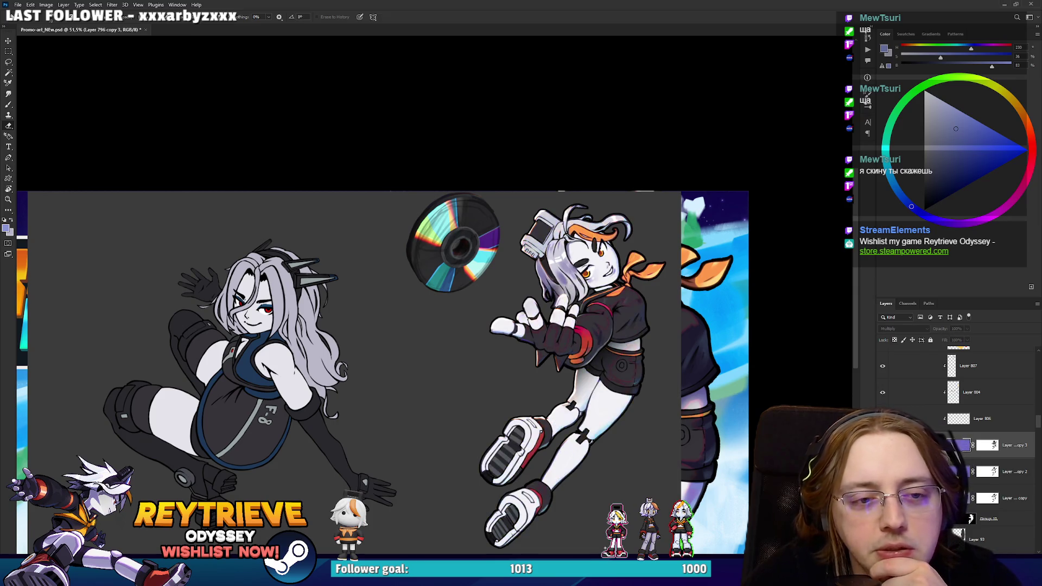
pyautogui.hotkey('ctrl', 'z')
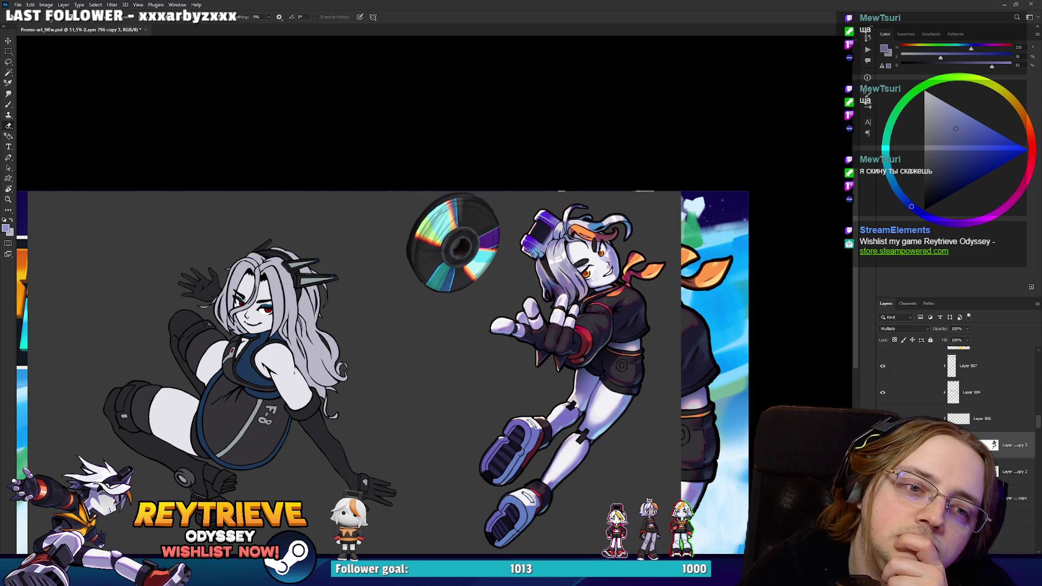
# Duplicate the Rey_High layer group with Ctrl+J.
pyautogui.scroll(10, 955, 434)
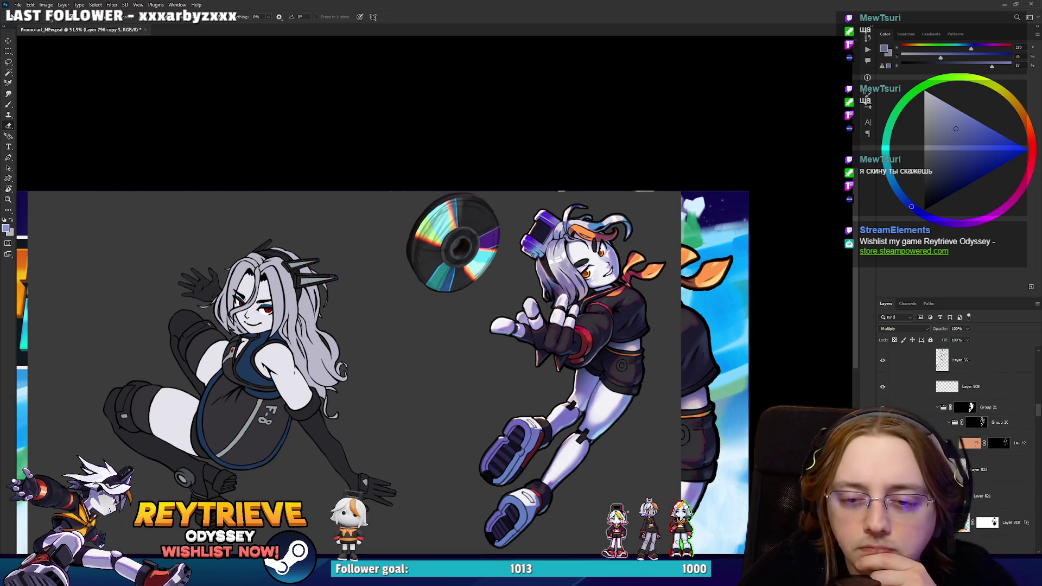
pyautogui.scroll(10, 955, 434)
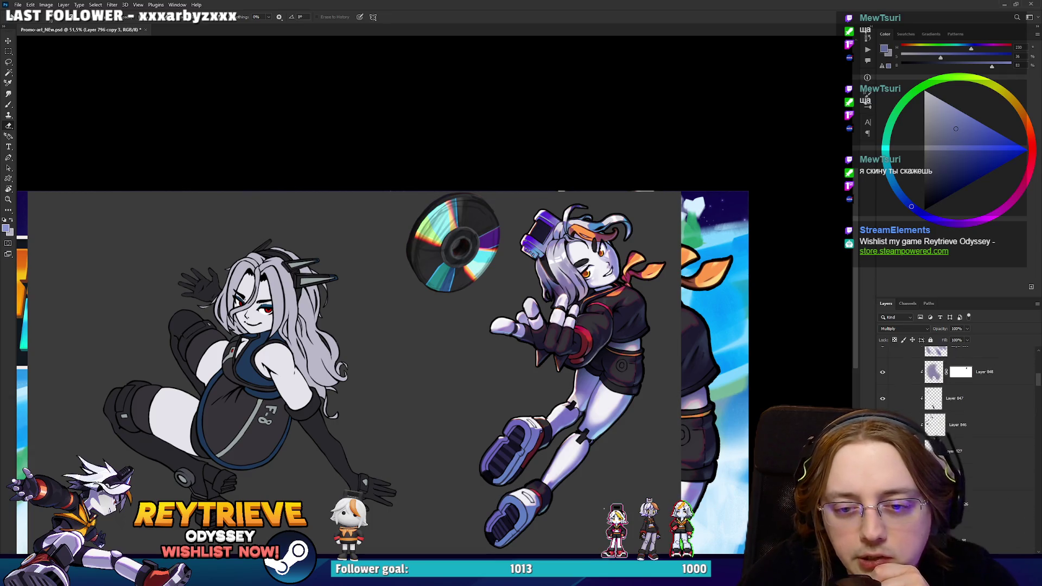
pyautogui.scroll(3, 955, 407)
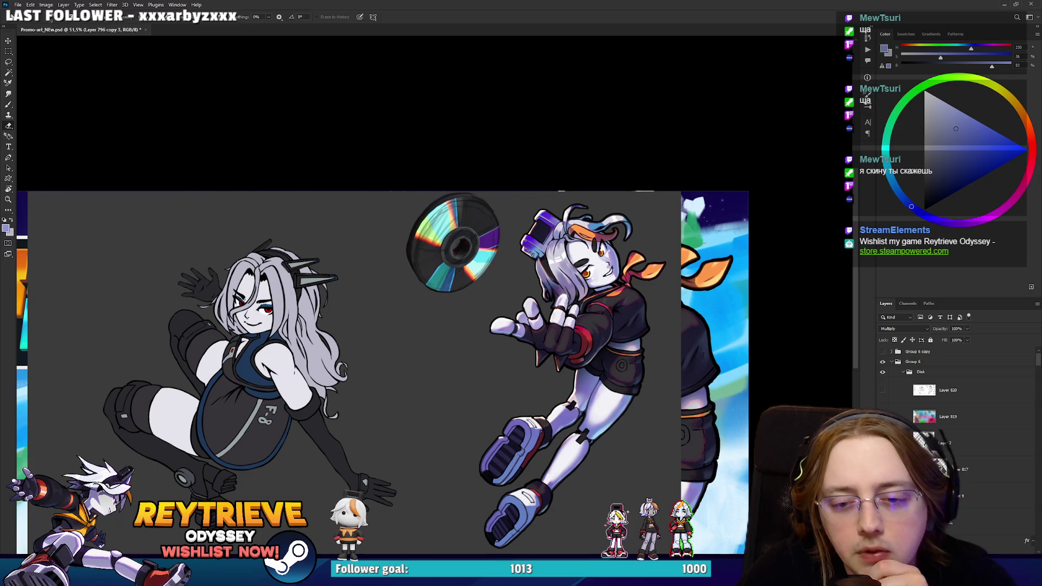
pyautogui.scroll(-3, 909, 443)
pyautogui.click(971, 469)
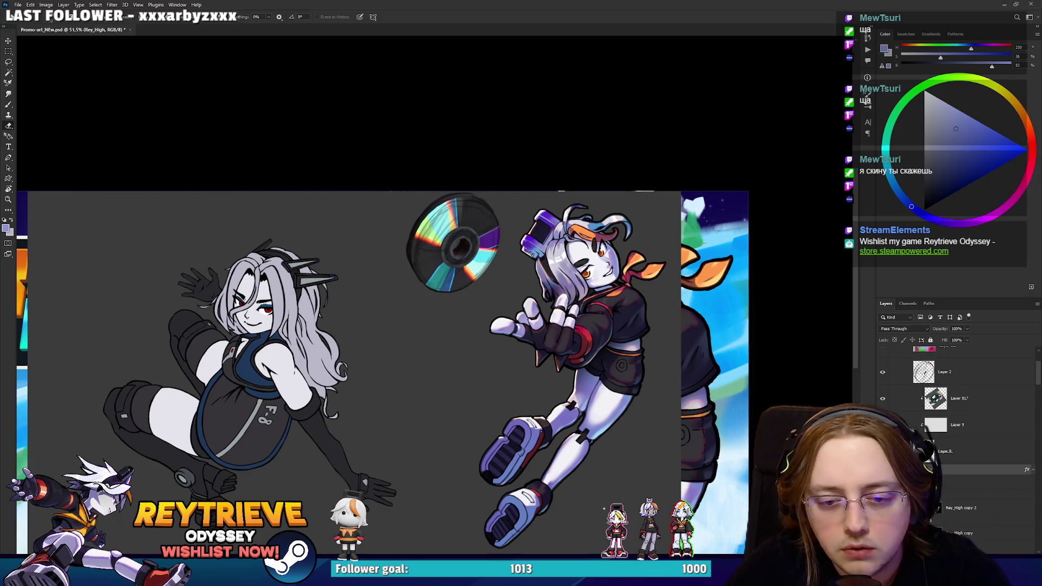
pyautogui.hotkey('ctrl', 'j')
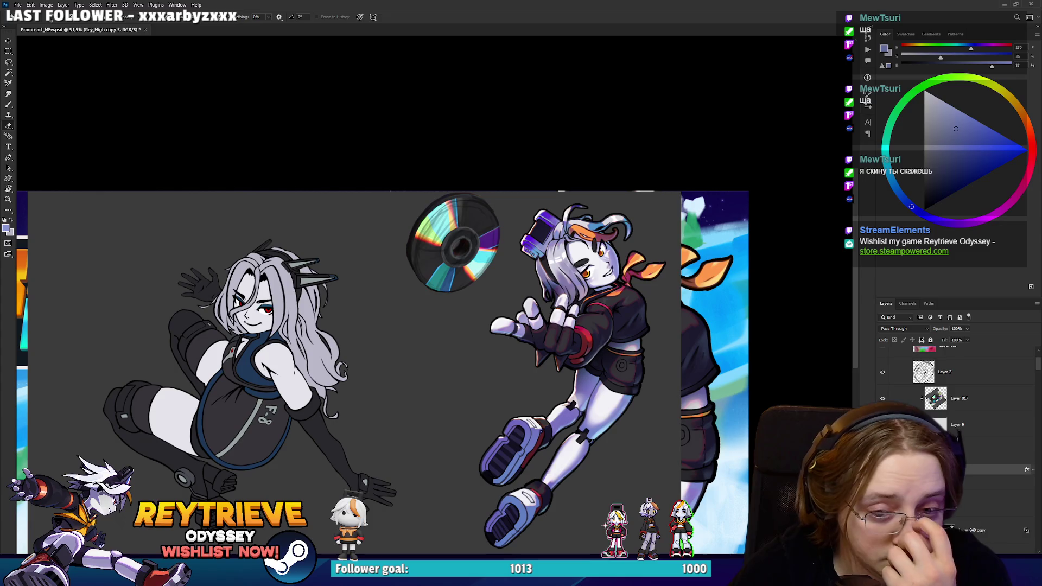
# Remove Layer 848 copy and Layer 847 from the layer stack.
pyautogui.scroll(-3, 1007, 430)
pyautogui.click(1006, 430)
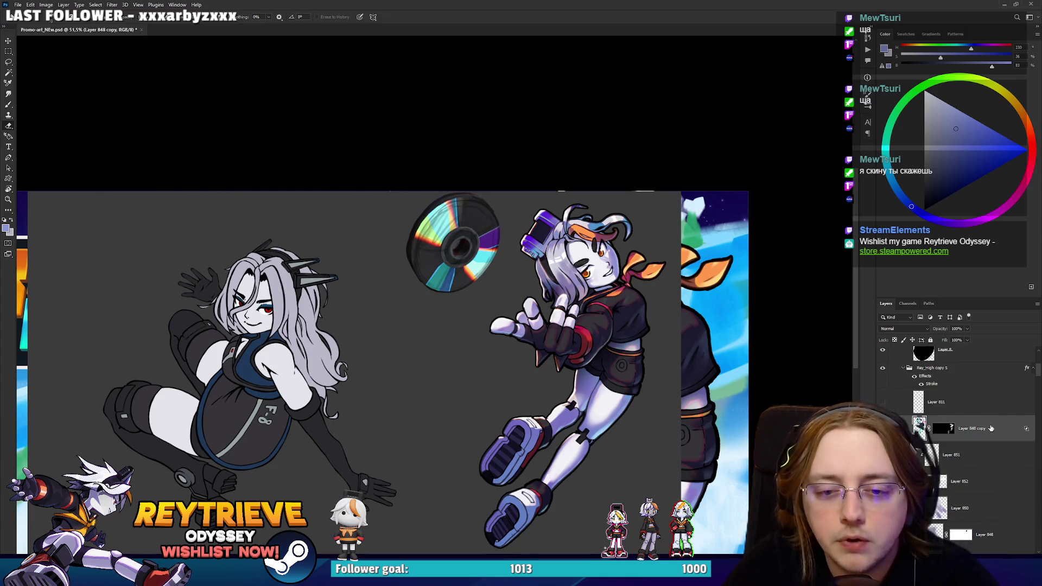
pyautogui.press('Delete')
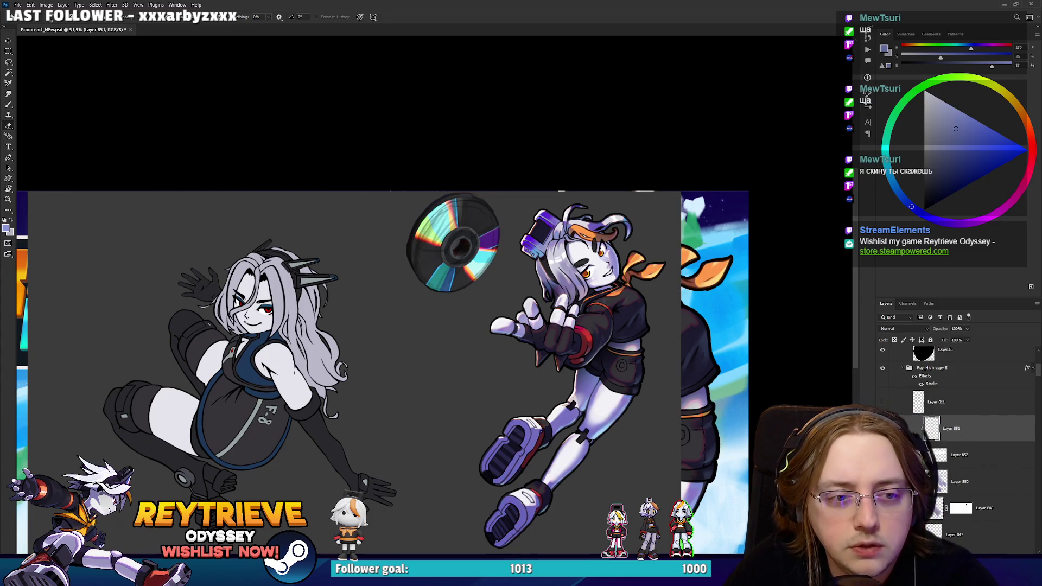
pyautogui.scroll(-1, 958, 442)
pyautogui.click(957, 443)
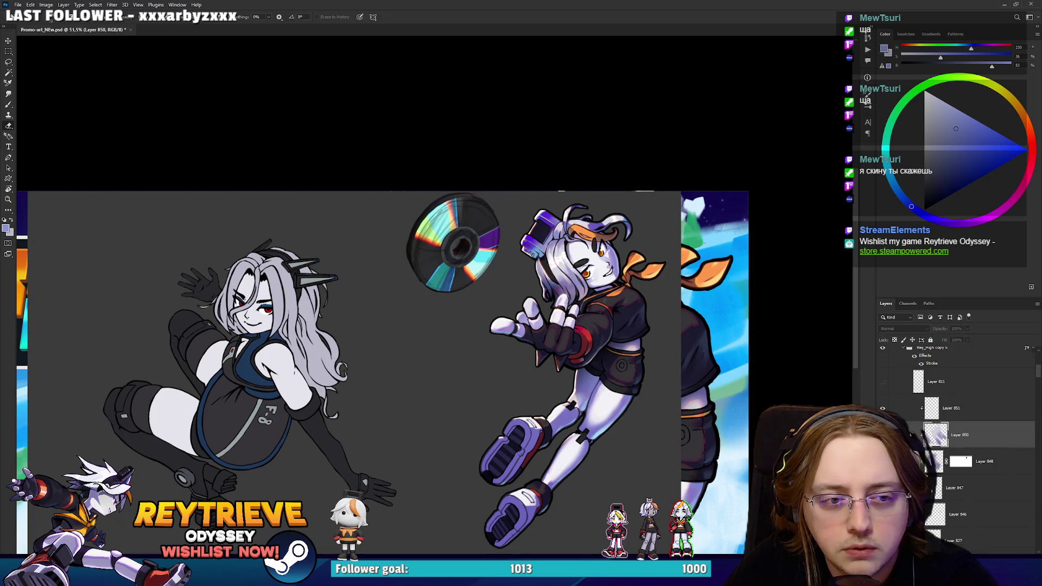
pyautogui.scroll(-2, 955, 445)
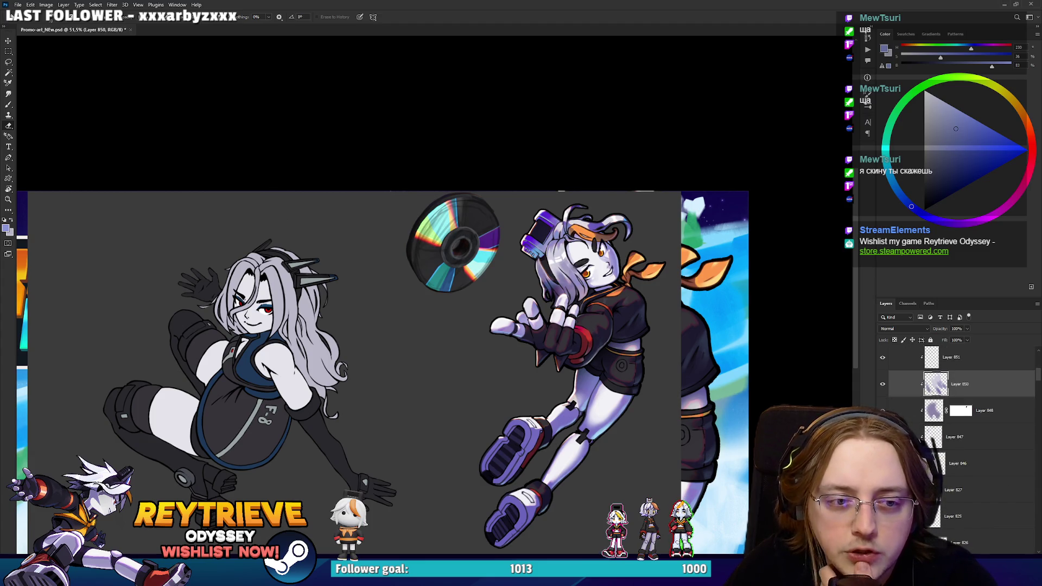
pyautogui.click(948, 439)
pyautogui.hotkey('ctrl', 'e')
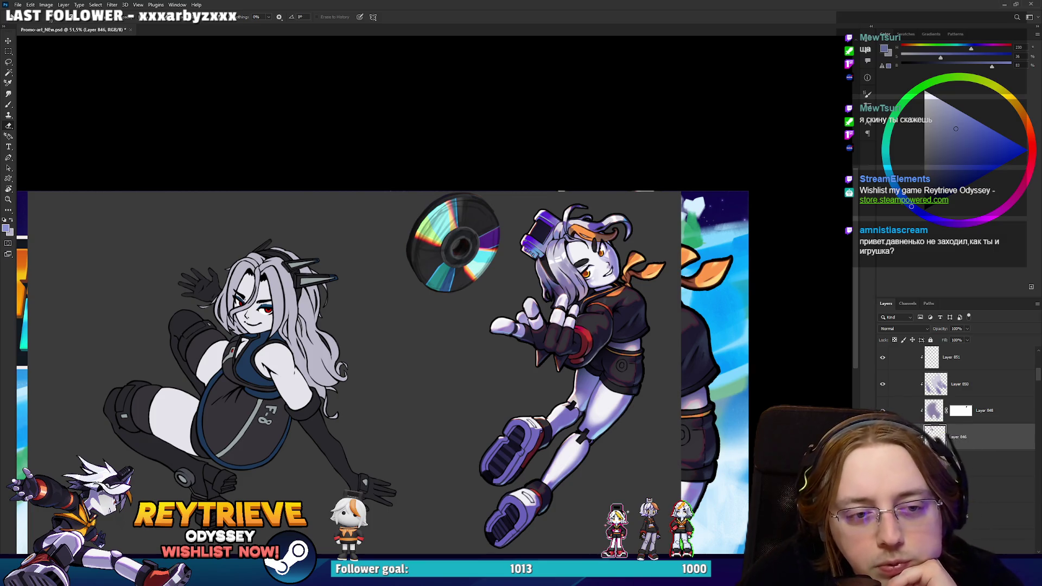
# Switch from Photoshop over to the Miro reference board.
pyautogui.scroll(-3, 879, 372)
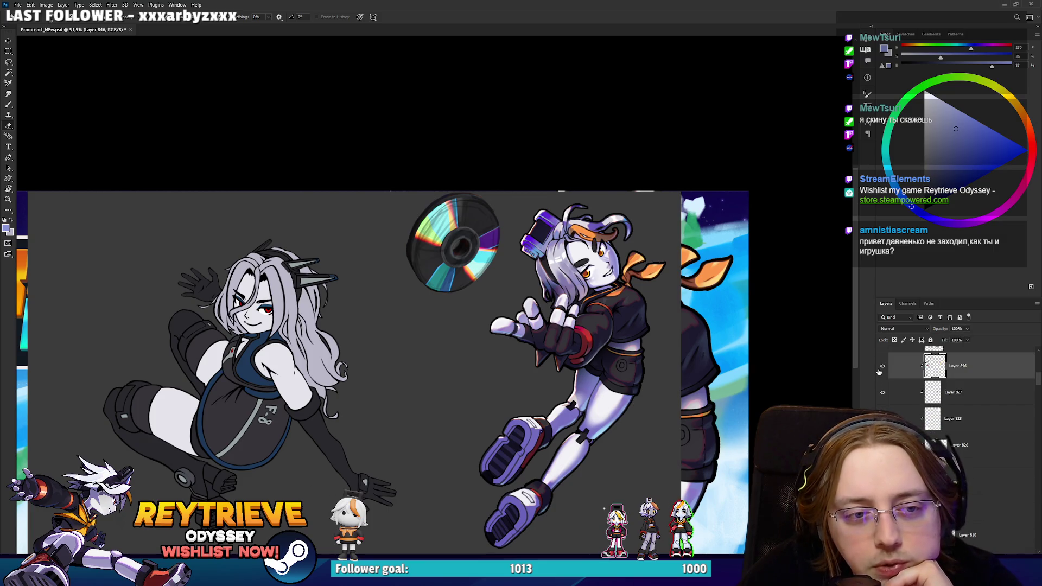
pyautogui.scroll(-1, 898, 382)
pyautogui.scroll(1, 898, 382)
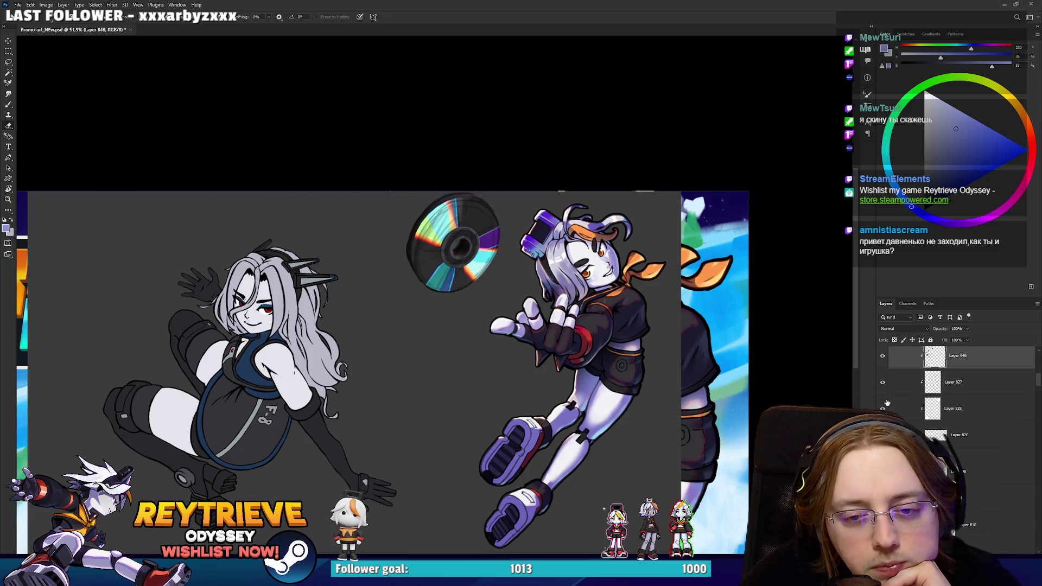
pyautogui.scroll(2, 890, 399)
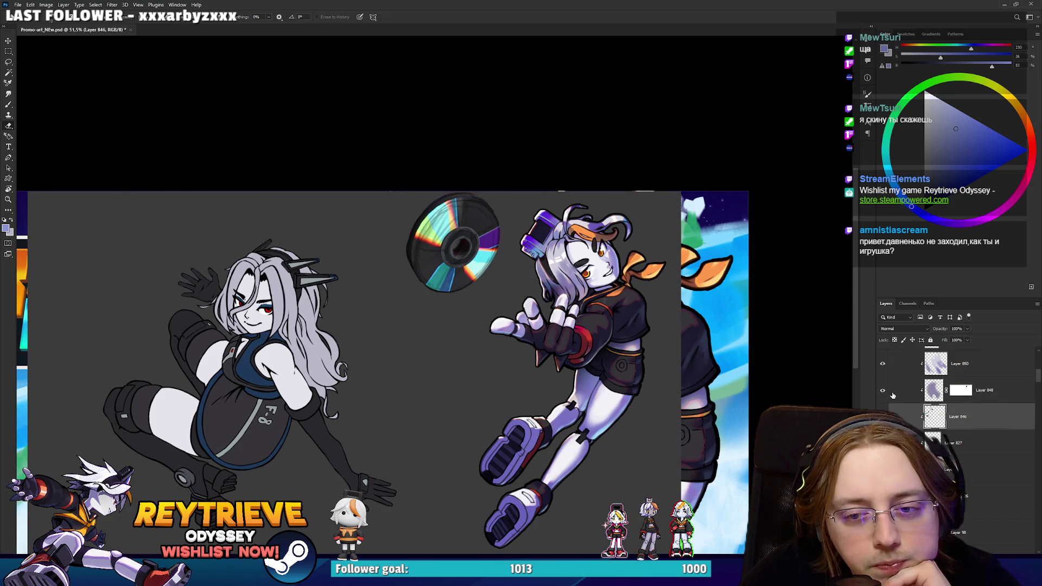
pyautogui.hotkey('alt', 'Tab')
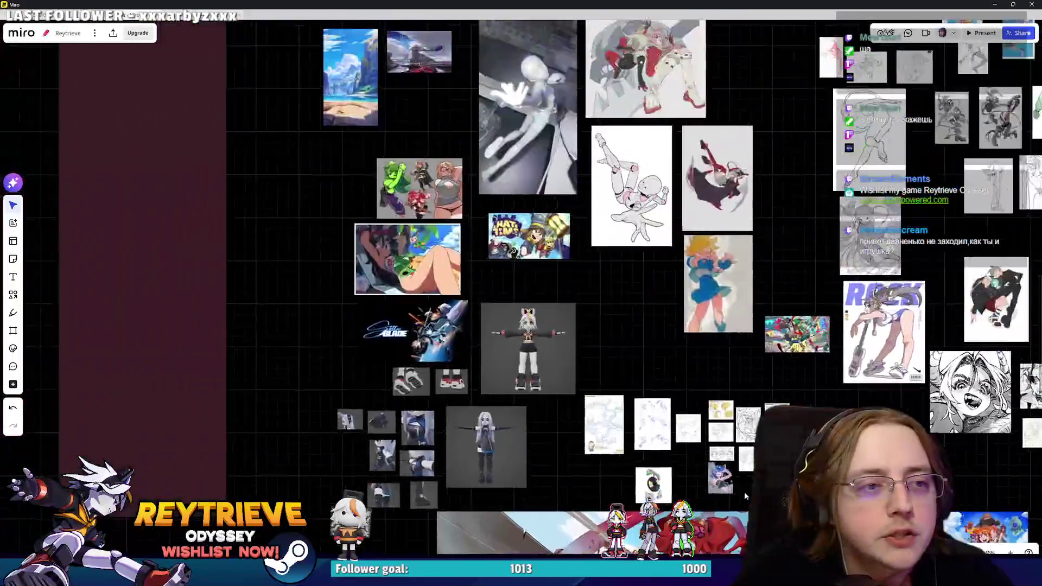
# Browse the Reytrieve Odyssey capsule banner references on Miro, then minimize the board.
pyautogui.scroll(-5, 744, 495)
pyautogui.scroll(5, 624, 407)
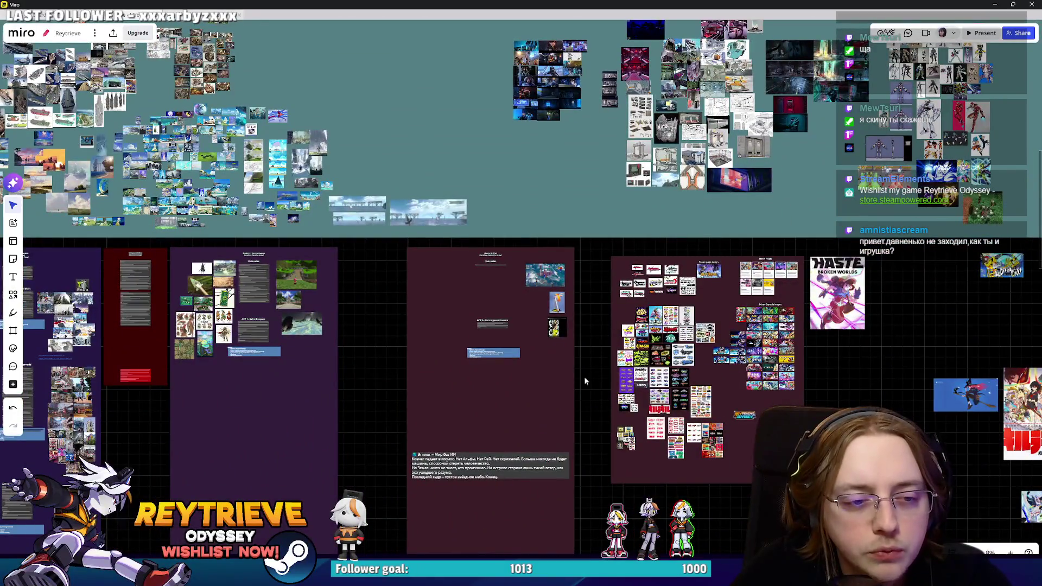
pyautogui.scroll(5, 651, 383)
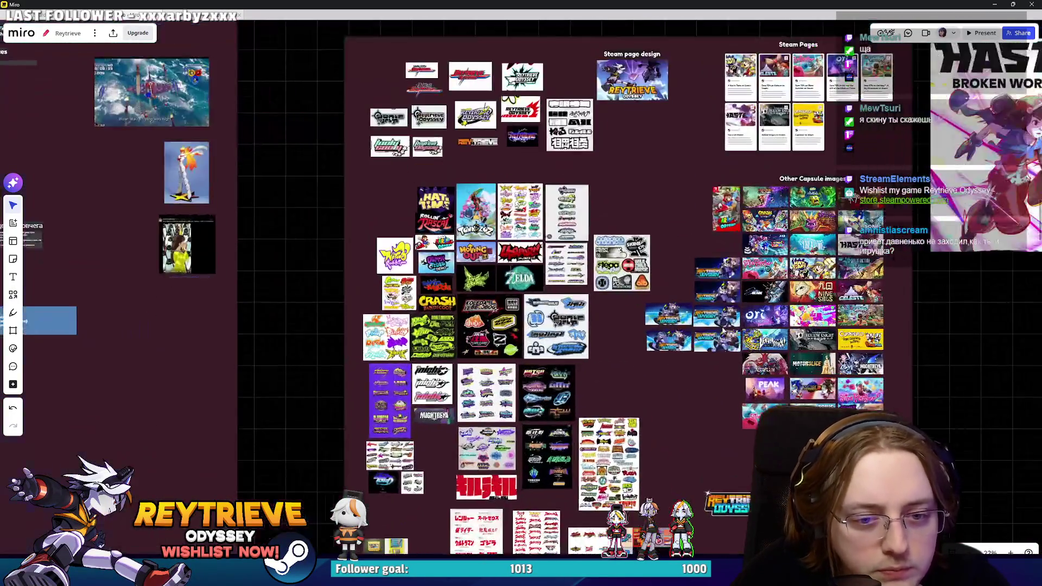
pyautogui.scroll(5, 719, 310)
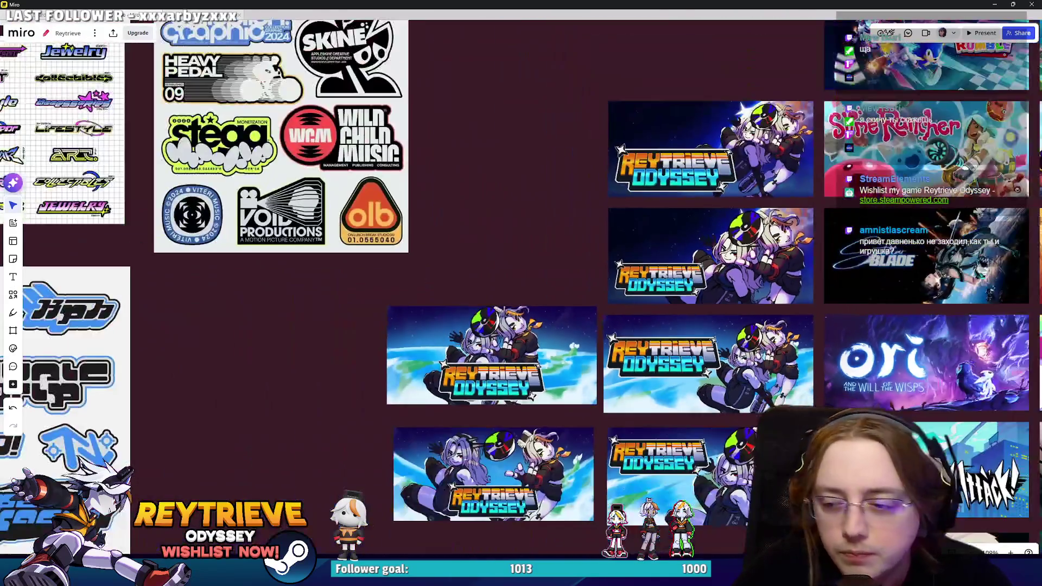
pyautogui.scroll(3, 547, 292)
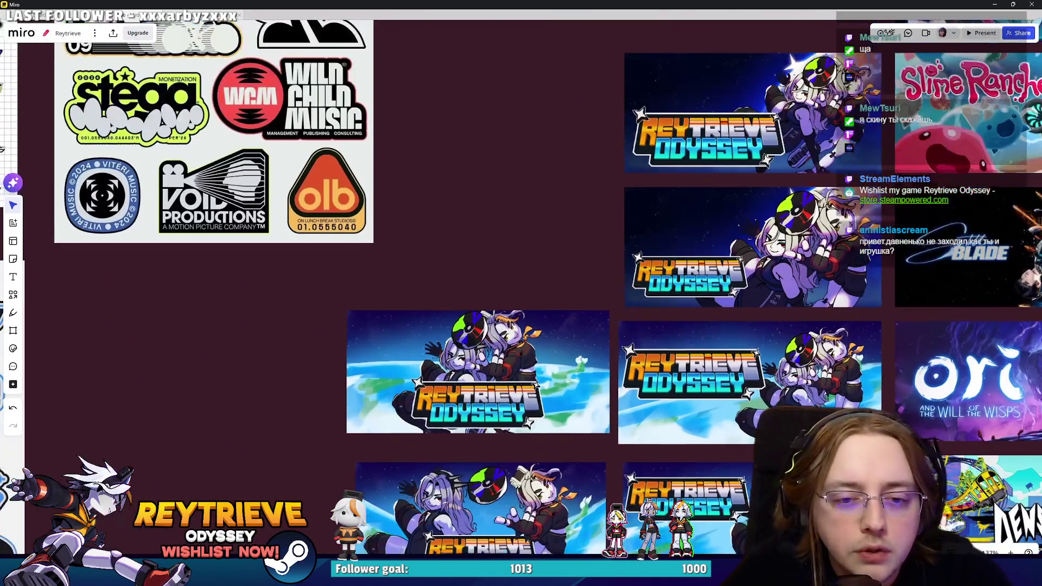
pyautogui.scroll(8, 762, 408)
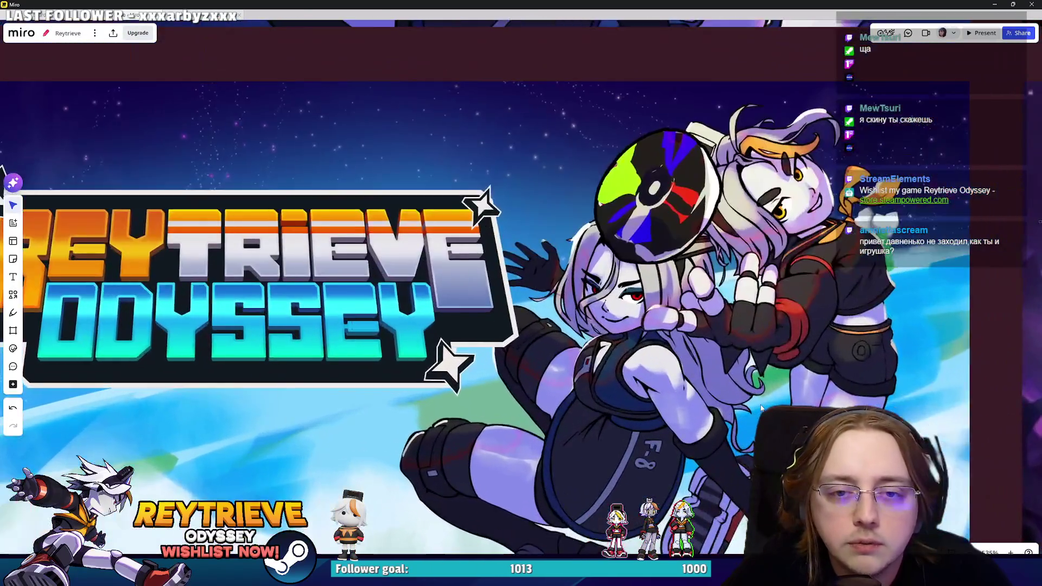
pyautogui.scroll(-8, 761, 408)
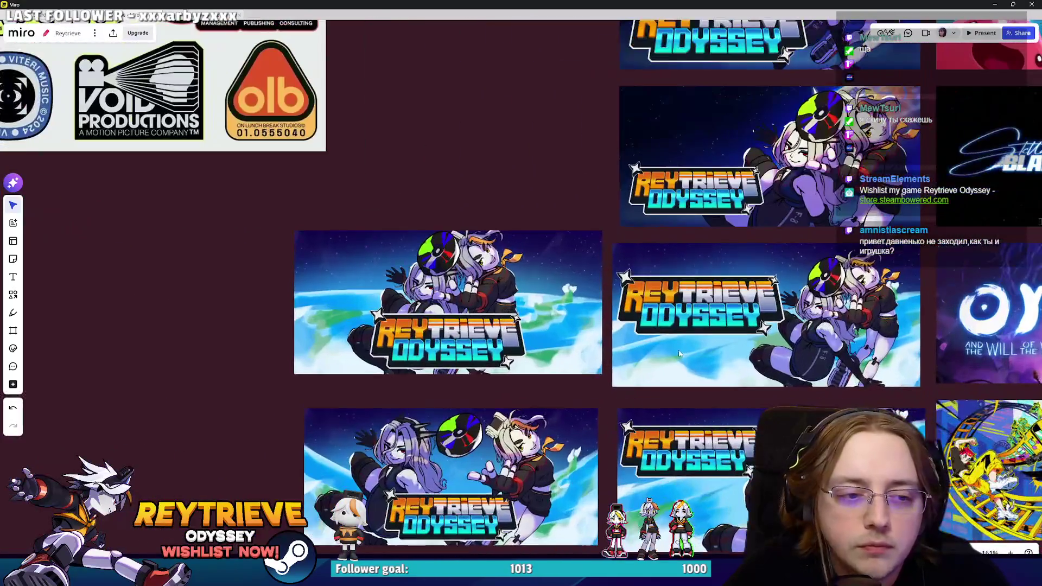
pyautogui.scroll(1, 679, 353)
pyautogui.scroll(1, 705, 358)
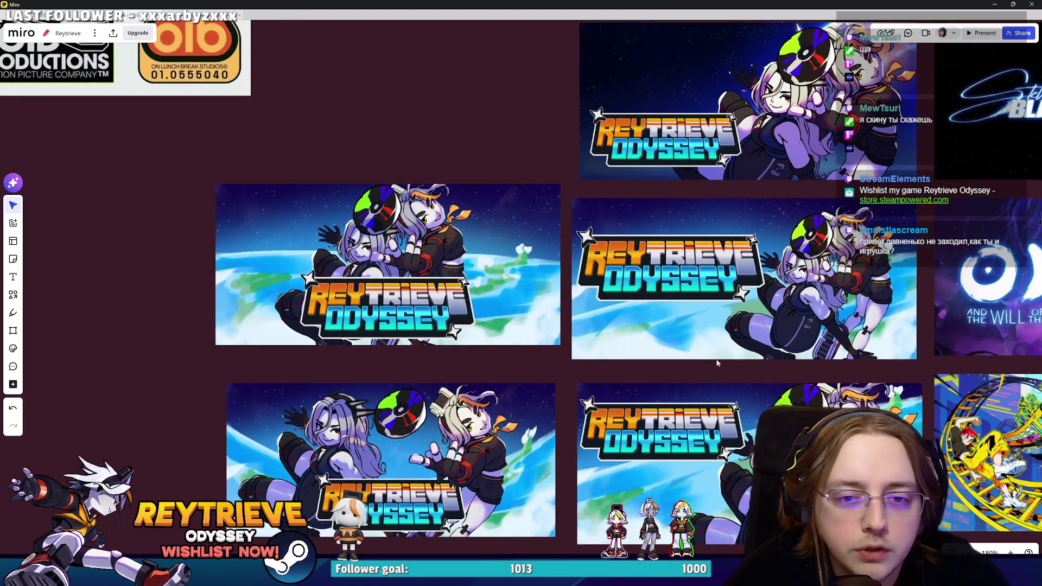
pyautogui.scroll(-2, 700, 480)
pyautogui.click(993, 4)
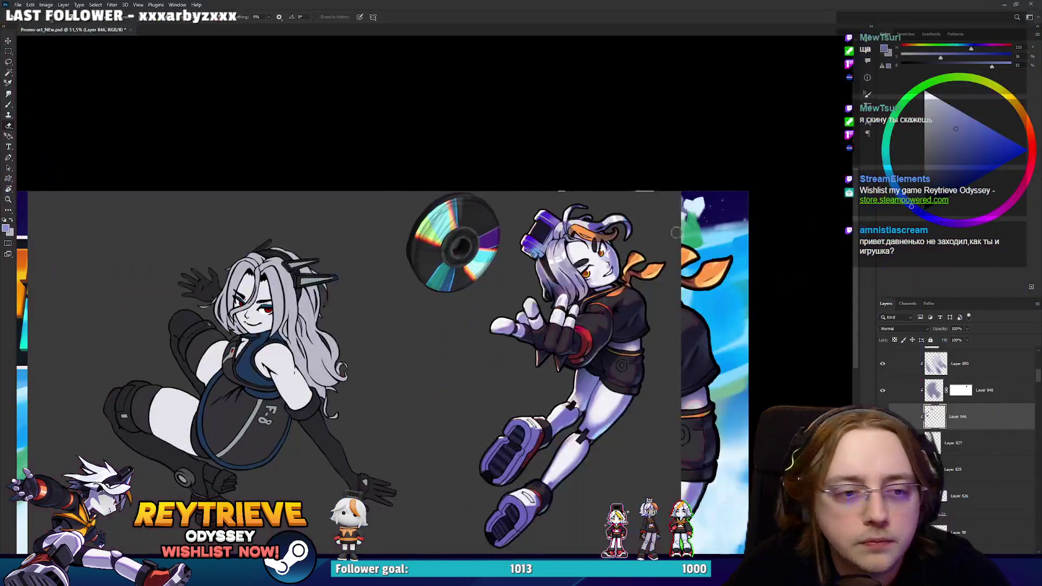
# Zoom around the promo art and Layers panel, then switch back to the Miro board.
pyautogui.scroll(3, 685, 358)
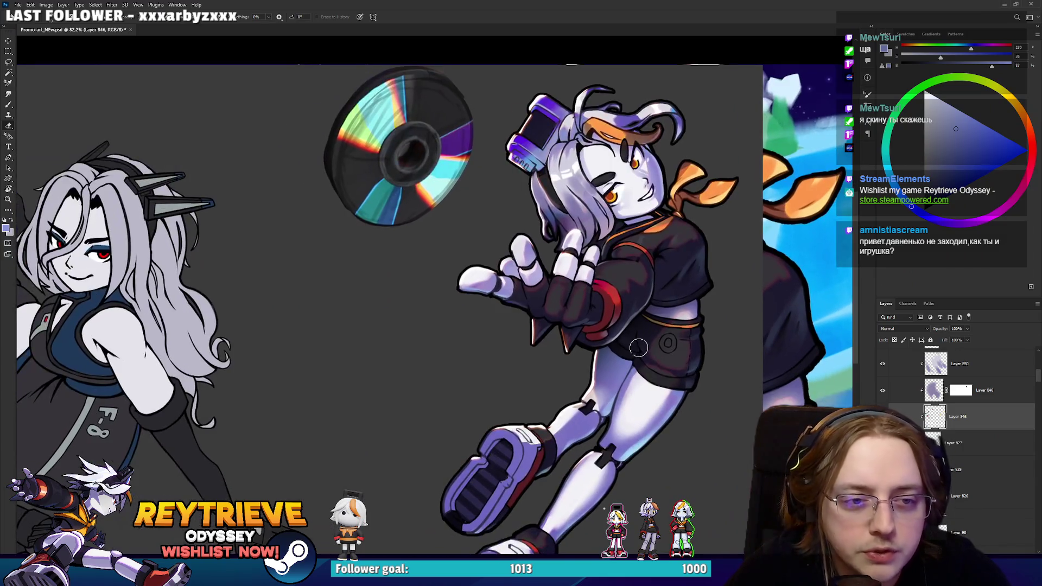
pyautogui.scroll(-2, 637, 346)
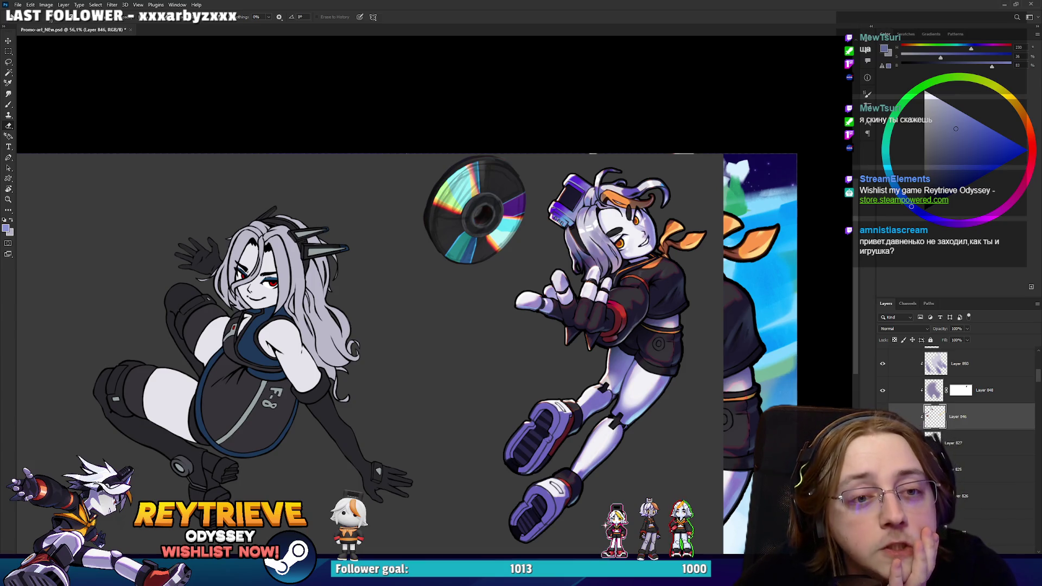
pyautogui.scroll(-1, 955, 390)
pyautogui.scroll(-5, 955, 401)
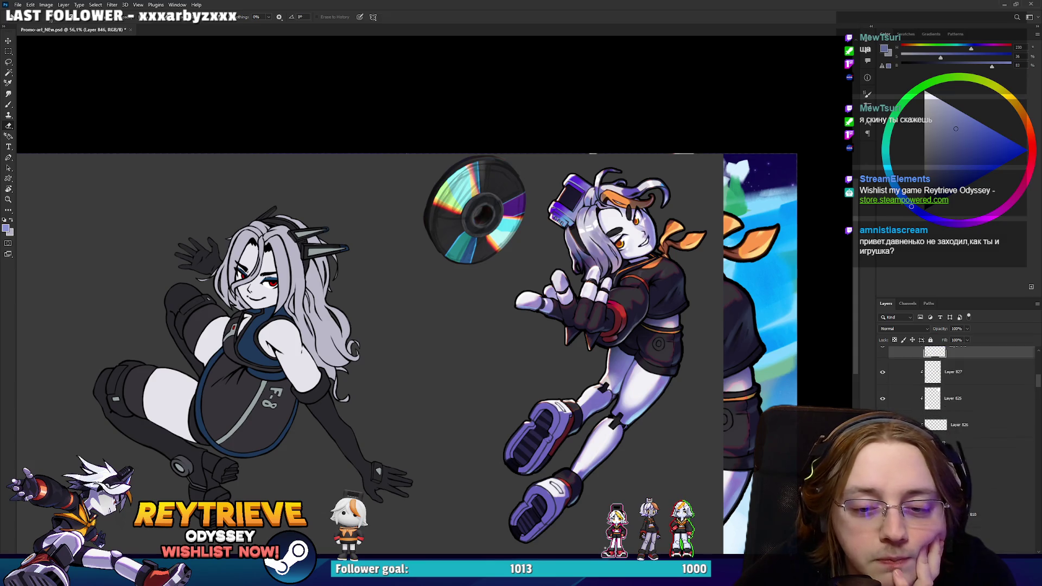
pyautogui.scroll(-4, 955, 401)
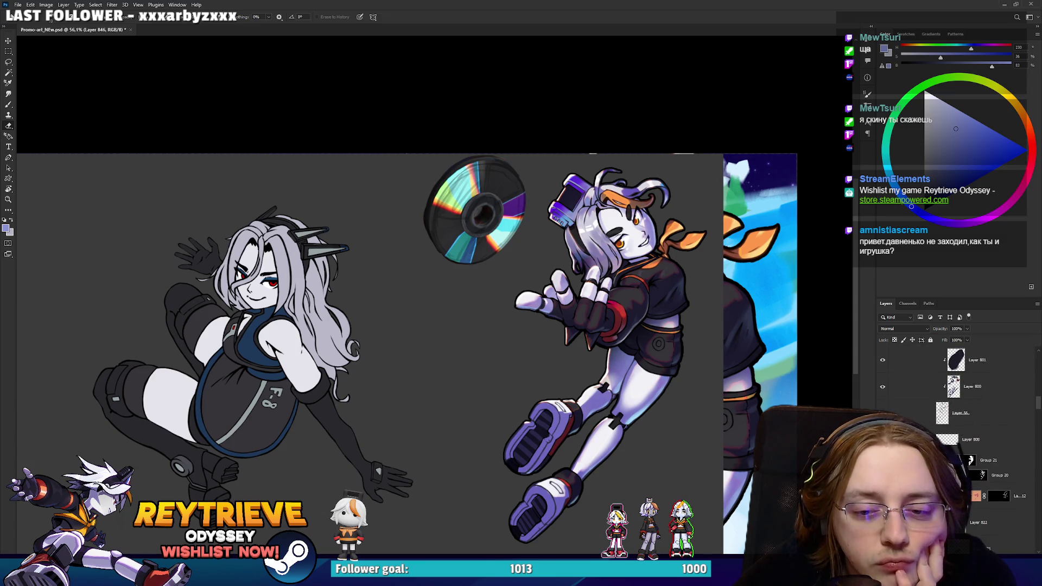
pyautogui.scroll(2, 954, 391)
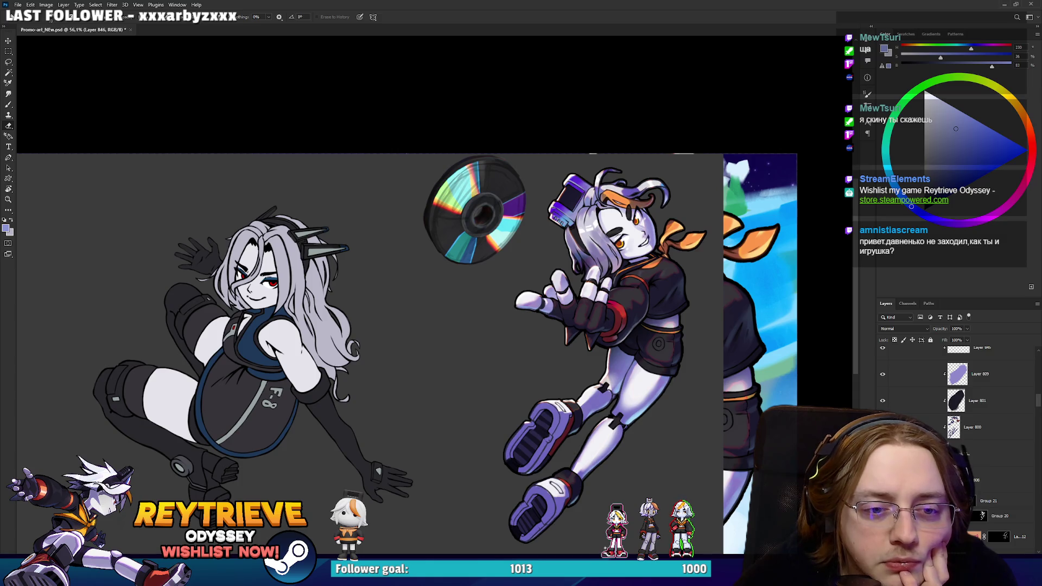
pyautogui.scroll(-2, 955, 402)
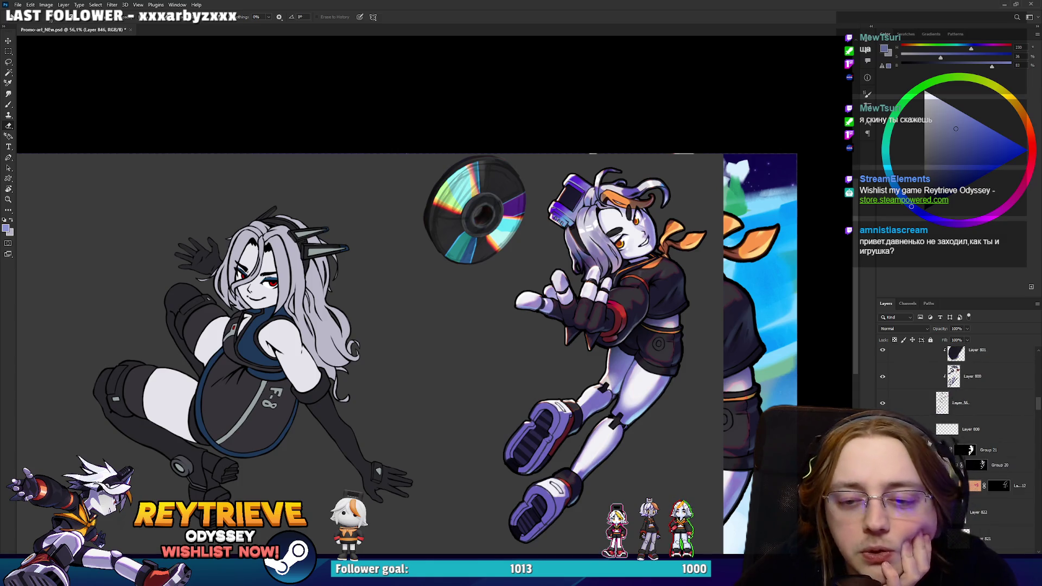
pyautogui.scroll(-1, 955, 412)
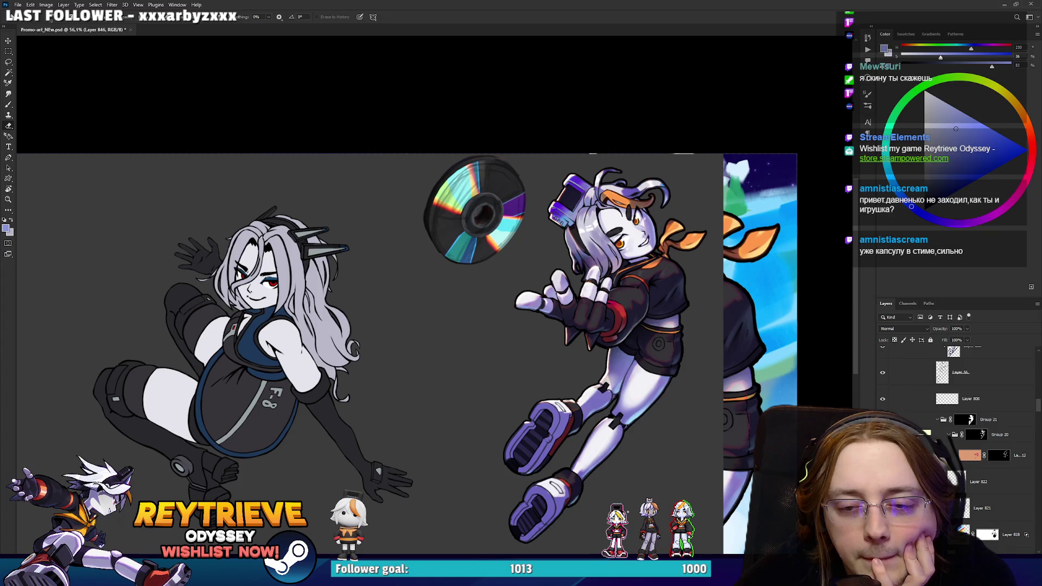
pyautogui.scroll(-3, 955, 434)
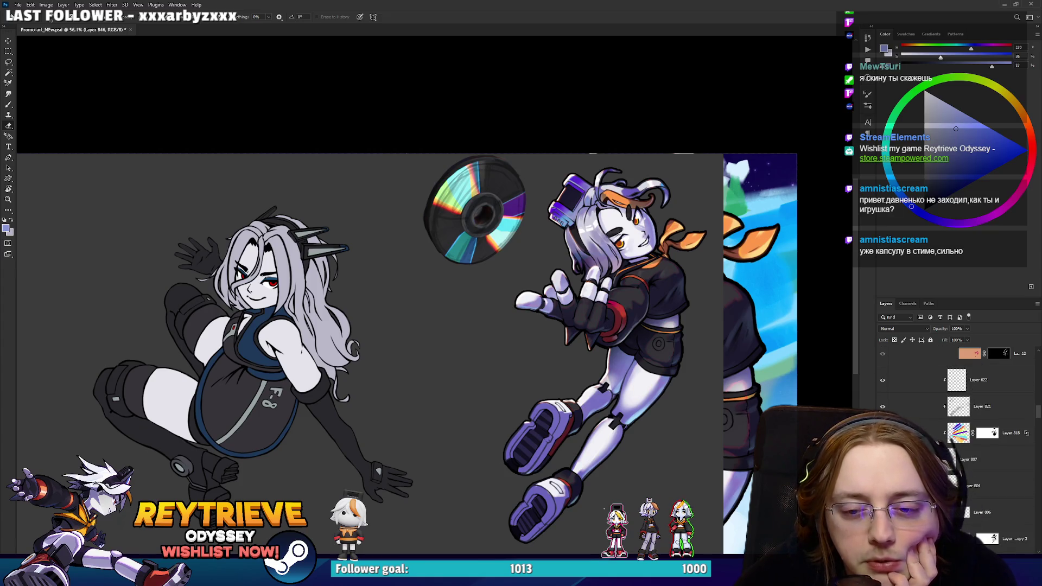
pyautogui.hotkey('alt', 'Tab')
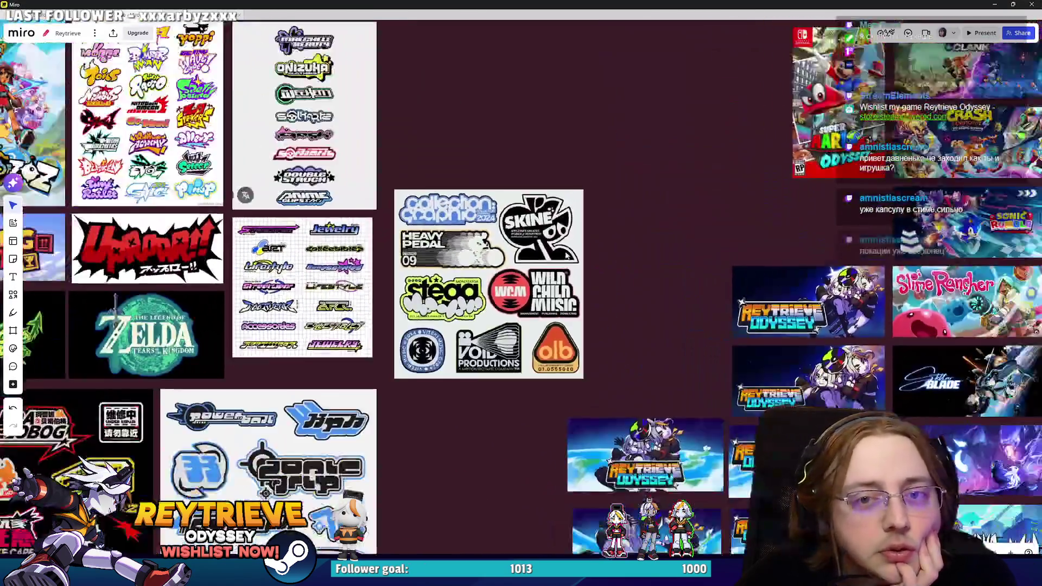
# Look over the Steam page design and logo sheets on Miro, then minimize the board.
pyautogui.moveTo(508, 168)
pyautogui.mouseDown()
pyautogui.moveTo(593, 291)
pyautogui.moveTo(589, 232)
pyautogui.moveTo(705, 347)
pyautogui.moveTo(488, 413)
pyautogui.mouseUp()
pyautogui.scroll(5, 839, 262)
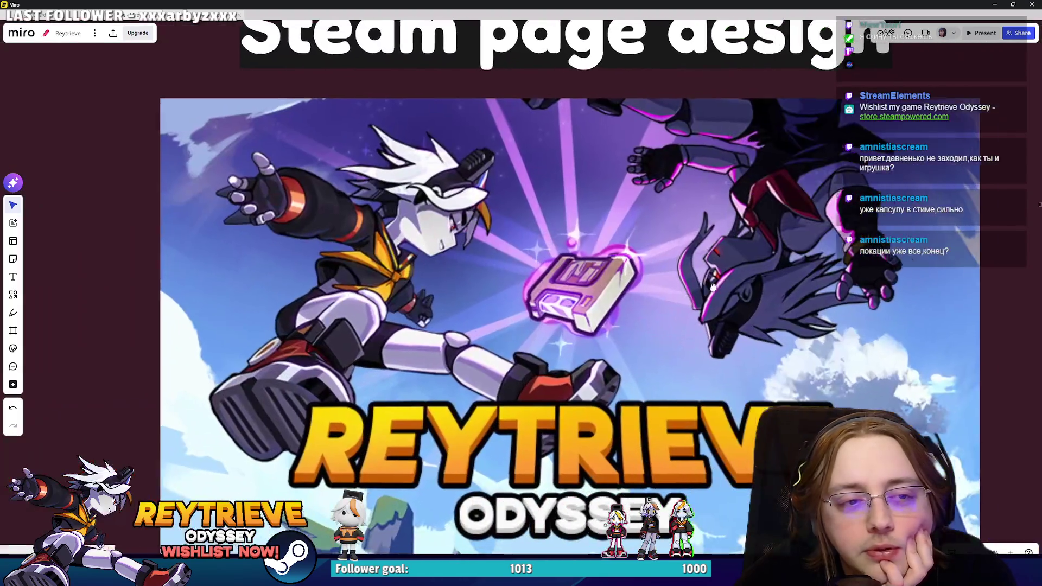
pyautogui.scroll(-2, 717, 284)
pyautogui.scroll(2, 685, 272)
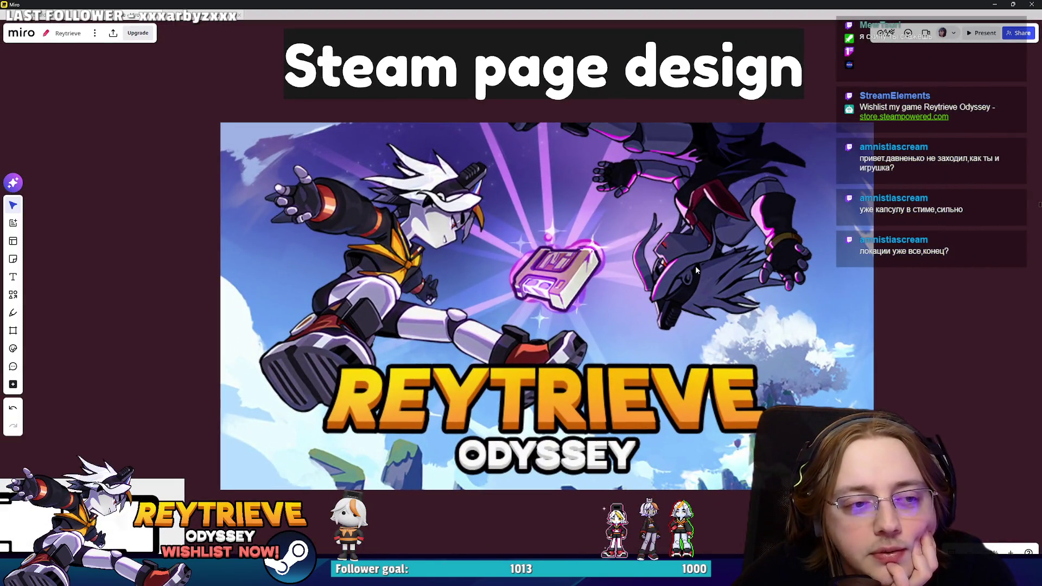
pyautogui.scroll(-4, 716, 260)
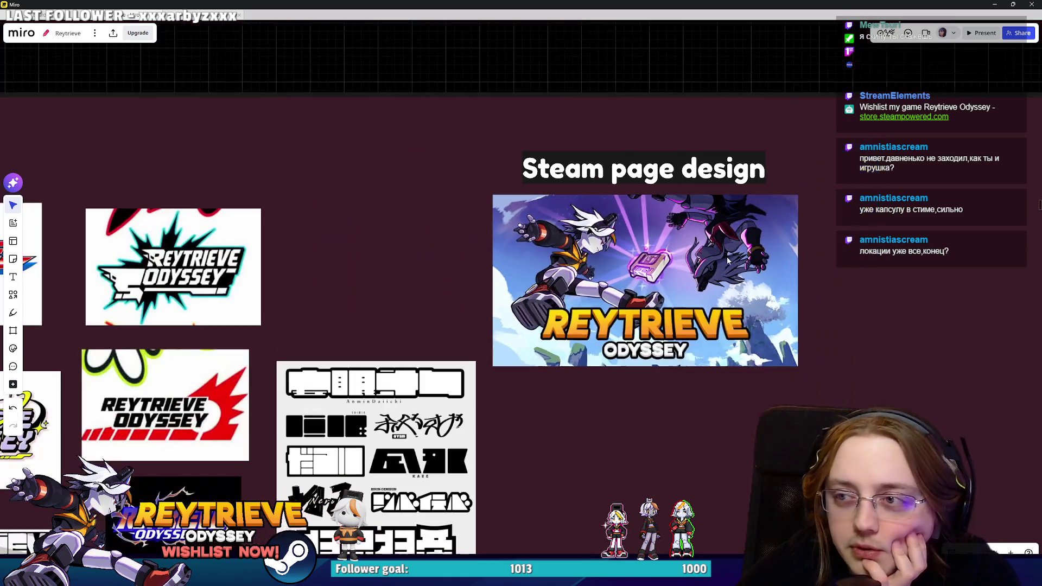
pyautogui.scroll(-5, 727, 259)
pyautogui.scroll(4, 709, 332)
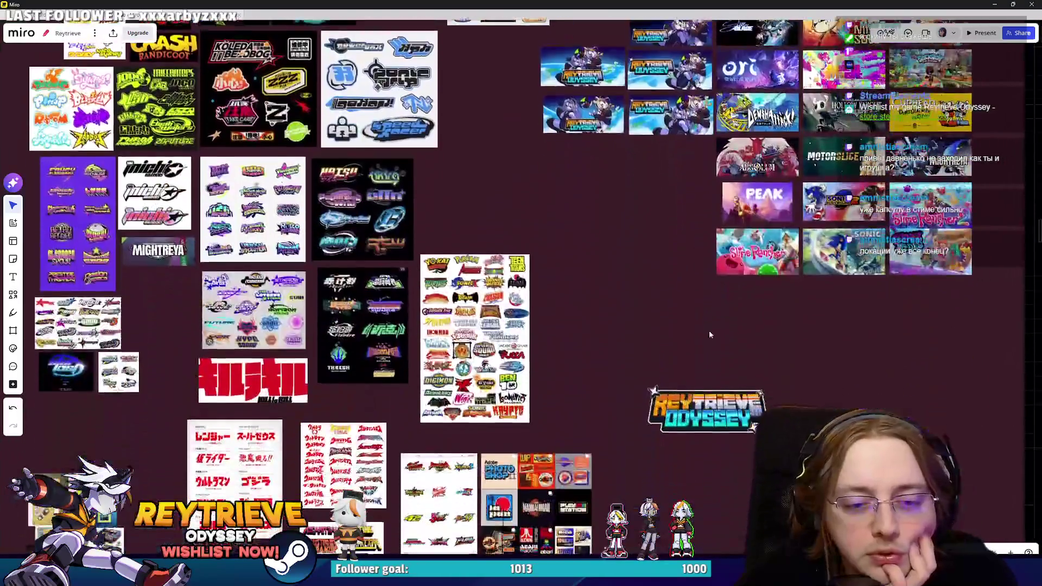
pyautogui.scroll(4, 709, 334)
pyautogui.scroll(-5, 648, 248)
pyautogui.scroll(5, 653, 197)
pyautogui.scroll(-5, 651, 198)
pyautogui.scroll(5, 645, 151)
pyautogui.scroll(-5, 645, 151)
pyautogui.scroll(5, 651, 325)
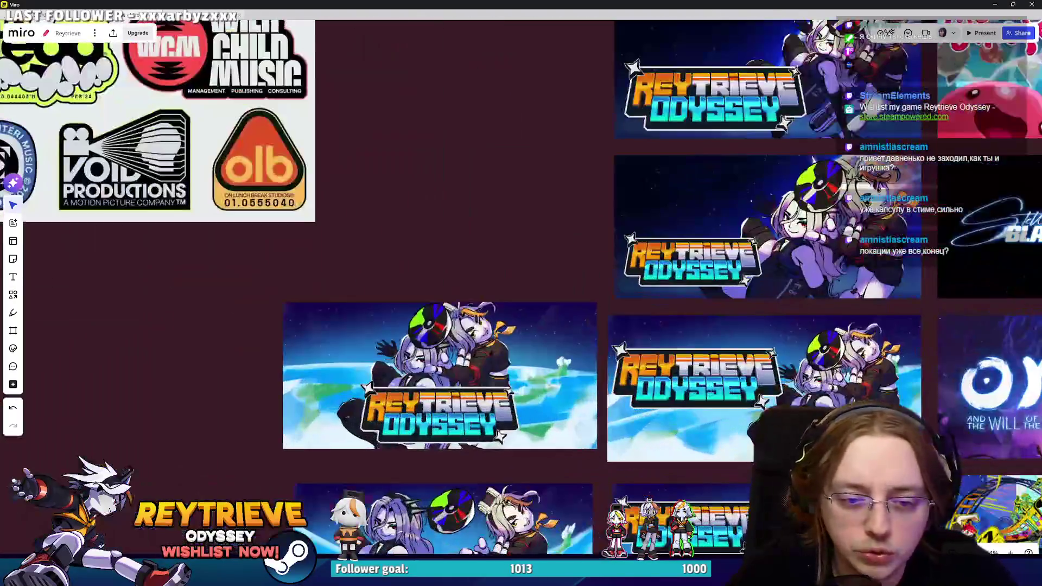
pyautogui.scroll(-2, 770, 175)
pyautogui.click(991, 5)
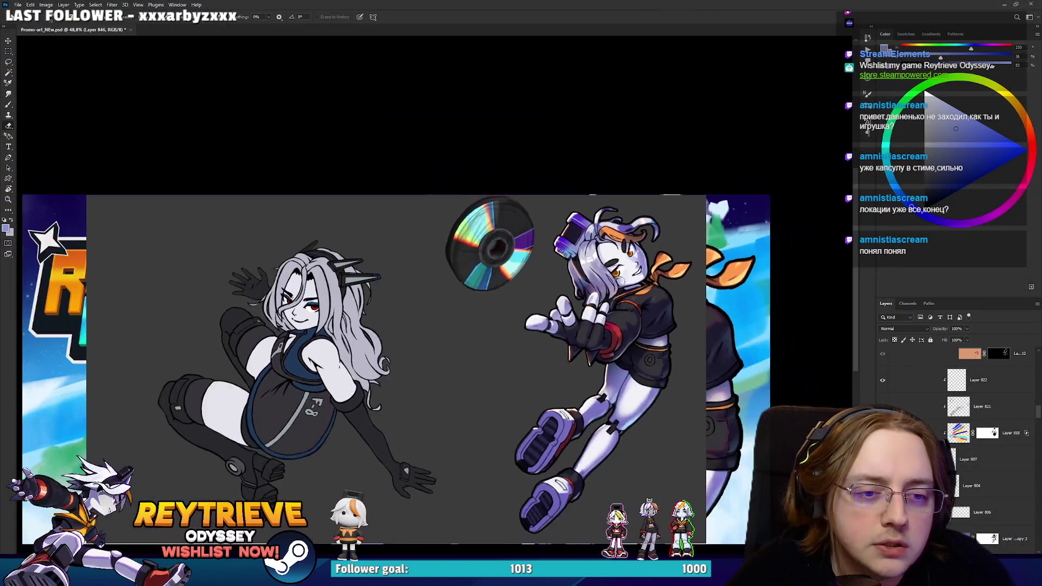
# Undo the purple colour on the headphone device, comparing it against the purple version.
pyautogui.scroll(2, 617, 171)
pyautogui.moveTo(621, 274); pyautogui.dragTo(645, 324)
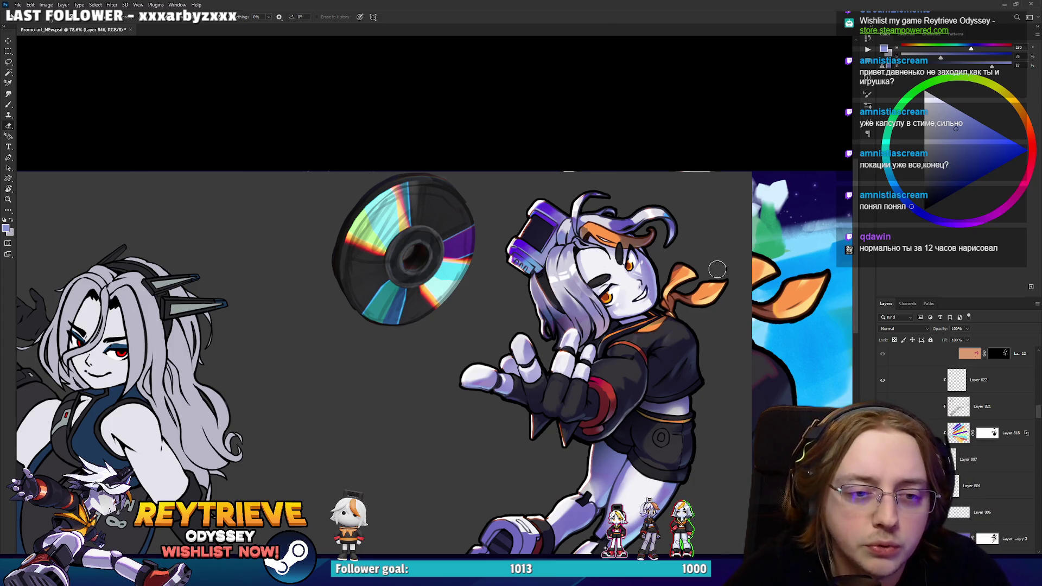
pyautogui.scroll(2, 629, 312)
pyautogui.scroll(1, 624, 307)
pyautogui.scroll(-3, 624, 307)
pyautogui.scroll(1, 627, 320)
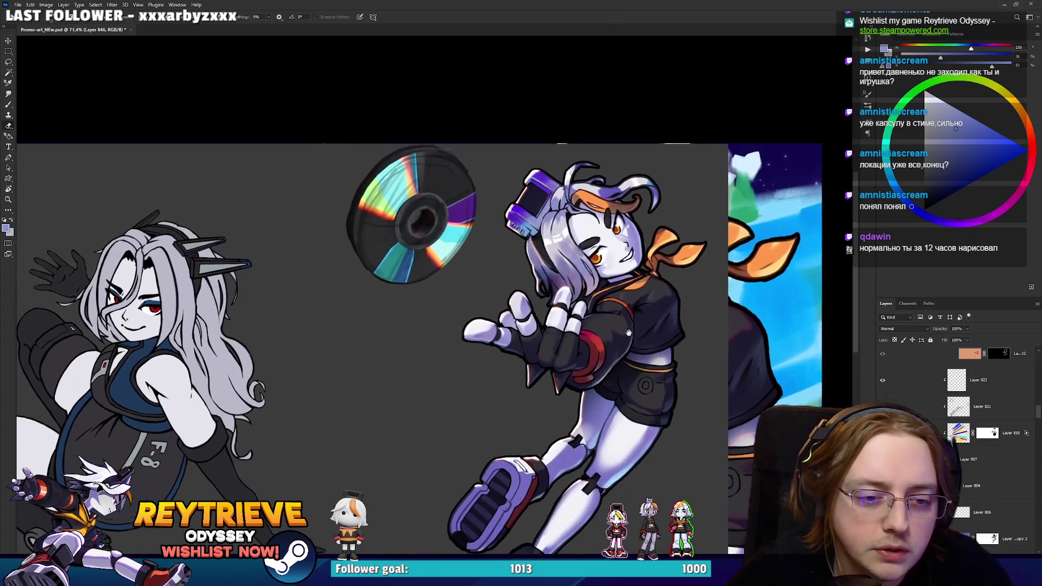
pyautogui.scroll(-1, 966, 434)
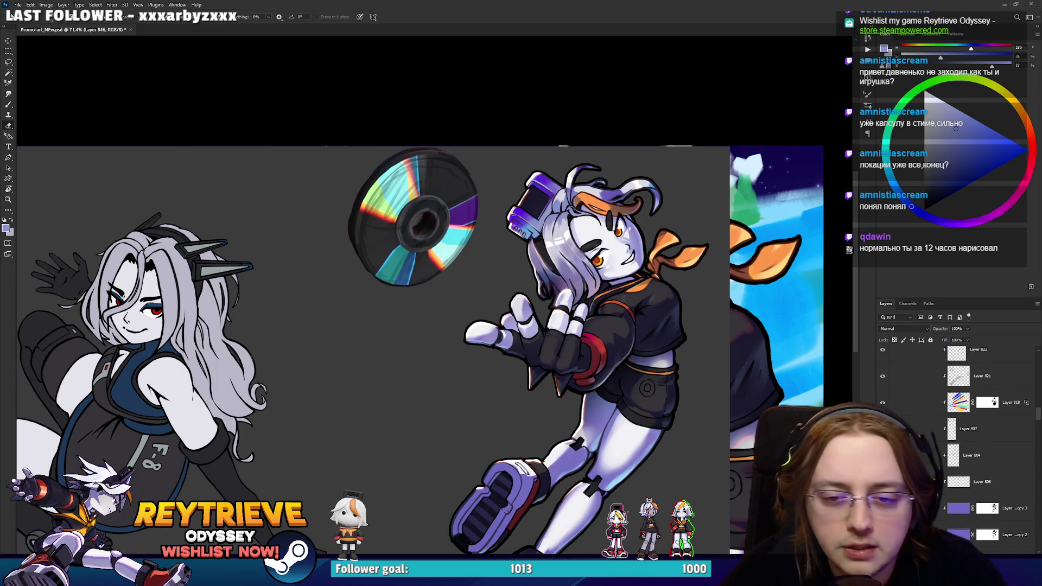
pyautogui.hotkey('ctrl', 'z')
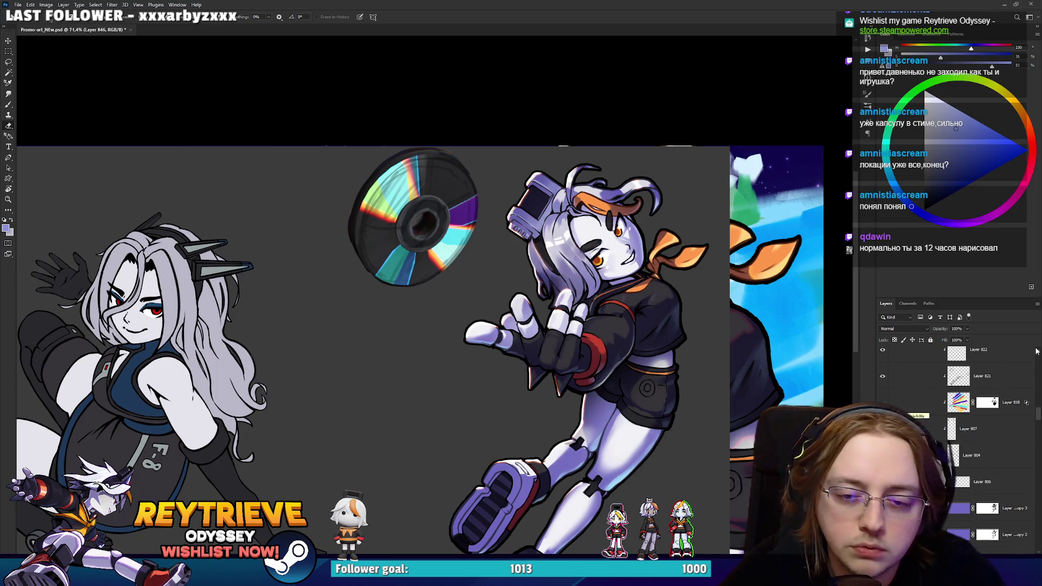
pyautogui.hotkey('ctrl', 'shift', 'z')
pyautogui.hotkey('ctrl', 'z')
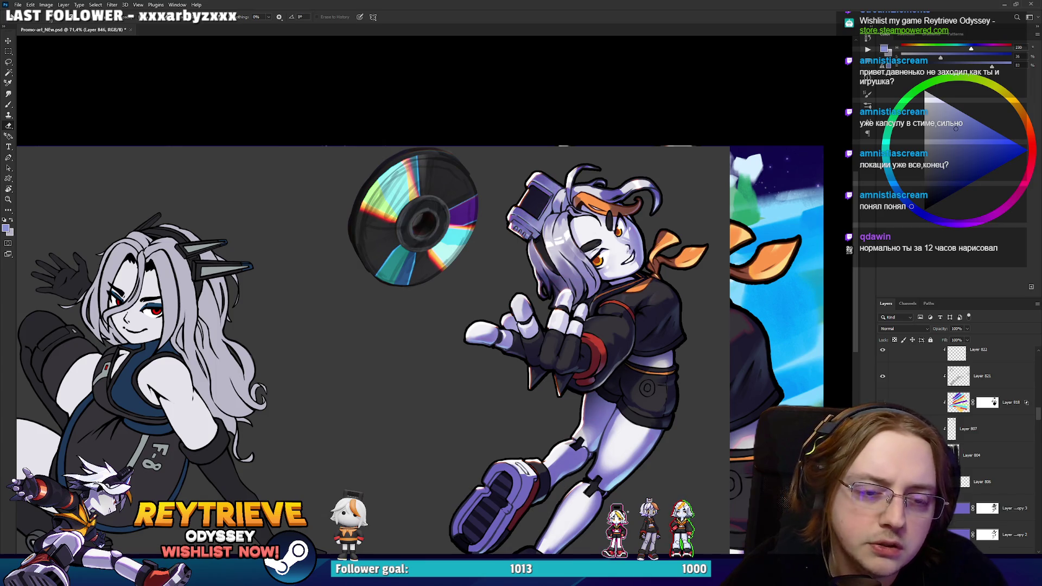
# Compare brighter and darker headphone versions, keep the grey-white look, and select Layer 804.
pyautogui.hotkey('ctrl', 'shift', 'z')
pyautogui.hotkey('ctrl', 'z')
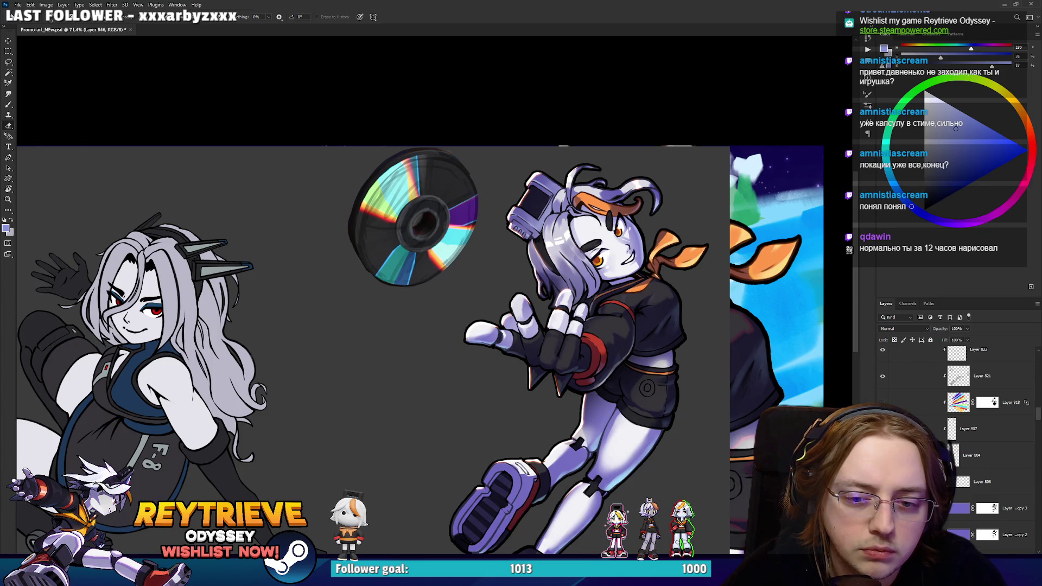
pyautogui.hotkey('ctrl', 'shift', 'z')
pyautogui.hotkey('ctrl', 'z')
pyautogui.hotkey('ctrl', 'shift', 'z')
pyautogui.hotkey('ctrl', 'z')
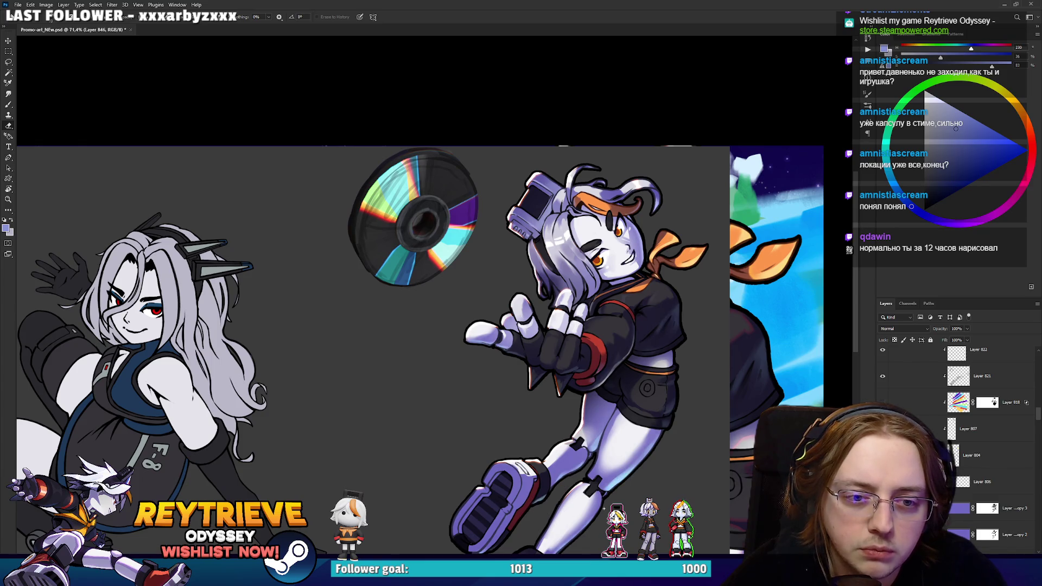
pyautogui.click(981, 455)
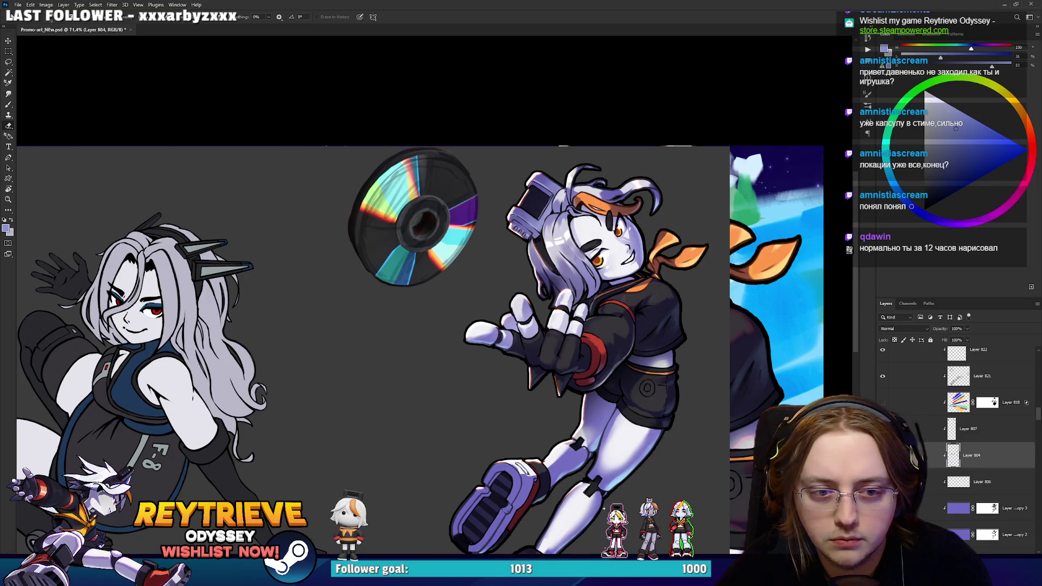
# Try saturation +100 and hue +80 on the scarf in Hue/Saturation, then cancel it.
pyautogui.hotkey('ctrl', 'u')
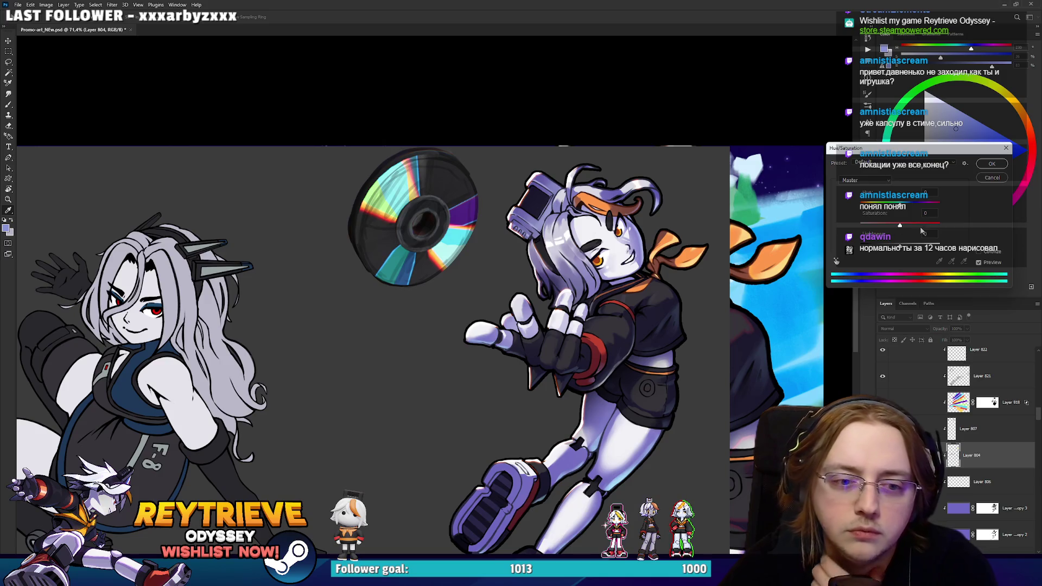
pyautogui.click(929, 213)
pyautogui.hotkey('shift', 'Up')
pyautogui.hotkey('shift', 'Up')
pyautogui.hotkey('shift', 'Up')
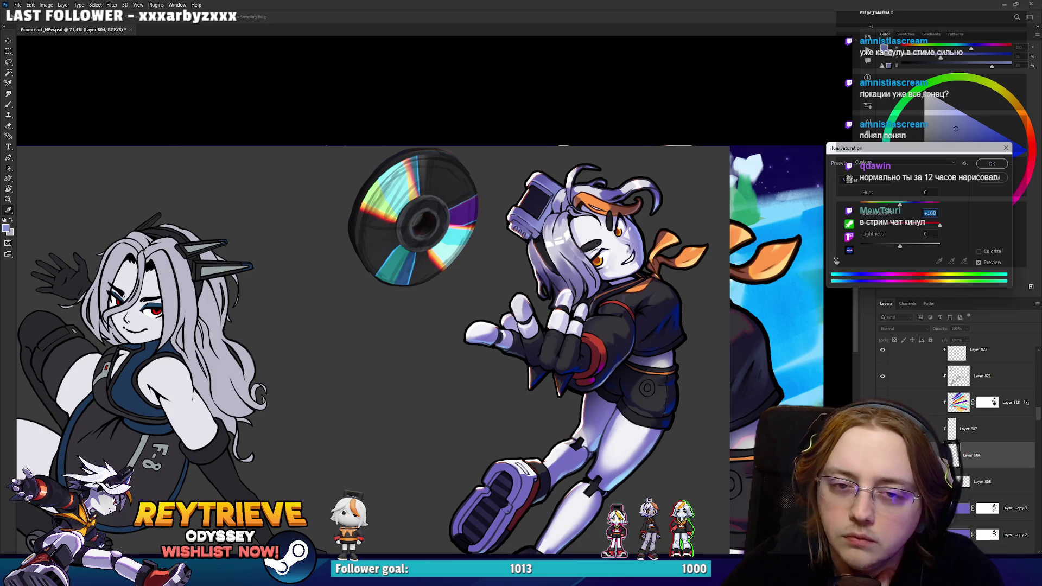
pyautogui.click(891, 205)
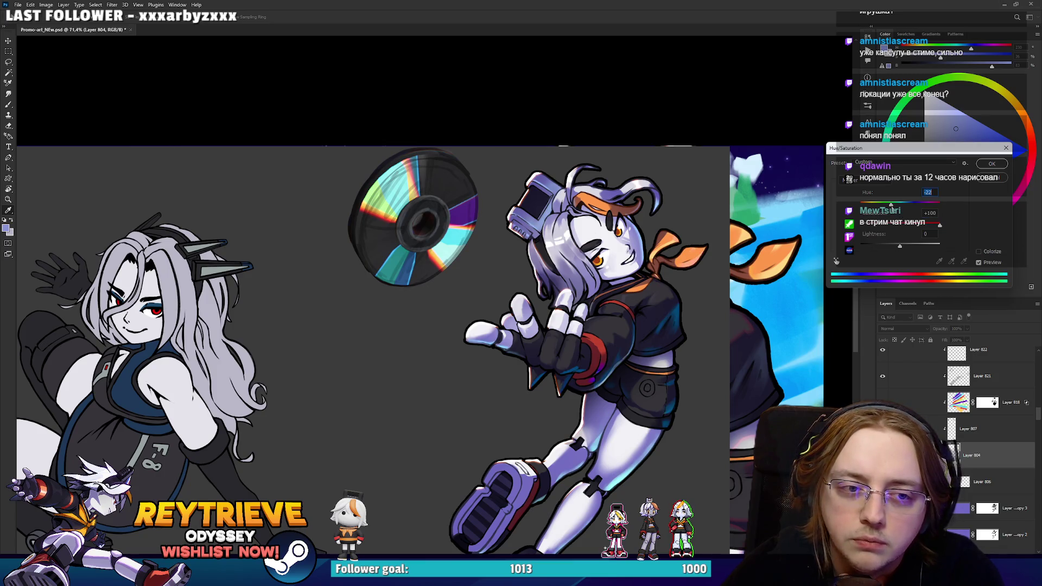
pyautogui.moveTo(906, 205); pyautogui.dragTo(924, 205)
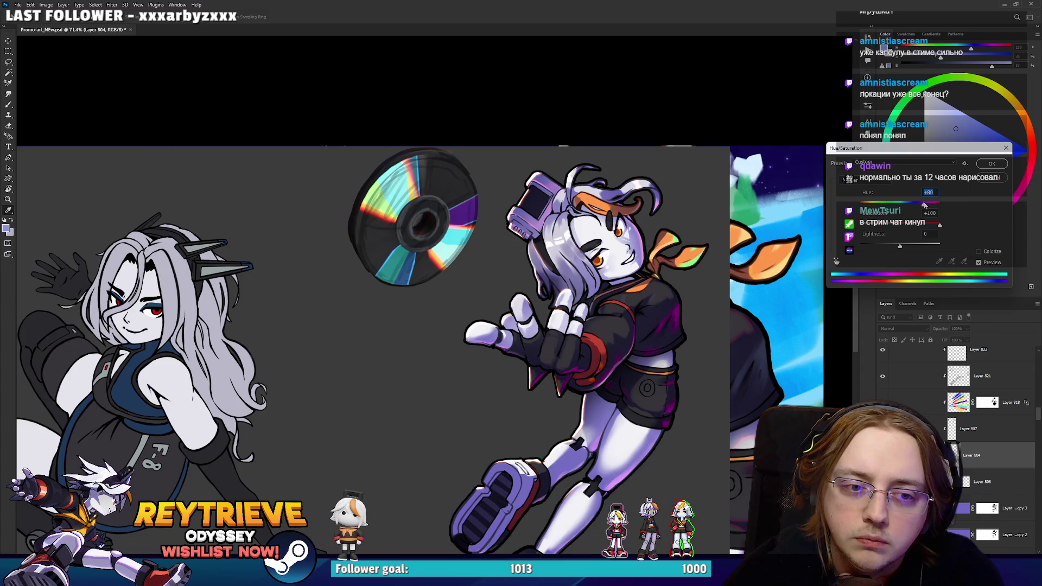
pyautogui.press('Escape')
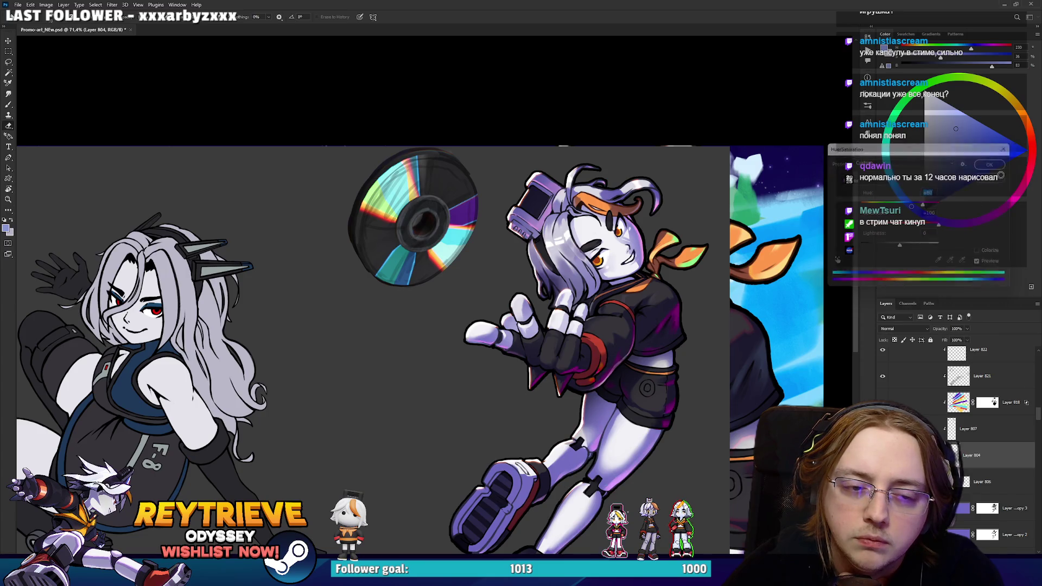
# Zoom out over the canvas, then switch to Discord and enlarge the posted 3D character render.
pyautogui.scroll(-1, 692, 249)
pyautogui.scroll(-3, 694, 255)
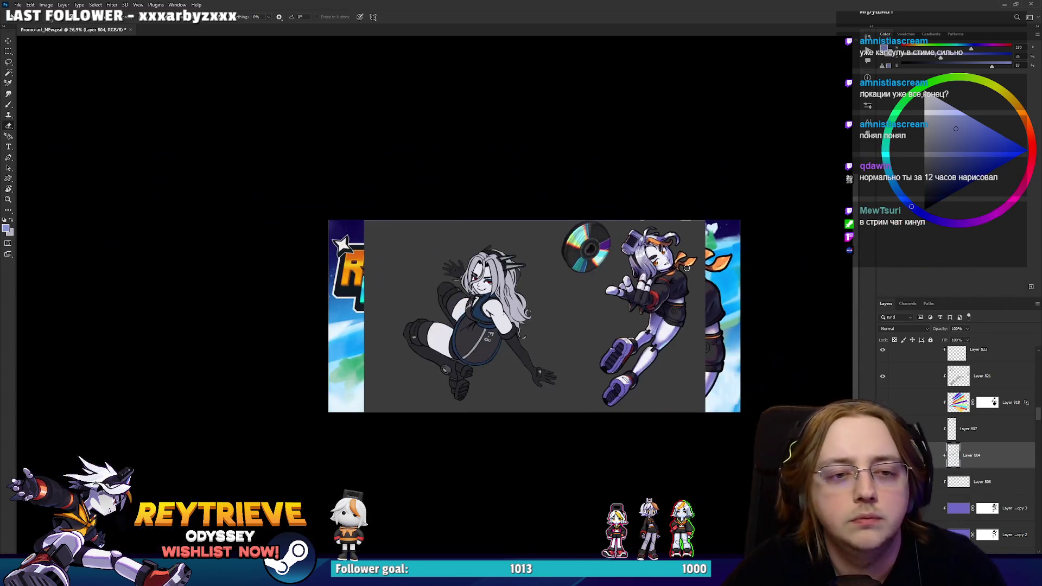
pyautogui.scroll(5, 700, 277)
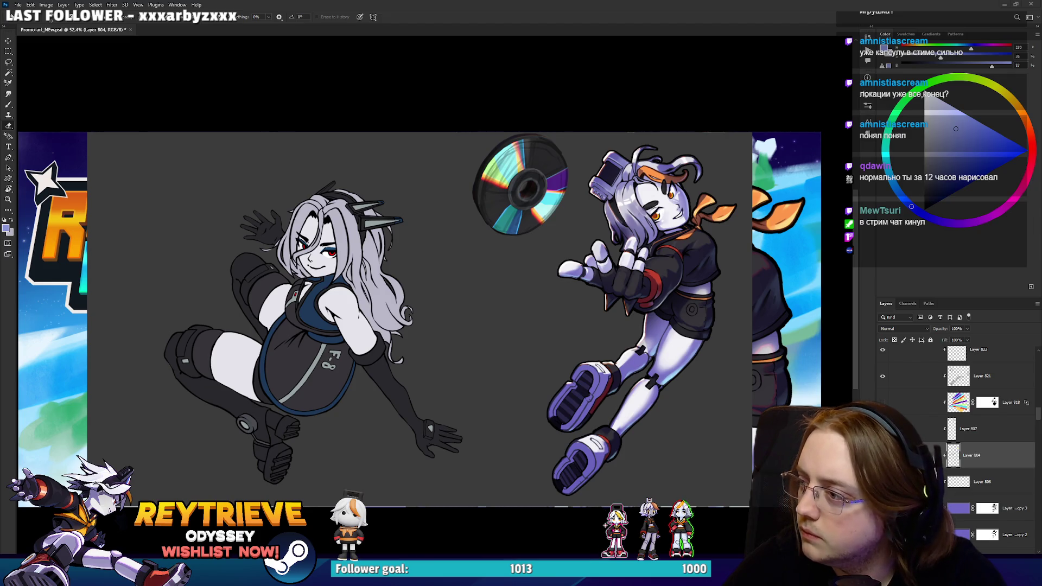
pyautogui.hotkey('alt', 'Tab')
pyautogui.click(339, 443)
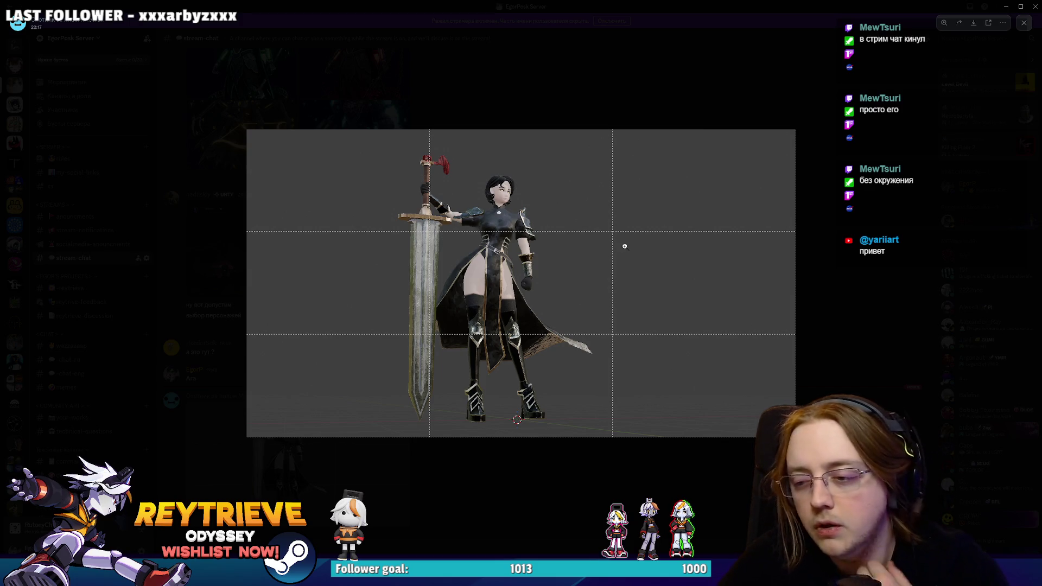
# Close the enlarged render preview and hide Discord to return to the artwork.
pyautogui.click(603, 477)
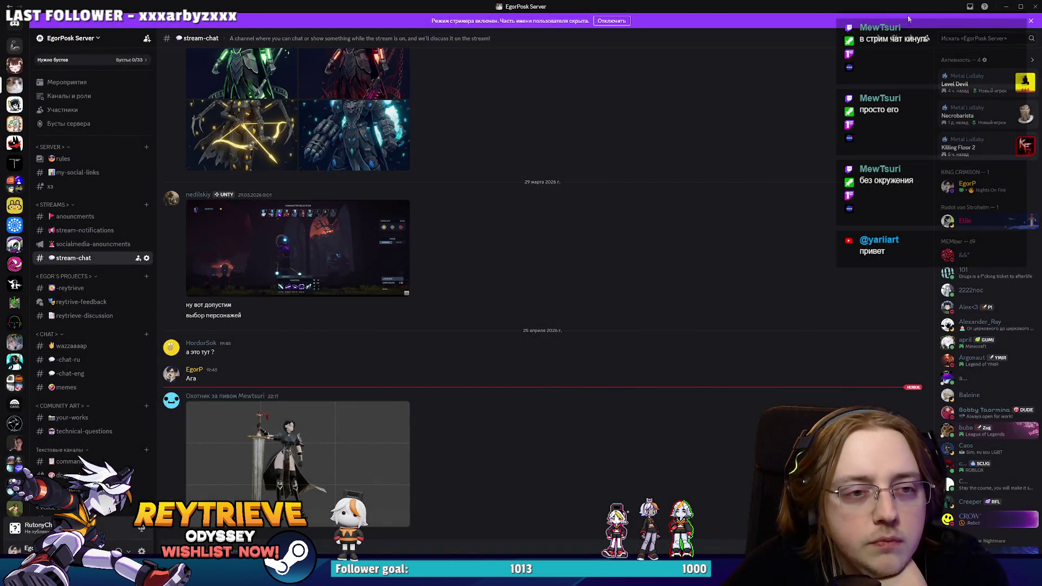
pyautogui.click(1005, 6)
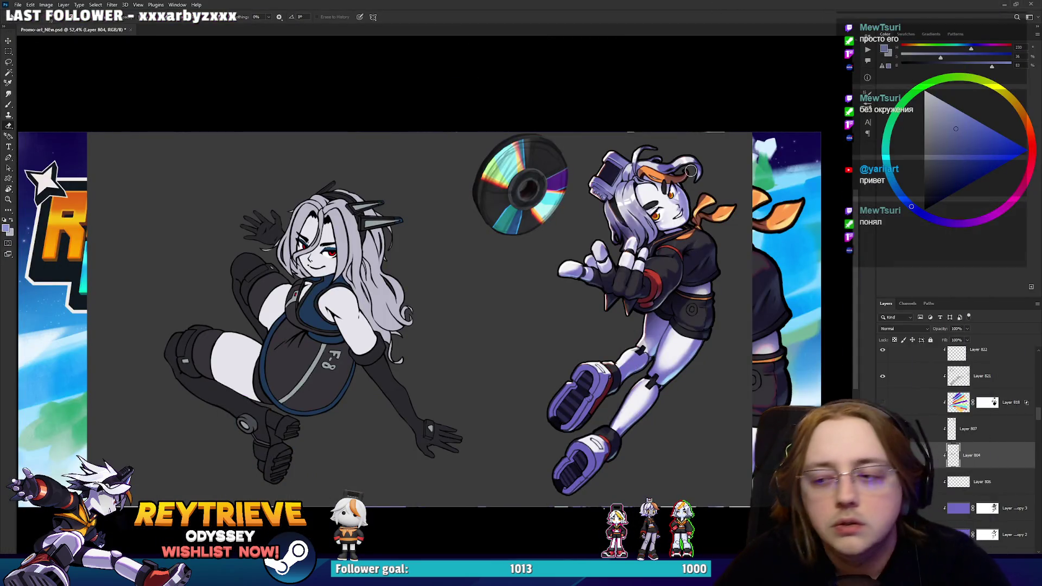
pyautogui.scroll(5, 543, 244)
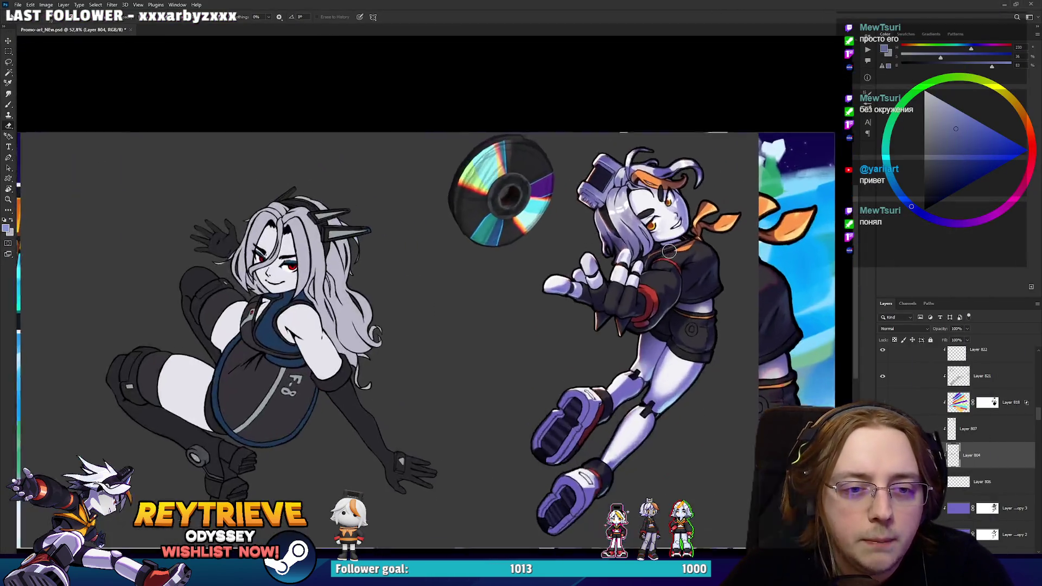
pyautogui.hotkey('alt', 'Tab')
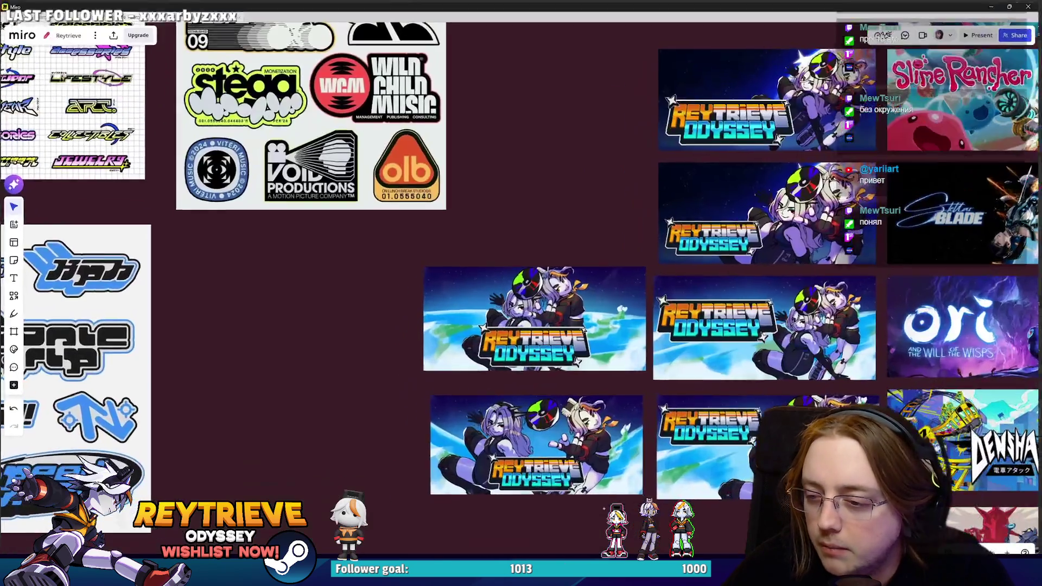
pyautogui.press('super+Down')
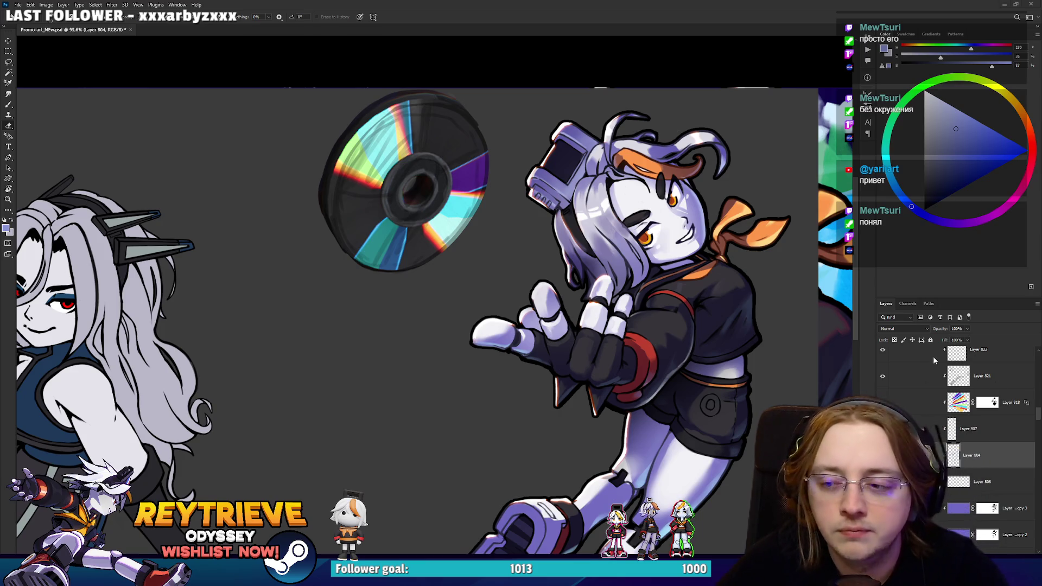
# Duplicate the purple Multiply Layer 796 copy 3 shading layer and target the copy's mask.
pyautogui.scroll(-5, 987, 465)
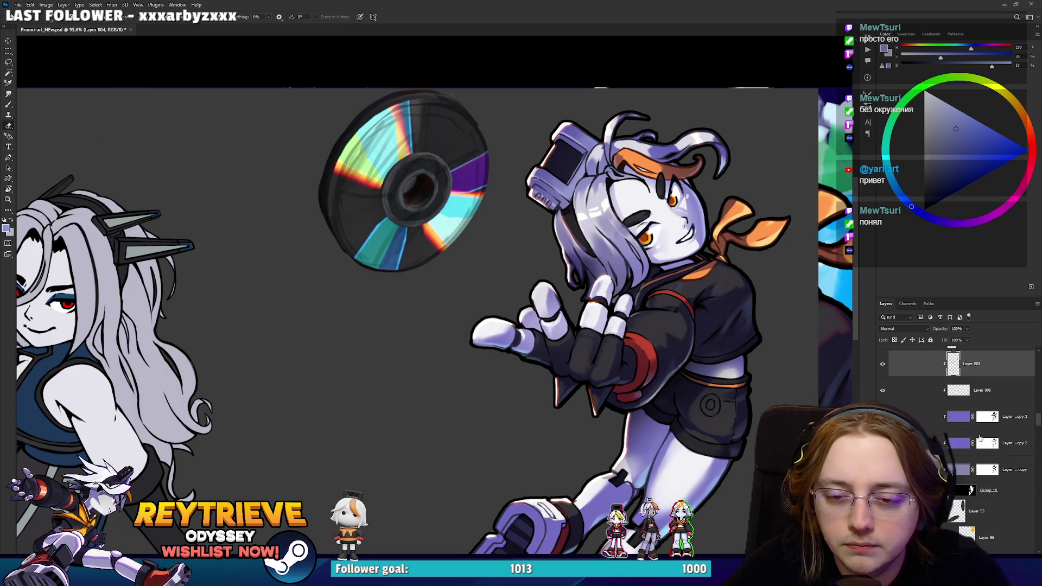
pyautogui.click(884, 387)
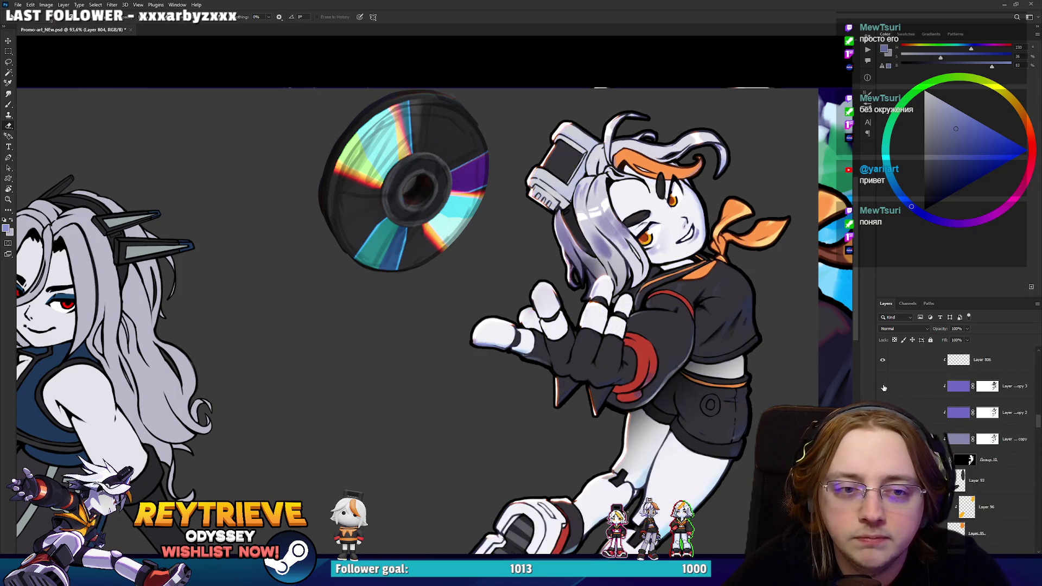
pyautogui.keyDown('shift'); pyautogui.click(987, 387); pyautogui.keyUp('shift')
pyautogui.keyDown('shift'); pyautogui.click(987, 387); pyautogui.keyUp('shift')
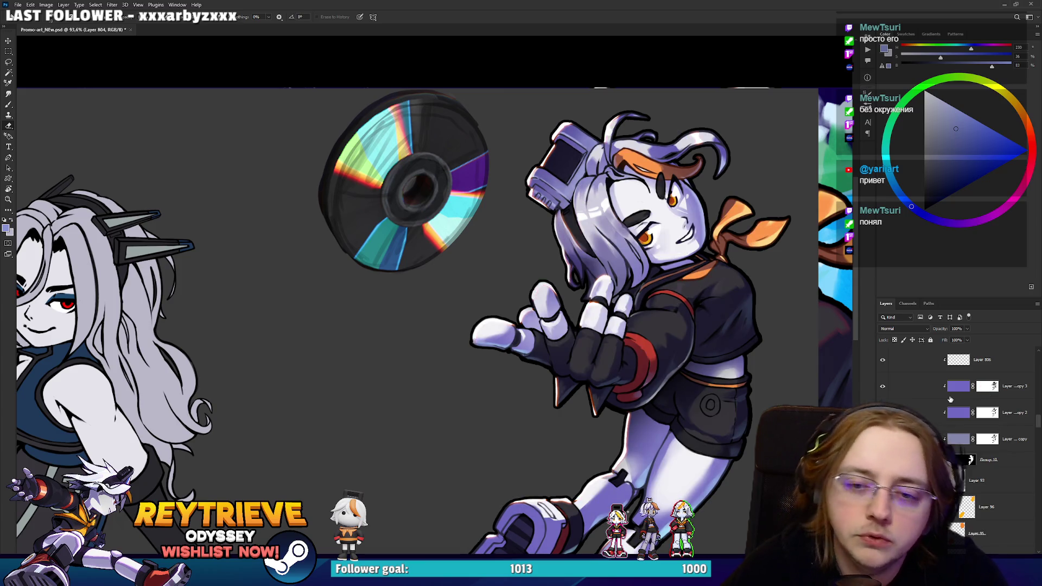
pyautogui.click(957, 391)
pyautogui.hotkey('ctrl', 'j')
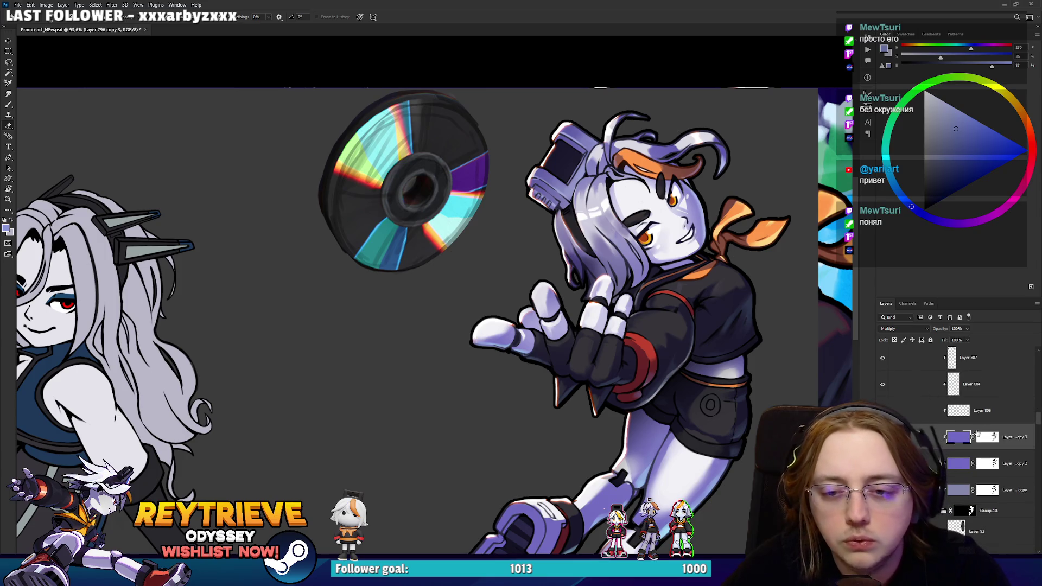
pyautogui.click(987, 437)
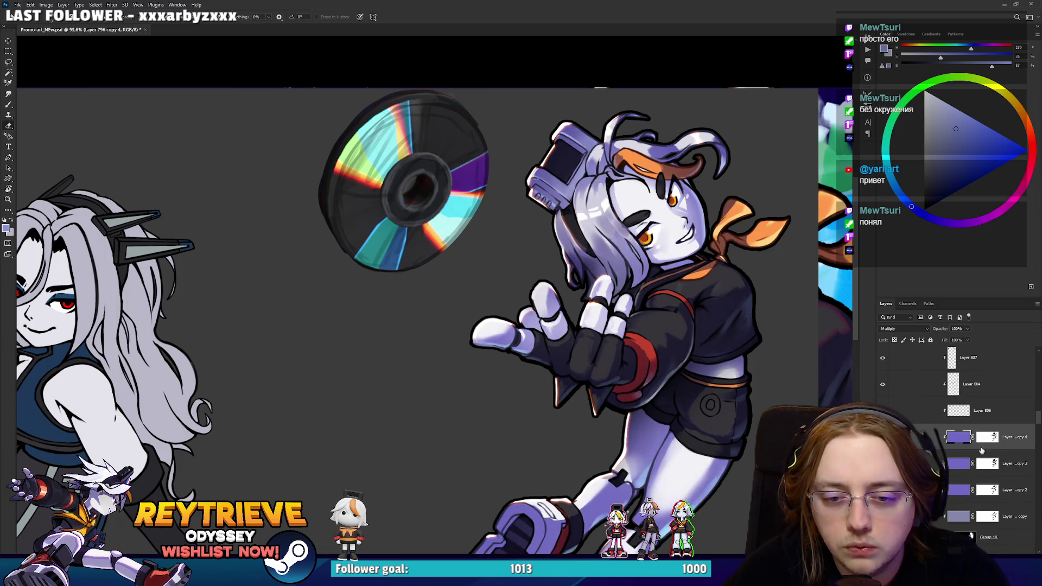
# Choose a hard round 100 px brush from the brush presets.
pyautogui.moveTo(732, 382); pyautogui.dragTo(684, 331)
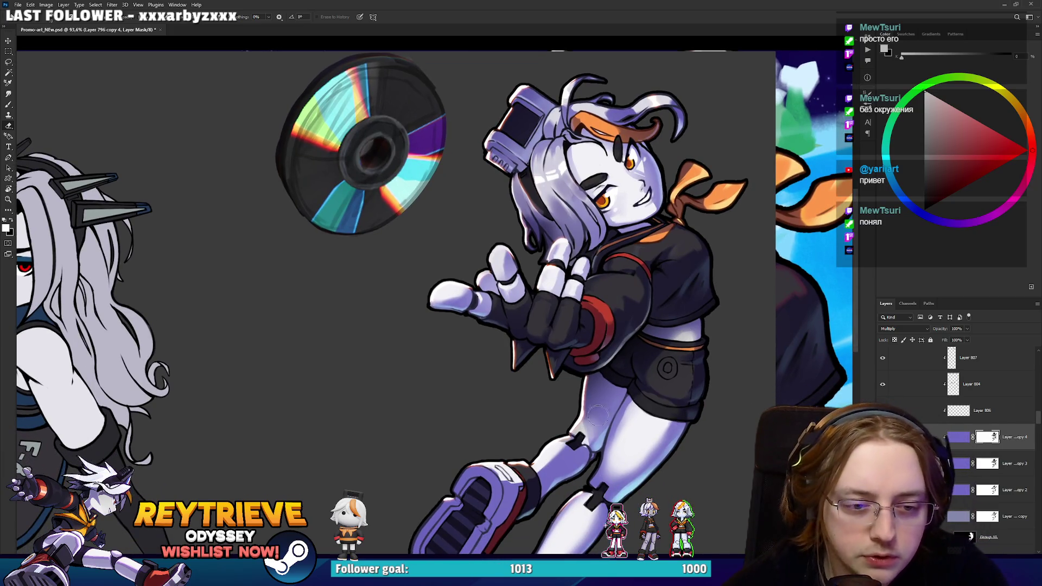
pyautogui.rightClick(598, 365)
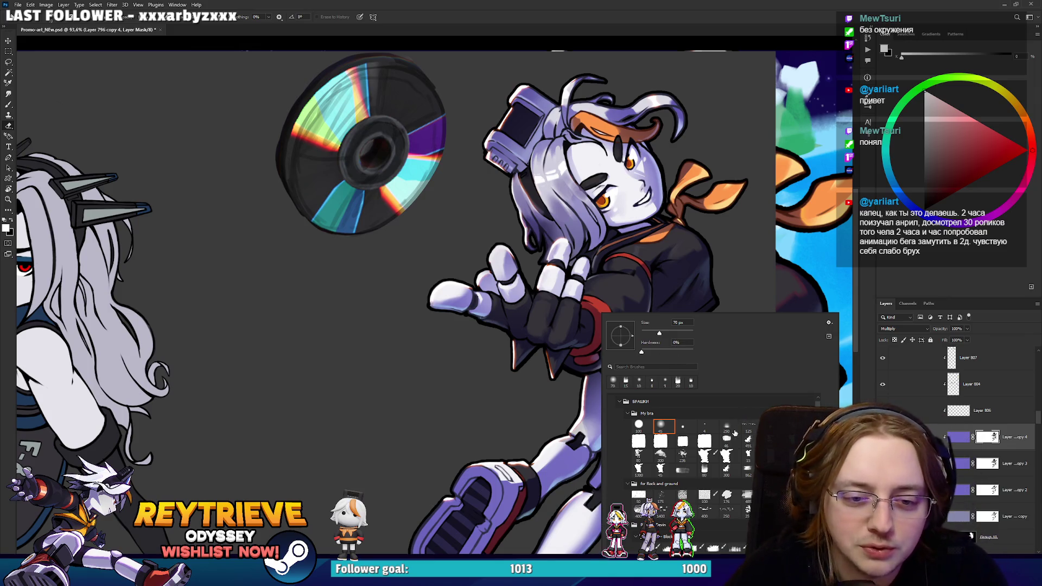
pyautogui.click(638, 424)
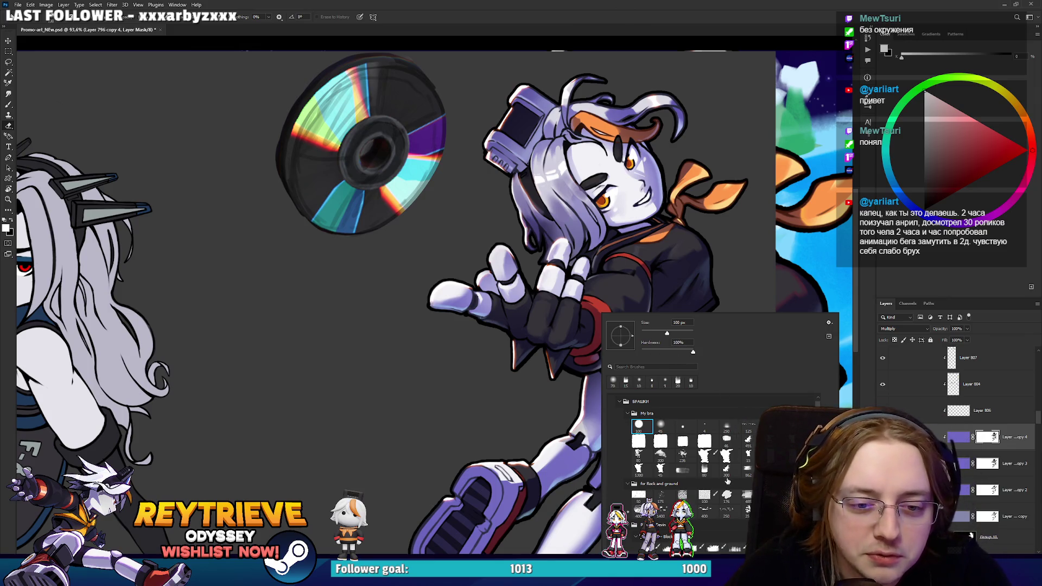
pyautogui.press('Return')
pyautogui.moveTo(687, 248); pyautogui.dragTo(682, 341)
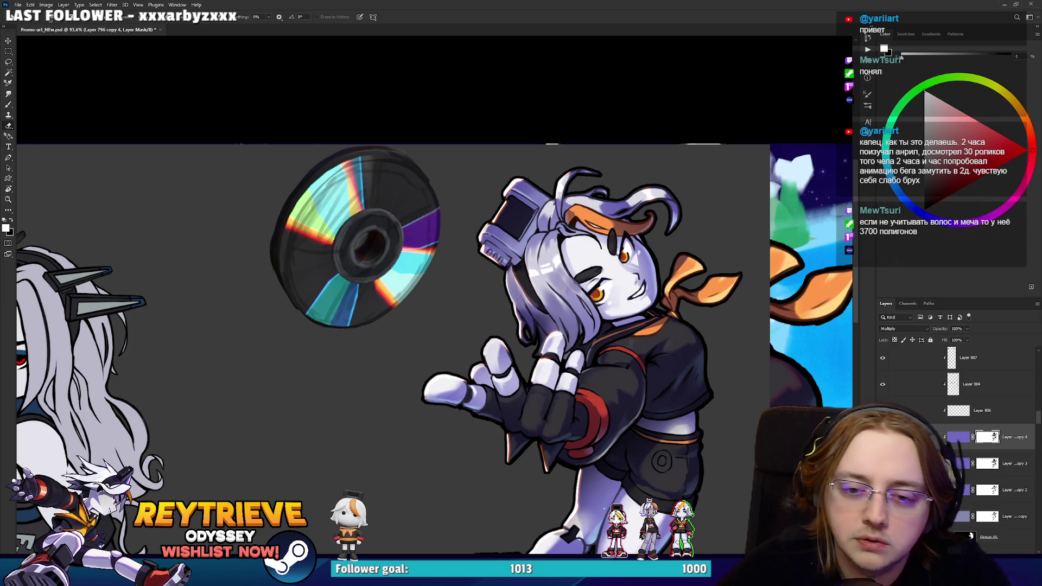
# In Group 22, unhide the hair highlight layer to restore the right character's white highlights.
pyautogui.scroll(2, 966, 445)
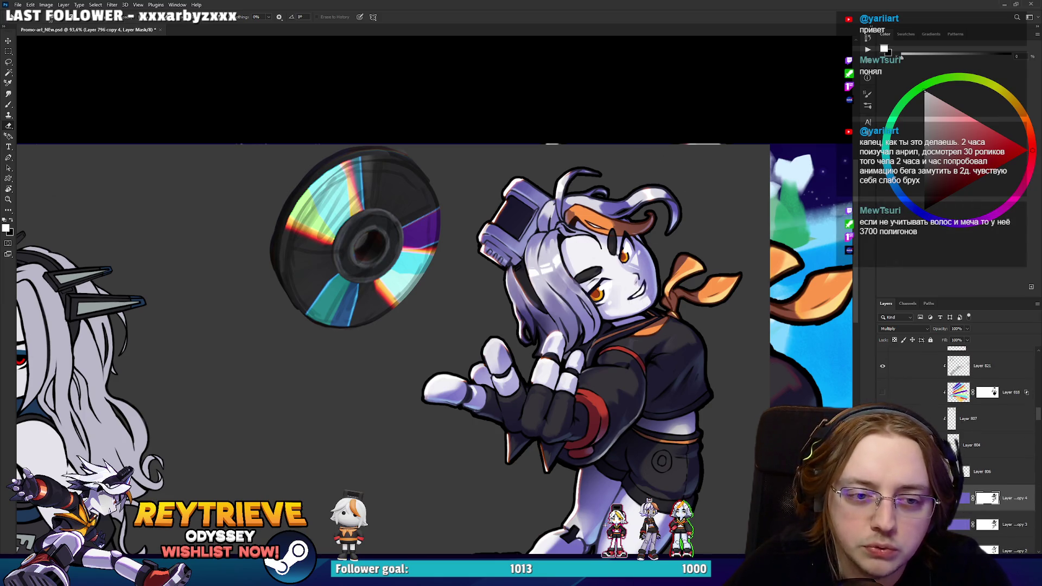
pyautogui.scroll(1, 966, 445)
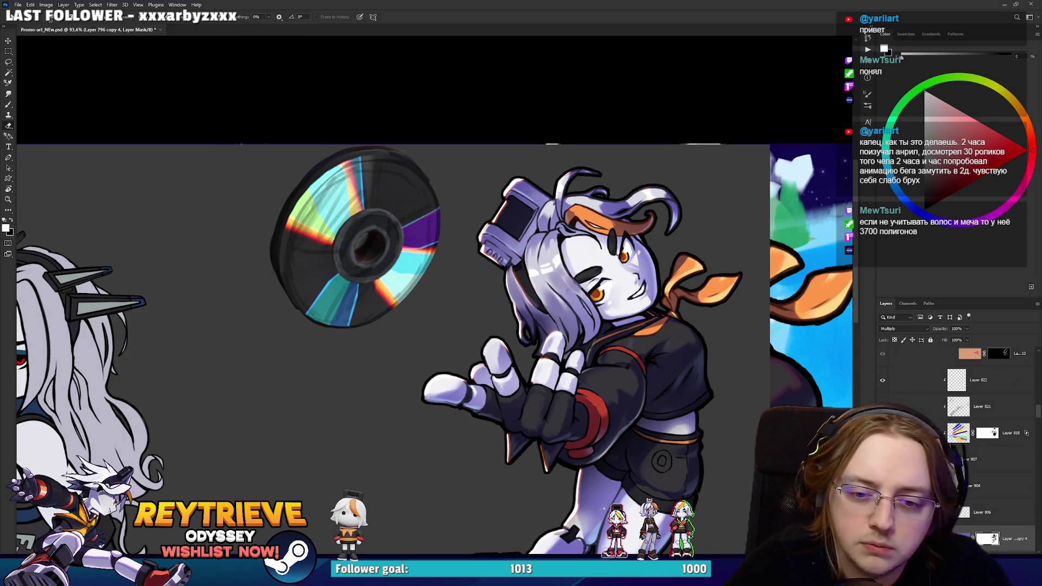
pyautogui.scroll(3, 966, 445)
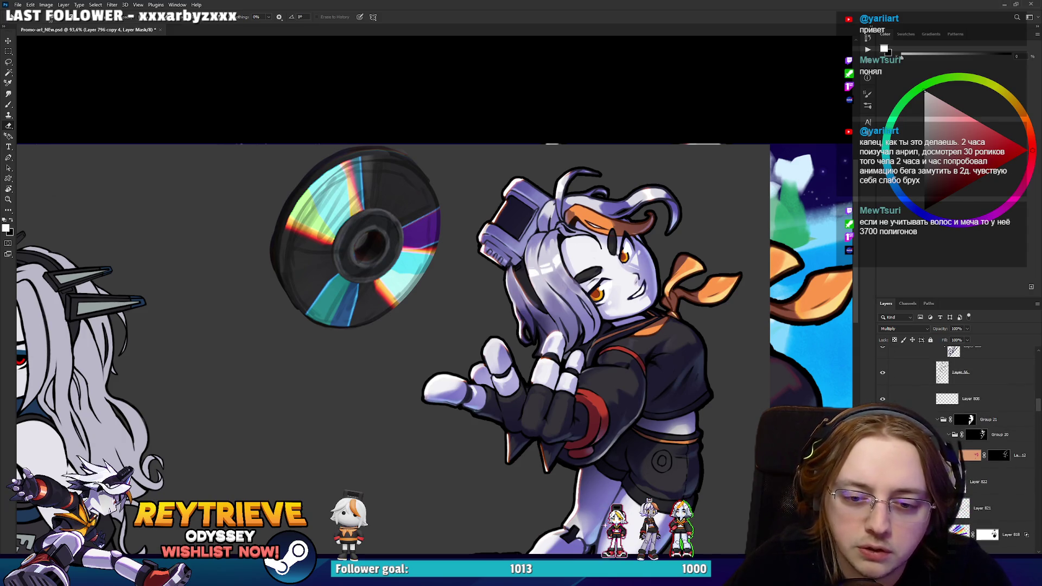
pyautogui.scroll(3, 966, 445)
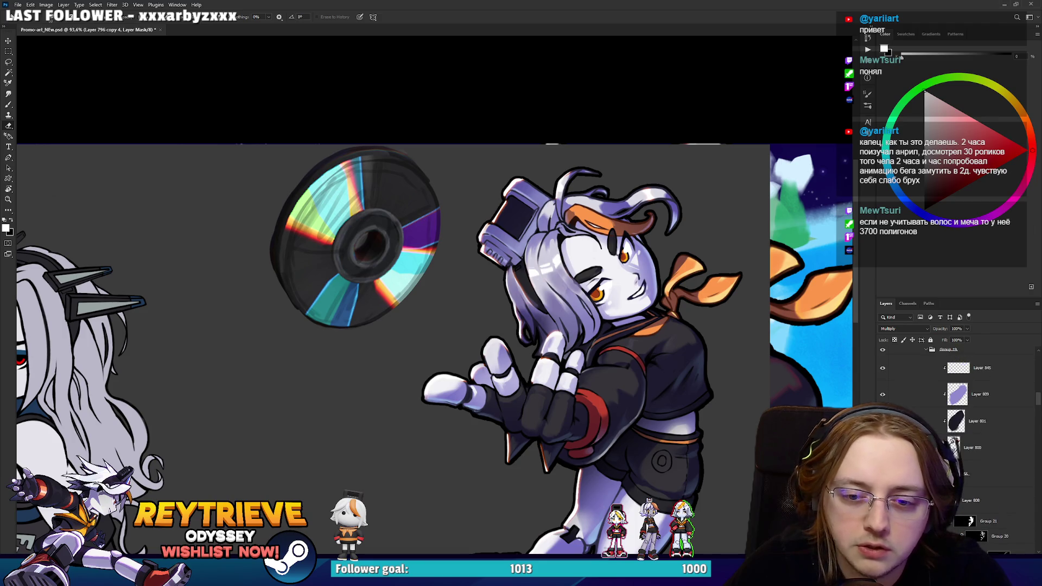
pyautogui.scroll(3, 966, 445)
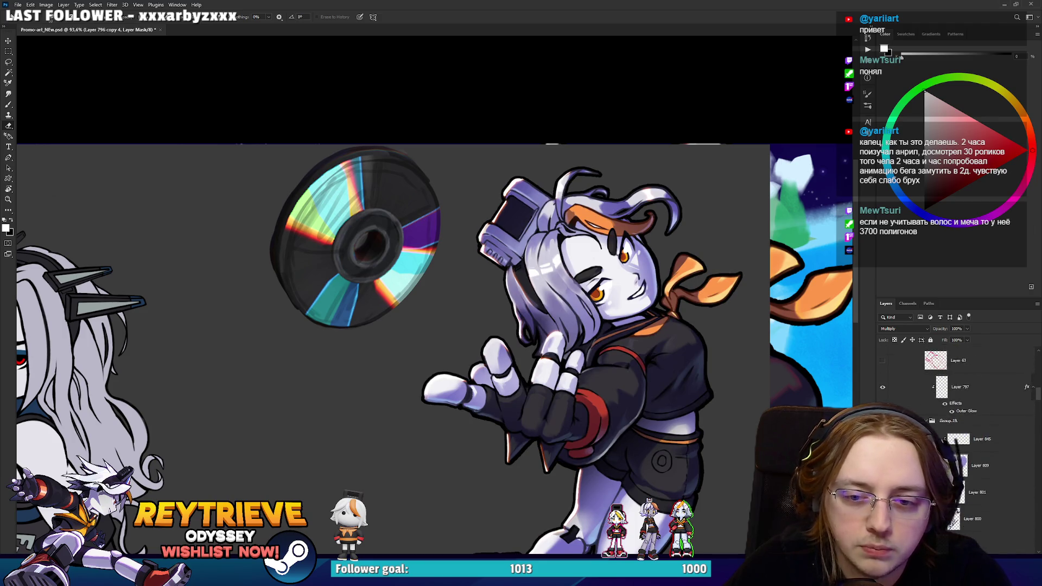
pyautogui.scroll(4, 966, 444)
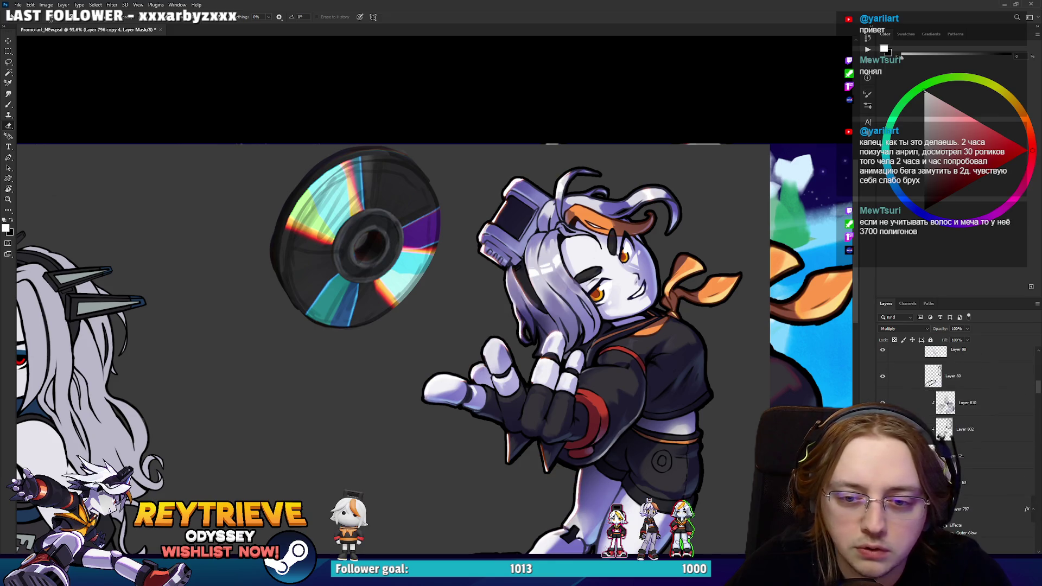
pyautogui.scroll(1, 966, 445)
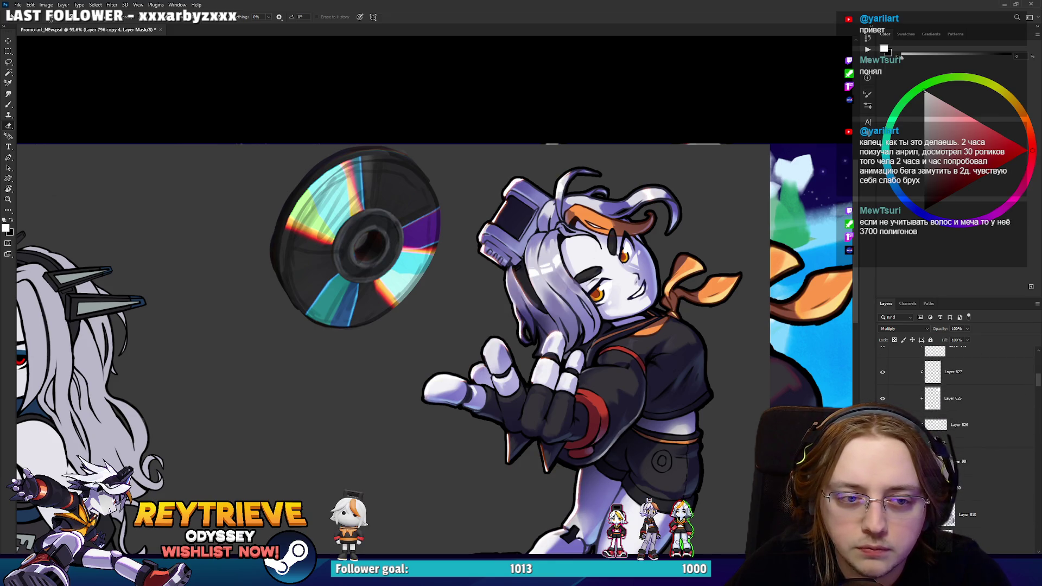
pyautogui.click(944, 417)
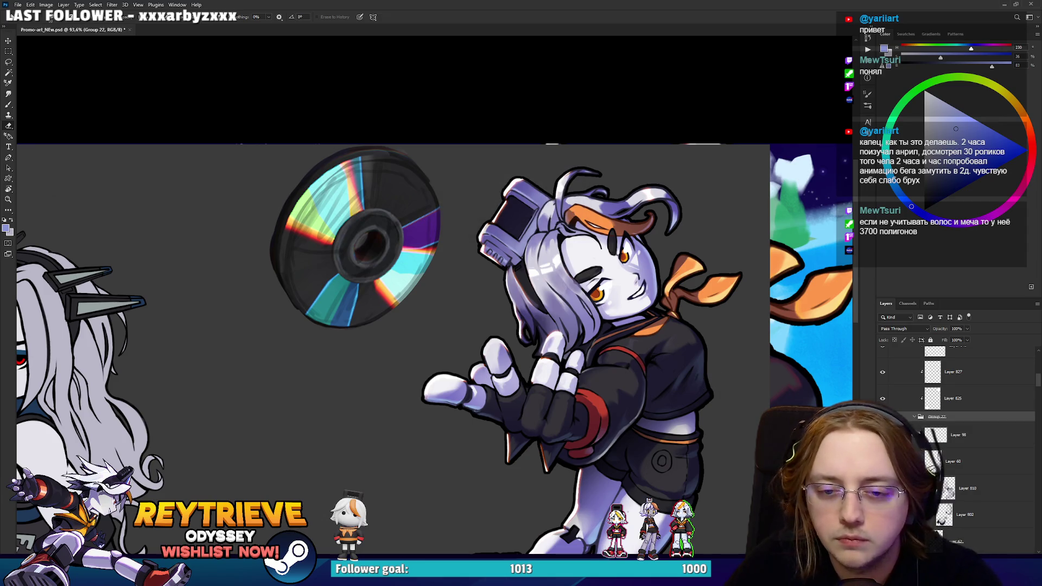
pyautogui.scroll(1, 946, 419)
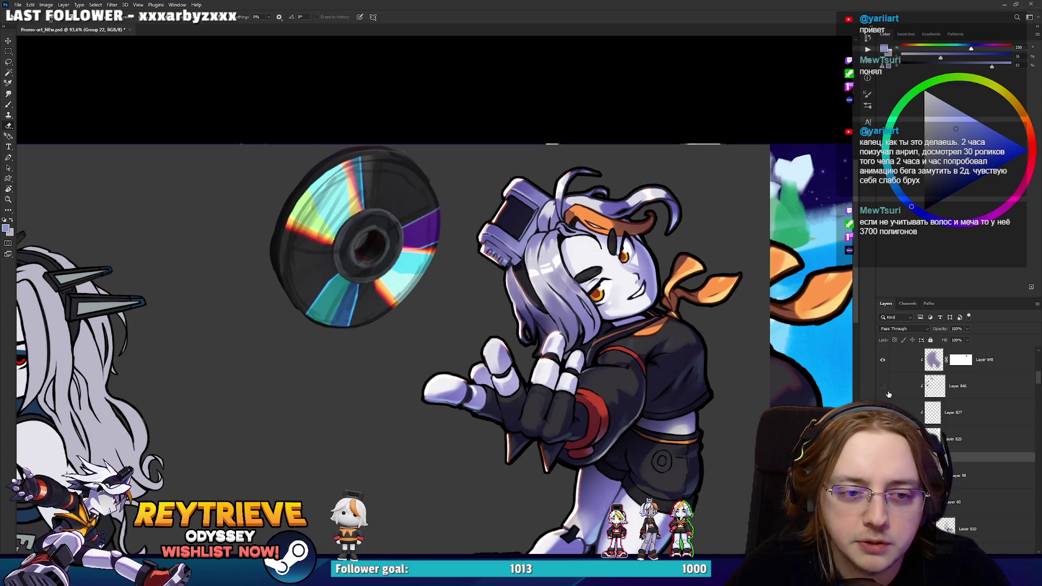
pyautogui.scroll(1, 888, 394)
pyautogui.scroll(1, 881, 400)
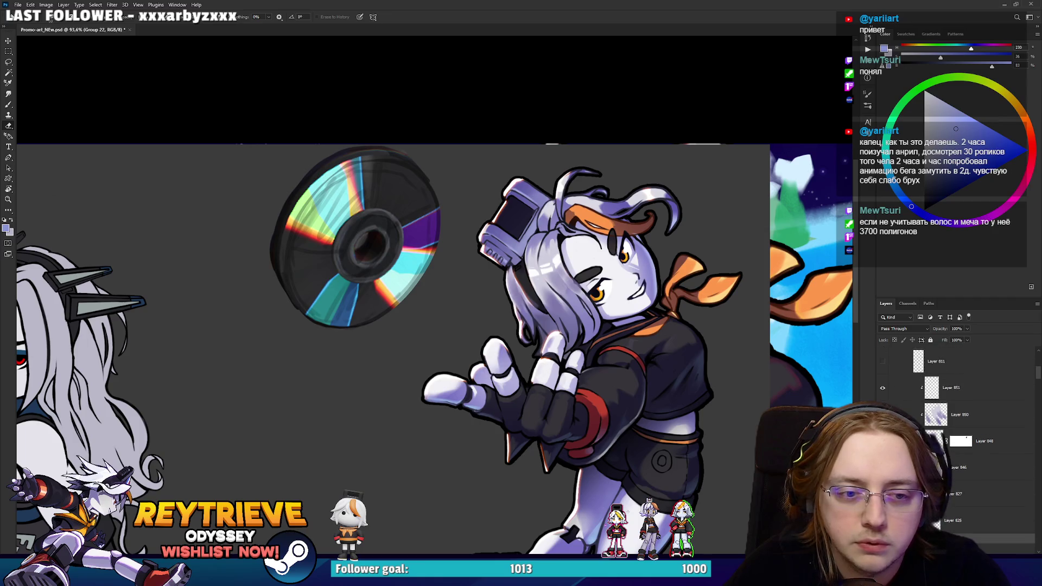
pyautogui.click(882, 414)
# Select Layer 851 and turn Layer 808's visibility back on.
pyautogui.scroll(1, 883, 413)
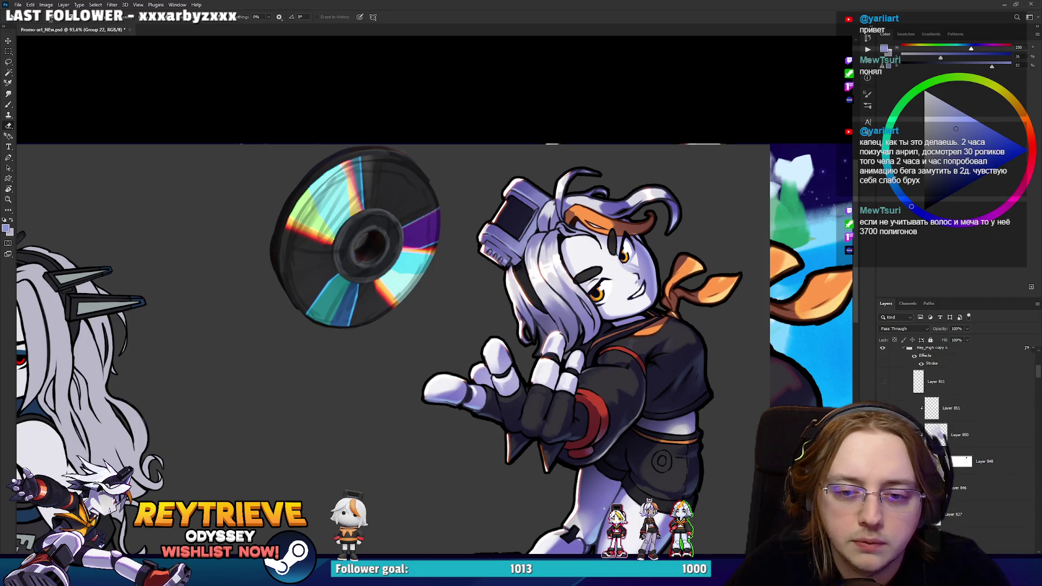
pyautogui.click(960, 408)
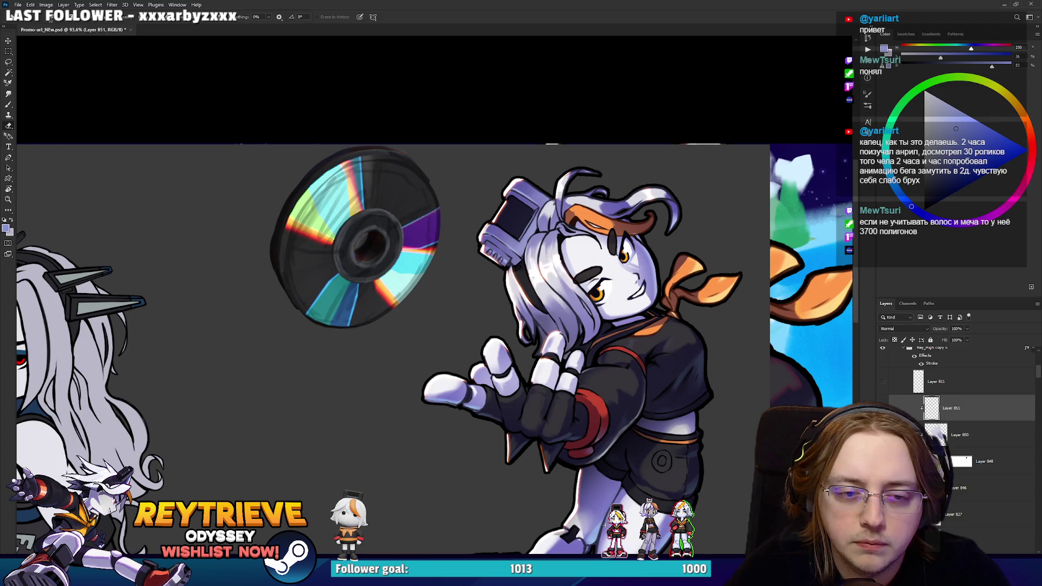
pyautogui.scroll(-5, 960, 434)
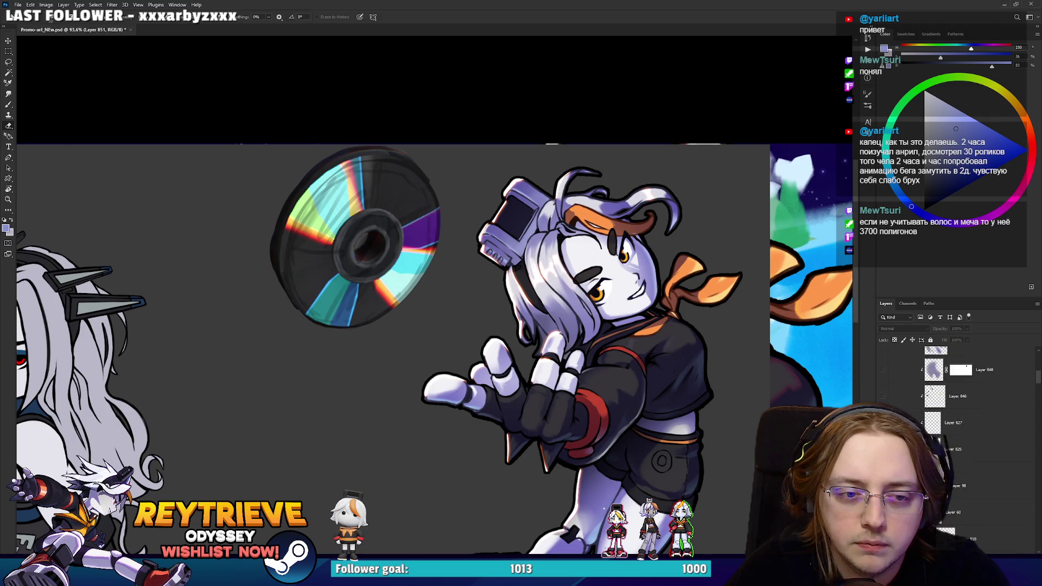
pyautogui.scroll(-3, 911, 459)
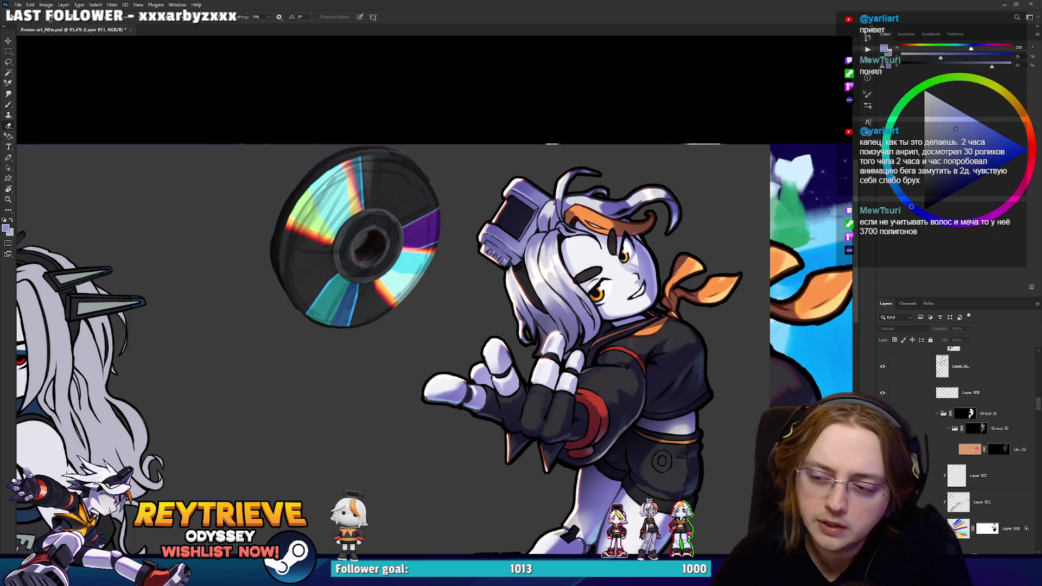
pyautogui.click(882, 392)
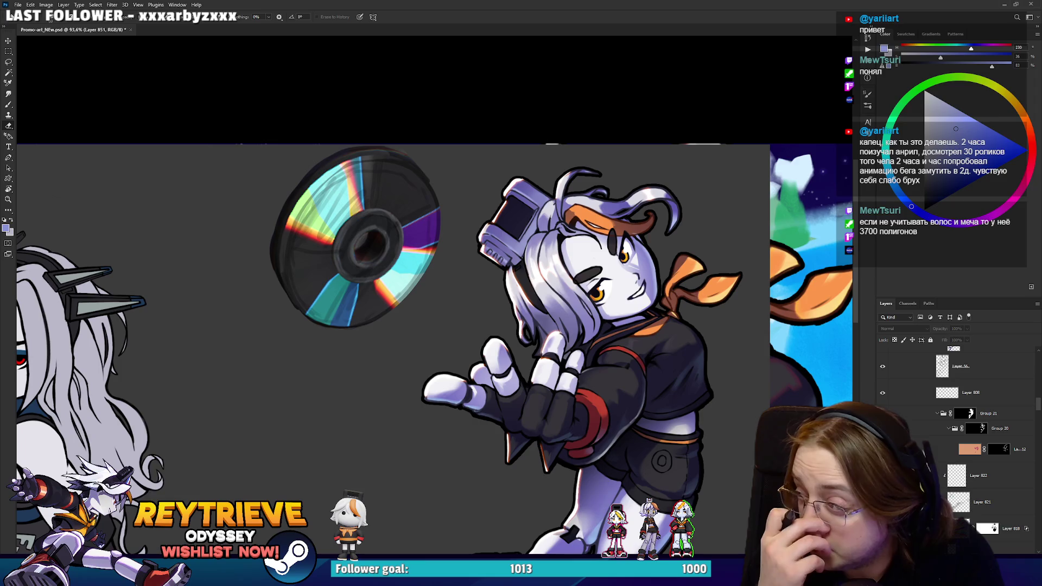